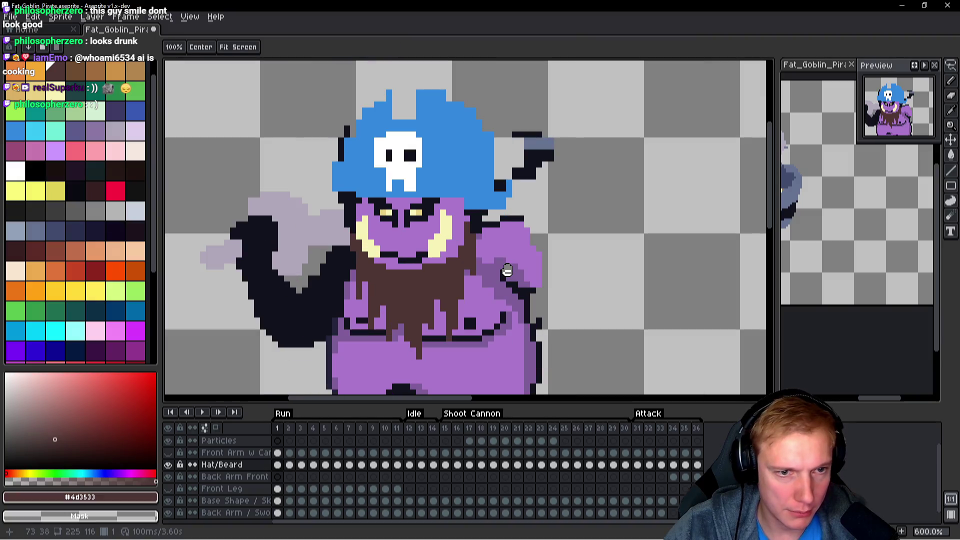
On the second run frame, paint stray beard pixels back to purple skin.
key(period)
key(b)
scroll(469, 247, up, 4)
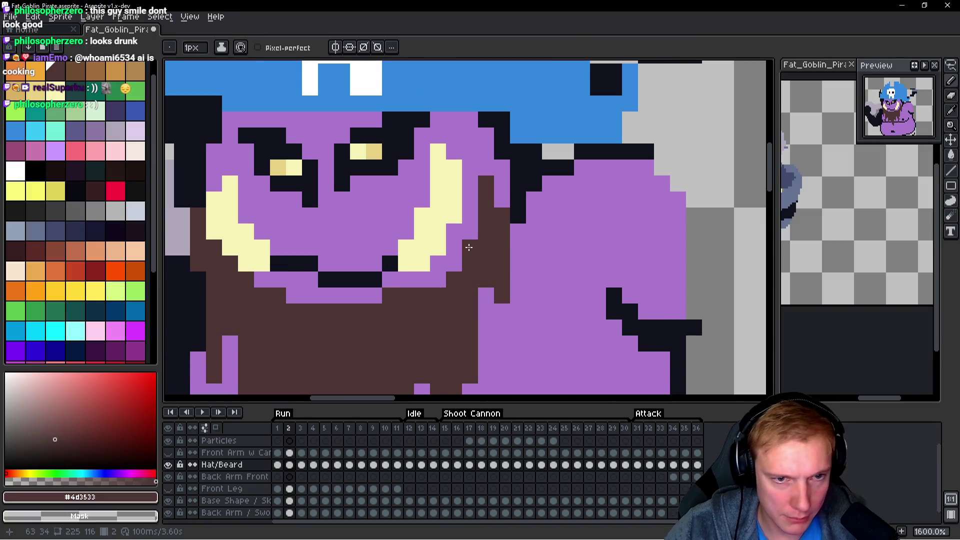
right_click(504, 205)
right_click(487, 215)
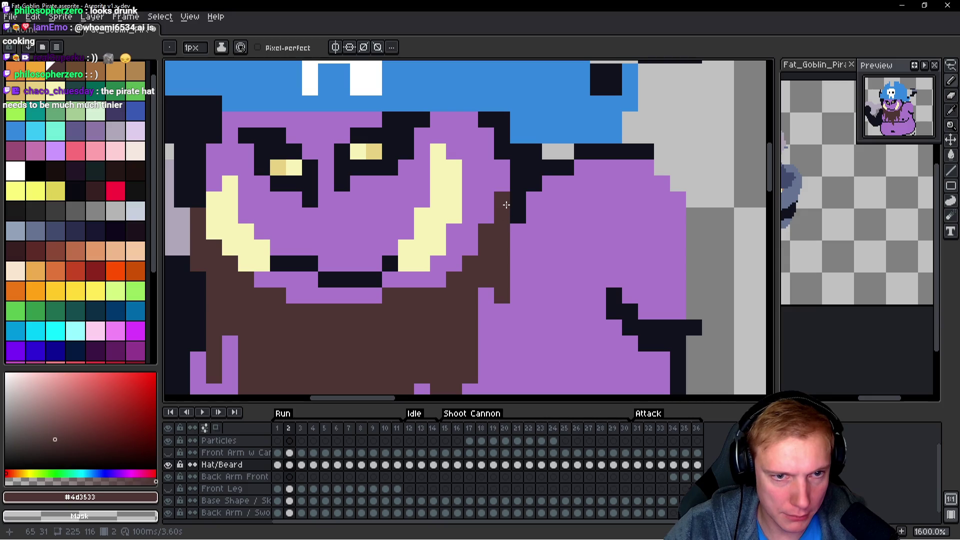
After comparing with frame 1, add brown pixels along the beard's right edge.
key(h)
key(comma)
key(period)
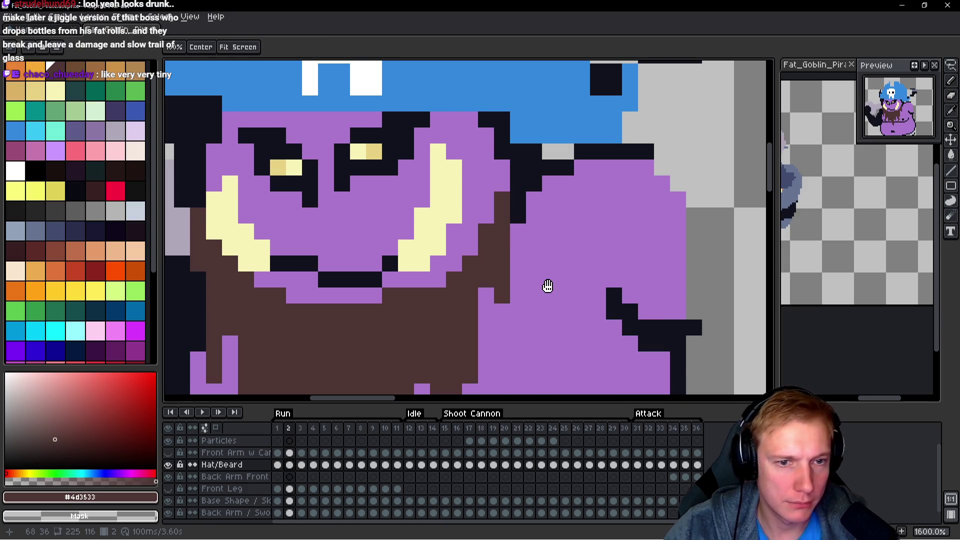
key(b)
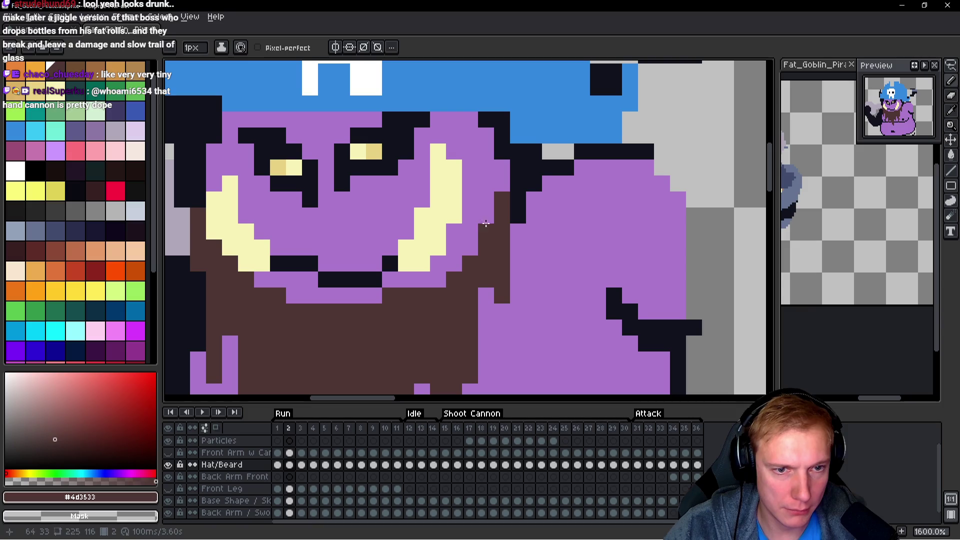
key(h)
scroll(538, 207, down, 1)
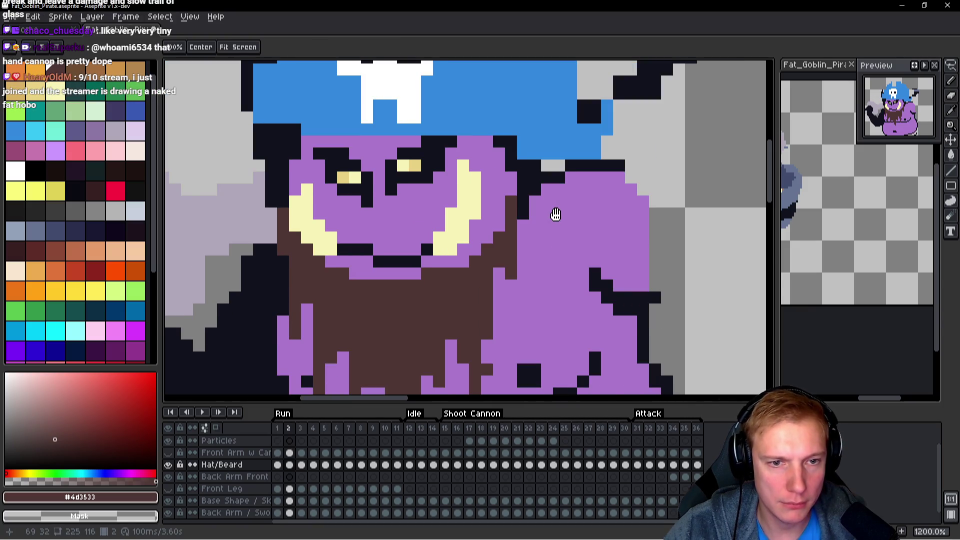
key(b)
drag(522, 225, 521, 298)
Extend the brown beard further down and to the right on frame 2.
key(h)
key(comma)
key(period)
key(b)
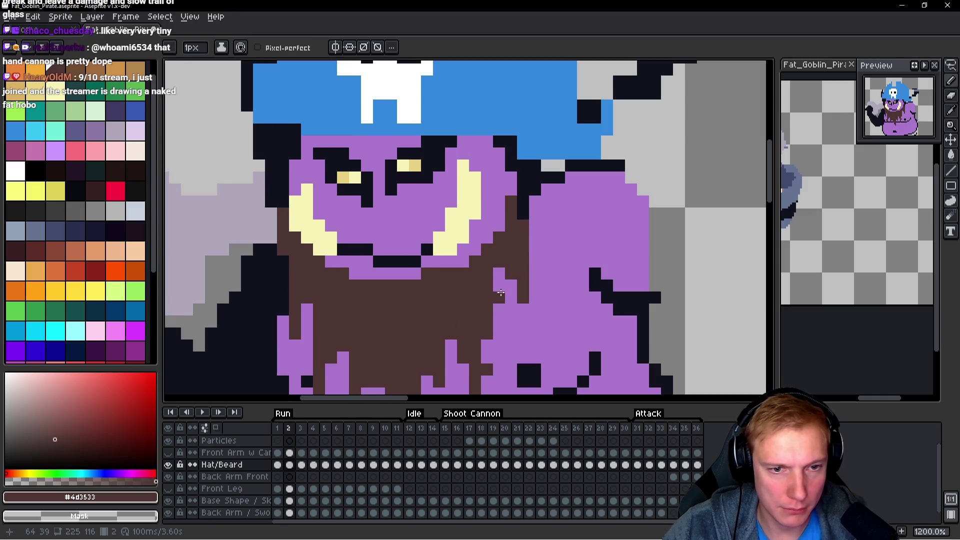
drag(494, 274, 498, 301)
scroll(498, 300, down, 3)
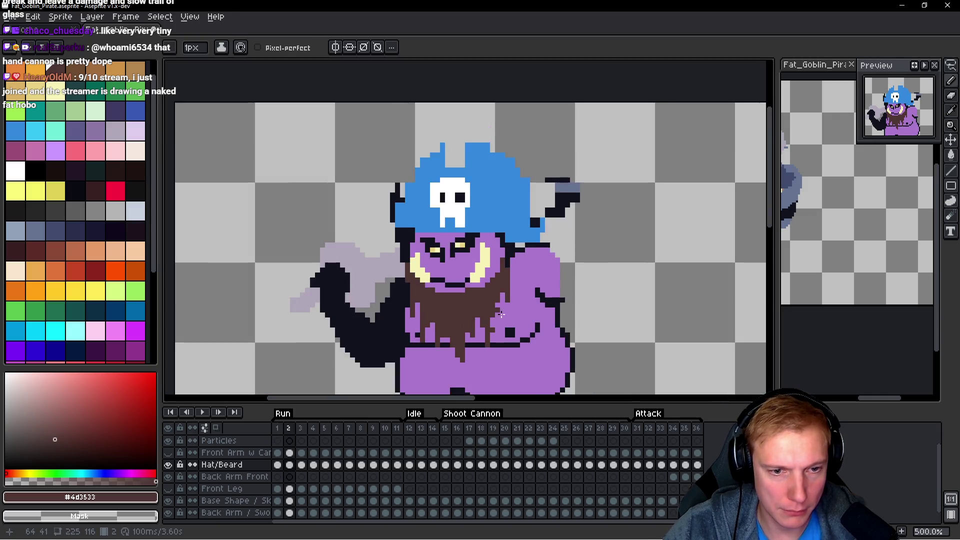
scroll(487, 318, up, 3)
Flip between run frames 1 and 2 to compare the reshaped beard, ending on frame 2.
key(h)
key(comma)
drag(483, 343, 480, 288)
key(period)
key(comma)
key(period)
key(comma)
key(period)
Bring the face and hat into view, then switch to the pirate goblin reference in the browser.
drag(420, 169, 421, 240)
key(b)
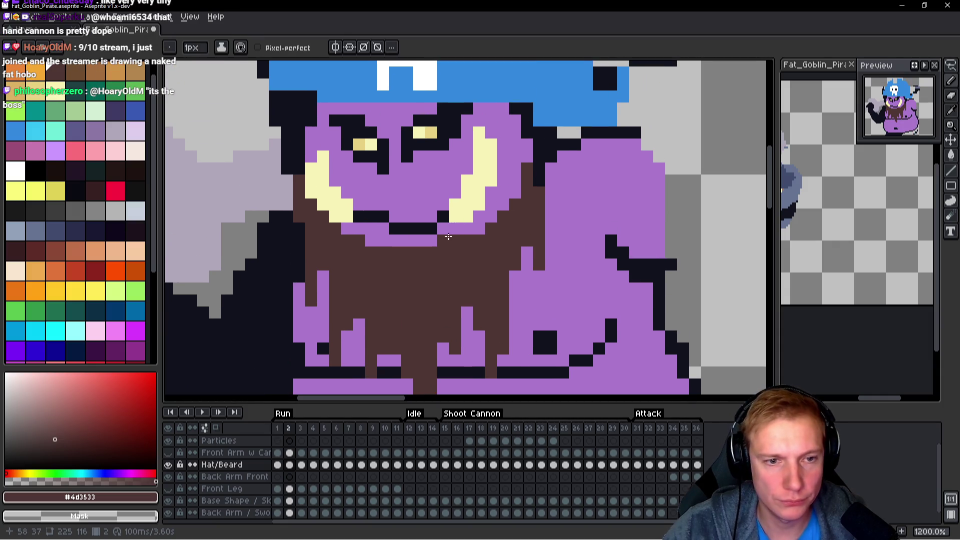
scroll(485, 244, down, 5)
scroll(484, 242, up, 3)
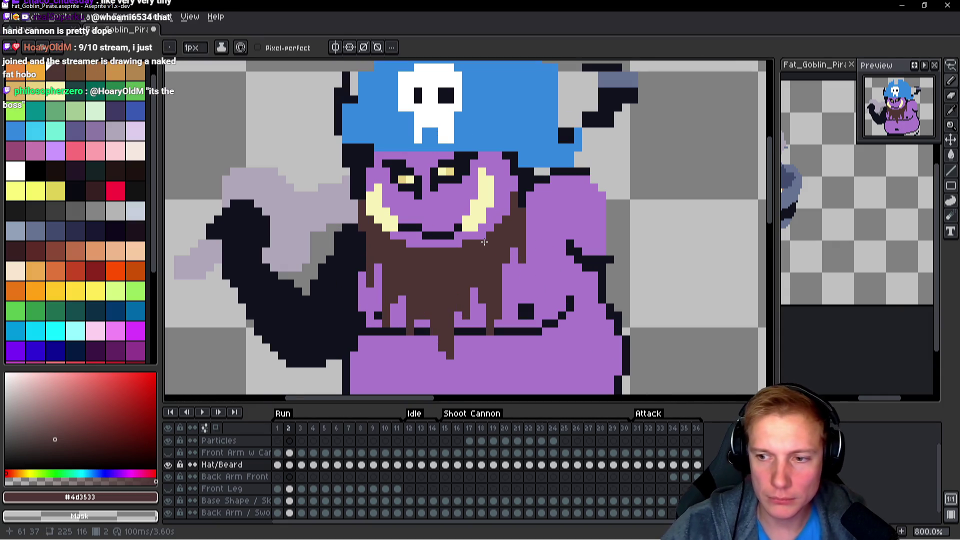
scroll(484, 242, up, 2)
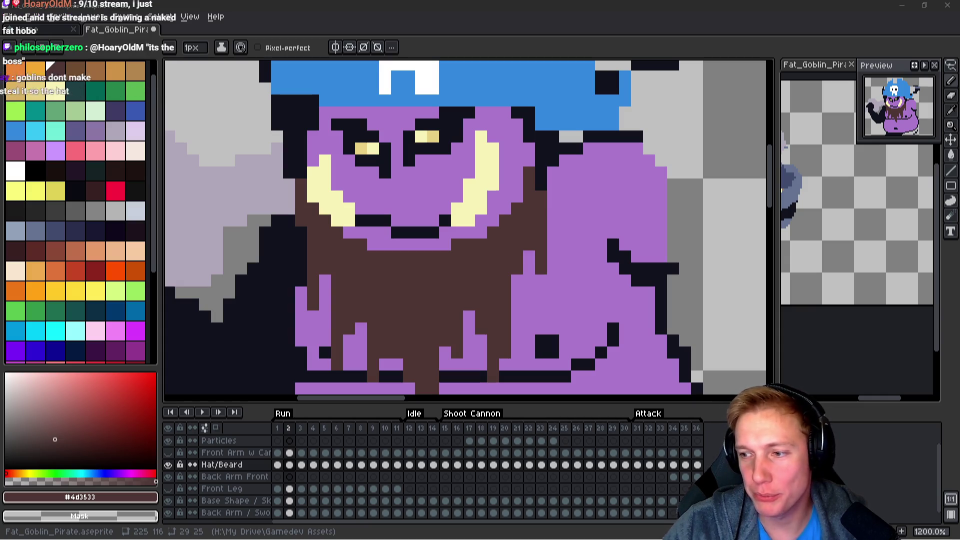
key(alt+Tab)
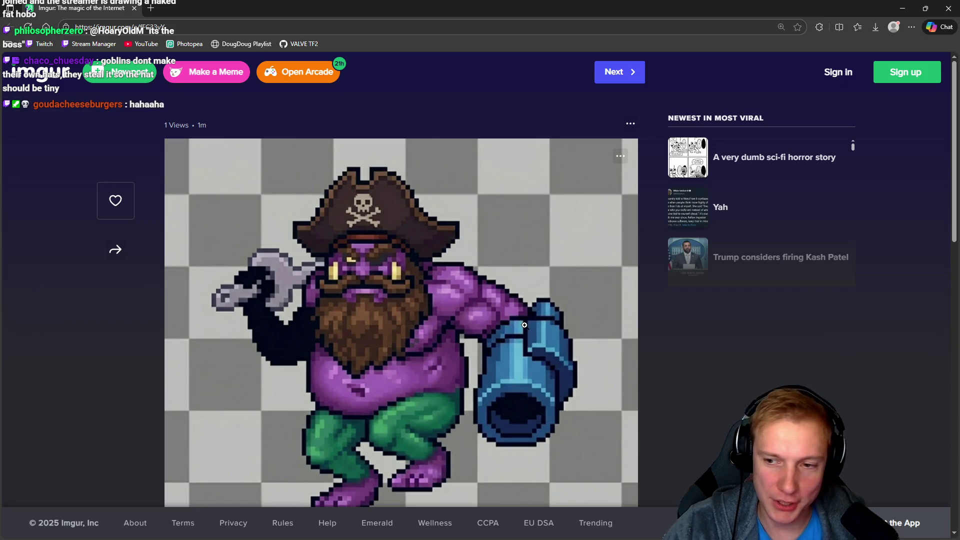
scroll(476, 262, down, 2)
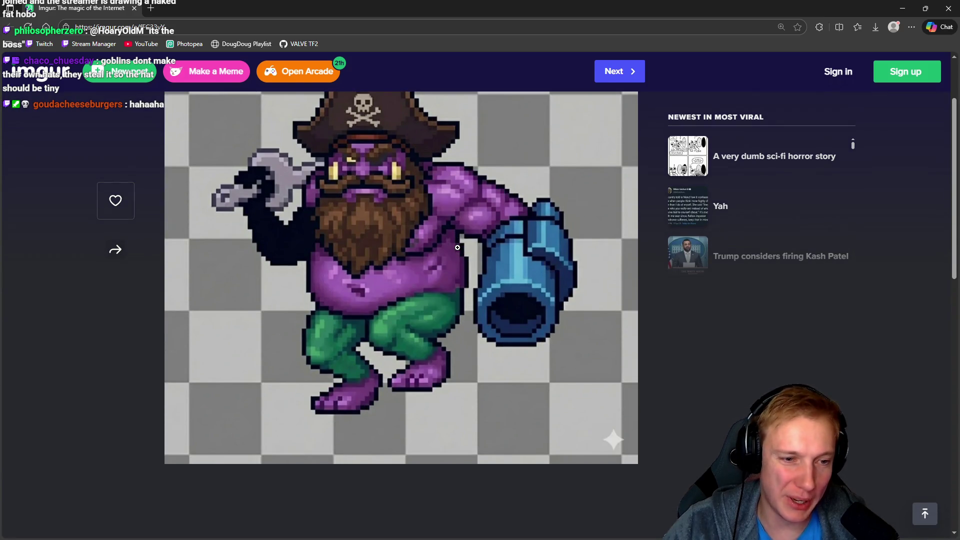
scroll(458, 248, up, 2)
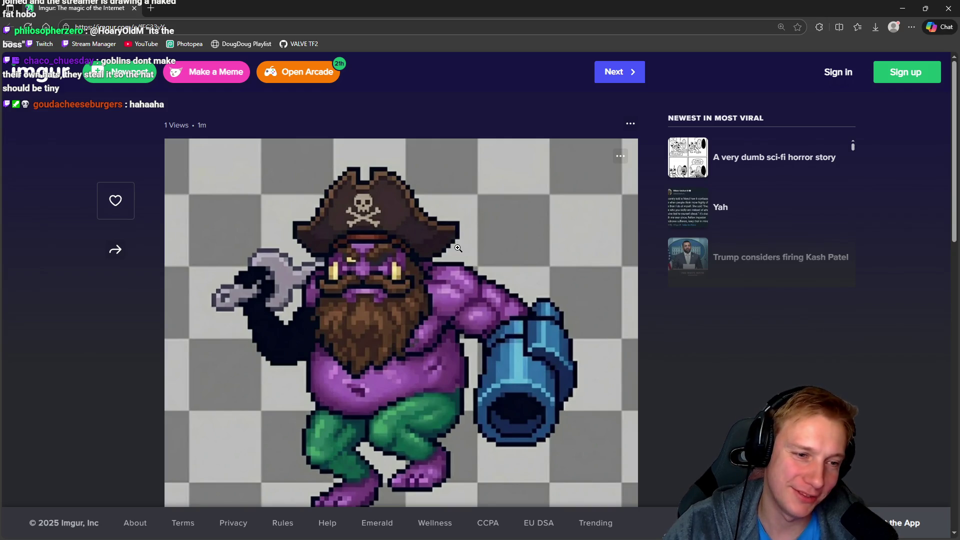
scroll(458, 249, down, 2)
scroll(450, 238, up, 2)
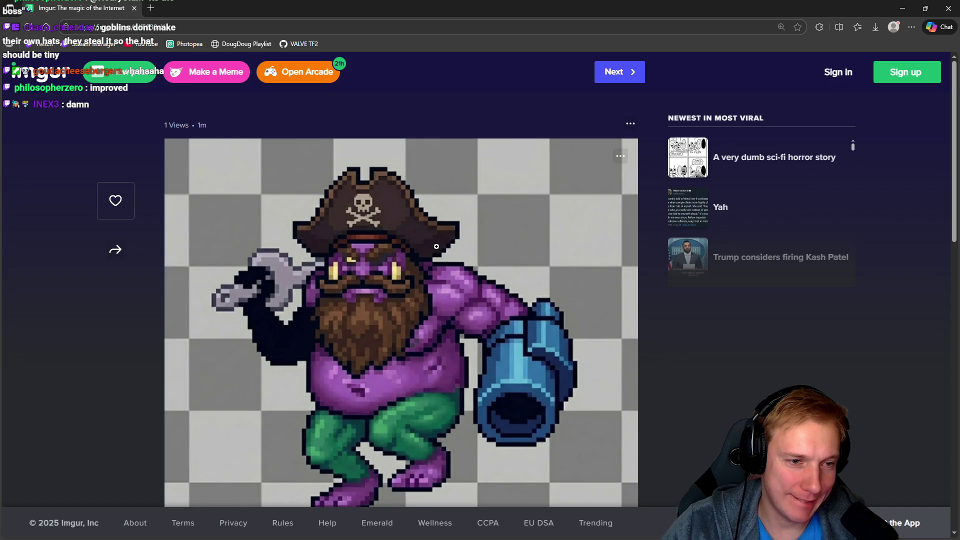
scroll(337, 161, down, 2)
scroll(610, 440, up, 2)
Return to Aseprite and play the run animation to check the motion.
click(903, 8)
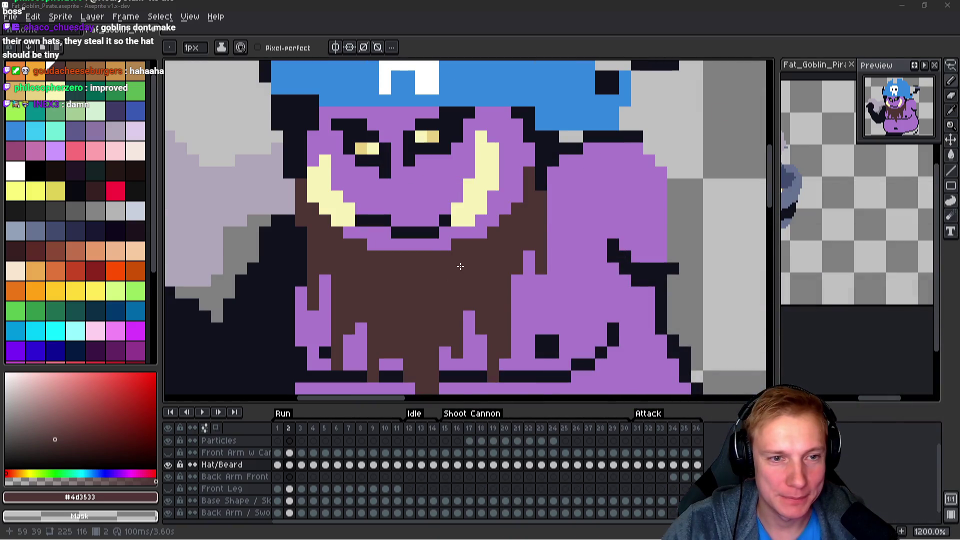
scroll(518, 263, down, 4)
scroll(519, 262, up, 4)
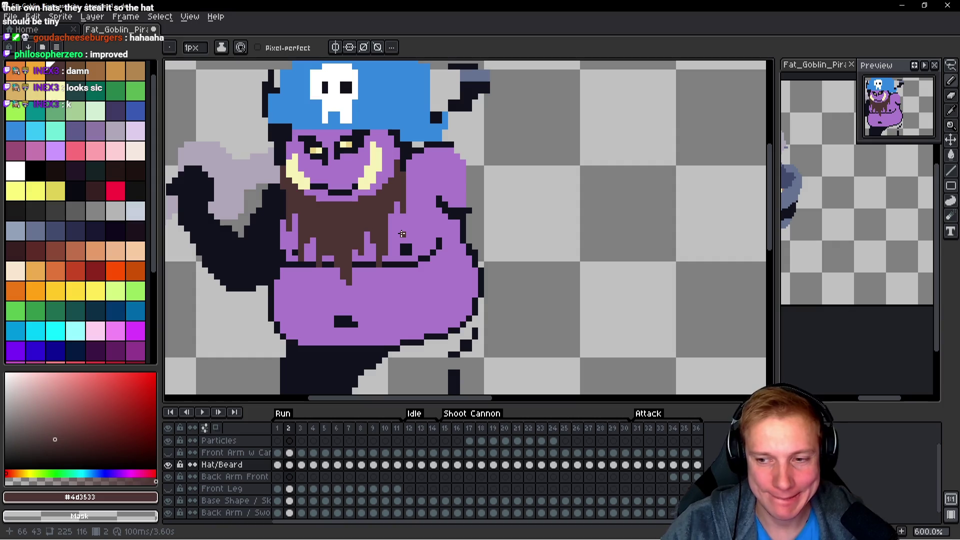
scroll(410, 234, down, 4)
key(Right)
key(Right)
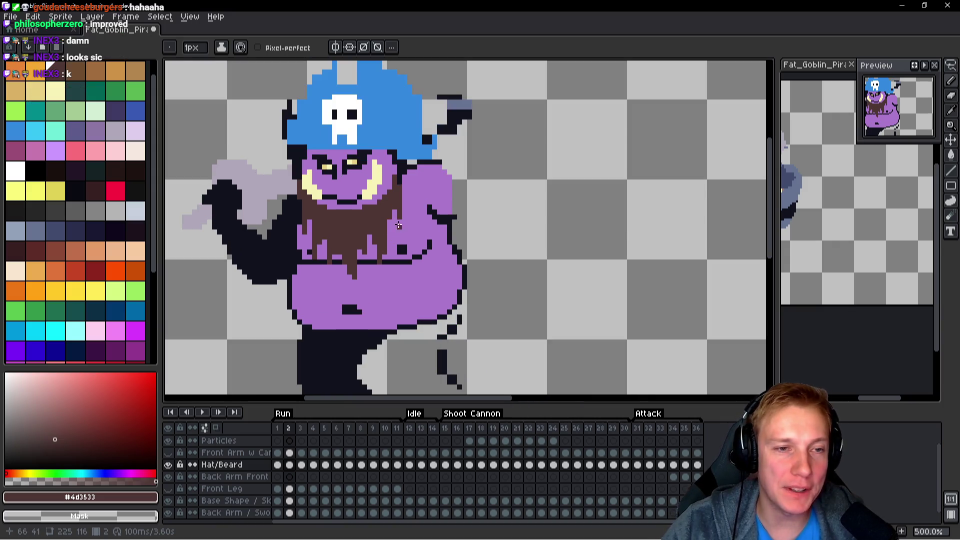
scroll(601, 336, up, 3)
key(Return)
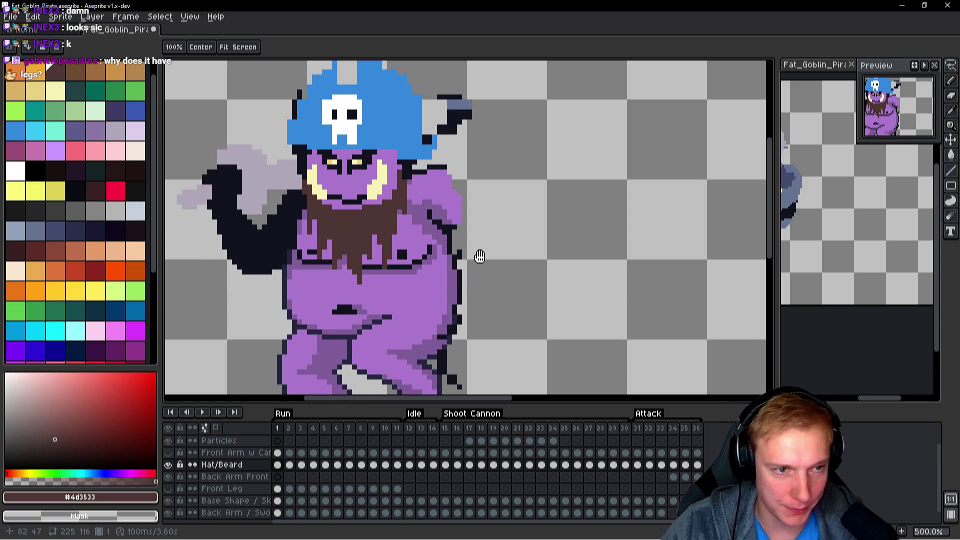
key(Return)
Flip repeatedly between run frames 1 and 2 to compare the beards.
scroll(255, 178, up, 1)
scroll(256, 178, up, 4)
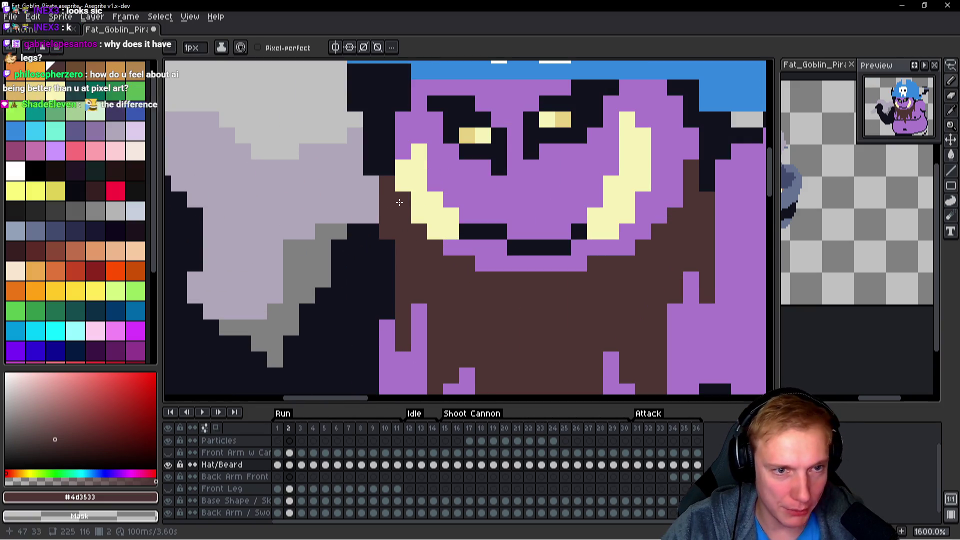
scroll(396, 199, down, 5)
key(Left)
key(Right)
scroll(498, 215, up, 5)
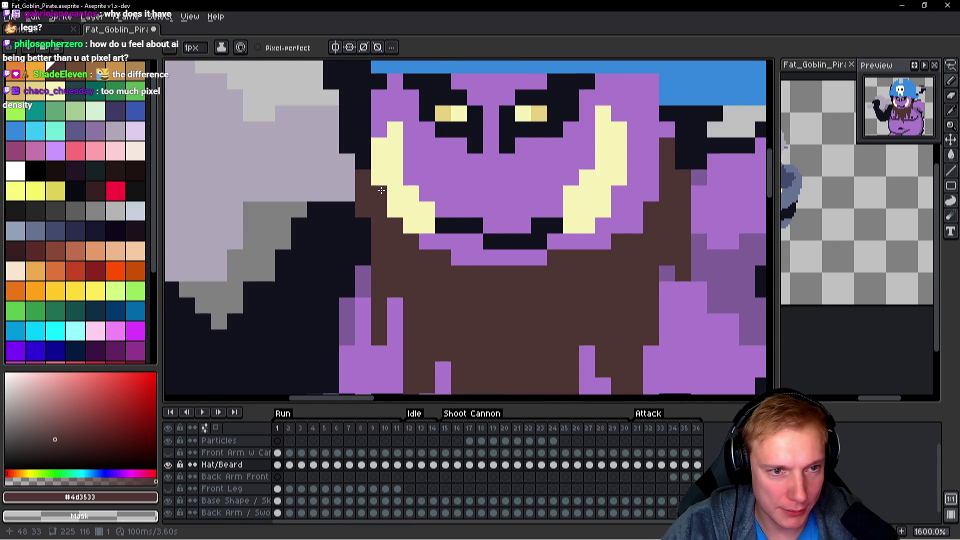
scroll(483, 218, down, 4)
key(Left)
key(Right)
key(Left)
key(Right)
key(Left)
key(Right)
key(Left)
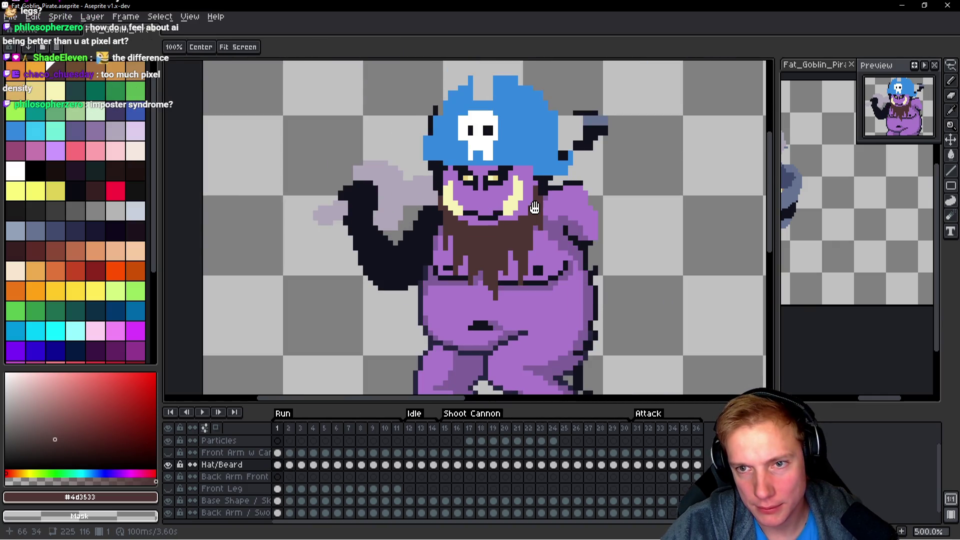
key(Right)
scroll(535, 207, down, 1)
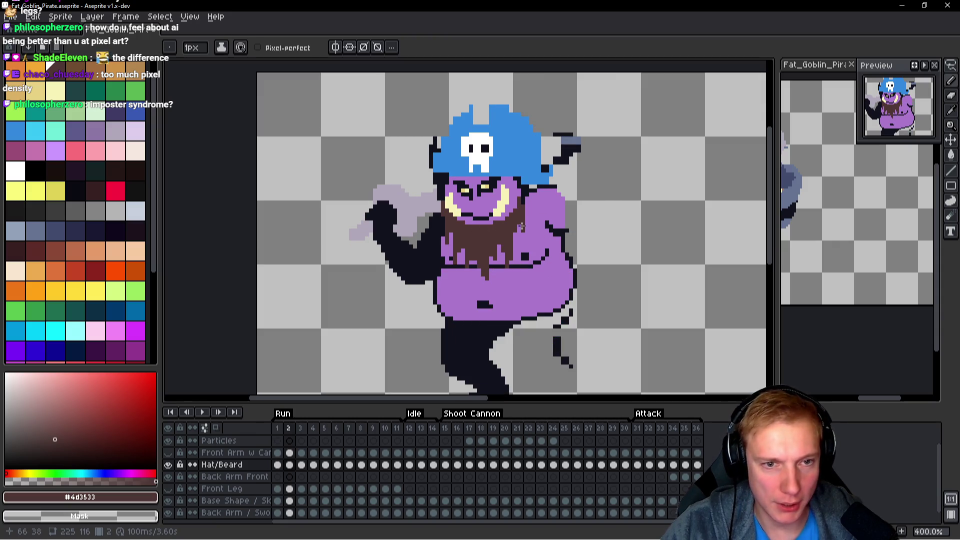
key(Left)
key(Right)
key(Left)
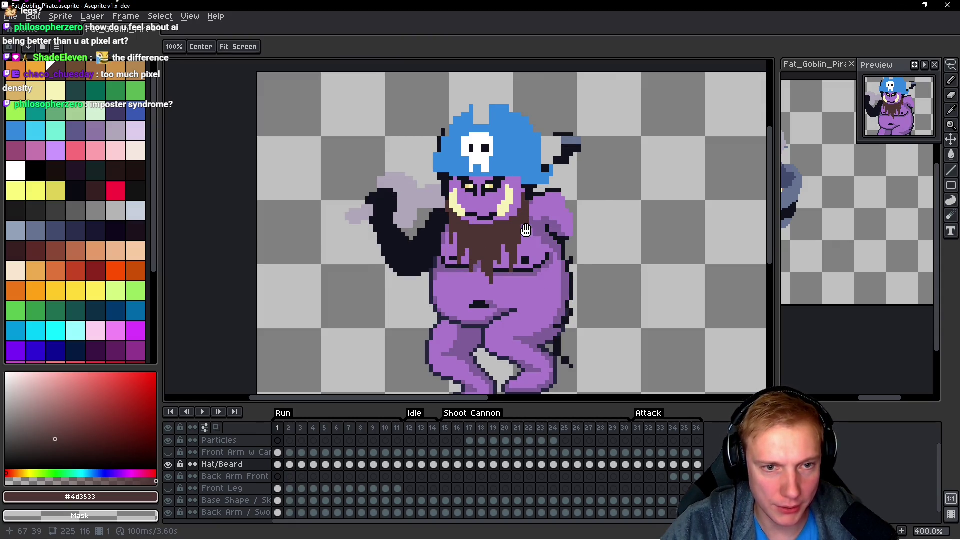
key(Right)
key(Right)
key(Left)
key(Right)
Clear the old beard from the third run frame.
key(q)
key(ctrl+z)
key(ctrl+z)
key(ctrl+z)
scroll(545, 210, down, 1)
key(Left)
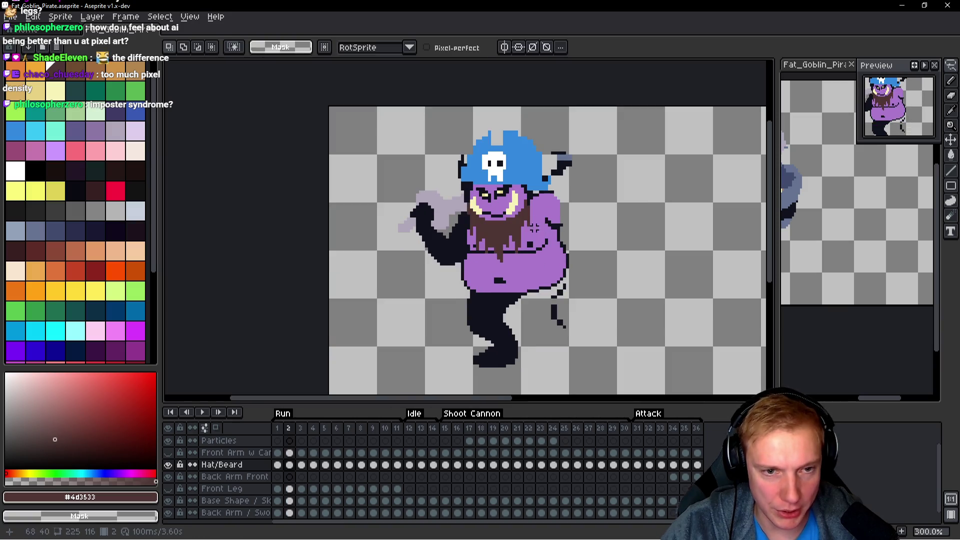
scroll(540, 225, up, 4)
key(ctrl+z)
key(ctrl+z)
key(ctrl+z)
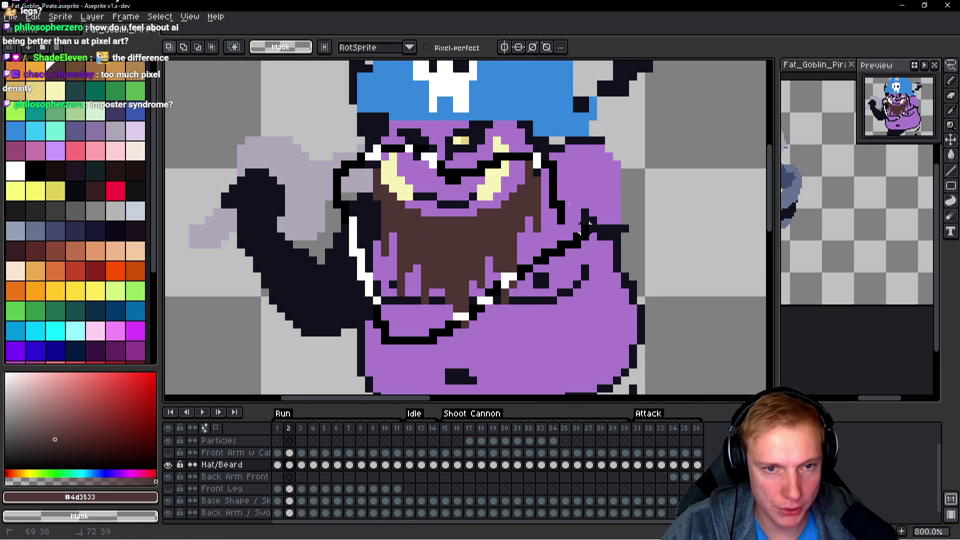
Copy frame 2's face and beard, paste them onto frame 3, and nudge them down into place.
mouse_move(537, 159)
mouse_down()
mouse_move(370, 192)
mouse_move(475, 360)
mouse_move(583, 227)
mouse_up()
key(ctrl+c)
key(Right)
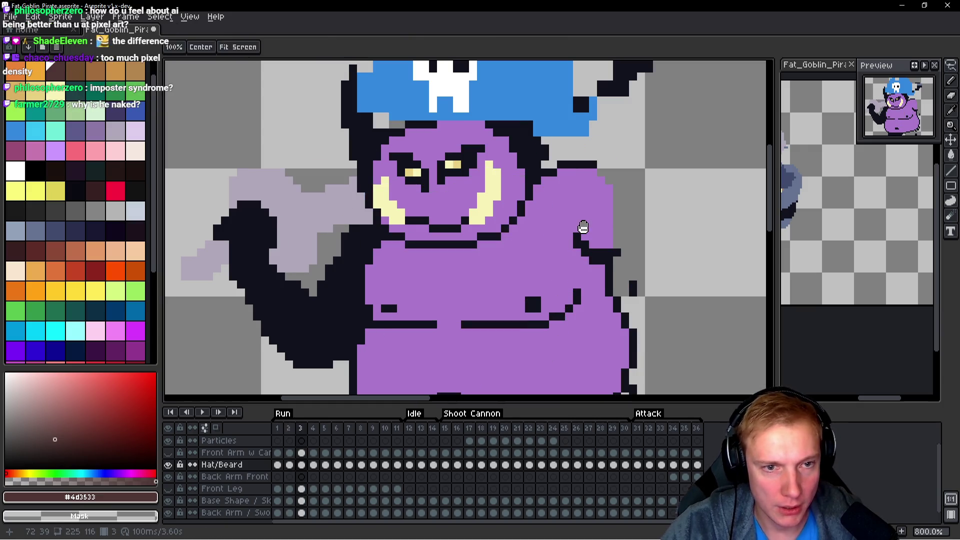
key(ctrl+v)
mouse_move(486, 243)
mouse_down()
mouse_move(488, 266)
mouse_move(479, 267)
mouse_up()
Commit the pasted face and beard on frame 3 and compare it against frame 2.
key(Return)
key(Left)
key(Right)
key(Left)
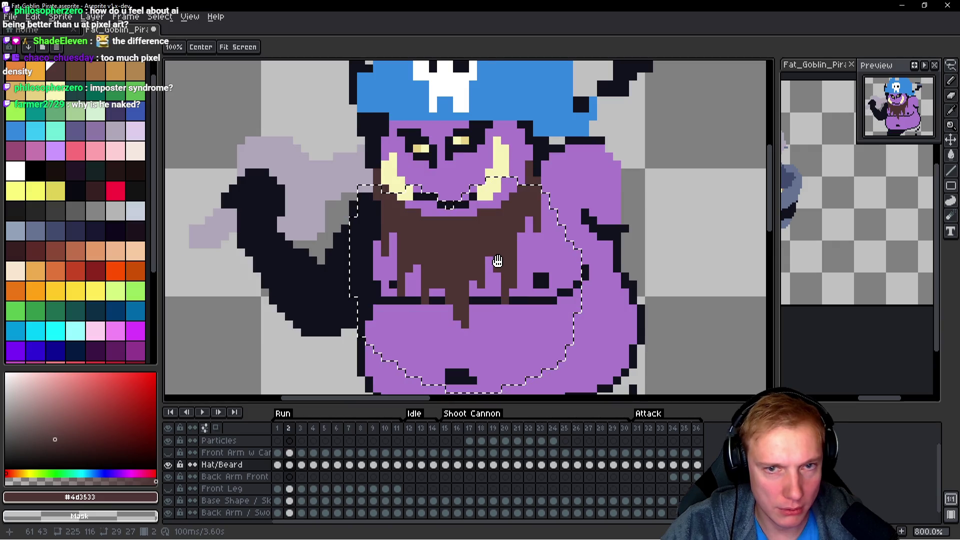
key(Right)
key(Left)
key(Right)
key(Left)
key(Right)
key(Left)
key(Right)
Re-paste the face and beard on frame 3 one pixel lower and commit it.
key(ctrl+v)
key(Down)
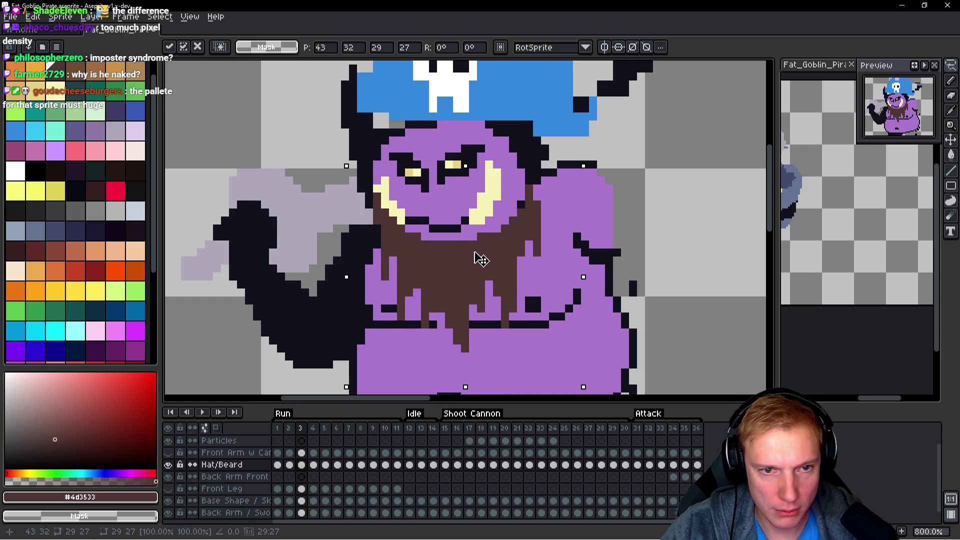
key(Return)
key(Left)
key(Right)
key(Left)
key(Right)
key(q)
key(ctrl+d)
key(Left)
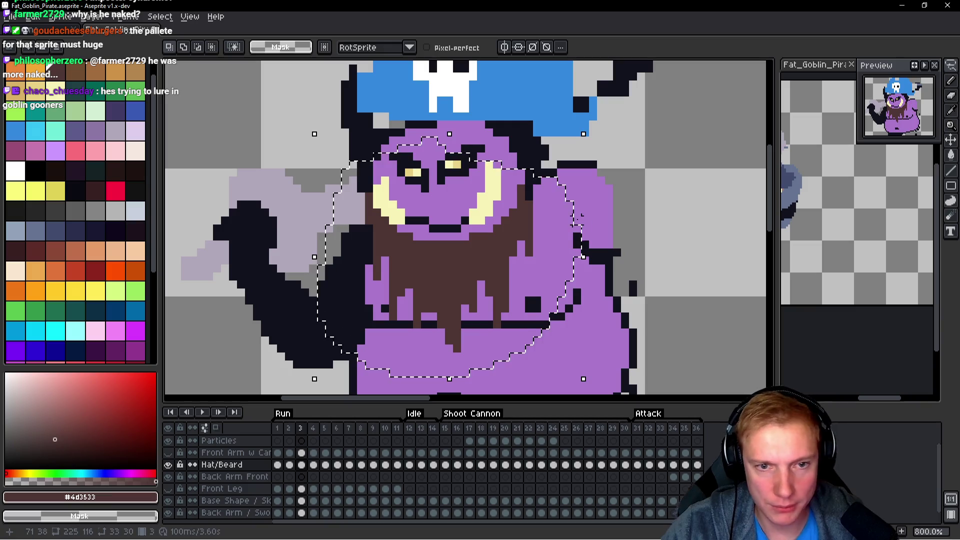
key(Right)
key(space)
Try erasing the old beard on frame 4, then undo to restore it.
key(Right)
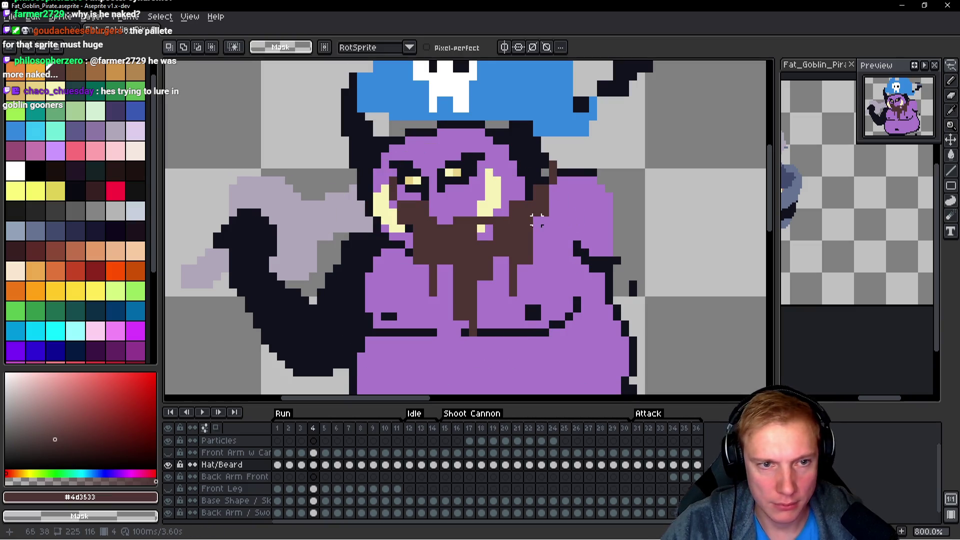
mouse_move(577, 220)
mouse_down()
mouse_move(480, 150)
mouse_move(592, 205)
mouse_up()
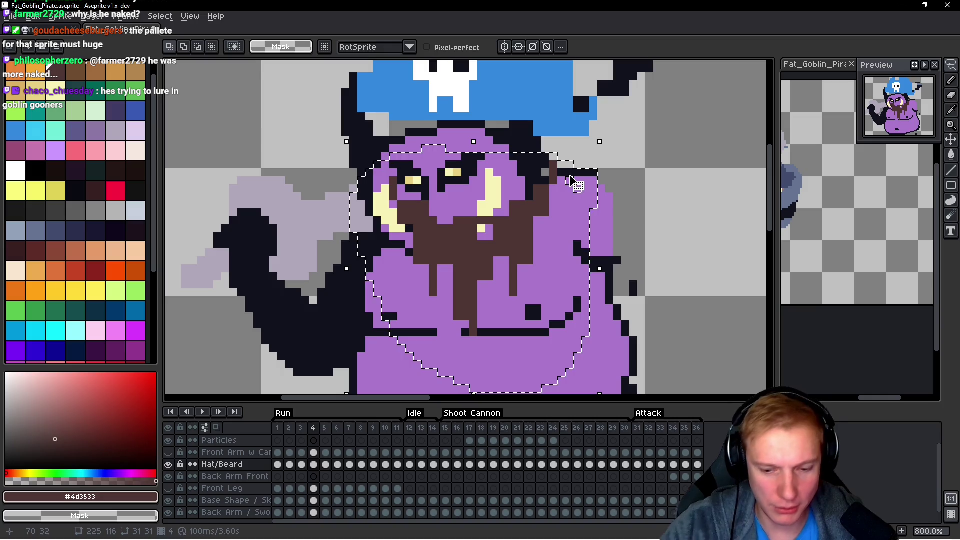
key(Delete)
key(ctrl+z)
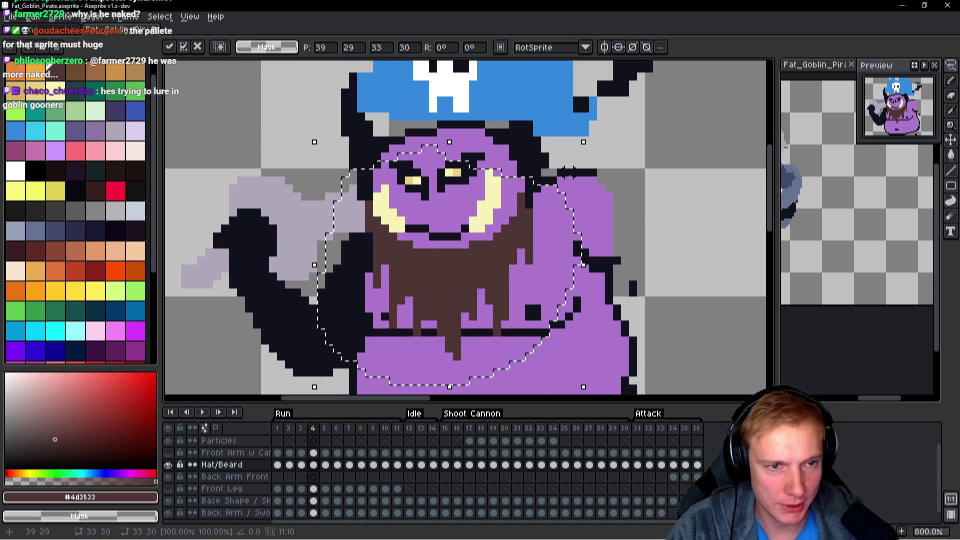
key(ctrl+z)
Replace the old beard on run frame 5 with the pasted new face and beard.
key(Right)
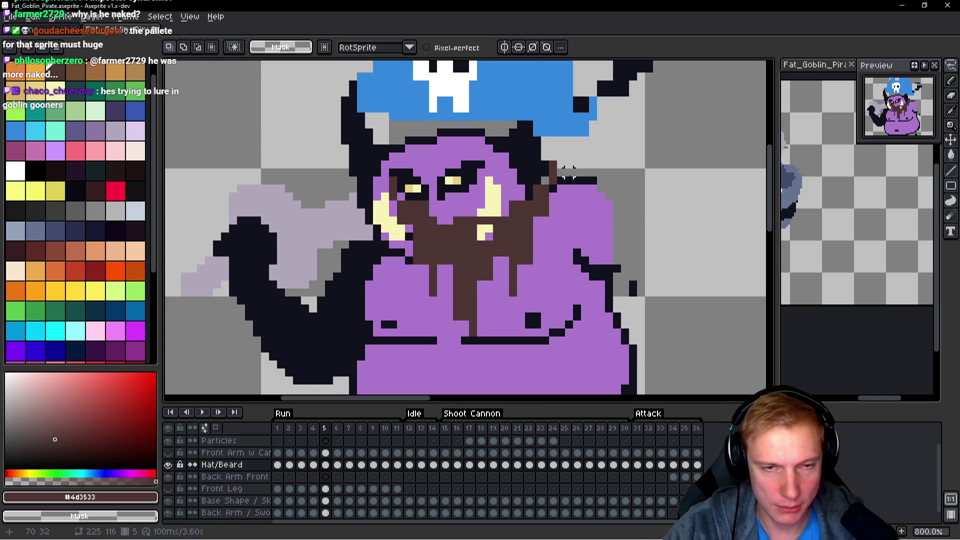
mouse_move(569, 173)
mouse_down()
mouse_move(440, 157)
mouse_move(650, 280)
mouse_move(615, 178)
mouse_up()
mouse_move(587, 231)
mouse_down()
mouse_move(545, 150)
mouse_move(320, 240)
mouse_move(589, 232)
mouse_up()
key(Delete)
key(ctrl+v)
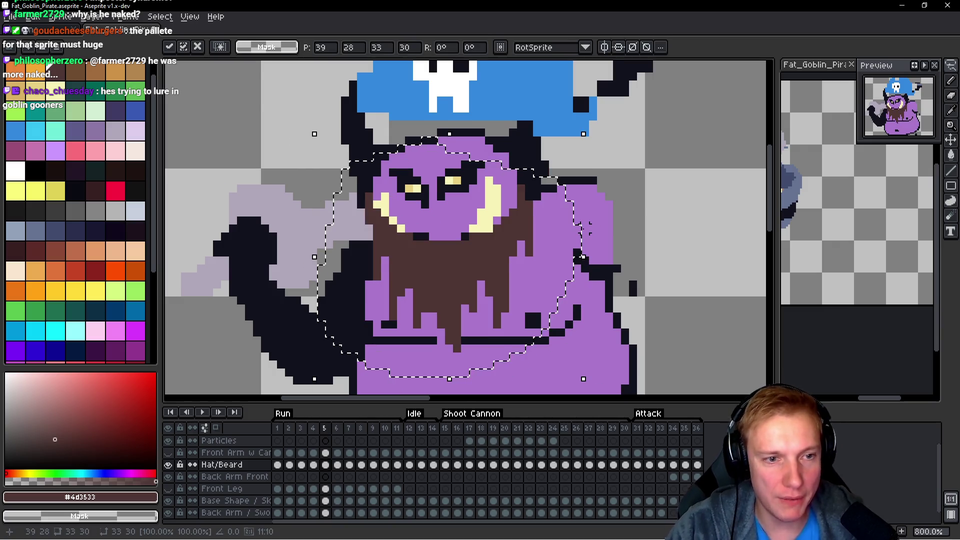
key(Return)
Replace the old beard on run frame 6 with the pasted new beard.
key(Right)
mouse_move(553, 207)
mouse_down()
mouse_move(580, 175)
mouse_move(370, 145)
mouse_move(606, 203)
mouse_up()
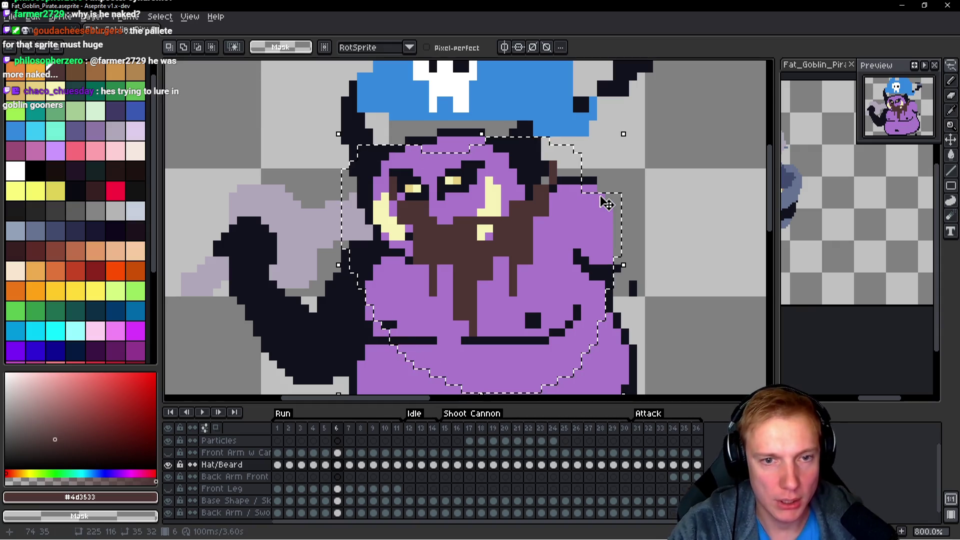
key(Delete)
key(ctrl+v)
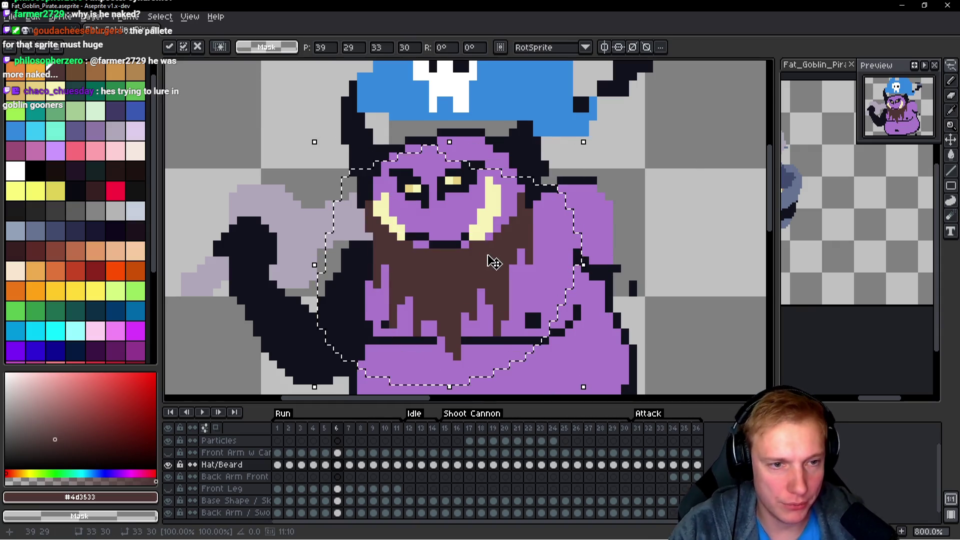
key(Return)
Compare frames 6 and 7, then lasso and erase frame 7's old head and beard.
key(Right)
key(Left)
key(Right)
key(Left)
key(Right)
key(Left)
key(Right)
key(q)
mouse_move(575, 220)
mouse_down()
mouse_move(571, 180)
mouse_move(453, 142)
mouse_move(580, 213)
mouse_up()
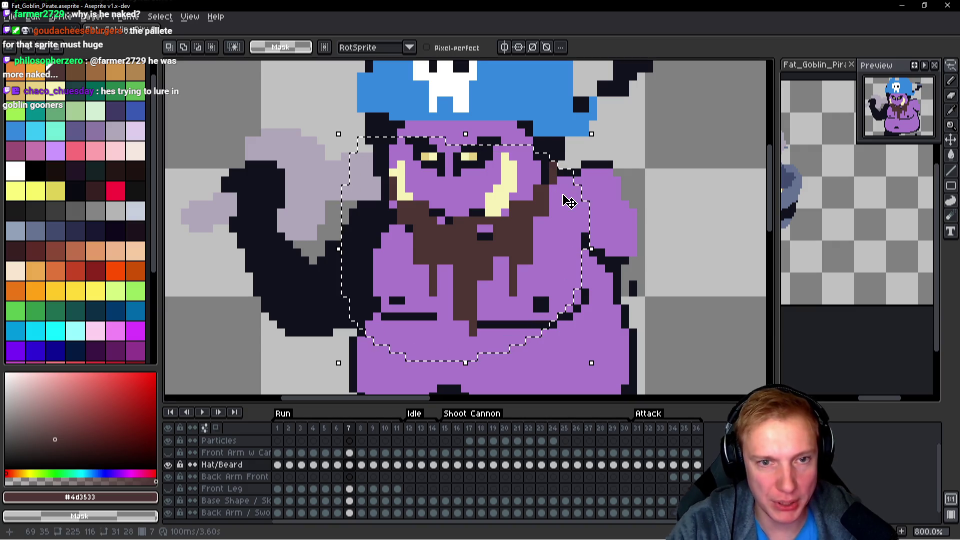
key(Delete)
key(Return)
Undo the erase on frame 7 to bring the brown beard back.
key(q)
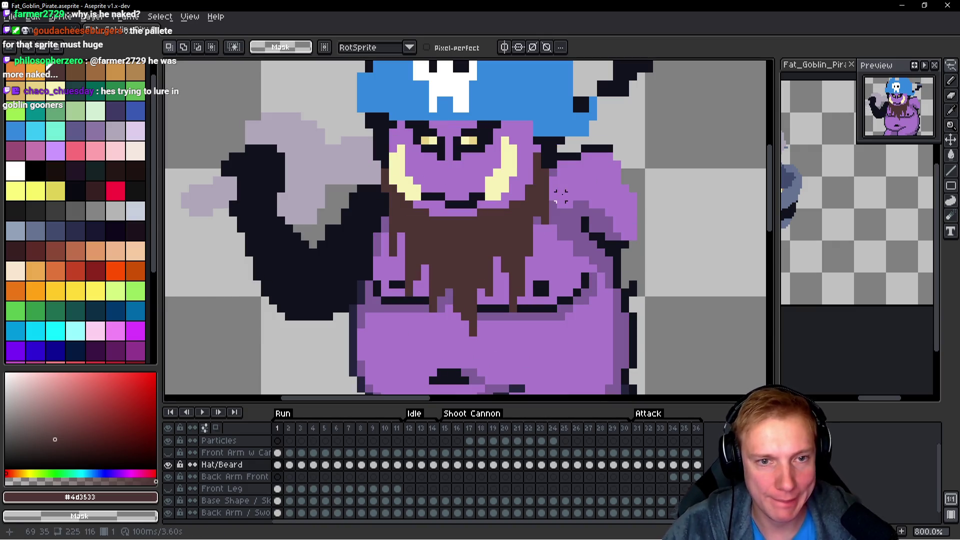
mouse_move(586, 190)
mouse_down()
mouse_move(465, 129)
mouse_move(333, 213)
mouse_move(576, 205)
mouse_up()
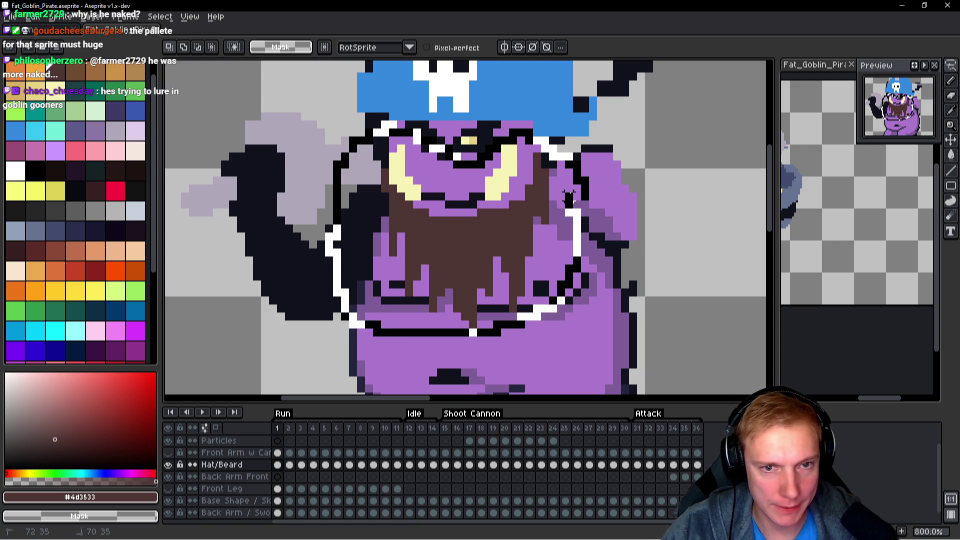
key(Return)
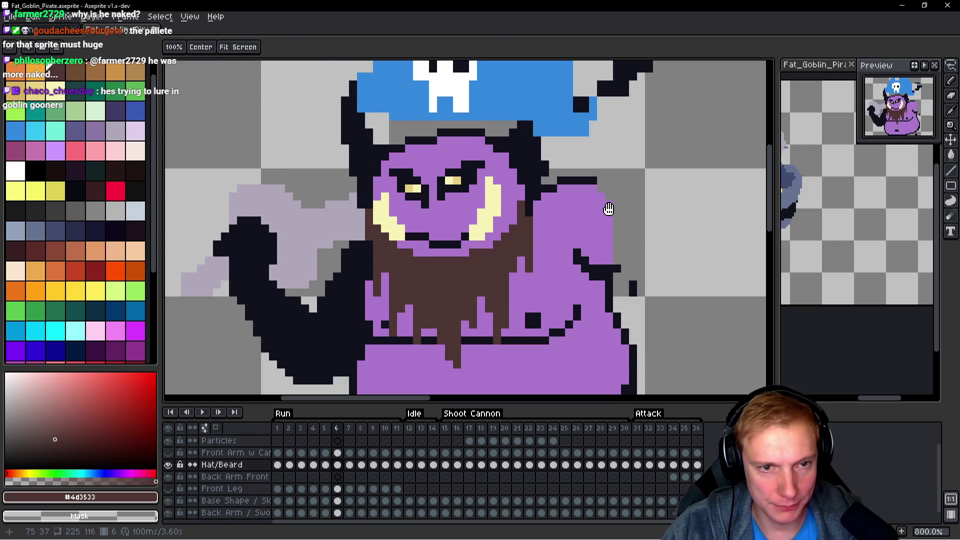
key(ctrl+z)
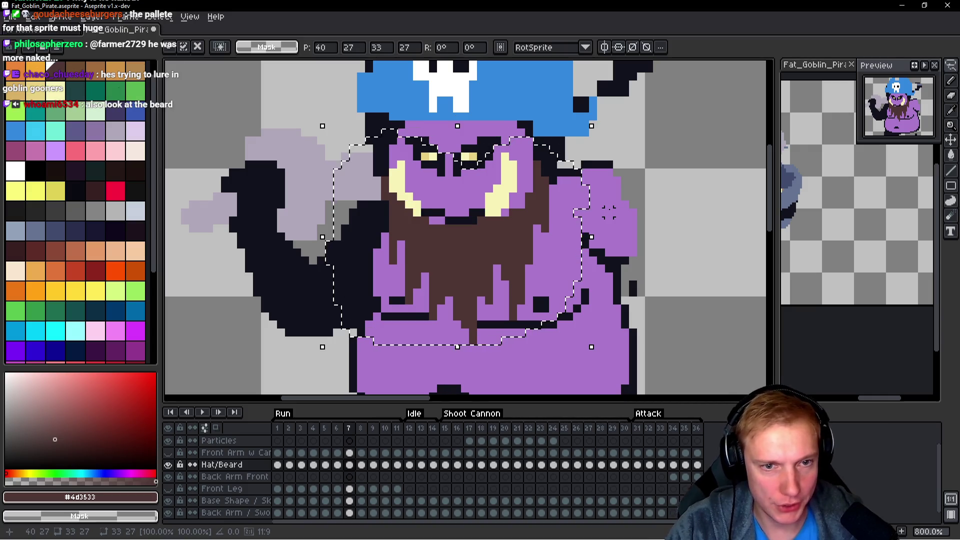
key(h)
key(q)
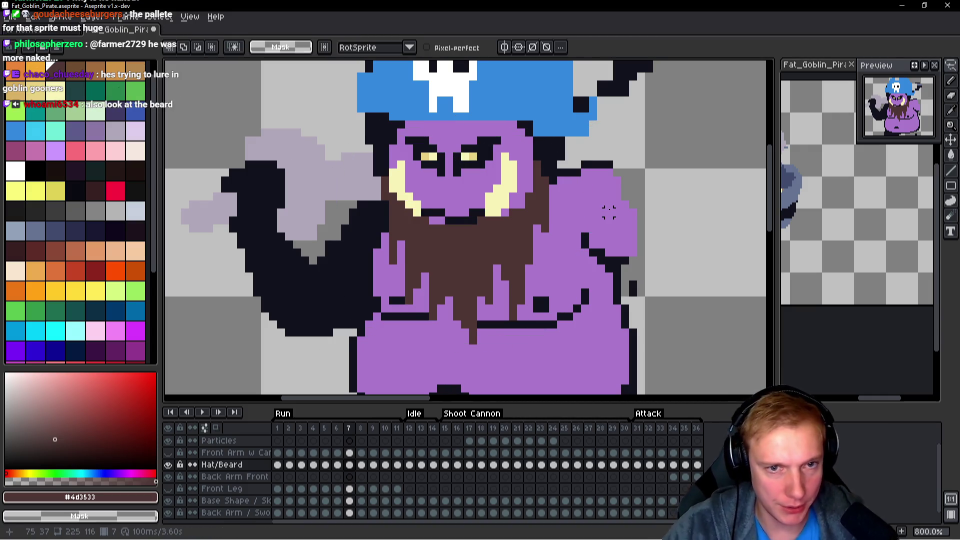
mouse_move(584, 239)
mouse_down()
mouse_move(533, 159)
mouse_move(365, 165)
mouse_move(495, 356)
mouse_move(579, 191)
mouse_up()
key(ctrl+d)
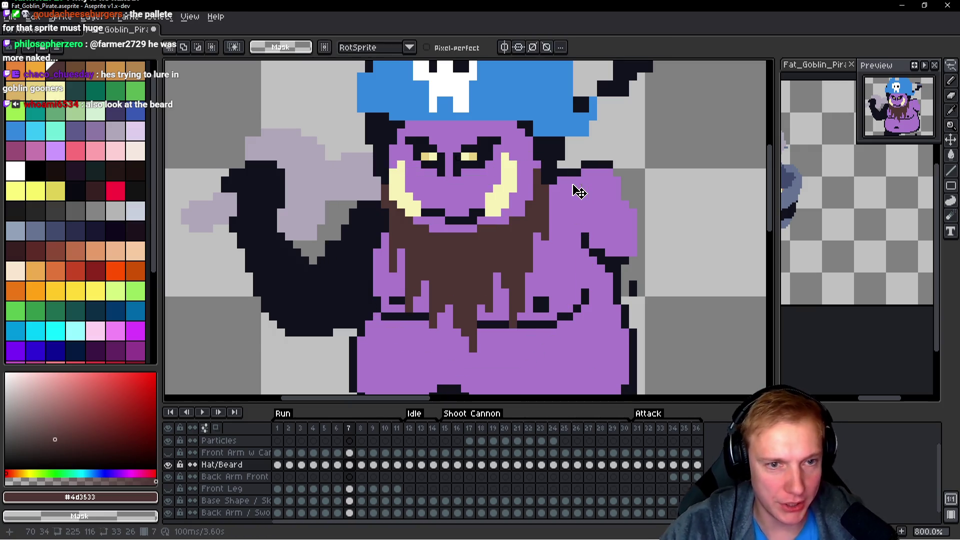
Compare frames 6 and 7, then clear the old beard on frame 8.
key(h)
key(comma)
key(period)
key(comma)
key(period)
key(comma)
key(period)
key(period)
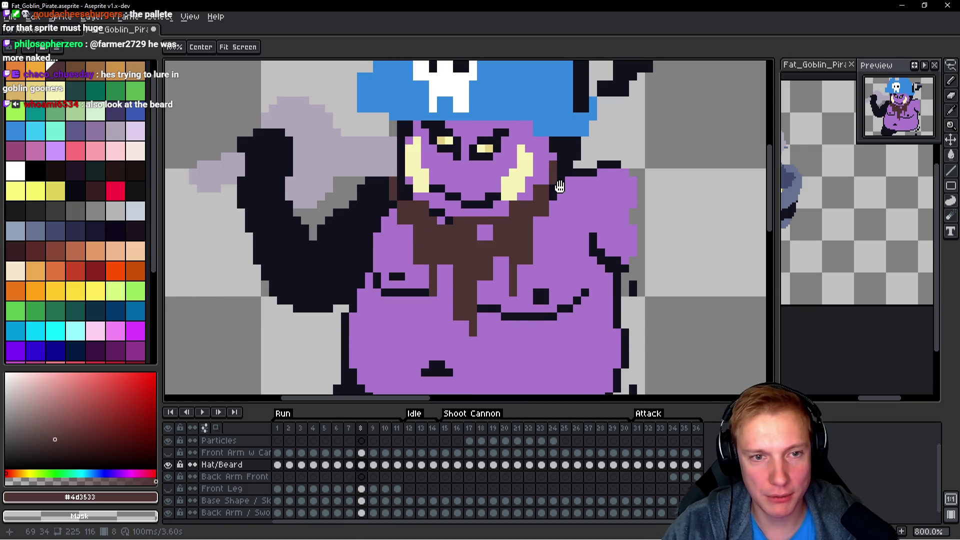
key(q)
mouse_move(546, 156)
mouse_down()
mouse_move(345, 330)
mouse_move(574, 200)
mouse_up()
key(Delete)
Copy the face and beard from frame 7.
key(h)
key(comma)
key(q)
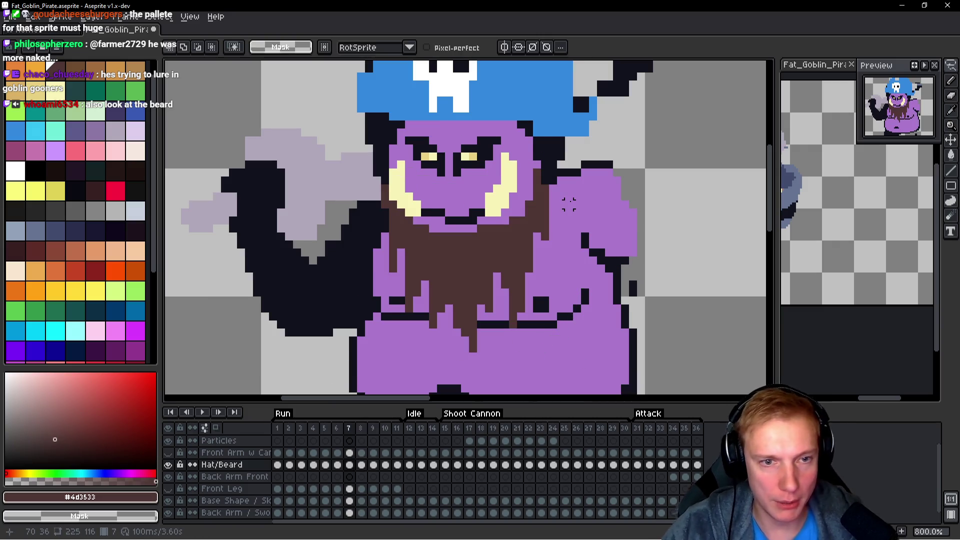
mouse_move(587, 176)
mouse_down()
mouse_move(530, 150)
mouse_move(357, 172)
mouse_move(582, 255)
mouse_move(591, 249)
mouse_up()
key(ctrl+c)
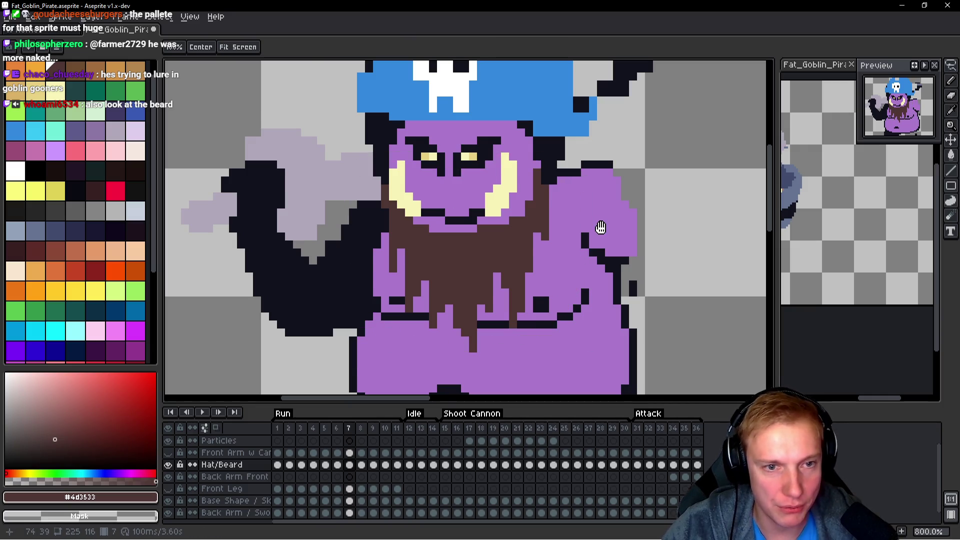
Paste the beard onto frame 8, nudge it up-right and tilt it -6.7°.
key(period)
key(ctrl+v)
drag(493, 236, 504, 226)
drag(606, 116, 621, 145)
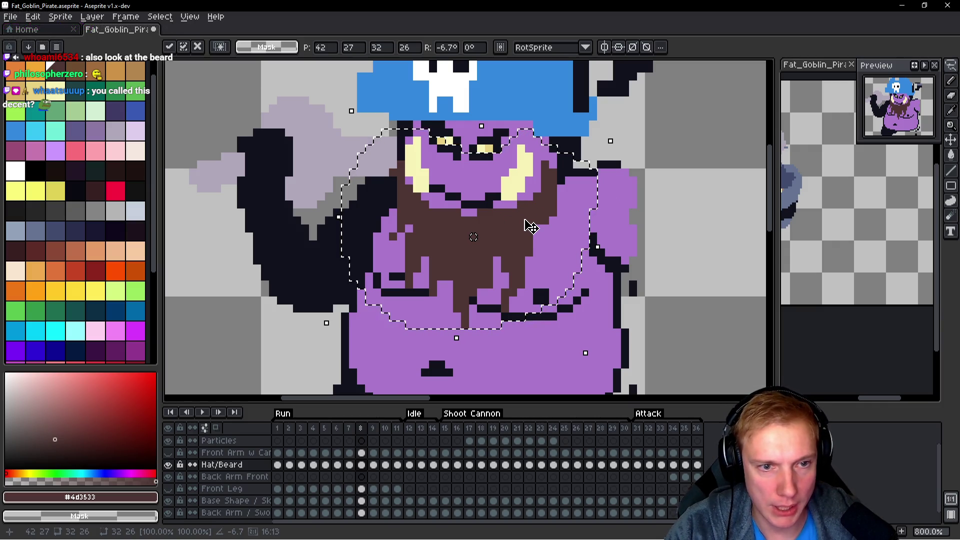
Commit the tilted beard on frame 8 and compare it with frame 7.
key(ctrl+d)
key(Right)
key(Right)
key(Left)
key(Left)
scroll(520, 220, up, 2)
key(b)
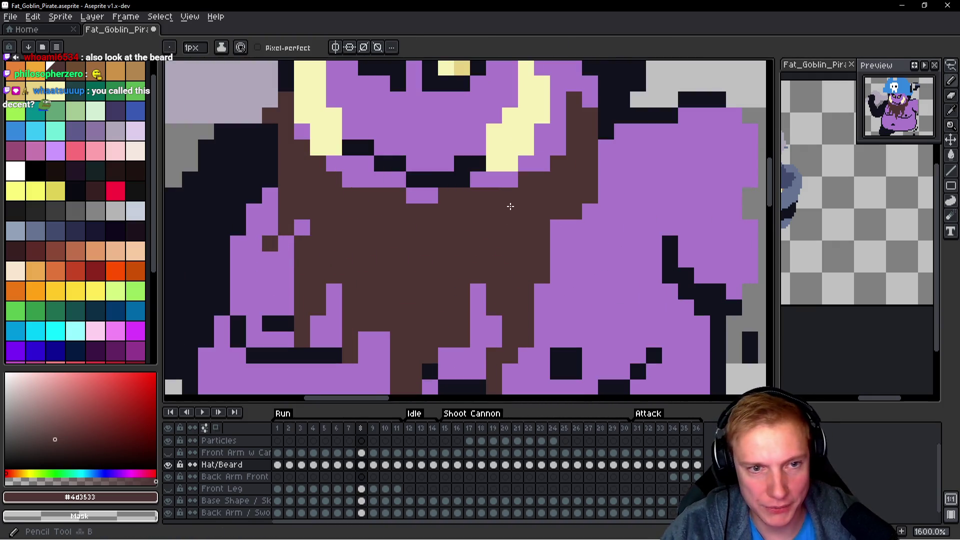
scroll(521, 180, down, 2)
key(h)
key(Left)
key(Right)
key(Left)
key(Right)
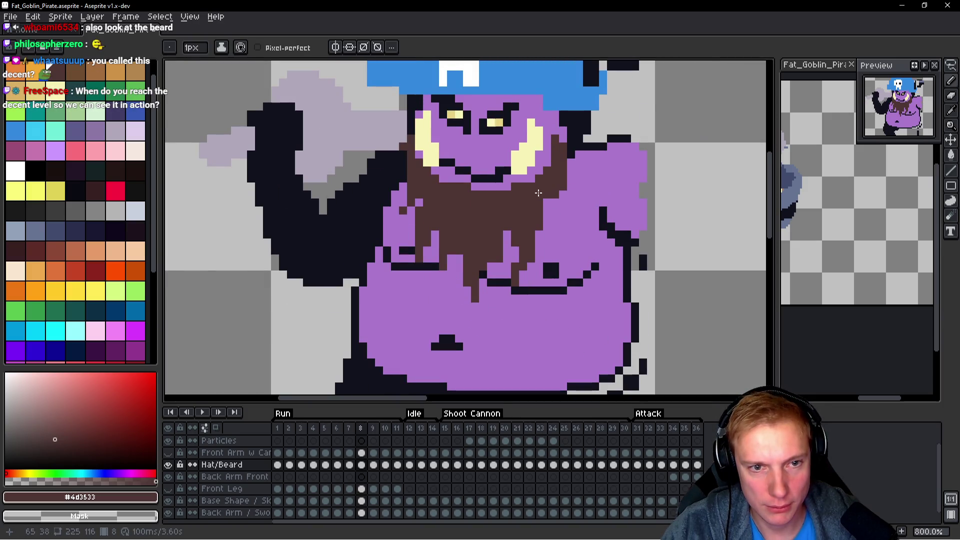
Paint the stray brown beard pixel on frame 8 purple with the Pencil.
scroll(536, 194, up, 1)
key(b)
key(Left)
key(Right)
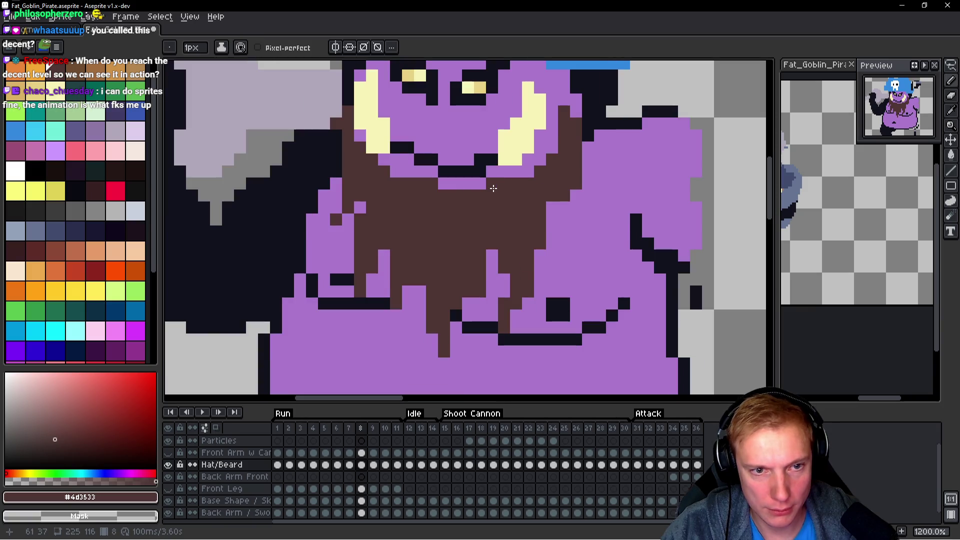
key(Left)
key(Right)
right_click(426, 183)
Compare frames 7 and 8 and inspect the lower beard on frame 8.
key(h)
key(Left)
key(Right)
key(Left)
key(Right)
key(Left)
key(Right)
key(Left)
key(Right)
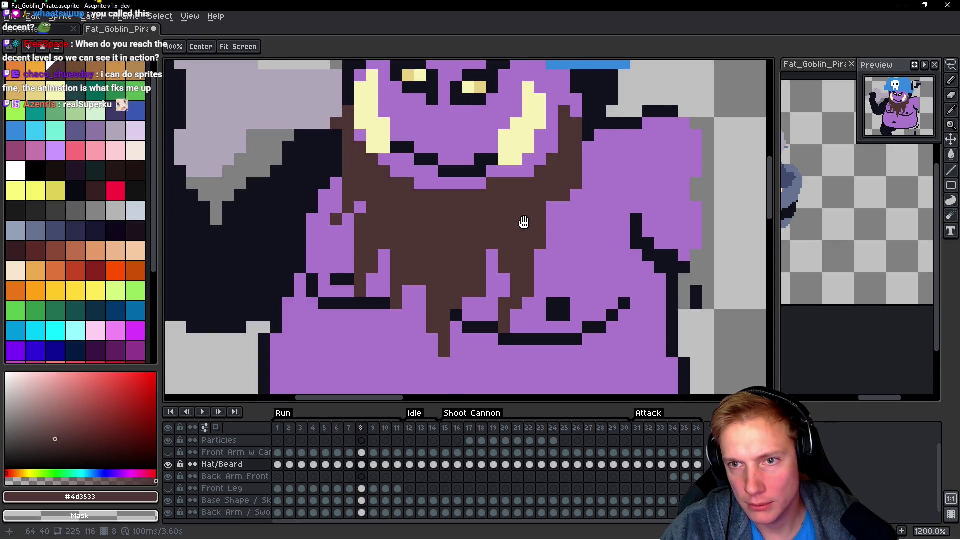
mouse_move(524, 222)
mouse_down()
mouse_move(532, 189)
mouse_move(525, 210)
mouse_up()
key(b)
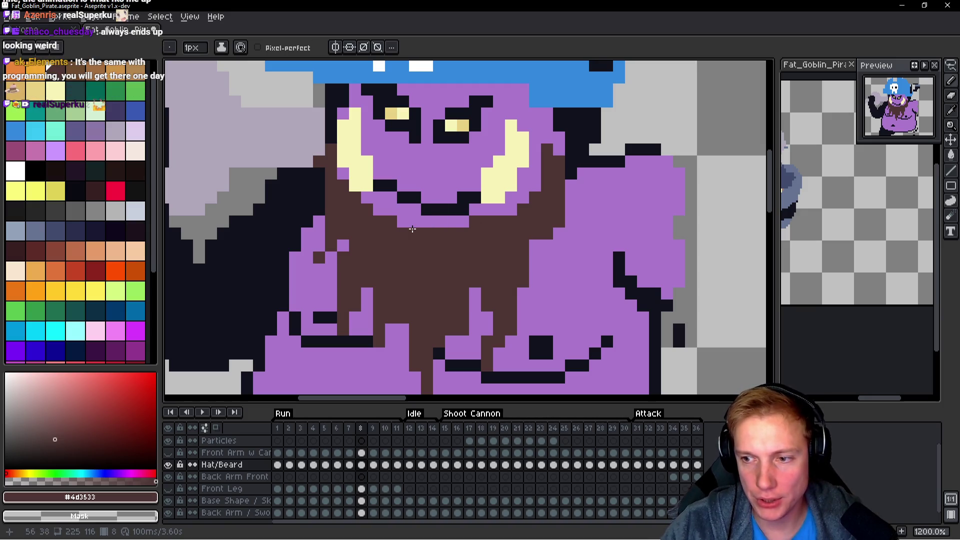
scroll(413, 229, down, 2)
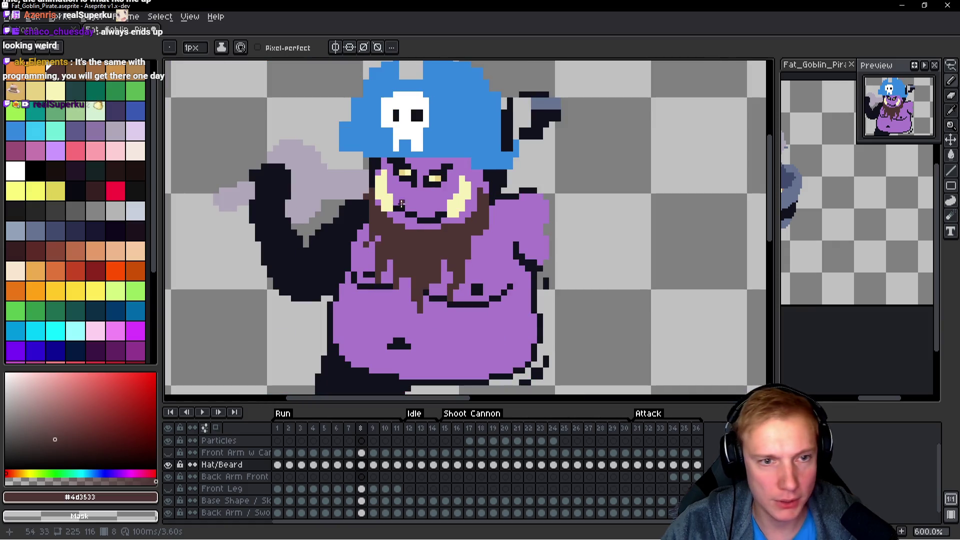
Zoom in and paint #4d3533 brown pixels along frame 8's beard edge to extend it.
scroll(412, 229, up, 2)
drag(476, 259, 499, 262)
scroll(562, 255, down, 1)
scroll(562, 255, up, 1)
scroll(525, 256, up, 1)
key(ctrl+z)
click(489, 217)
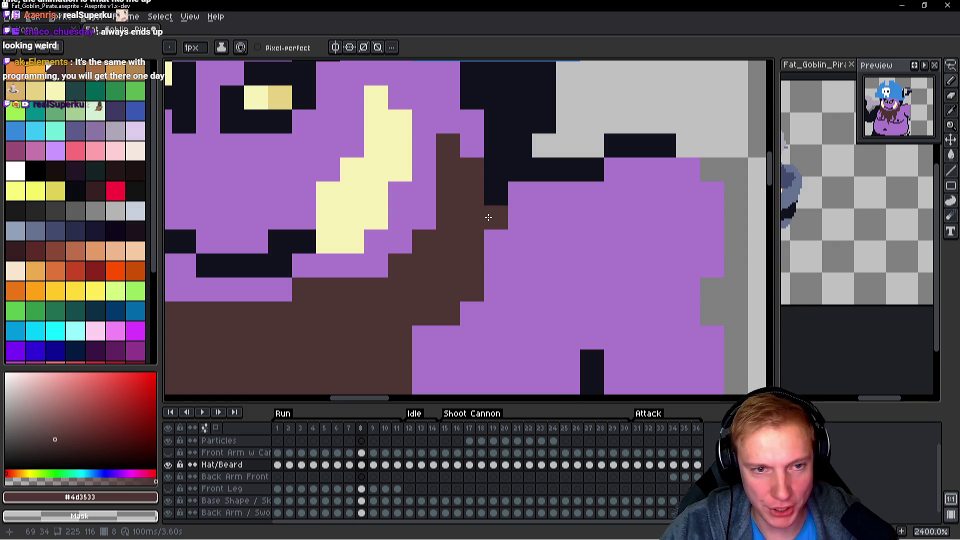
key(ctrl+z)
click(472, 318)
mouse_move(488, 219)
mouse_down()
mouse_move(484, 280)
mouse_move(468, 327)
mouse_move(482, 343)
mouse_up()
scroll(482, 343, down, 1)
click(458, 307)
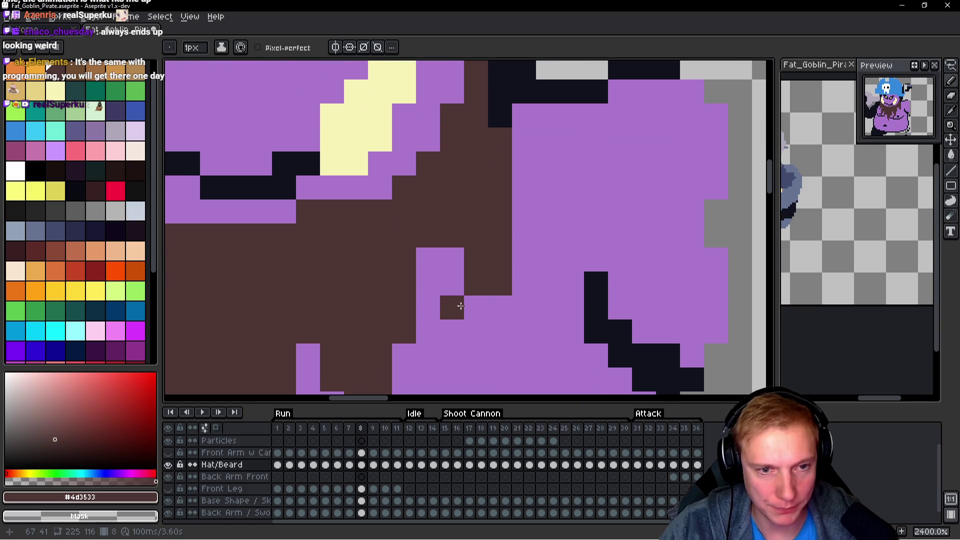
scroll(457, 285, down, 5)
Flip between frames 7 and 8 to compare the two beards.
key(comma)
key(period)
key(comma)
key(period)
scroll(433, 285, up, 3)
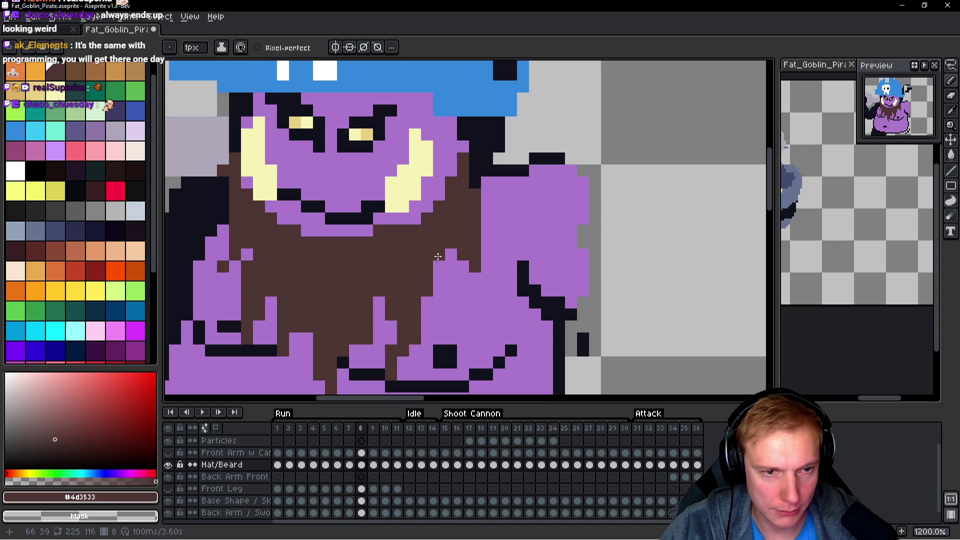
scroll(472, 270, down, 3)
key(comma)
key(period)
key(comma)
key(period)
scroll(440, 277, up, 5)
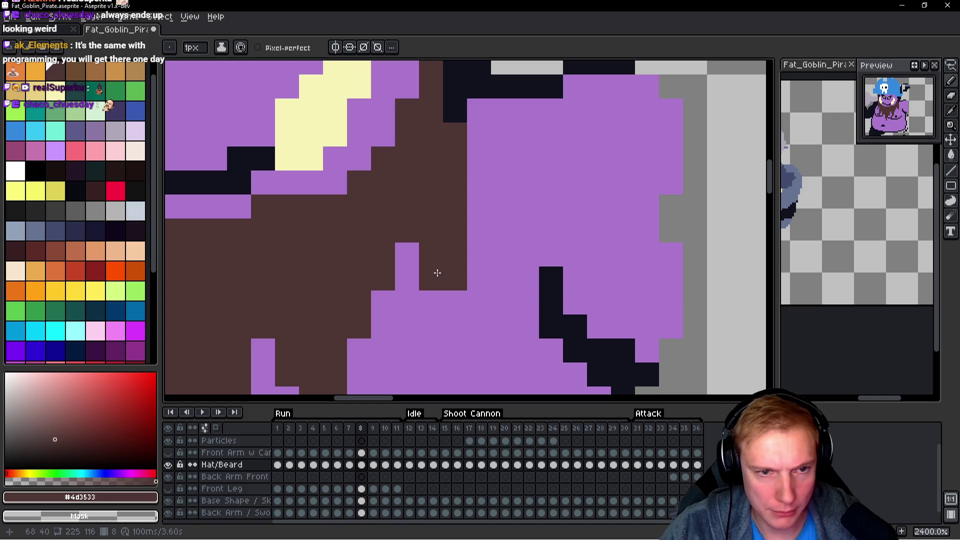
key(comma)
key(period)
scroll(449, 271, down, 5)
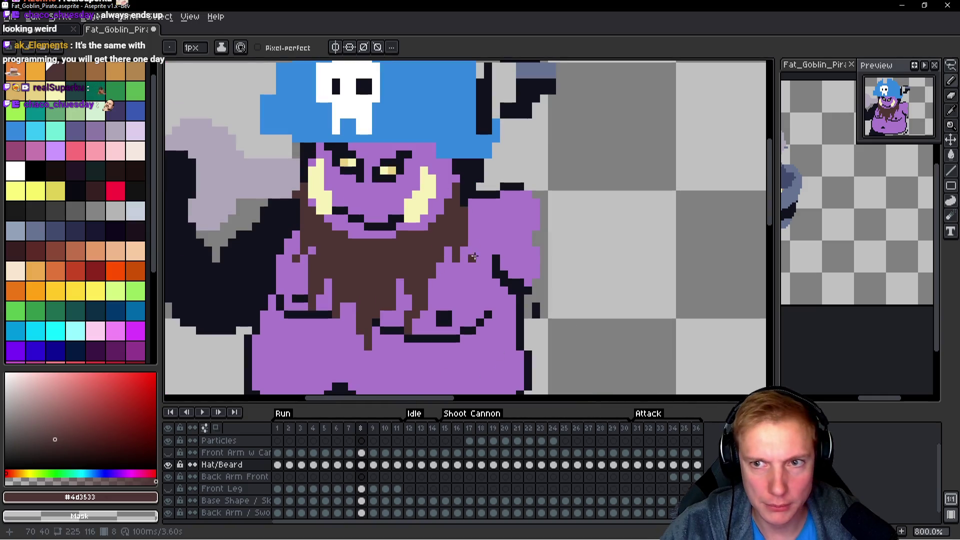
scroll(488, 262, up, 3)
scroll(436, 244, down, 3)
key(comma)
key(period)
key(comma)
key(period)
key(comma)
key(period)
key(comma)
Add a brown pixel to frame 7's beard and turn a stray brown pixel purple on frame 8.
click(476, 242)
scroll(465, 245, up, 3)
key(period)
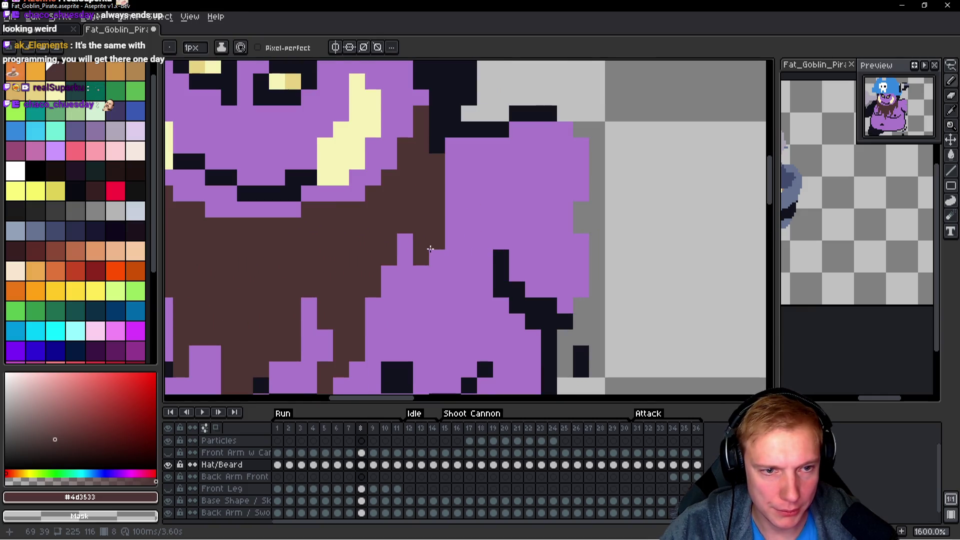
right_click(421, 257)
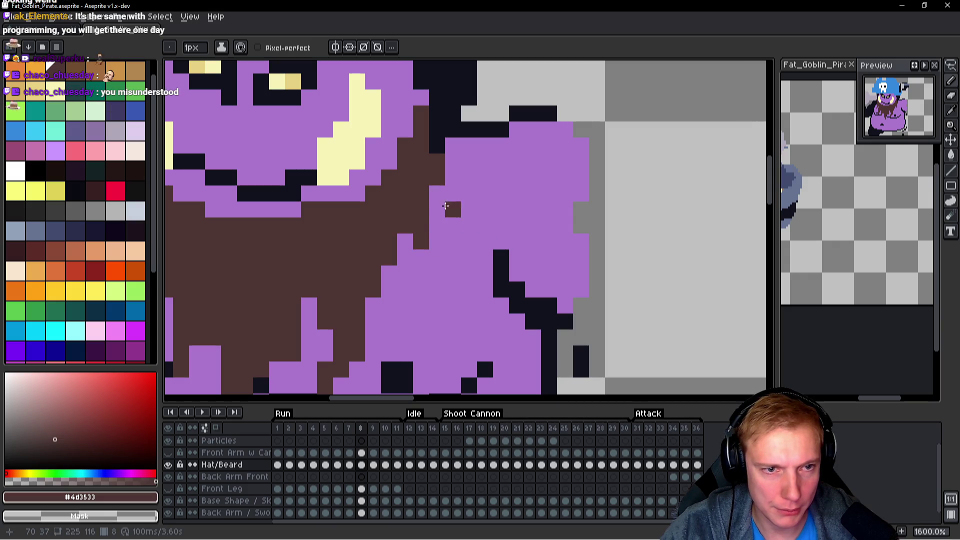
scroll(448, 194, down, 3)
Recheck against frame 7 and paint a missing beard pixel brown on frame 8.
key(comma)
key(period)
key(comma)
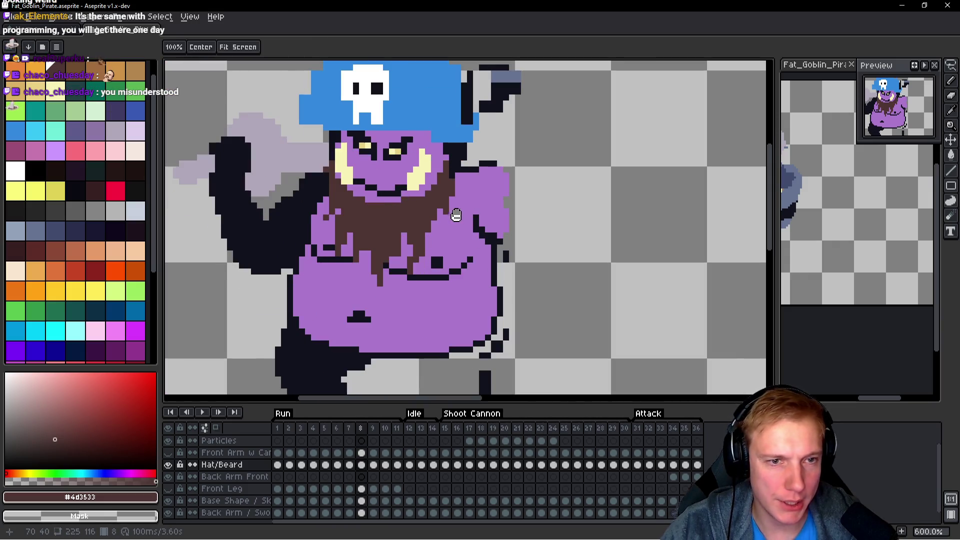
key(period)
scroll(423, 190, up, 2)
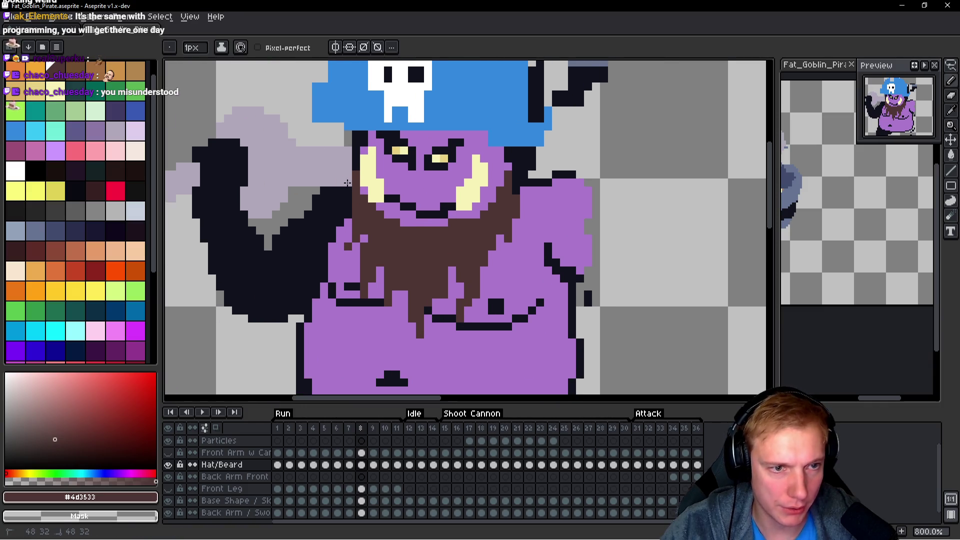
scroll(342, 247, up, 2)
click(344, 238)
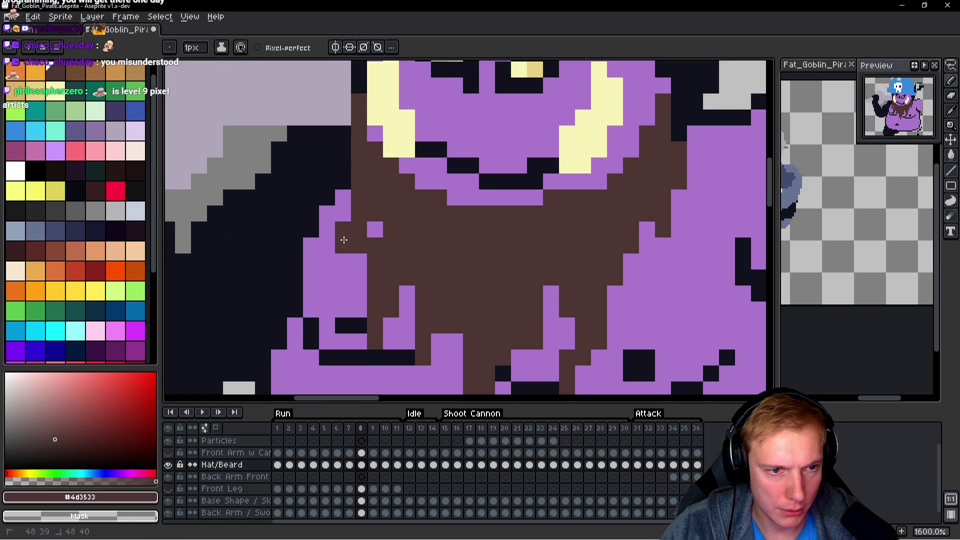
scroll(410, 242, down, 4)
Flip repeatedly between frames 7 and 8 comparing beards, then marquee-select a small beard patch.
key(comma)
key(period)
key(comma)
key(period)
key(comma)
key(period)
key(comma)
key(period)
key(comma)
key(period)
key(comma)
key(period)
scroll(466, 282, up, 4)
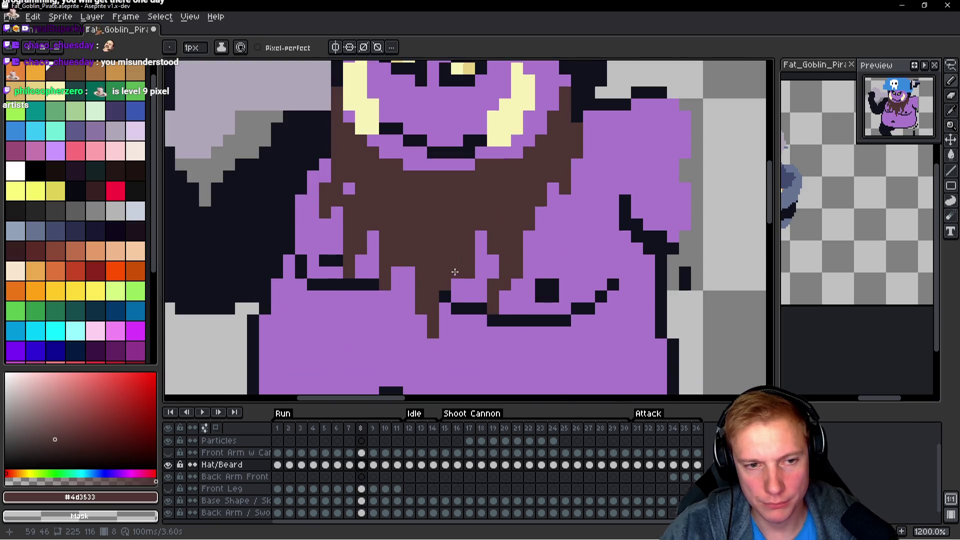
scroll(465, 283, down, 3)
key(comma)
key(period)
key(comma)
key(period)
key(comma)
key(period)
key(comma)
key(period)
key(comma)
key(period)
scroll(533, 254, up, 3)
key(comma)
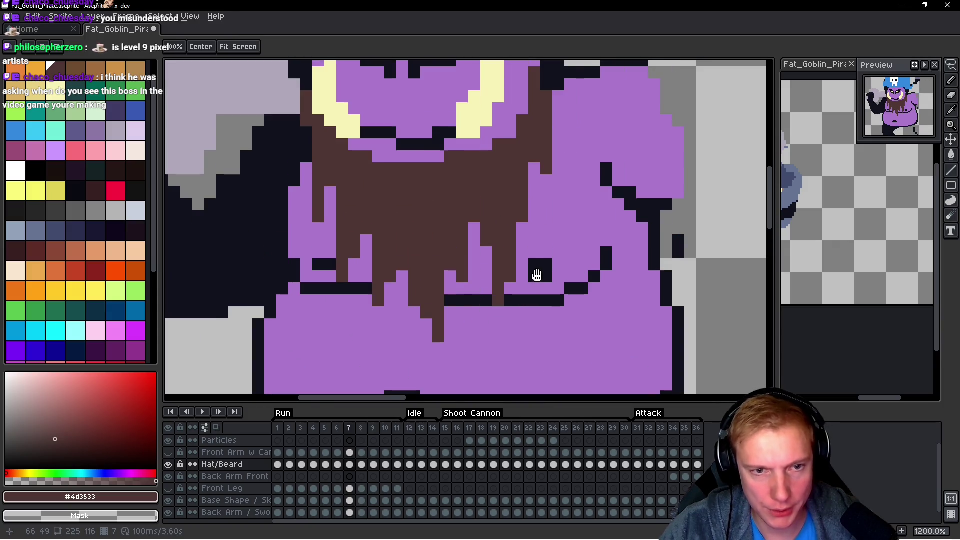
key(period)
scroll(503, 264, down, 3)
key(comma)
key(period)
key(comma)
key(period)
scroll(547, 257, up, 3)
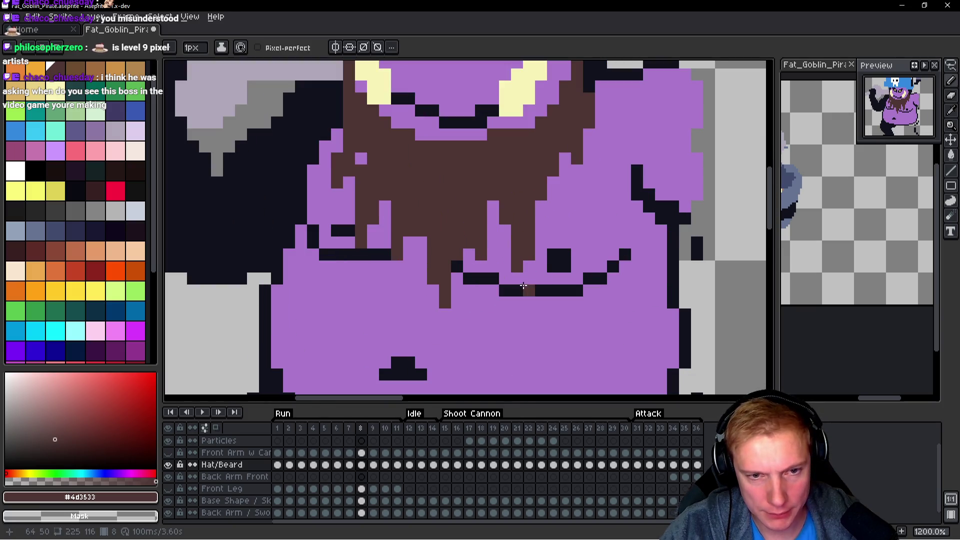
key(comma)
key(period)
key(comma)
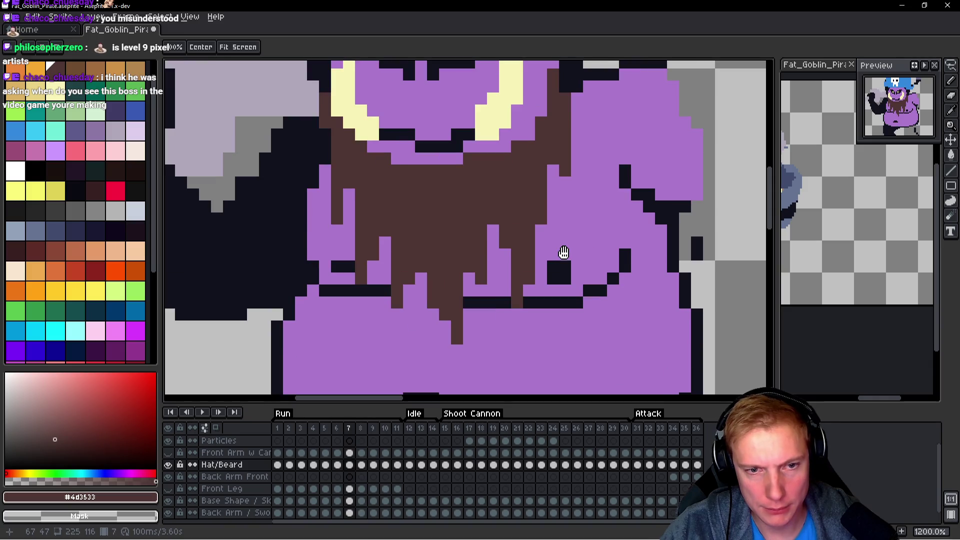
scroll(522, 293, down, 1)
scroll(550, 250, down, 3)
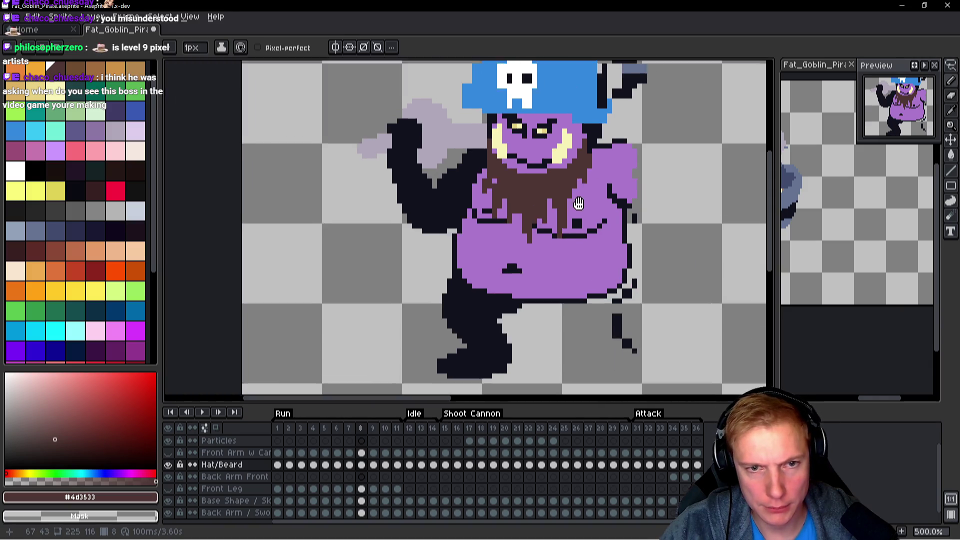
key(period)
key(comma)
key(period)
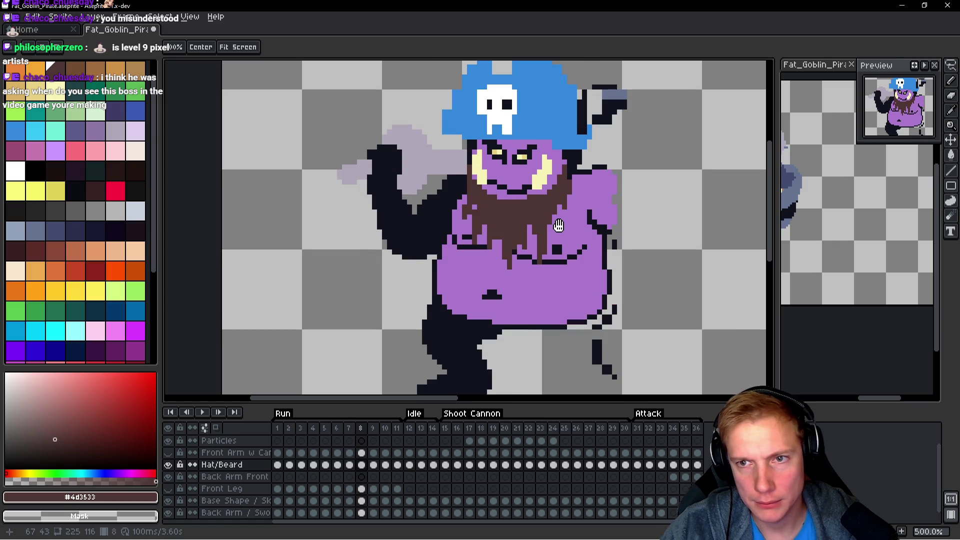
scroll(545, 248, up, 2)
key(m)
drag(518, 294, 547, 261)
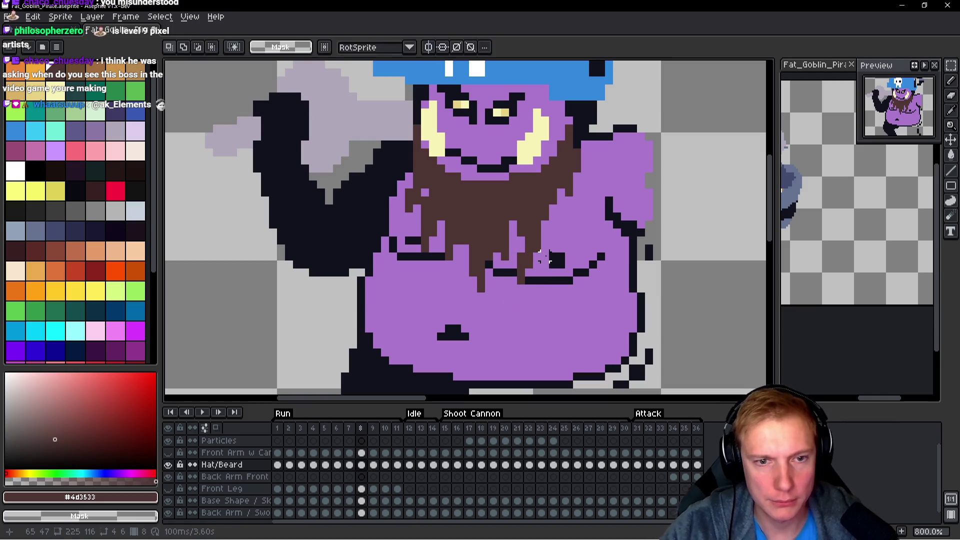
Select a 2x2 patch of frame 8's beard and nudge it one pixel left.
key(comma)
key(period)
key(comma)
key(period)
key(comma)
key(space)
key(period)
scroll(555, 247, up, 3)
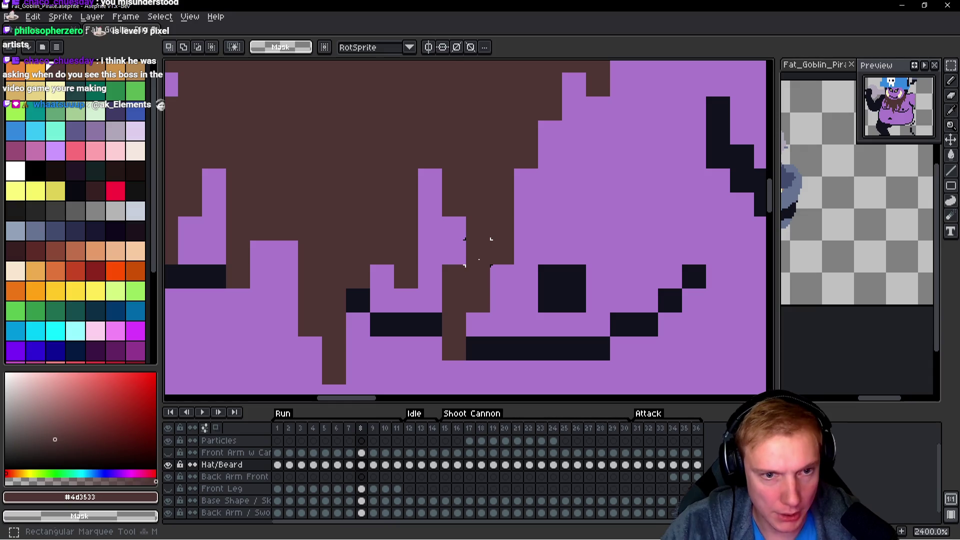
drag(477, 253, 510, 220)
key(Left)
Compare the shifted beard against frame 7, then advance to frame 9.
key(space)
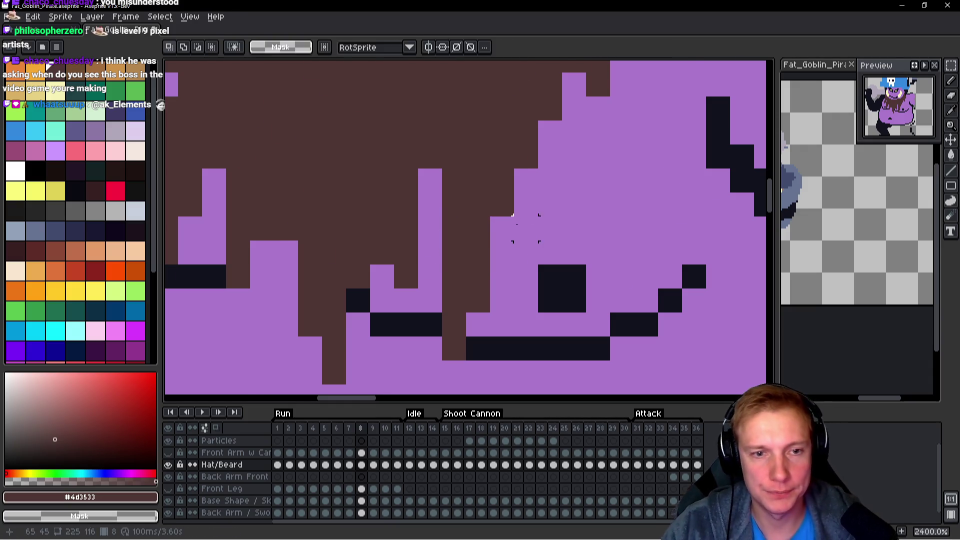
scroll(563, 238, down, 2)
key(comma)
key(period)
key(comma)
key(period)
key(comma)
key(period)
key(comma)
key(period)
drag(315, 198, 401, 253)
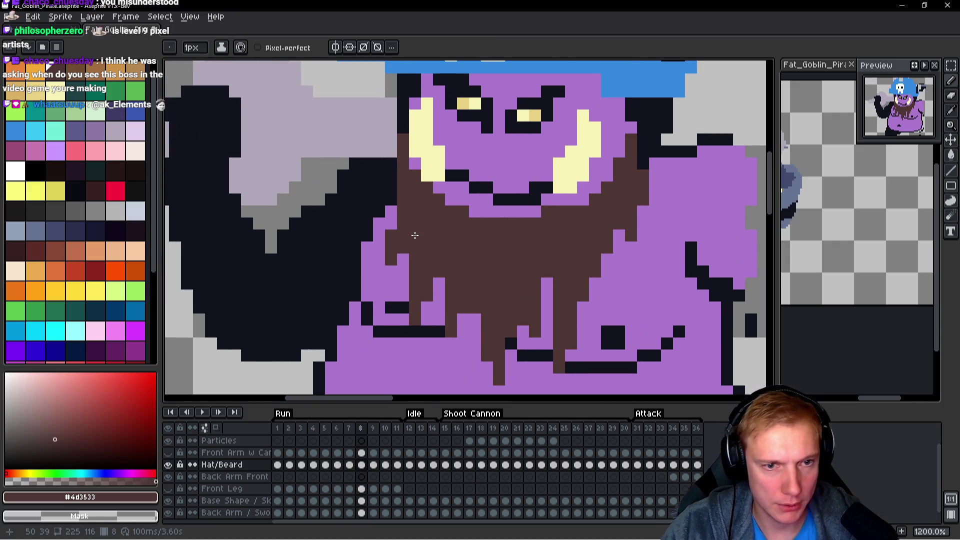
key(comma)
key(period)
key(comma)
key(period)
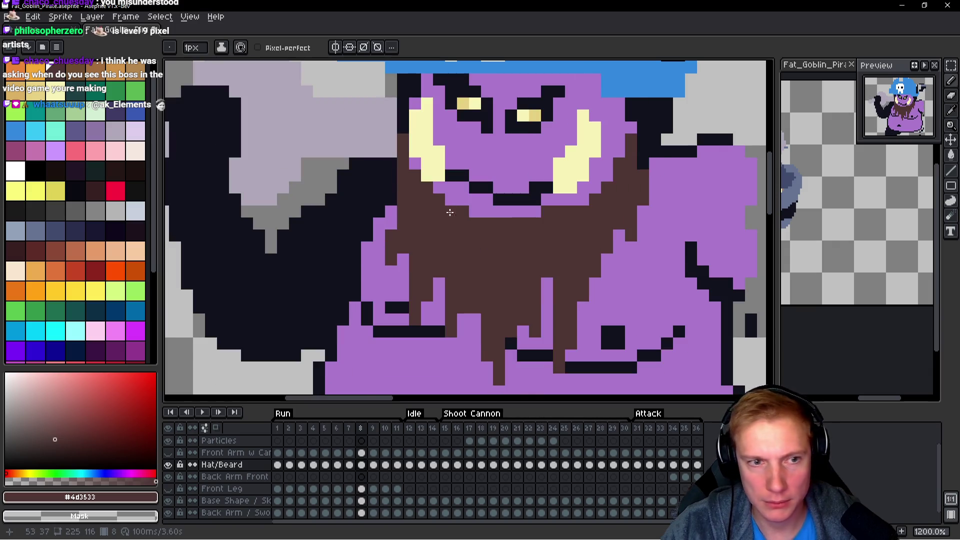
scroll(485, 215, down, 2)
key(comma)
key(period)
key(q)
key(period)
Try erasing the beard on frames 8–10, undoing each attempt.
mouse_move(609, 215)
mouse_down()
mouse_move(575, 173)
mouse_move(430, 175)
mouse_move(611, 210)
mouse_up()
key(Delete)
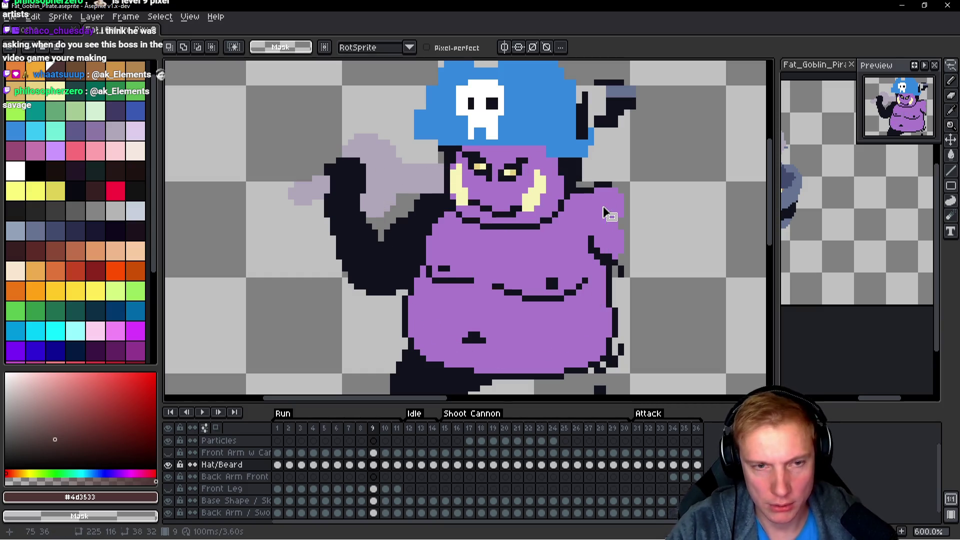
key(ctrl+z)
key(comma)
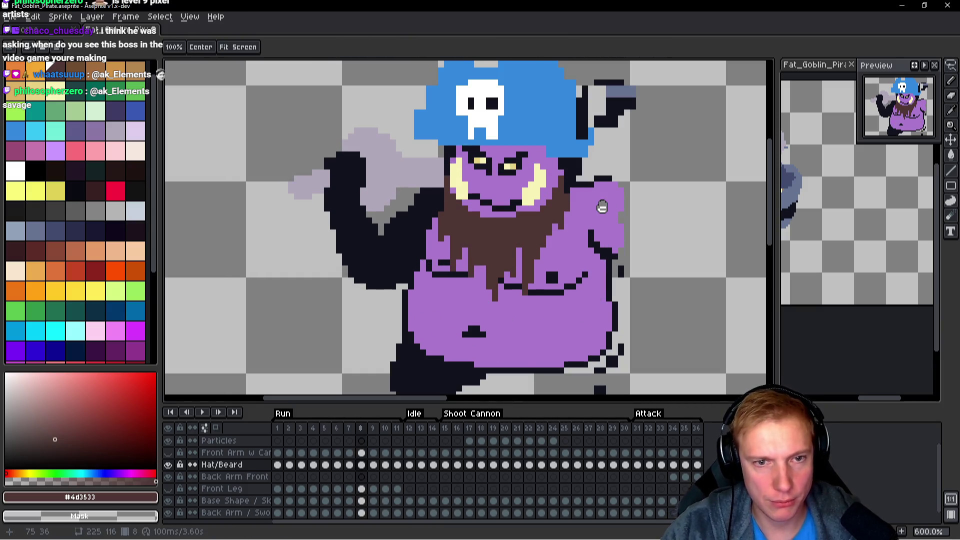
key(period)
key(period)
key(q)
mouse_move(574, 173)
mouse_down()
mouse_move(431, 175)
mouse_move(540, 325)
mouse_move(605, 205)
mouse_up()
key(Delete)
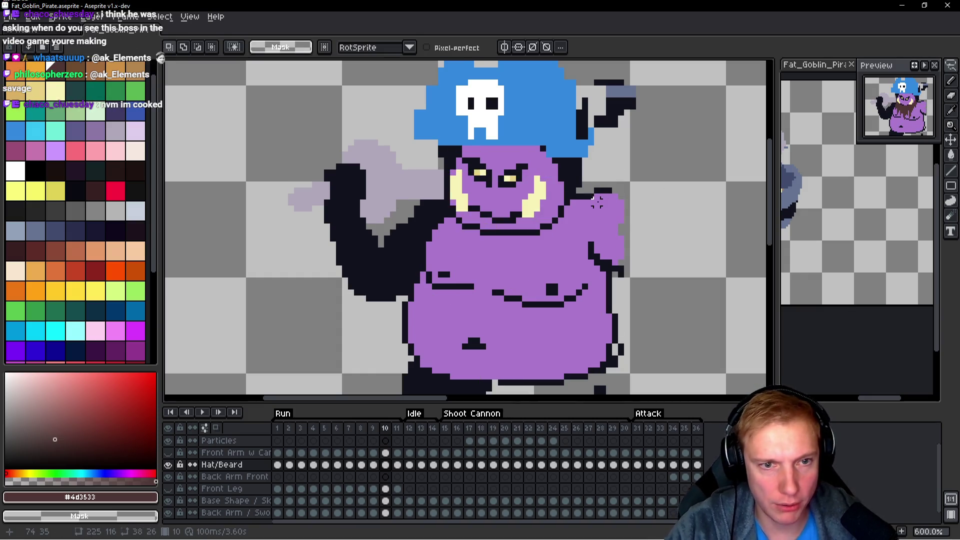
key(ctrl+z)
key(ctrl+z)
Lasso the face and belly area on frame 11 and erase its beard.
key(period)
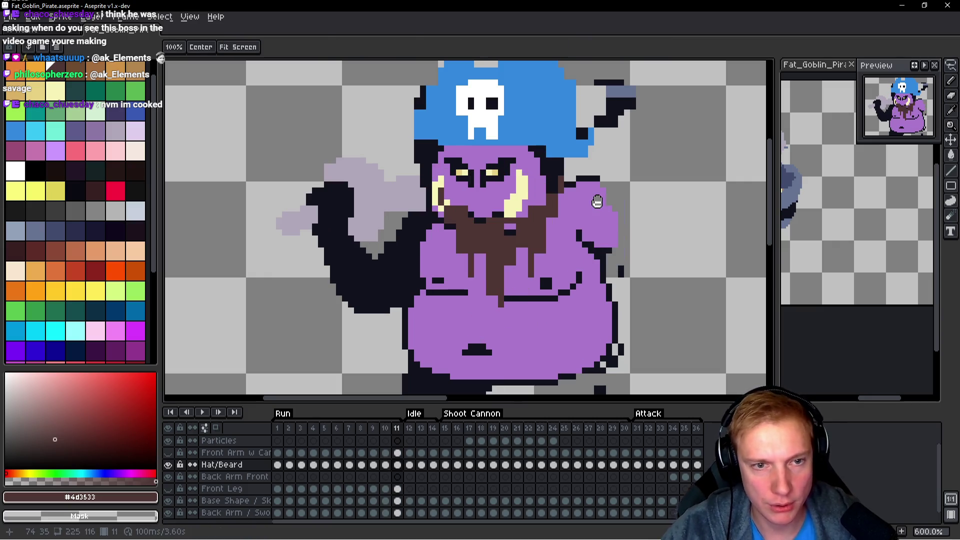
key(space)
mouse_move(535, 172)
mouse_down()
mouse_move(413, 300)
mouse_move(594, 212)
mouse_up()
key(Delete)
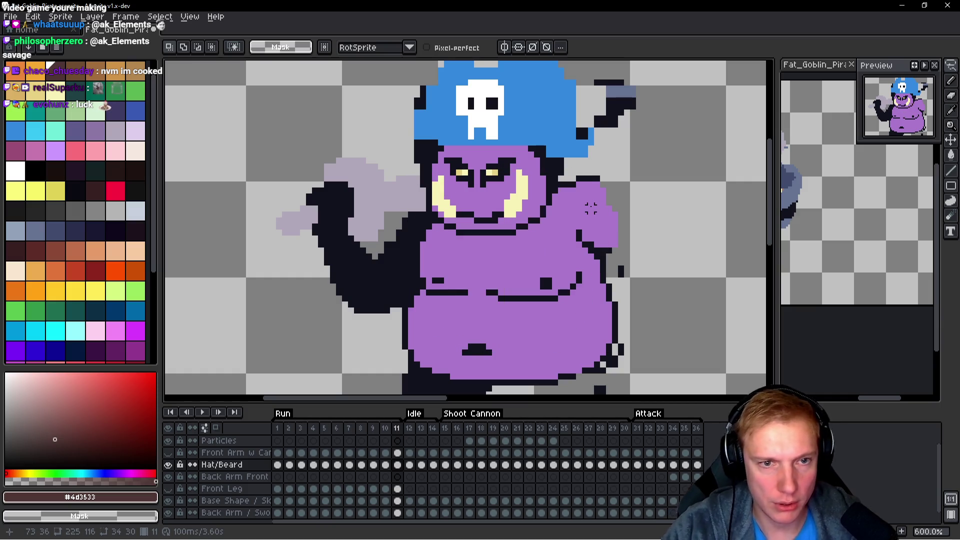
Lasso and copy the beard from frame 1.
click(278, 428)
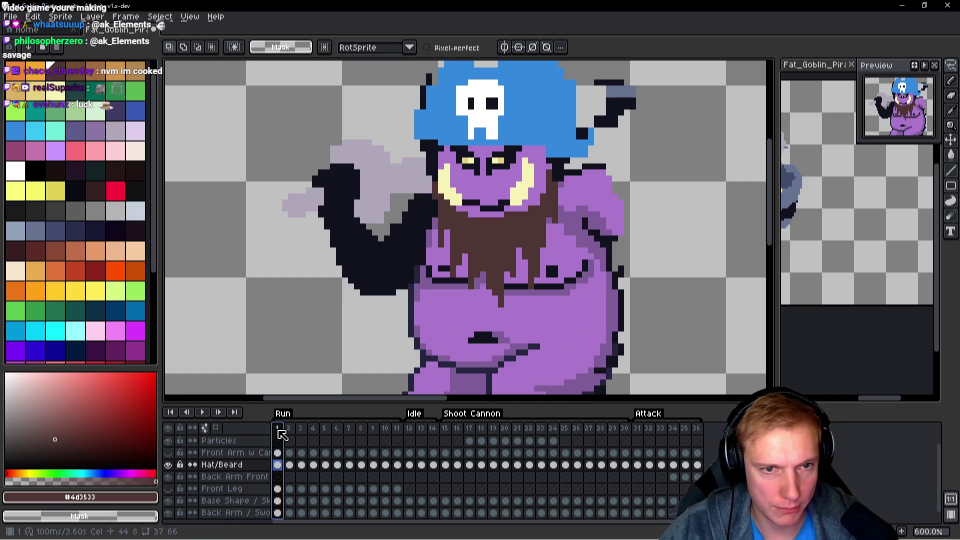
drag(583, 234, 556, 178)
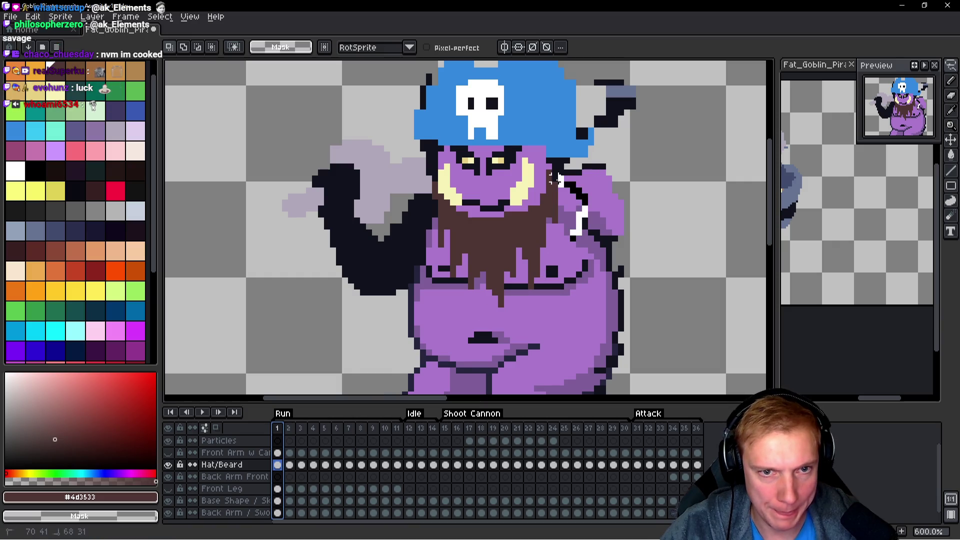
drag(398, 255, 400, 260)
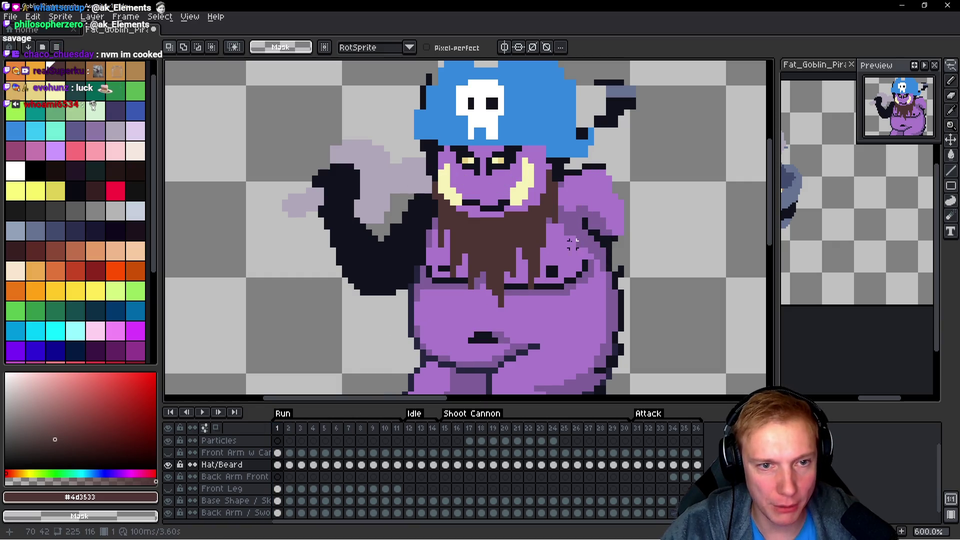
key(Return)
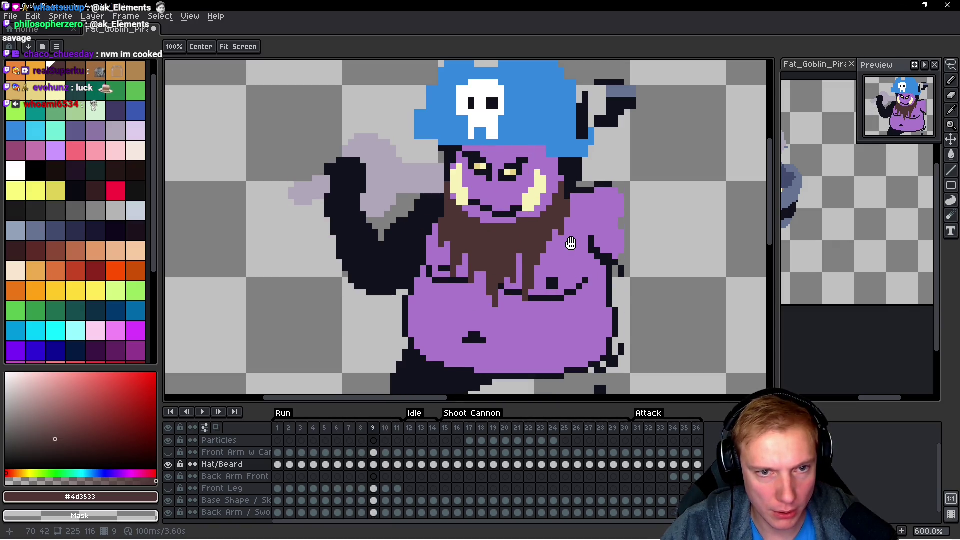
Paste frame 1's beard onto frame 11 and check it by toggling the Hat/Beard layer.
key(ctrl+v)
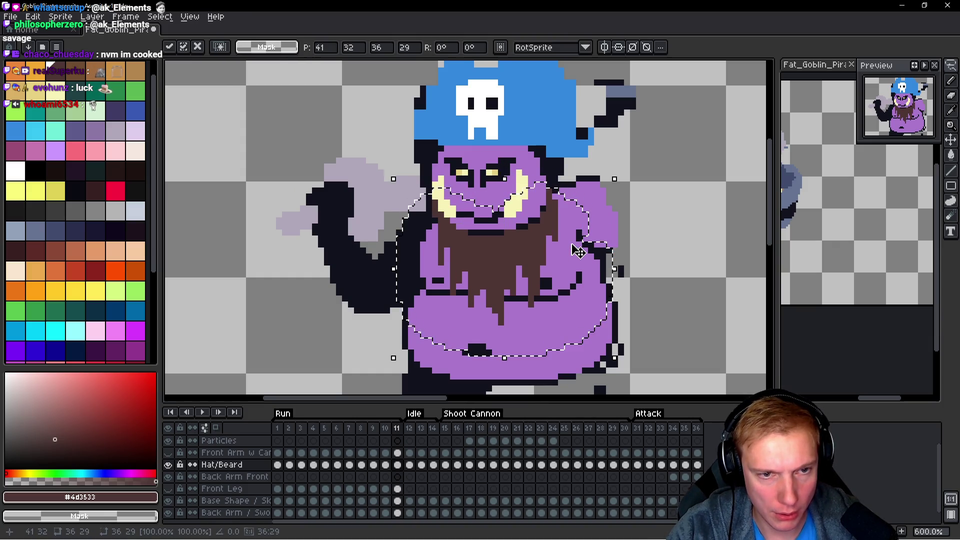
key(ctrl+d)
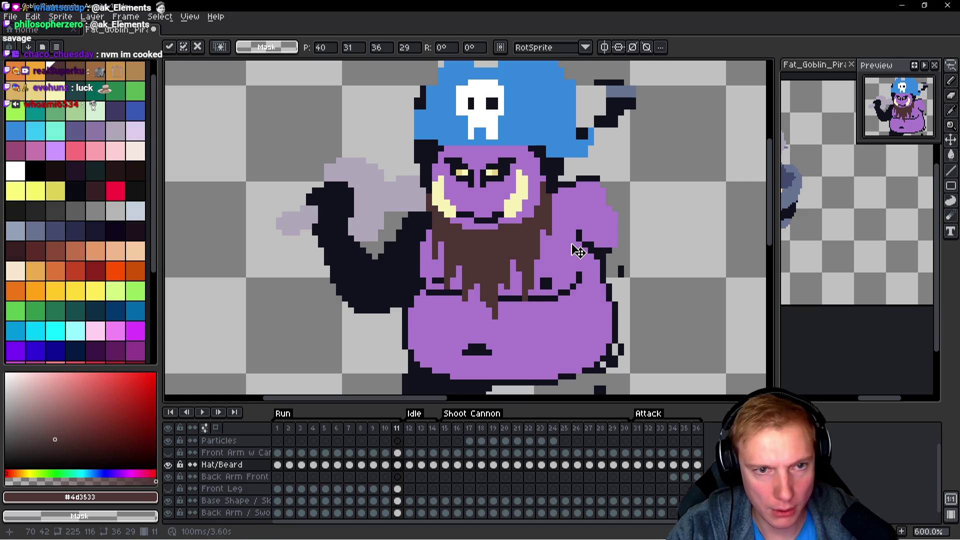
scroll(572, 243, down, 3)
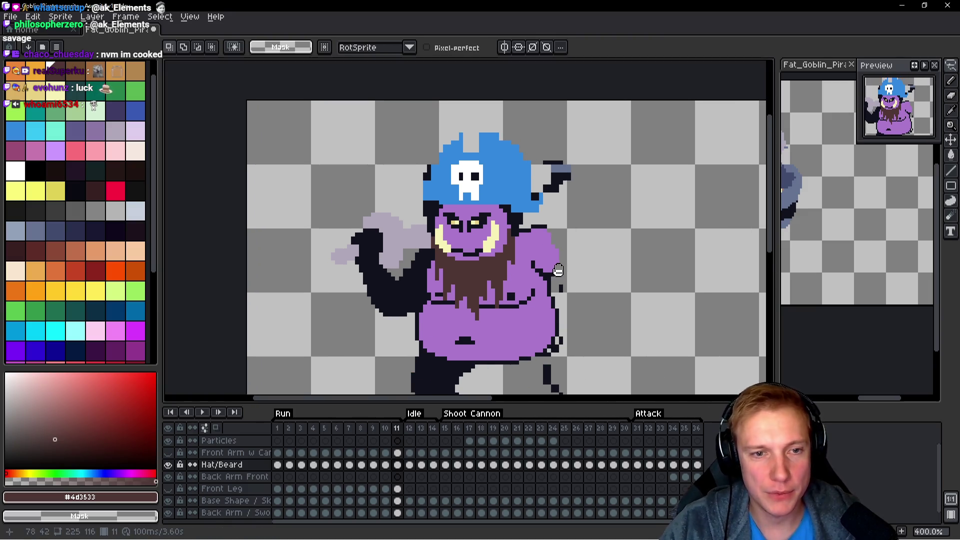
scroll(555, 271, down, 1)
scroll(555, 270, up, 2)
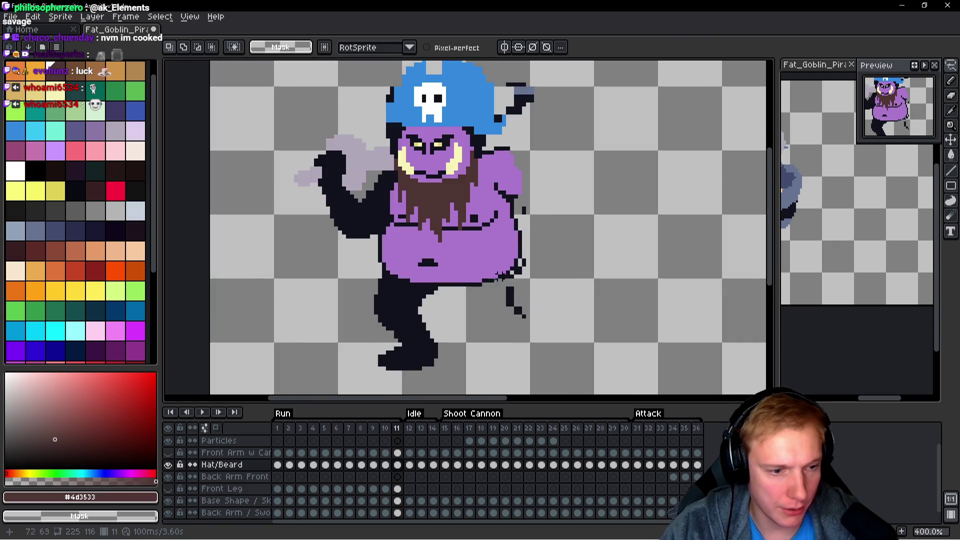
click(169, 465)
click(169, 465)
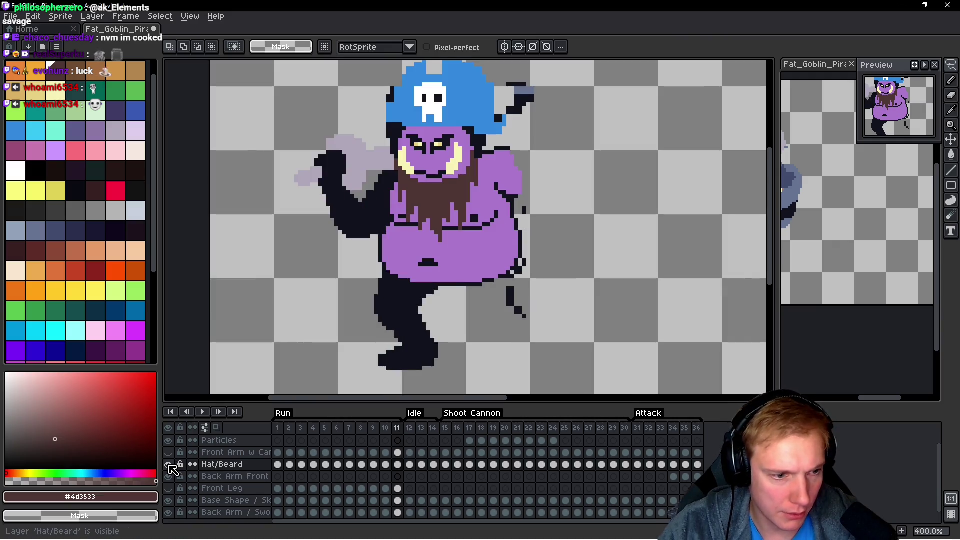
click(229, 465)
scroll(507, 327, right, 2)
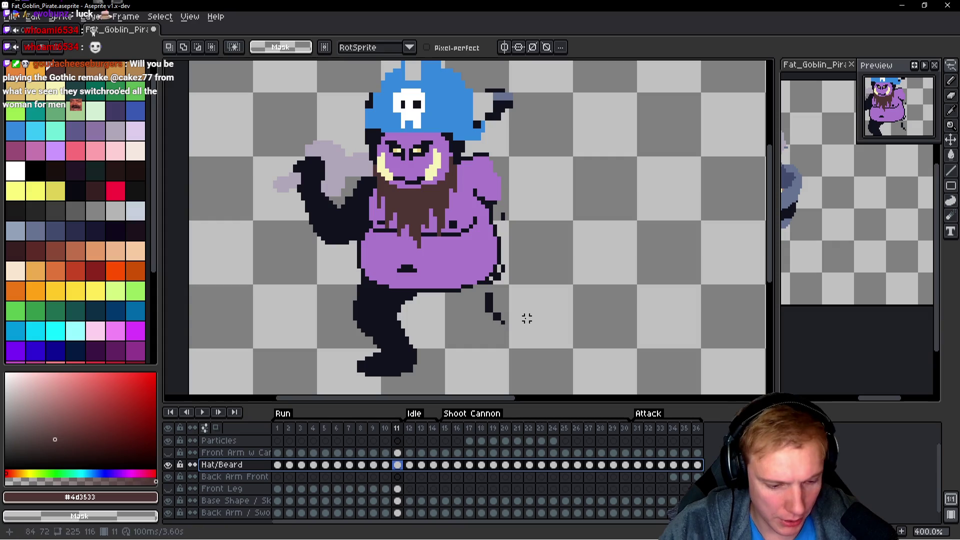
Clear the selection, enlarge the brush, and move back to frame 10.
key(b)
scroll(531, 223, up, 2)
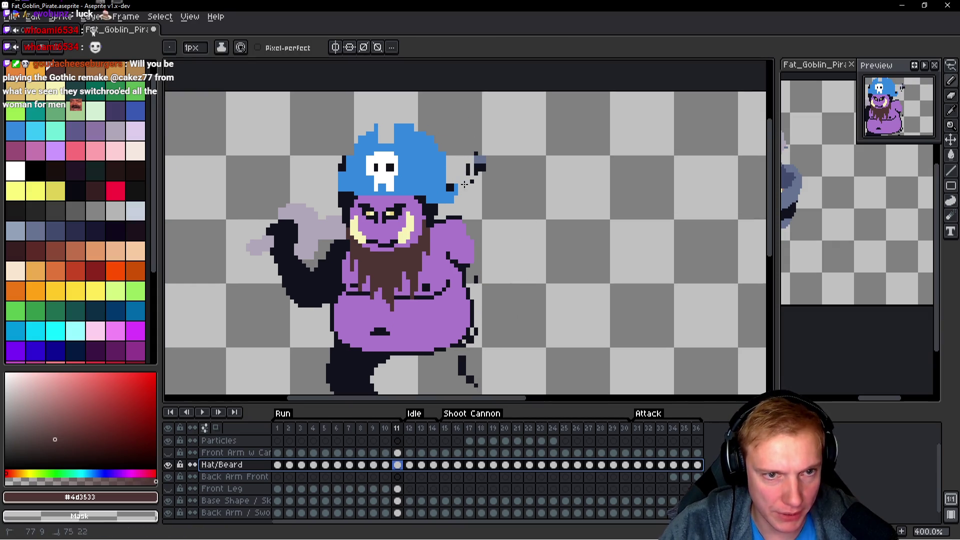
key(ctrl+d)
key(plus)
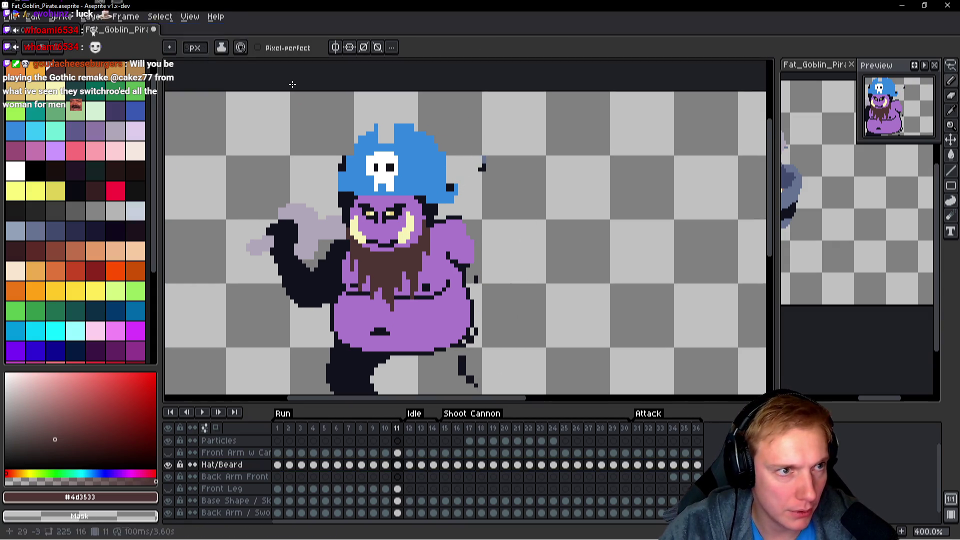
scroll(499, 171, down, 5)
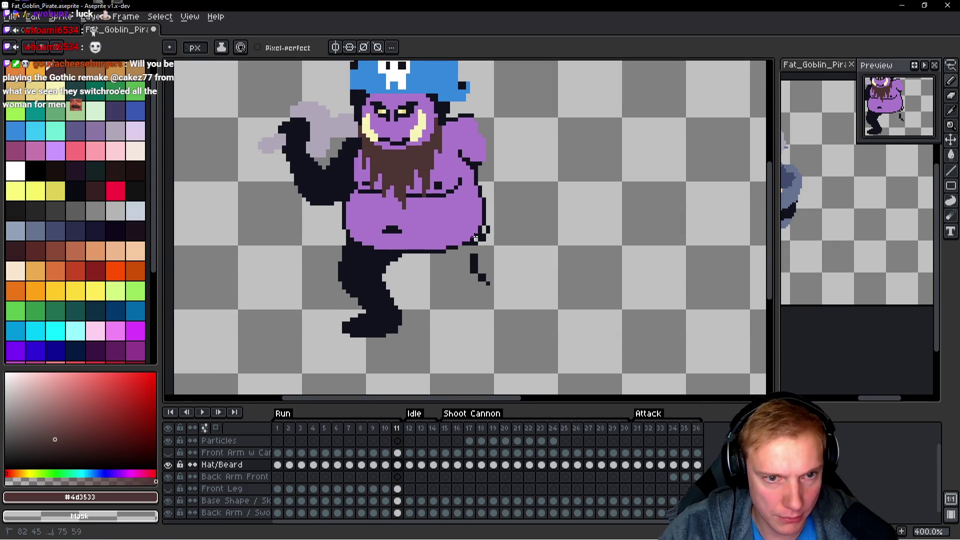
key(comma)
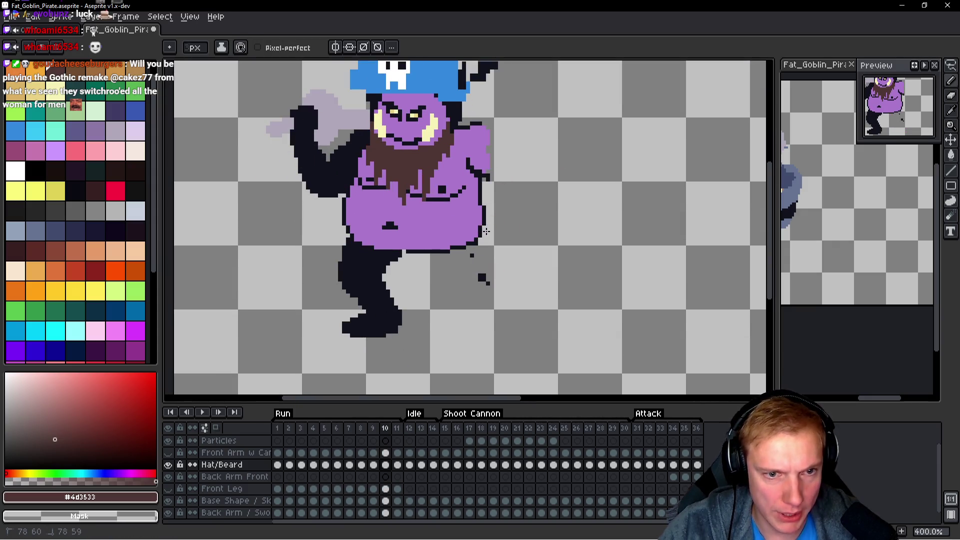
Erase the stray dark pixel beside the hat on frame 9, then review frames 8 and 7.
scroll(490, 276, up, 6)
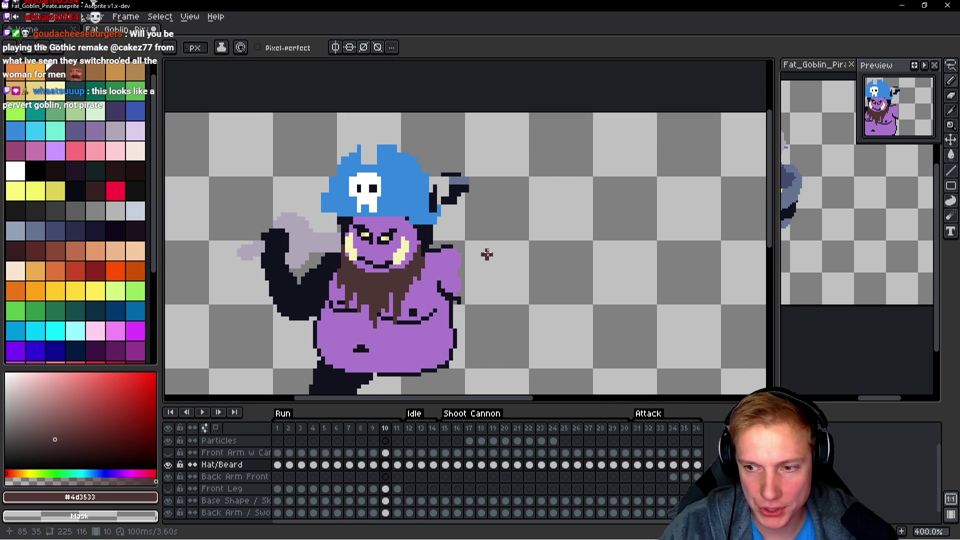
scroll(438, 172, up, 2)
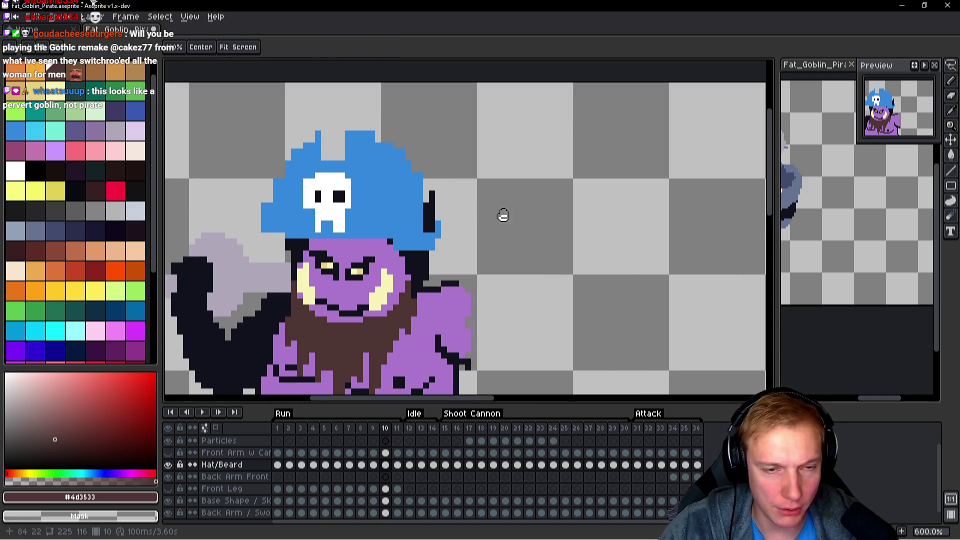
key(comma)
click(450, 219)
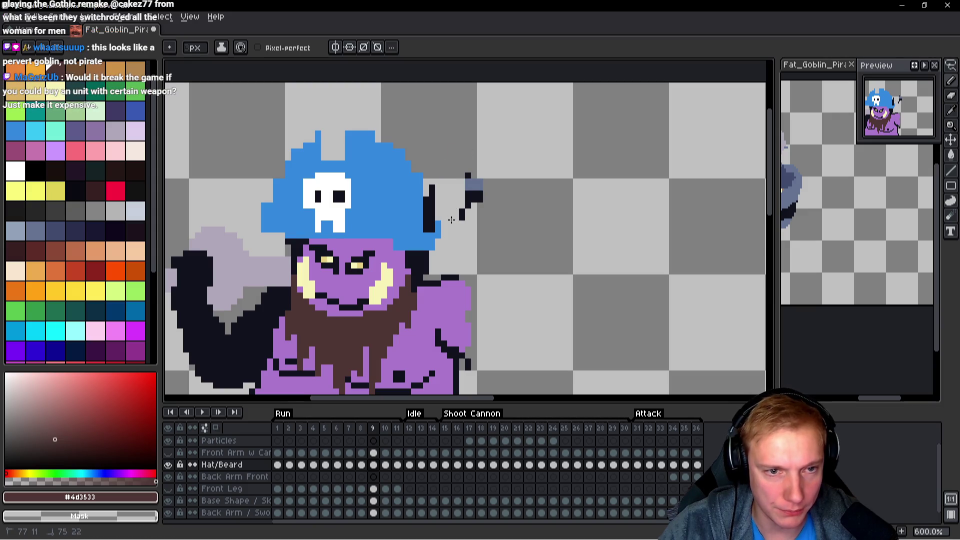
scroll(514, 180, down, 3)
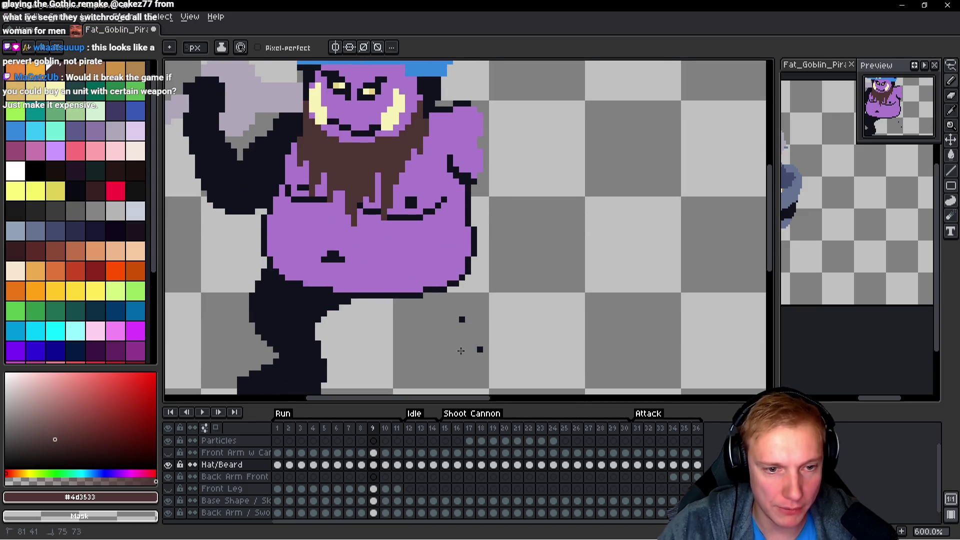
key(comma)
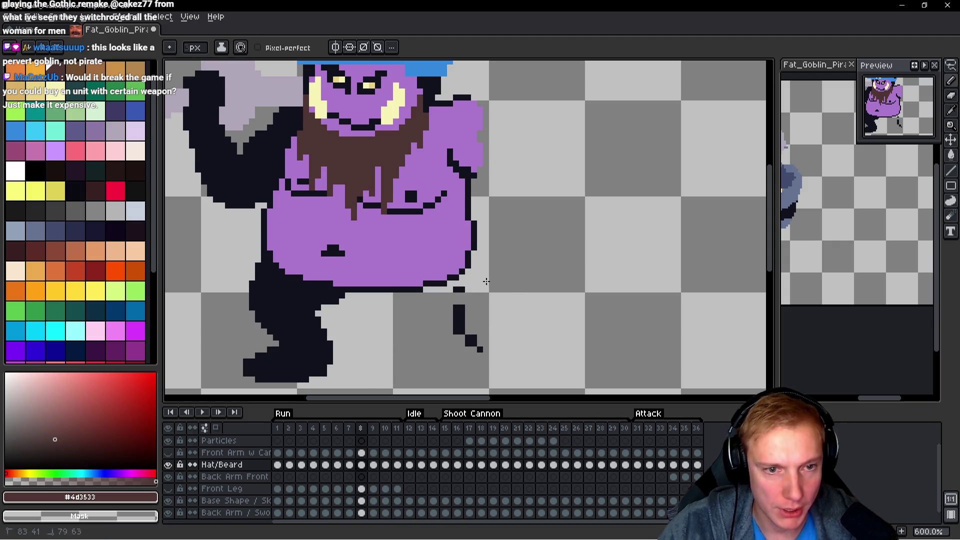
scroll(515, 196, up, 3)
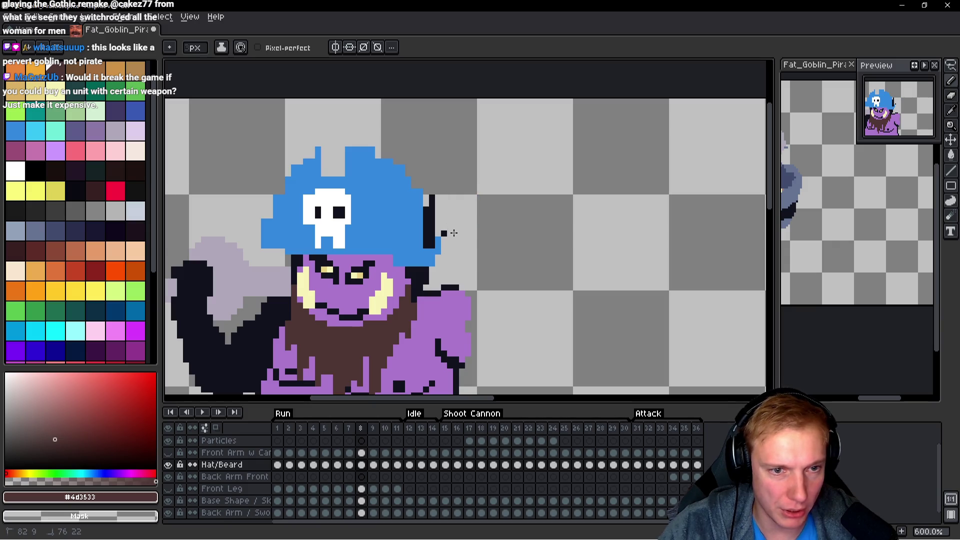
key(comma)
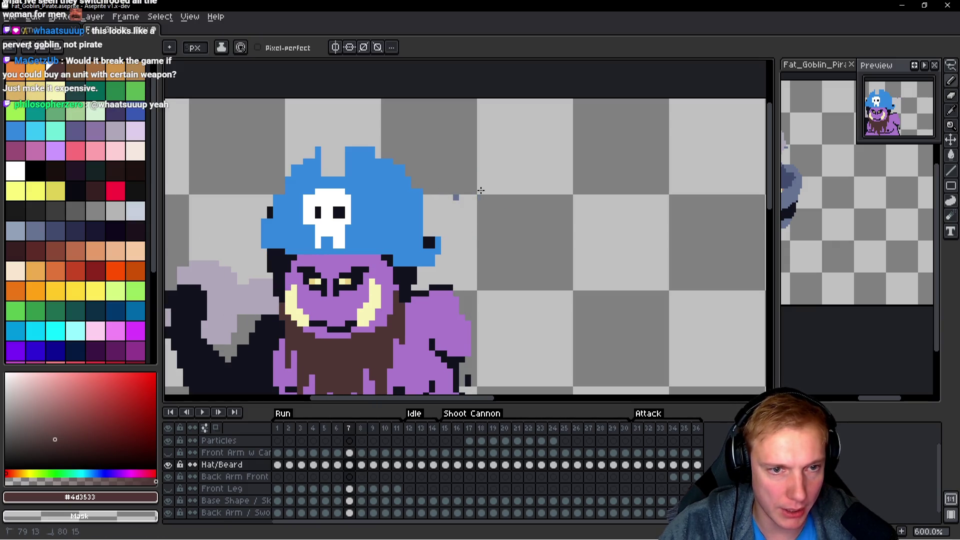
Review run frames 6 back to 3, adjusting the view to show the legs.
scroll(470, 207, down, 4)
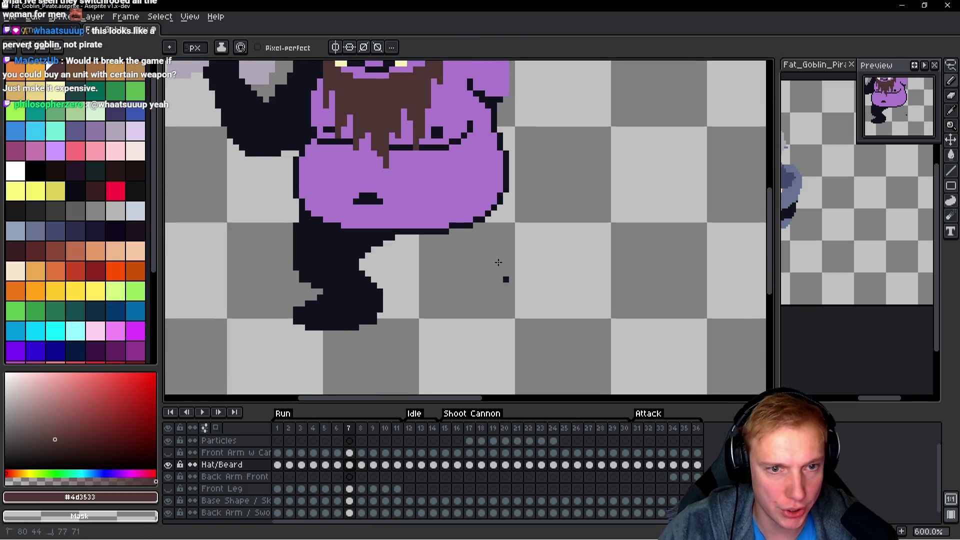
key(comma)
scroll(527, 215, up, 1)
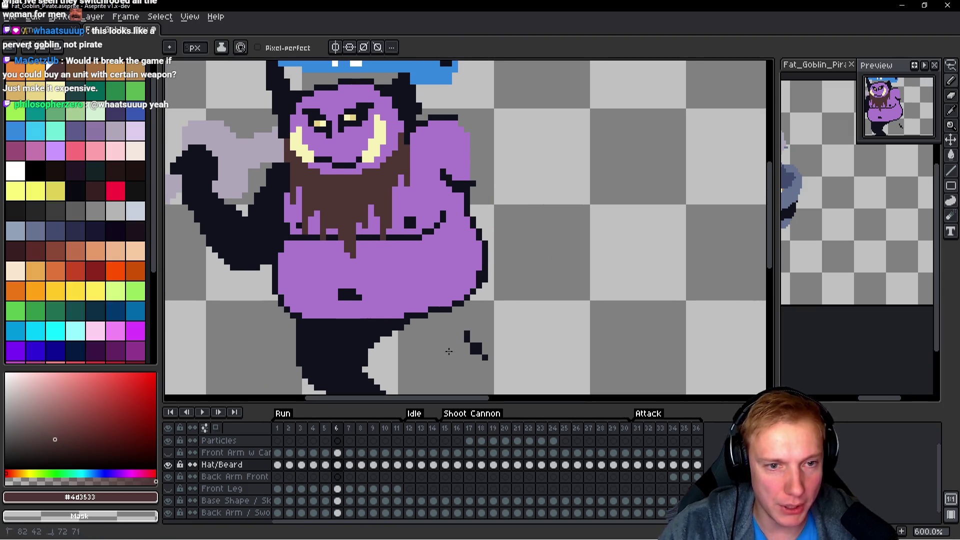
scroll(510, 337, up, 4)
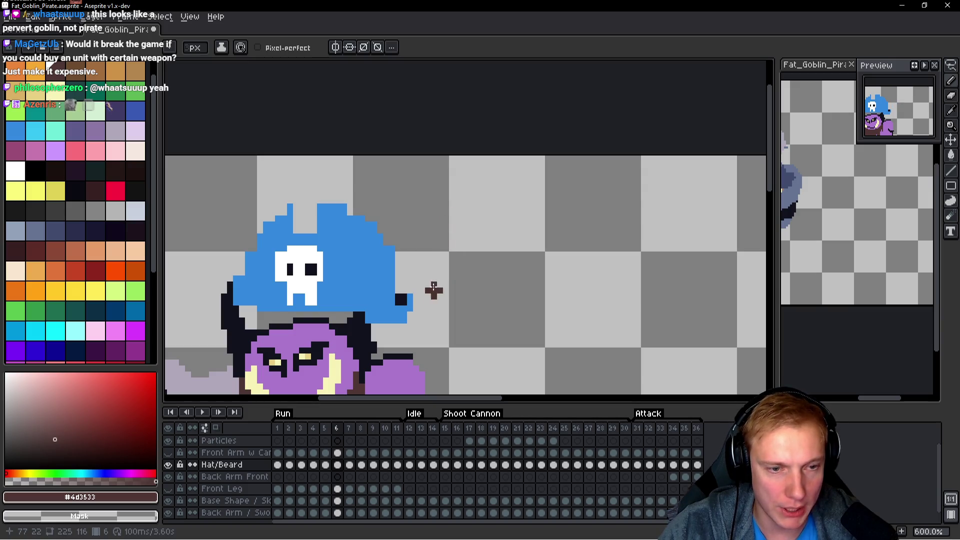
key(comma)
drag(462, 312, 470, 273)
scroll(470, 273, down, 4)
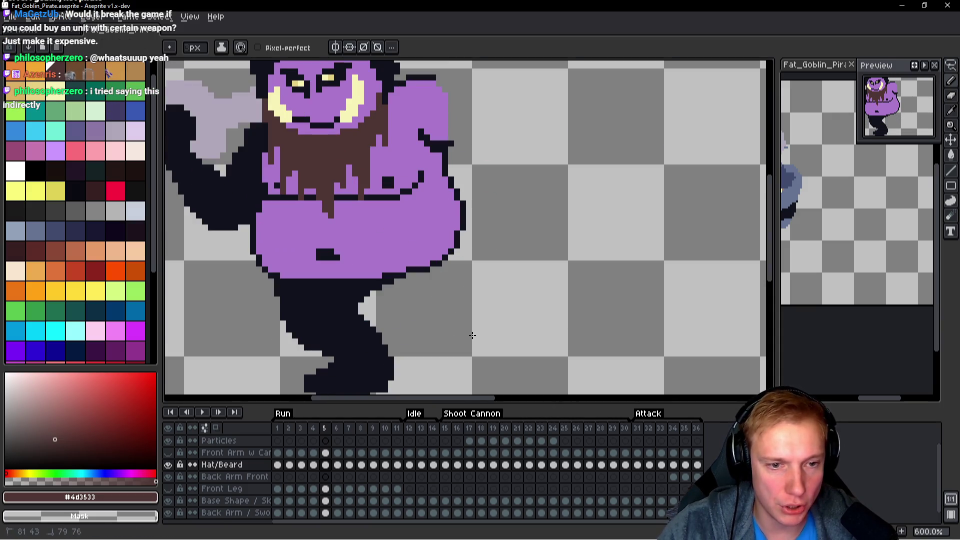
key(comma)
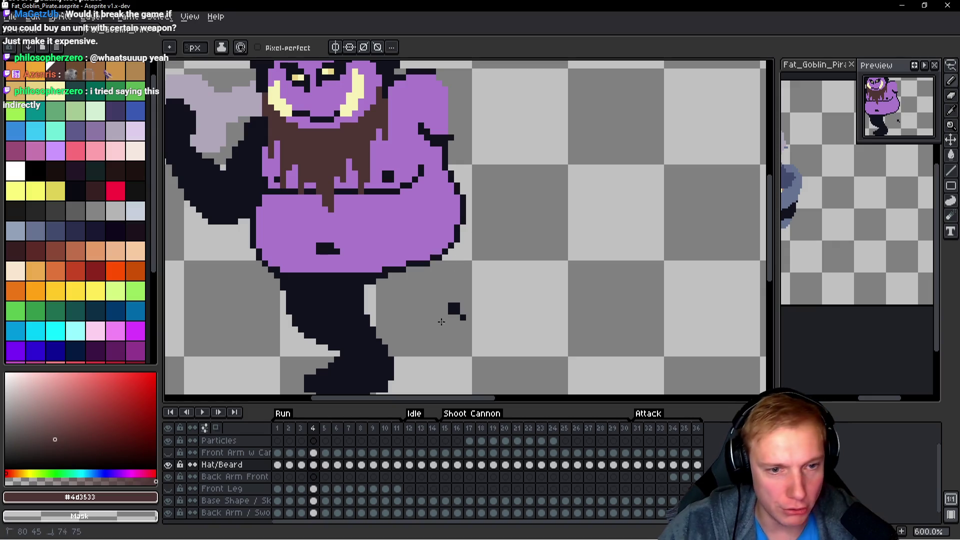
scroll(499, 119, up, 3)
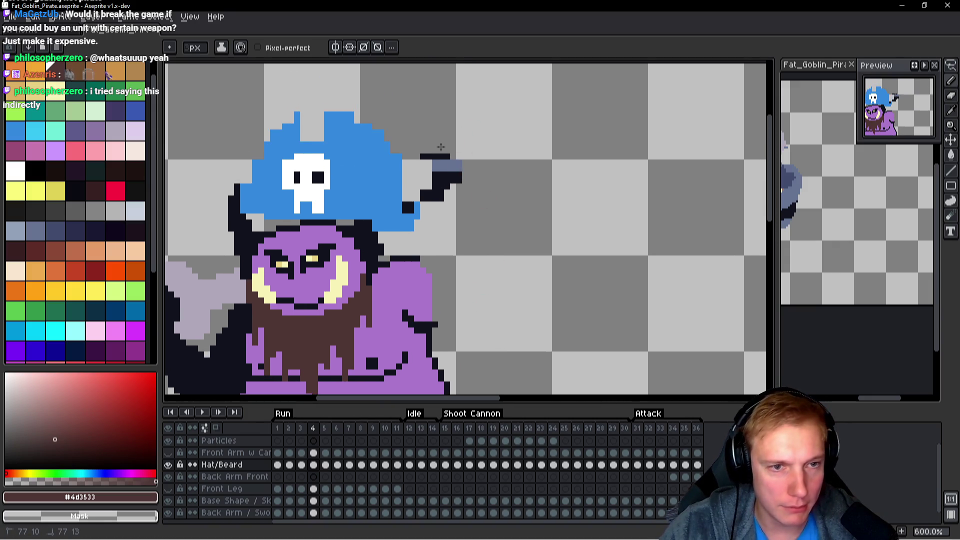
scroll(465, 172, down, 2)
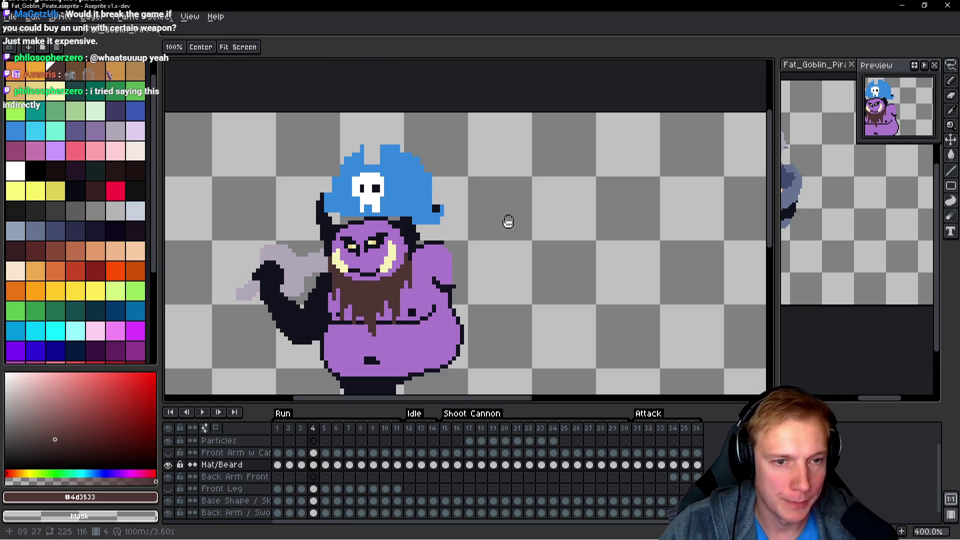
key(comma)
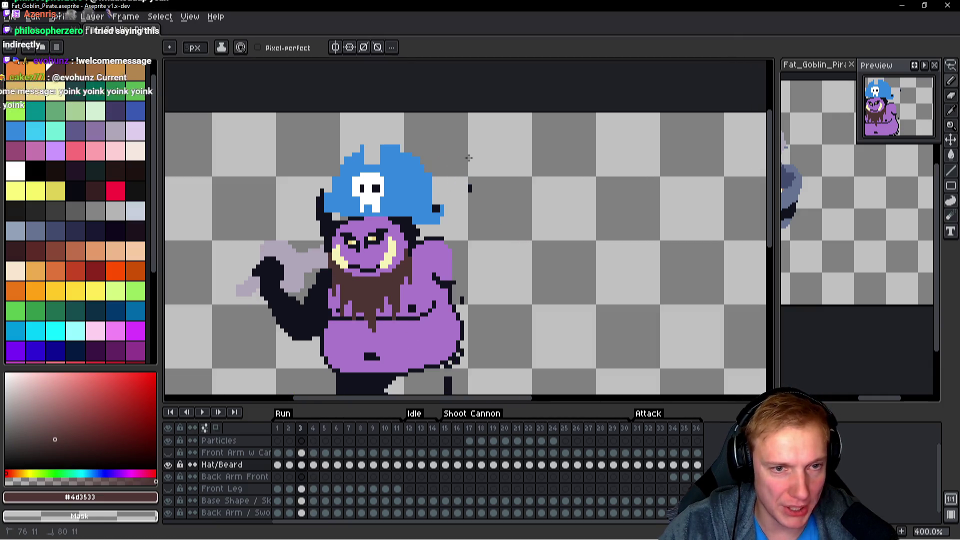
mouse_move(473, 281)
mouse_down()
mouse_move(487, 205)
mouse_move(458, 341)
mouse_up()
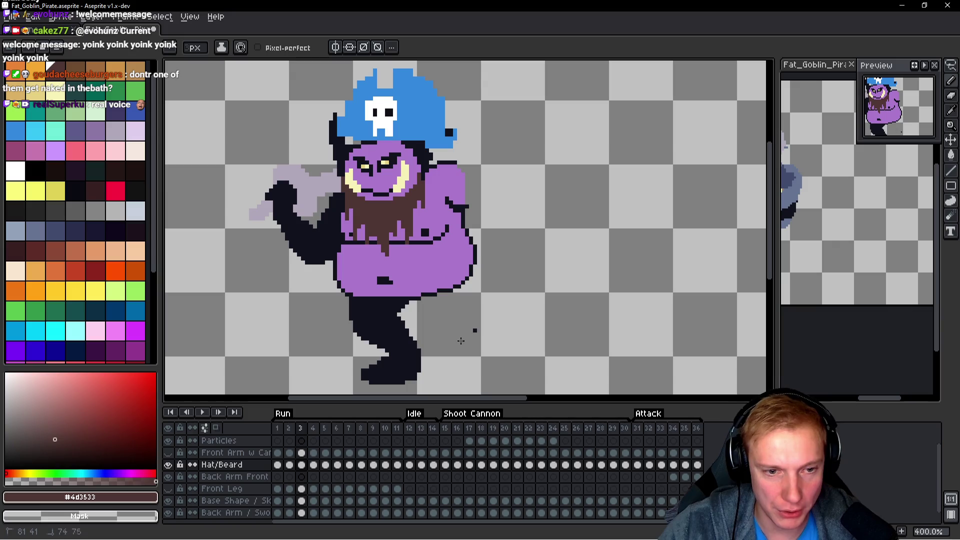
Erase the dark diagonal stroke right of the hat on frame 2.
key(comma)
scroll(476, 208, up, 3)
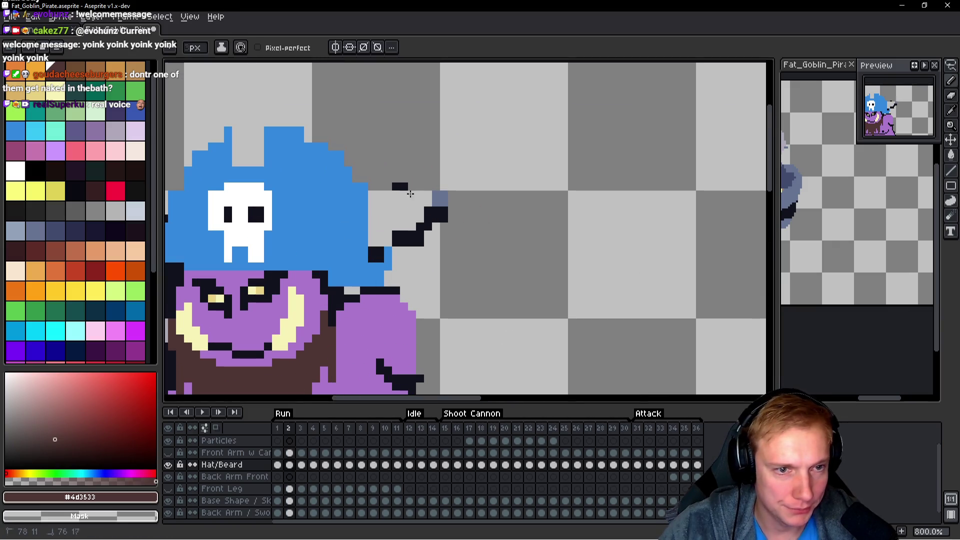
drag(404, 230, 444, 189)
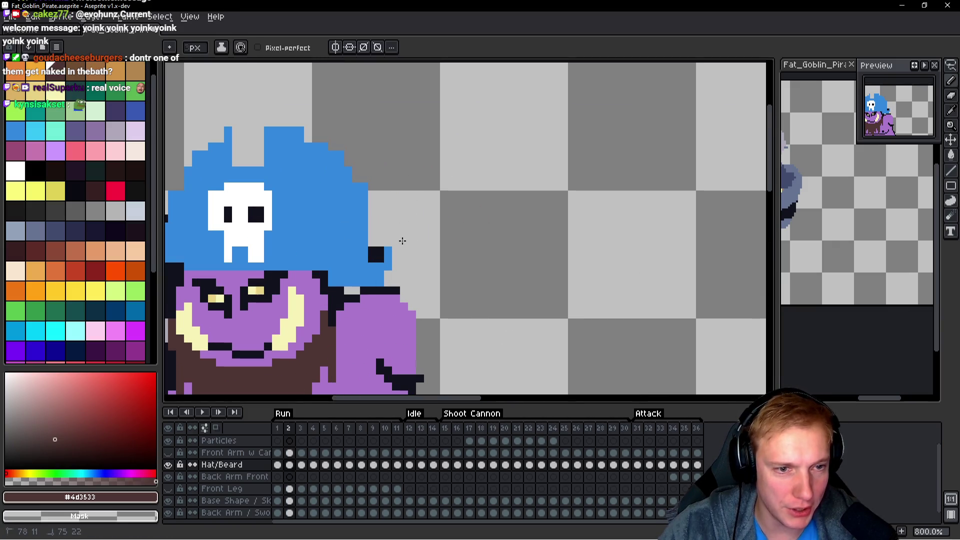
scroll(482, 215, down, 5)
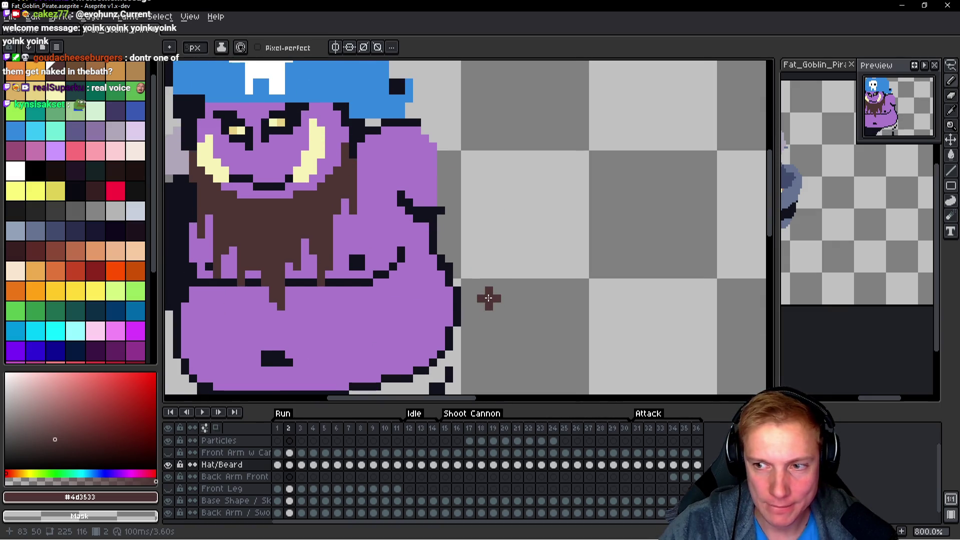
scroll(489, 299, down, 1)
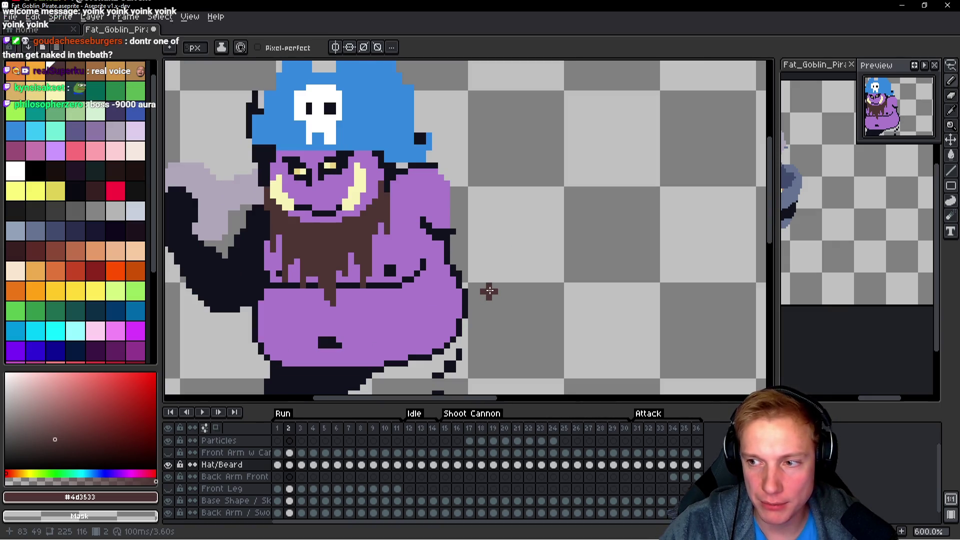
scroll(475, 300, down, 2)
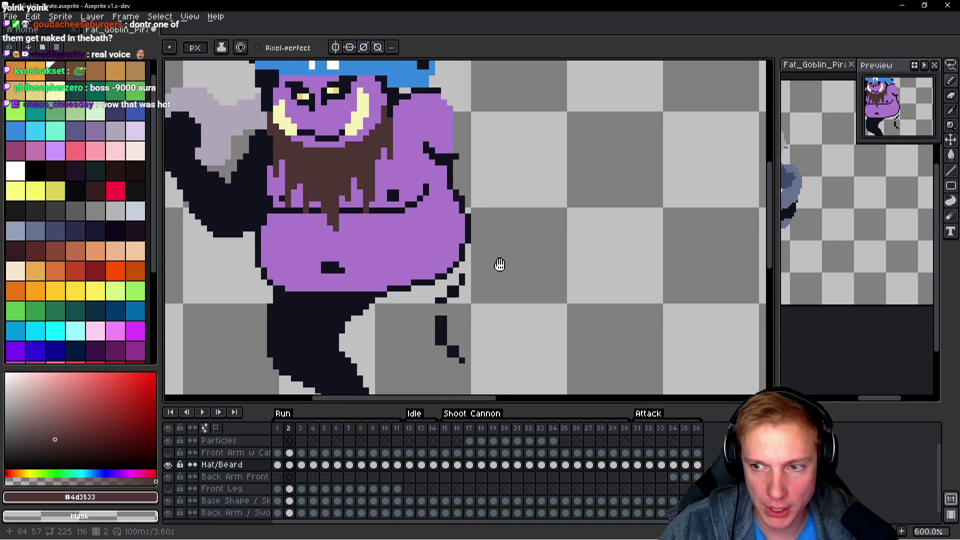
Erase stray dots below the belly on frame 2, then step back to frame 36.
mouse_move(456, 320)
mouse_down()
mouse_move(450, 307)
mouse_move(434, 327)
mouse_up()
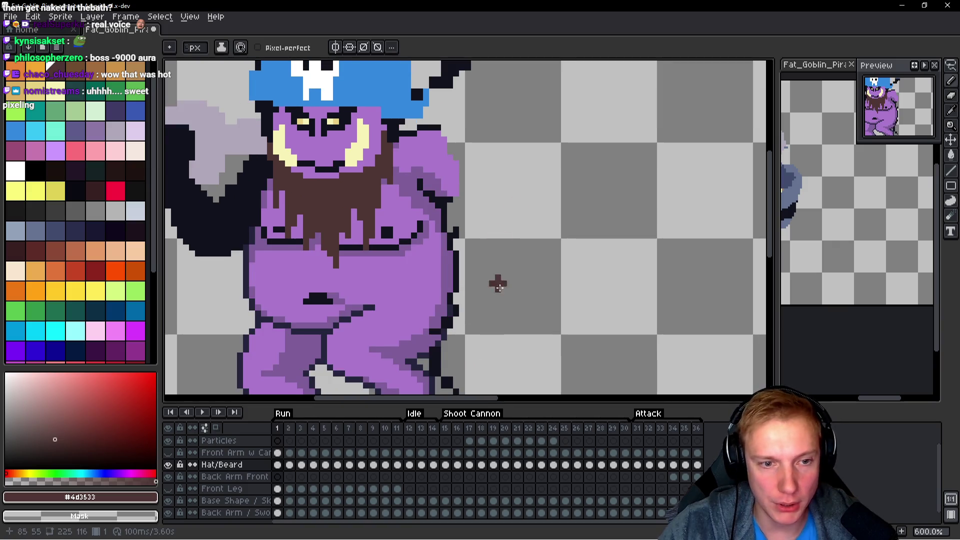
scroll(498, 274, down, 1)
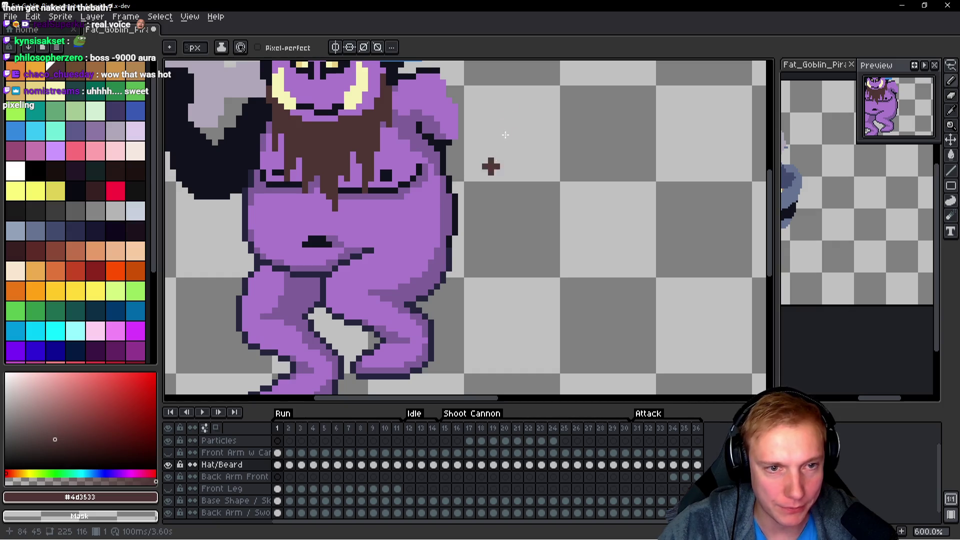
scroll(495, 157, up, 5)
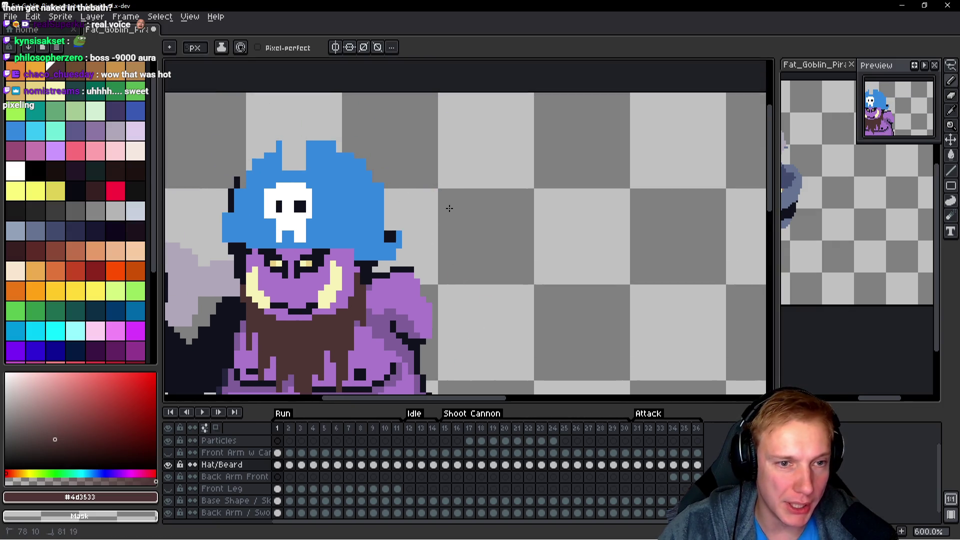
scroll(449, 208, down, 4)
scroll(463, 218, up, 2)
key(comma)
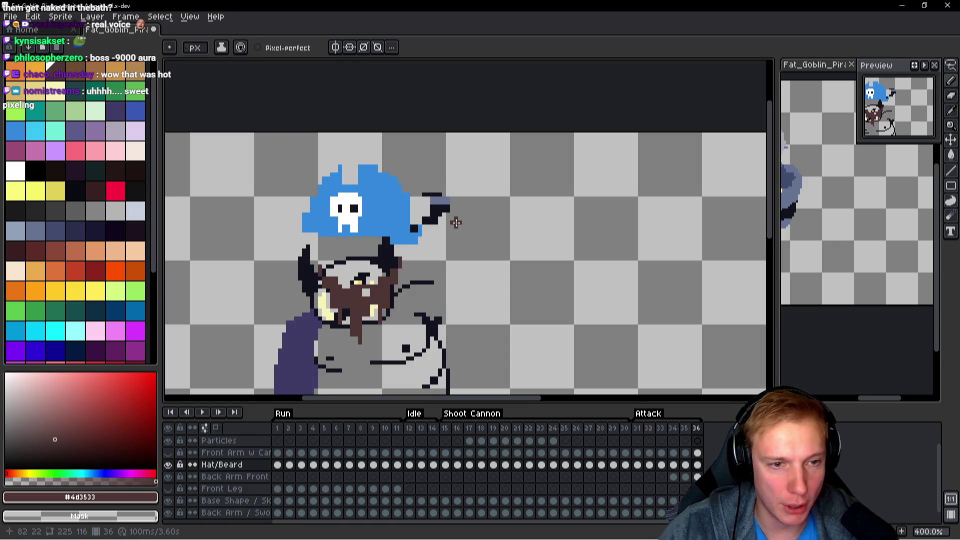
Return to the run frames and show the Front Leg and Front Arm w Cannon layers again.
scroll(454, 221, up, 1)
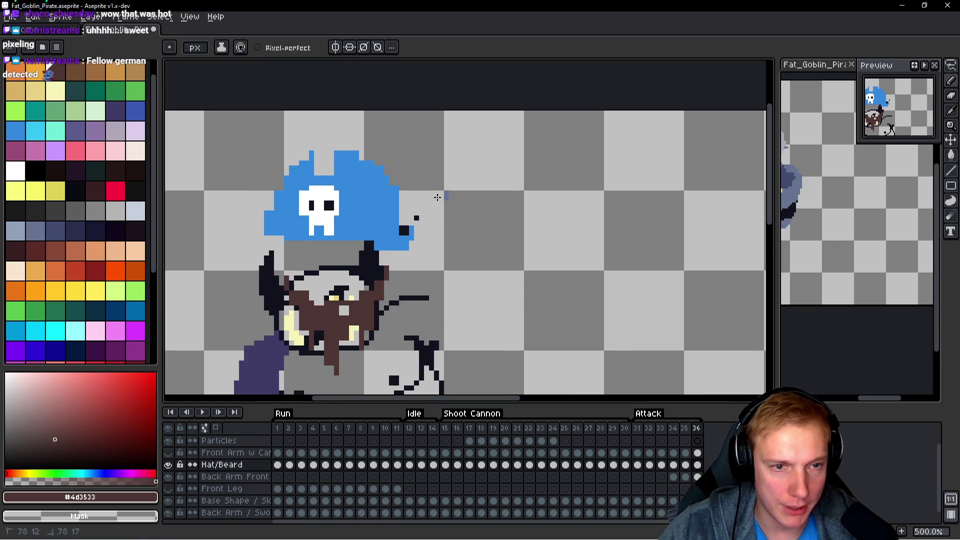
key(period)
key(period)
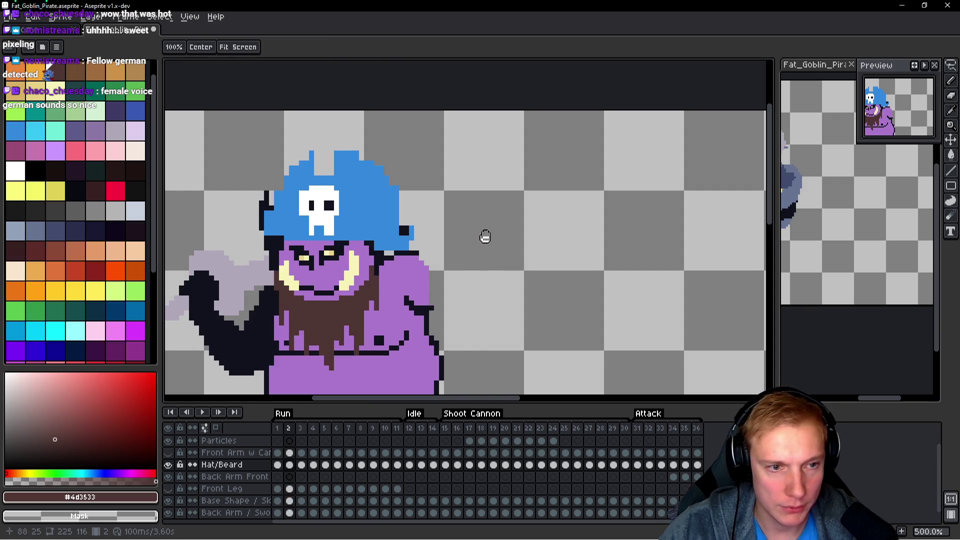
scroll(485, 237, down, 1)
mouse_move(487, 240)
mouse_down()
mouse_move(511, 176)
mouse_move(506, 243)
mouse_up()
click(168, 489)
scroll(480, 240, down, 1)
click(168, 452)
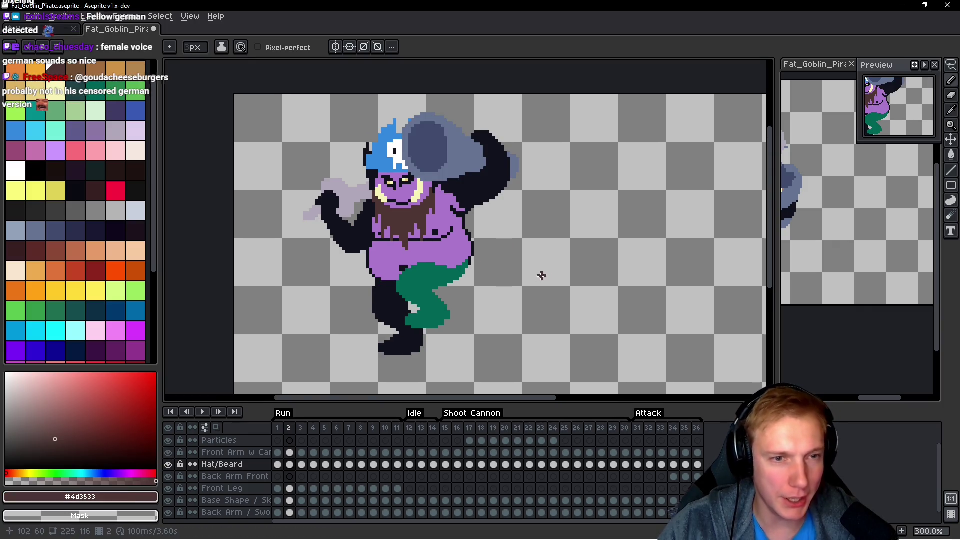
drag(536, 275, 546, 276)
Play the run animation to check beard alignment, then lasso the beard and hat area.
key(Return)
scroll(556, 257, down, 1)
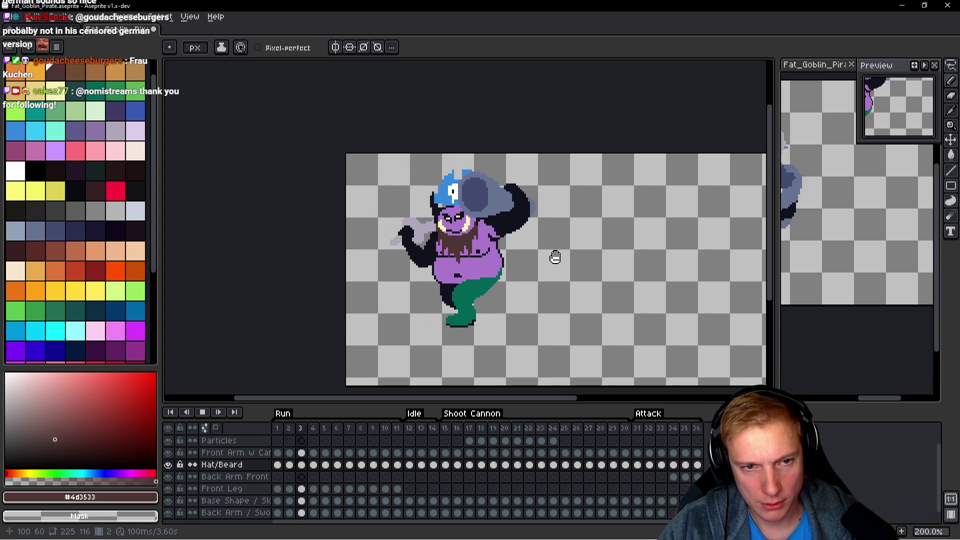
scroll(555, 257, up, 1)
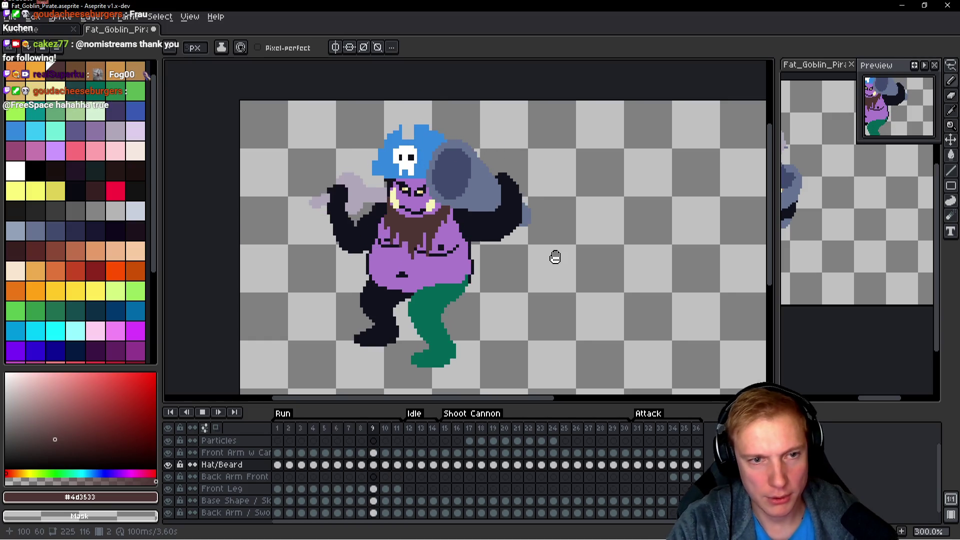
key(h)
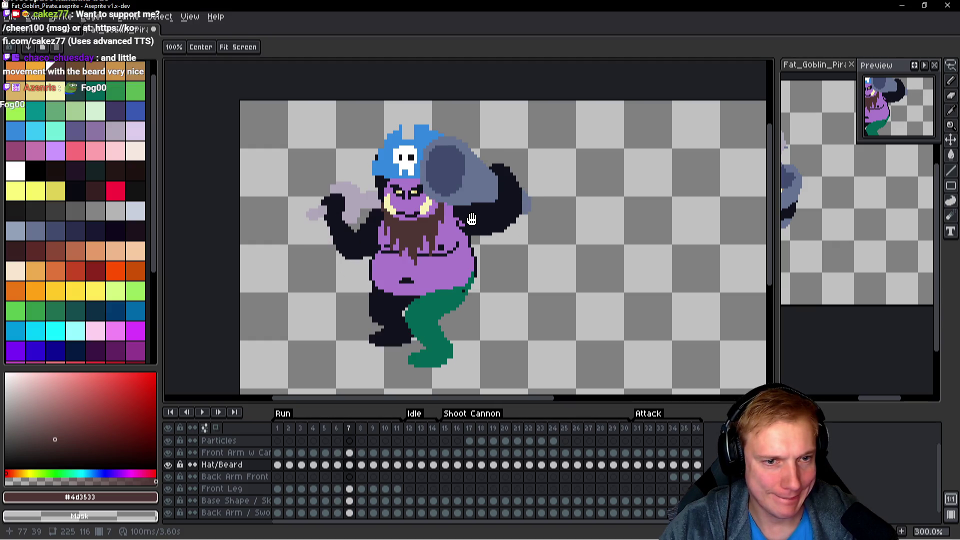
scroll(458, 213, up, 5)
key(q)
mouse_move(448, 179)
mouse_down()
mouse_move(425, 145)
mouse_move(367, 220)
mouse_move(448, 179)
mouse_up()
Reselect the beard piece and nudge it up and right on frame 6.
key(ctrl+d)
key(Right)
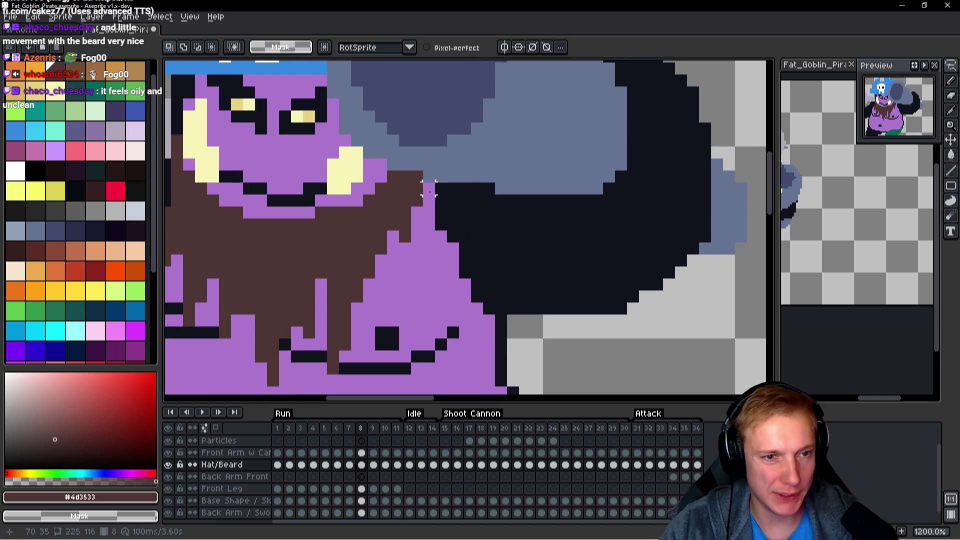
key(Left)
key(Left)
key(Left)
scroll(462, 206, down, 2)
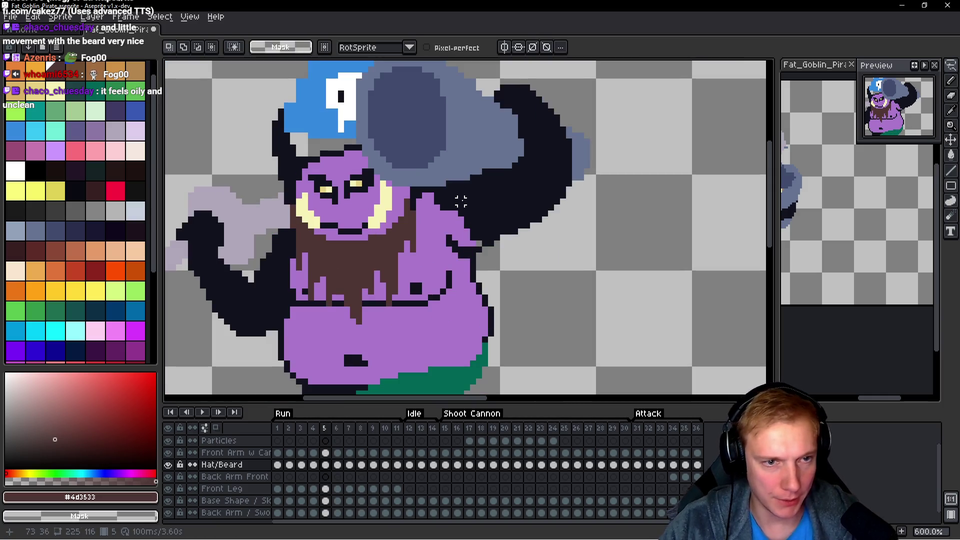
key(ctrl+shift+d)
scroll(487, 225, up, 1)
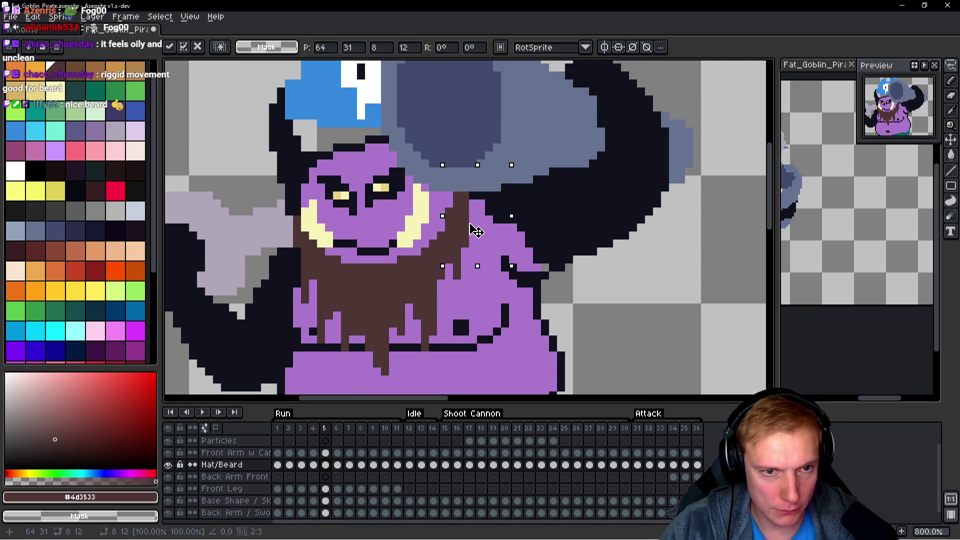
key(Right)
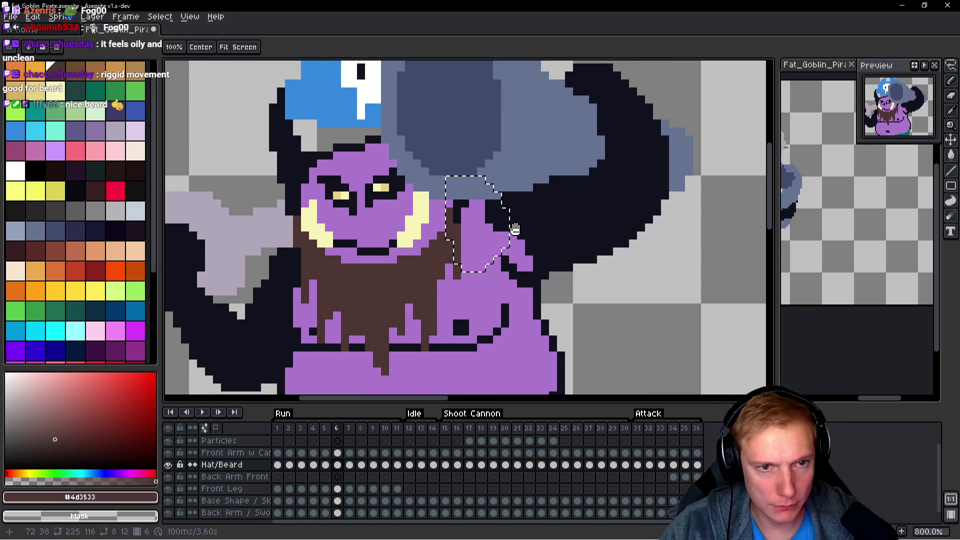
drag(502, 256, 509, 246)
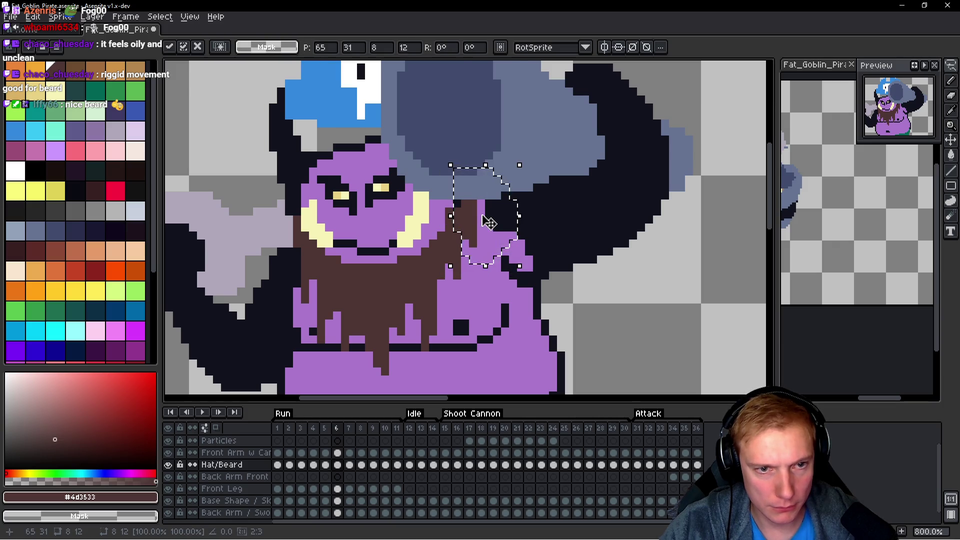
key(Return)
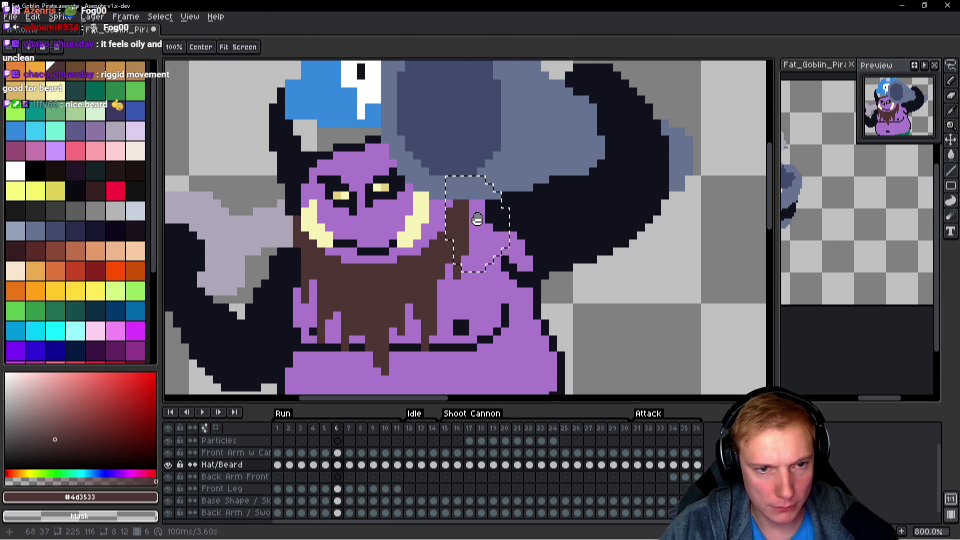
Shift the beard piece up and right into place on frames 4 and 3.
key(Left)
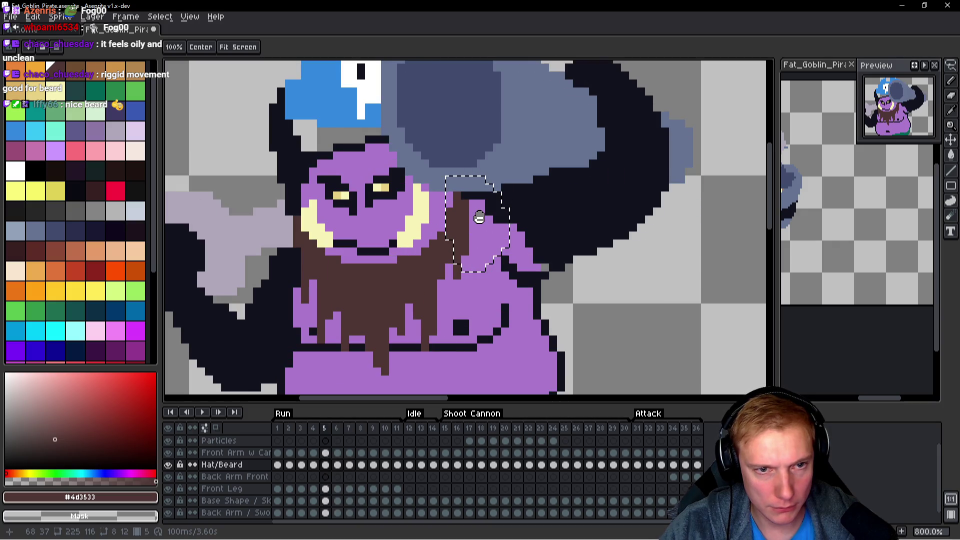
key(Left)
drag(479, 224, 487, 216)
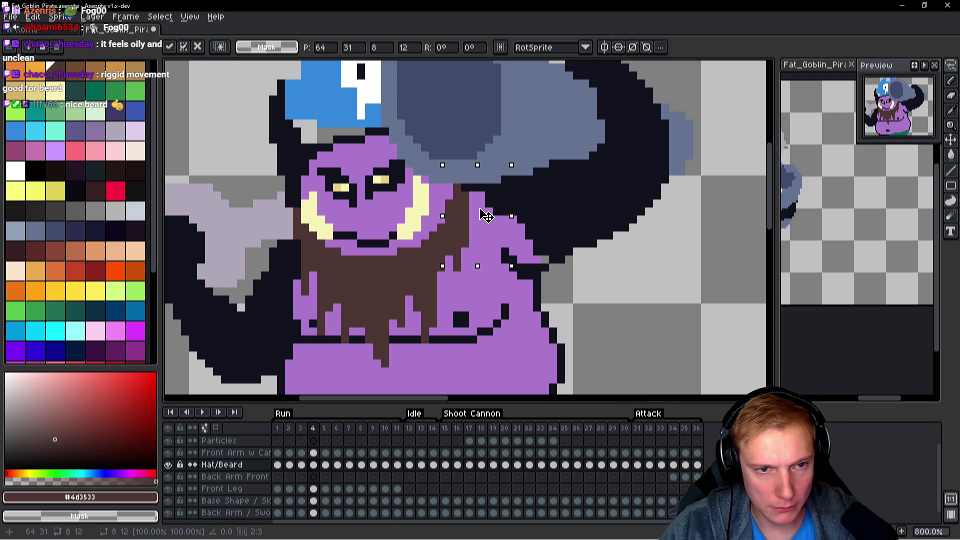
key(Left)
drag(478, 208, 492, 216)
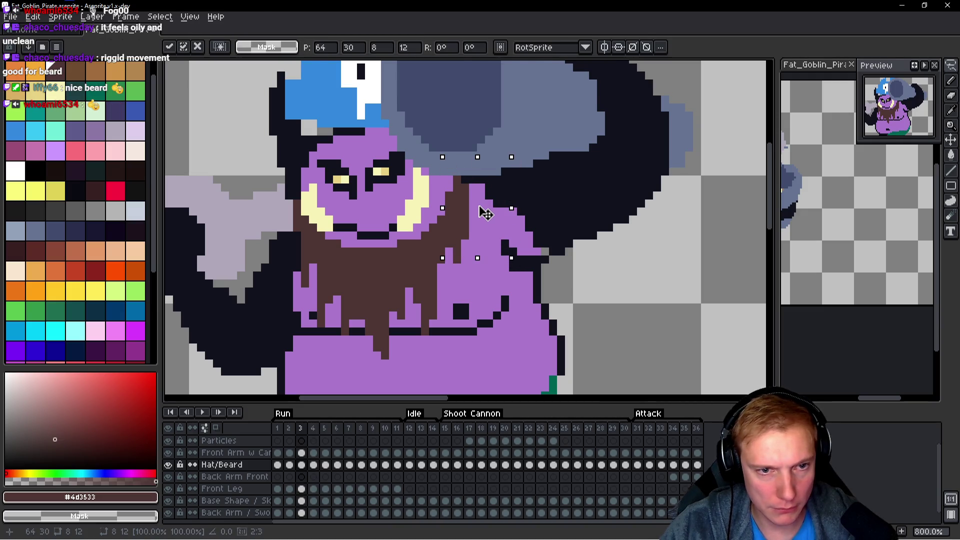
key(Left)
Adjust the beard piece on frame 2, comparing it against frame 3.
key(Right)
key(Left)
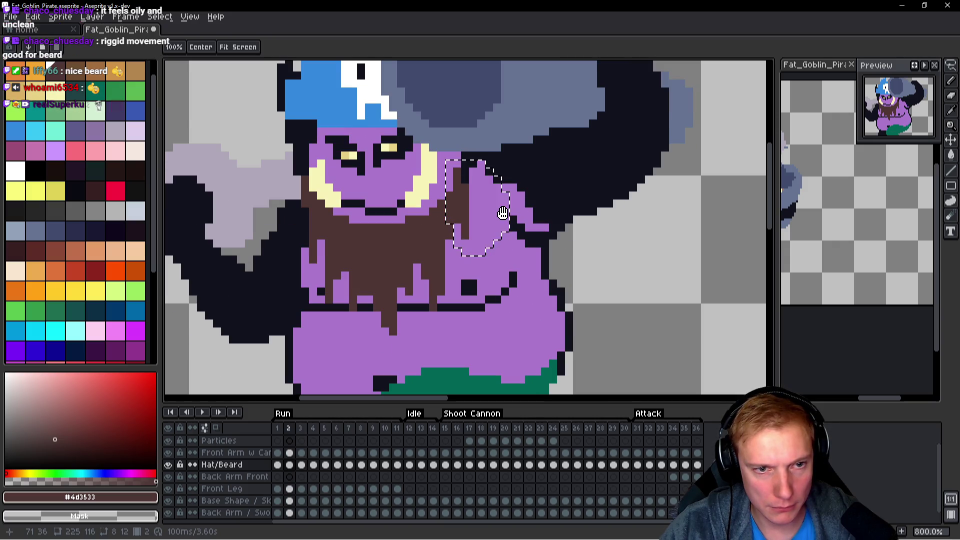
click(502, 202)
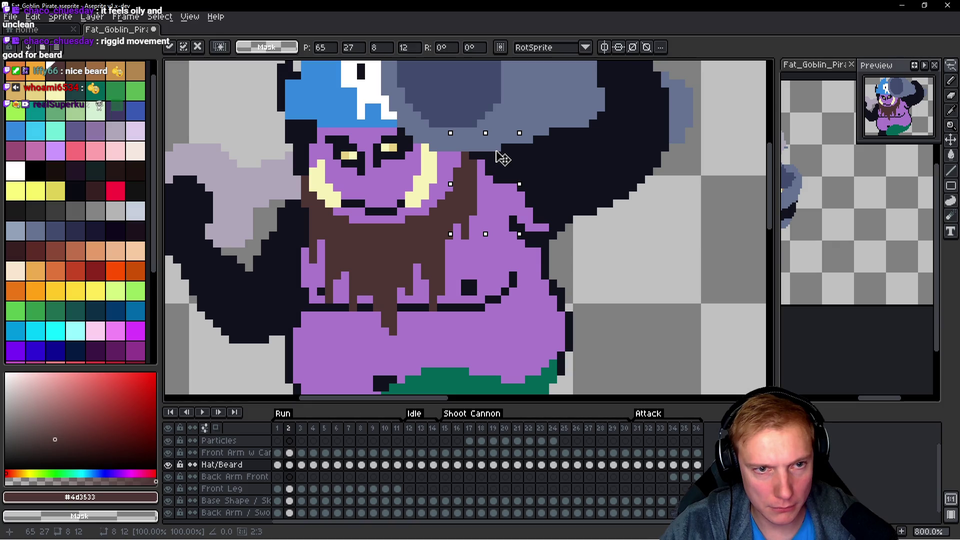
key(Right)
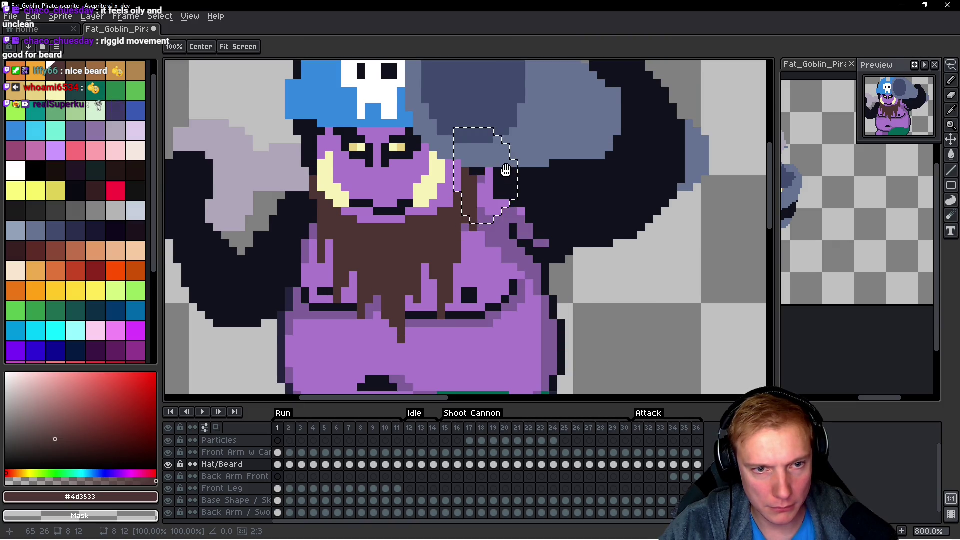
key(Left)
key(Right)
key(Left)
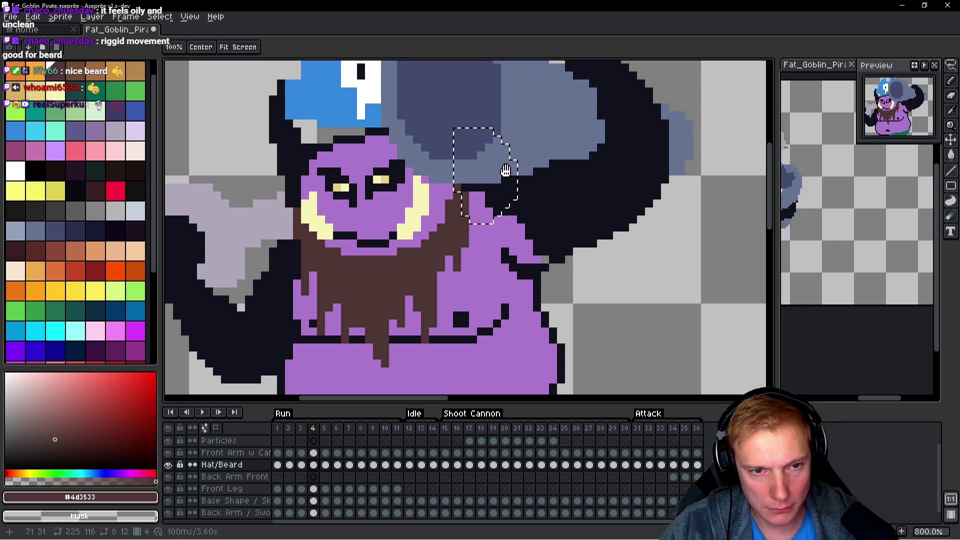
key(Right)
key(Left)
Step through the run frames and play the animation to check the beard motion.
key(Right)
key(Right)
key(Right)
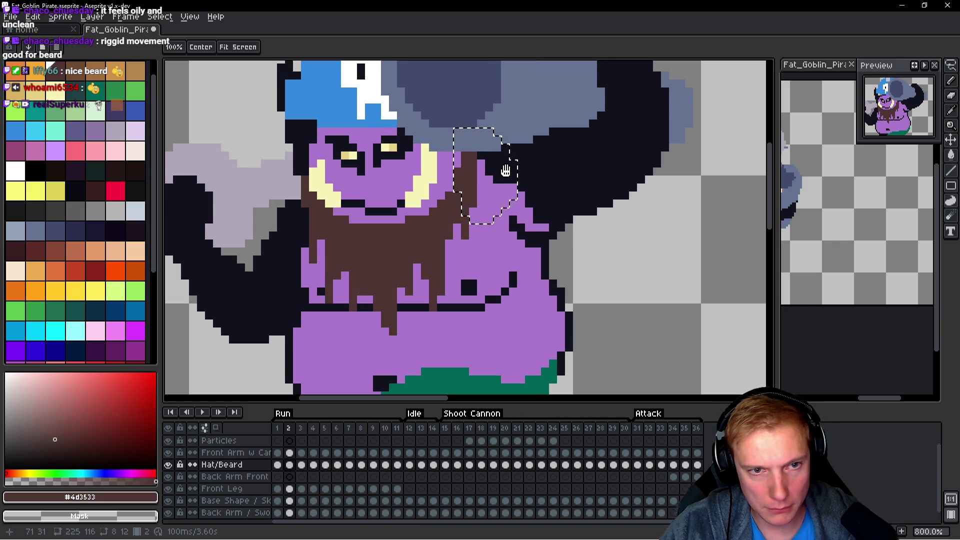
key(Right)
key(Right)
key(Left)
key(Right)
key(m)
key(Return)
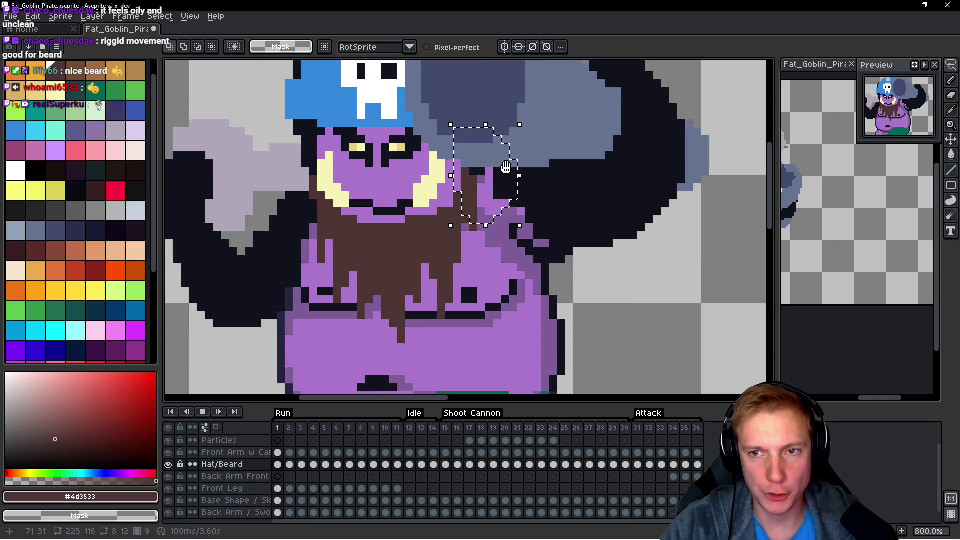
scroll(530, 168, down, 1)
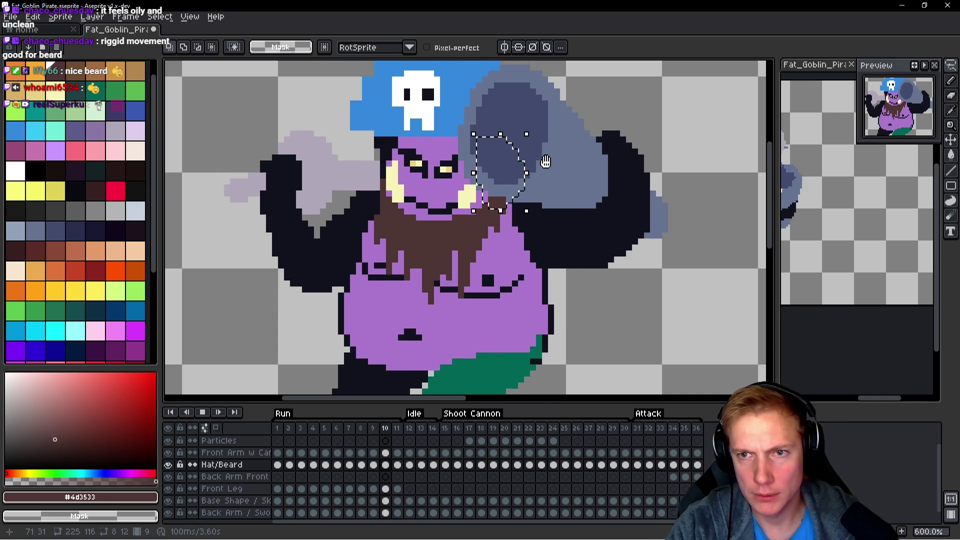
key(Return)
Move the beard piece down into place on frame 1, deselect, and replay the animation.
key(h)
key(Left)
key(Right)
key(Right)
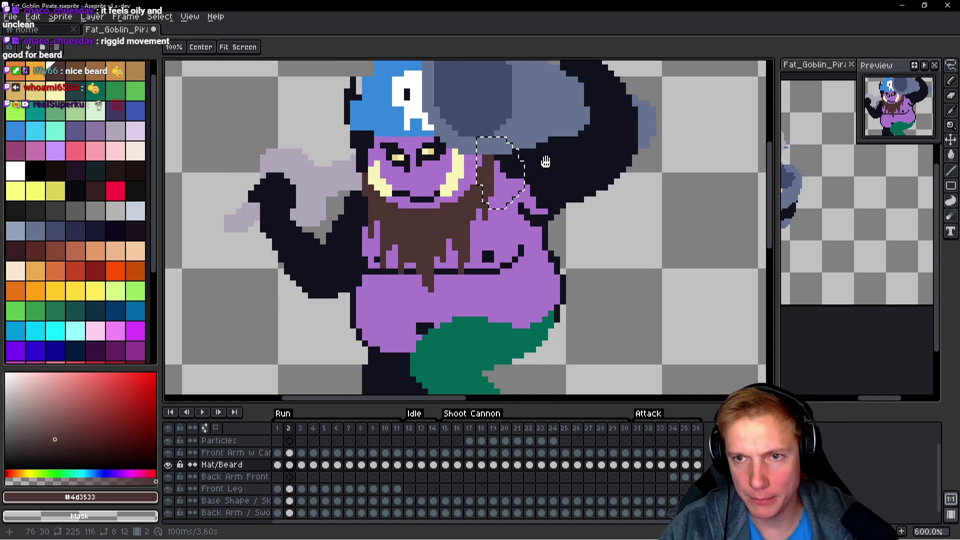
key(Left)
key(m)
scroll(514, 172, up, 2)
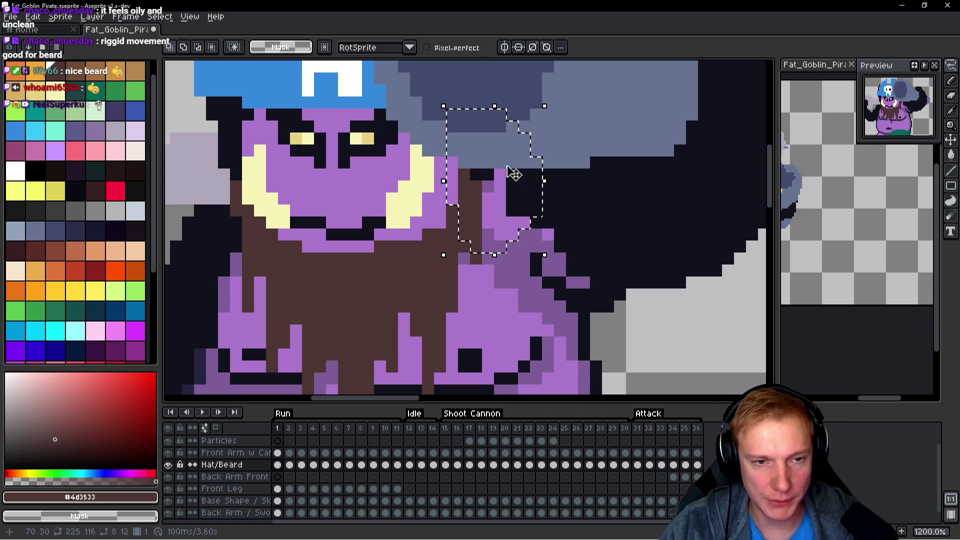
drag(514, 172, 516, 216)
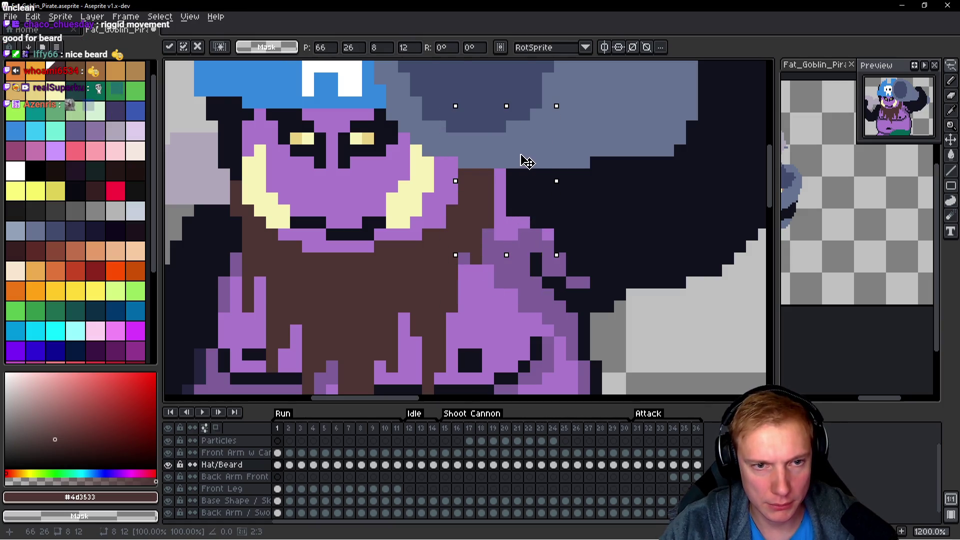
key(Return)
scroll(542, 193, down, 3)
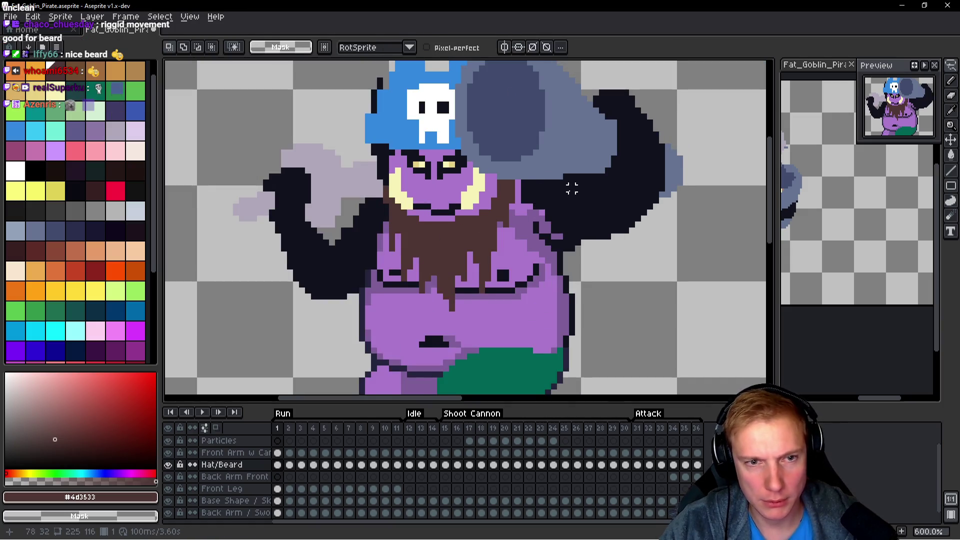
key(ctrl+d)
key(Return)
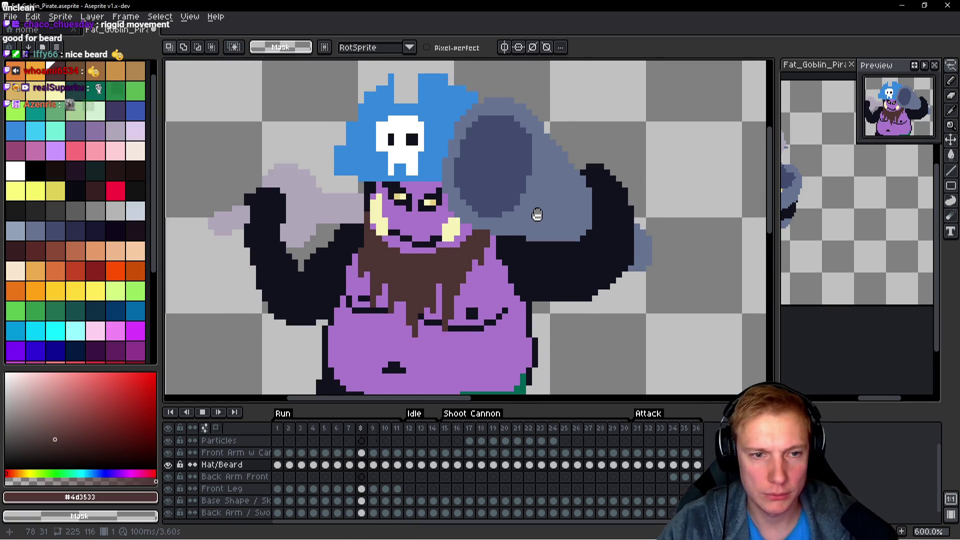
On Run frame 7, marquee-select the 7×8 brown strand beside the cannon arm and move it off the beard.
key(Return)
key(Right)
key(Right)
key(Right)
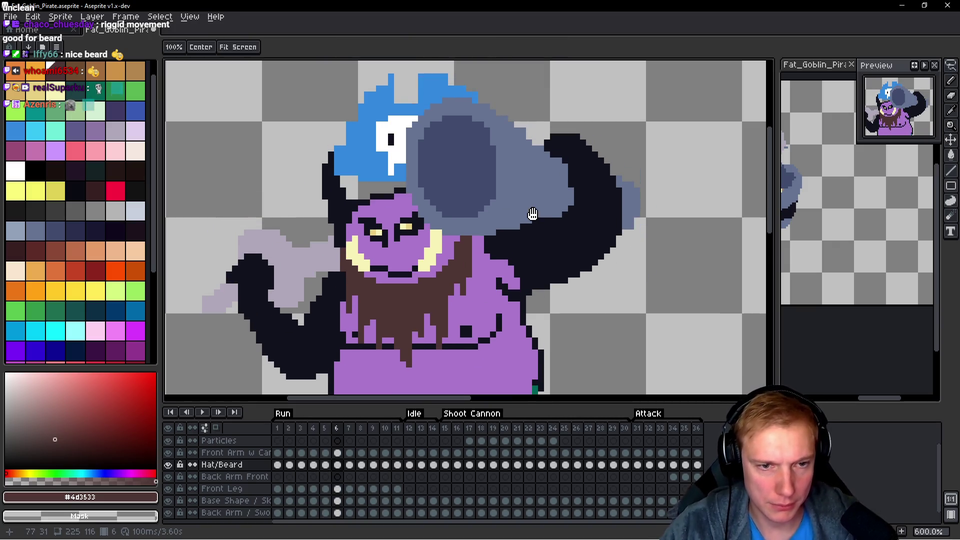
key(Right)
key(Left)
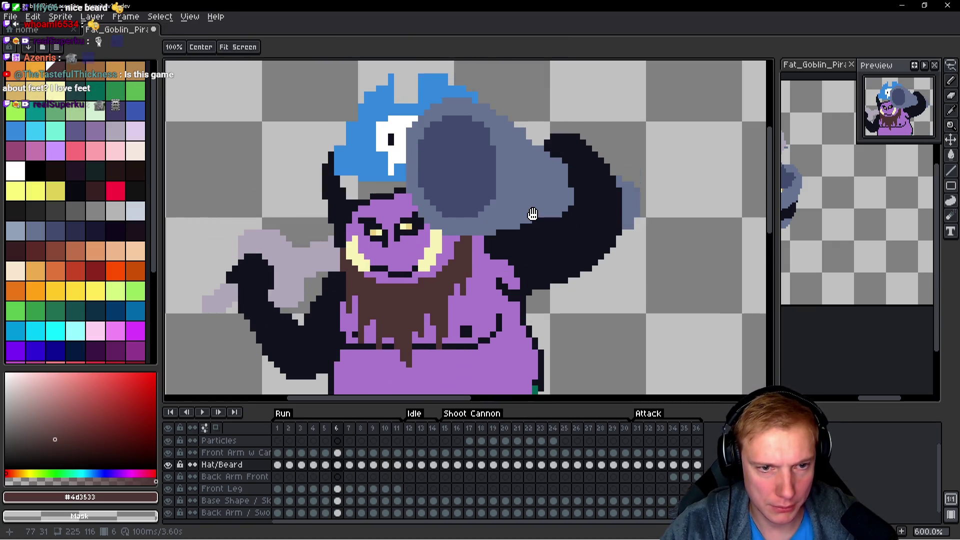
scroll(495, 272, up, 1)
key(m)
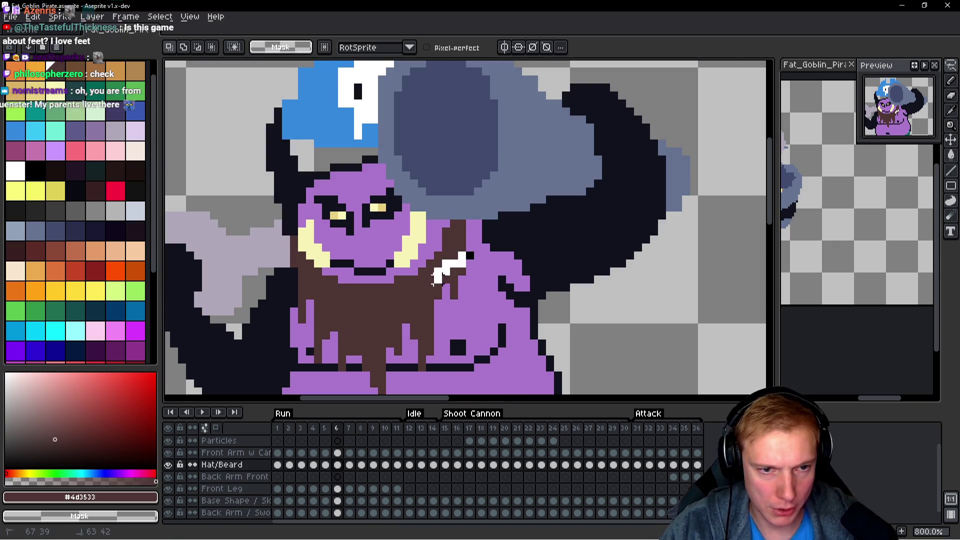
key(Right)
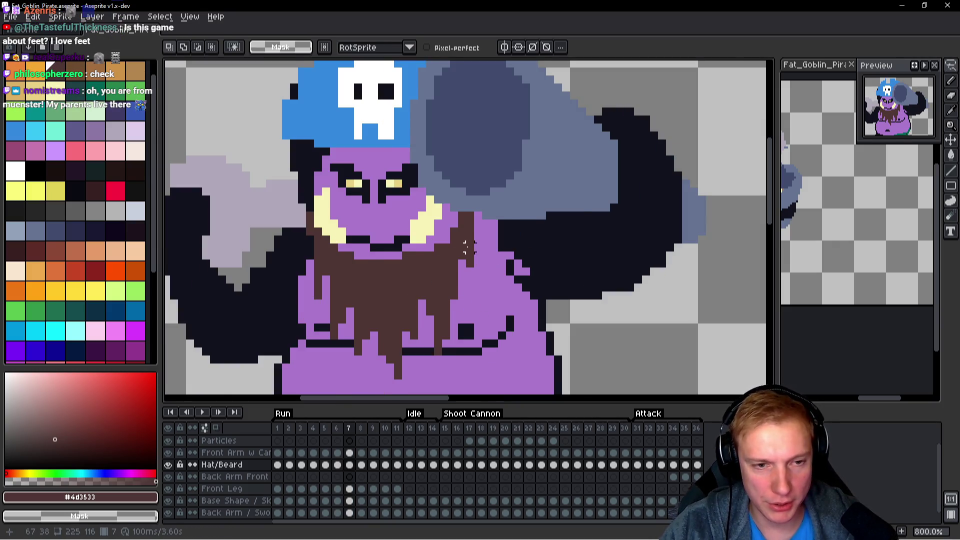
scroll(481, 265, up, 2)
drag(463, 214, 551, 315)
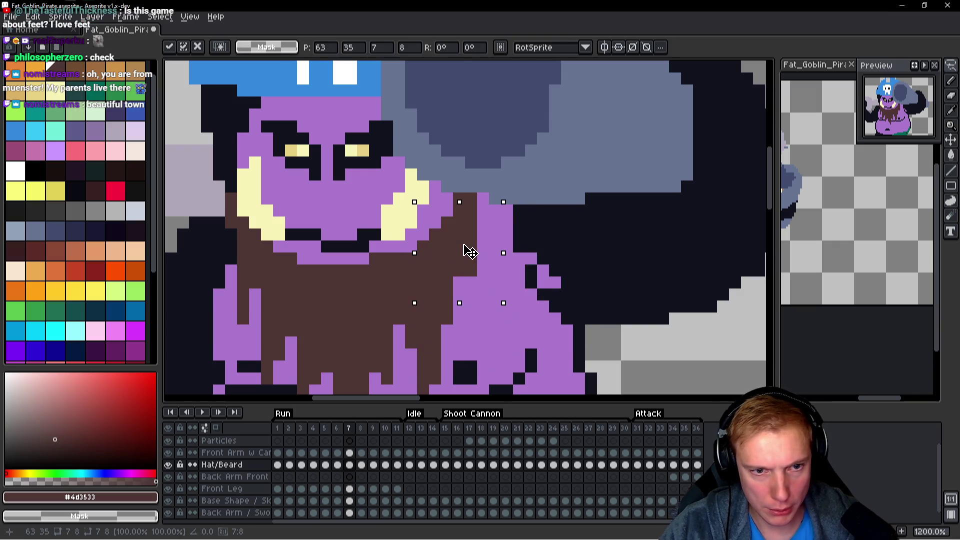
mouse_move(596, 296)
mouse_down()
mouse_move(547, 380)
mouse_move(482, 242)
mouse_up()
key(Return)
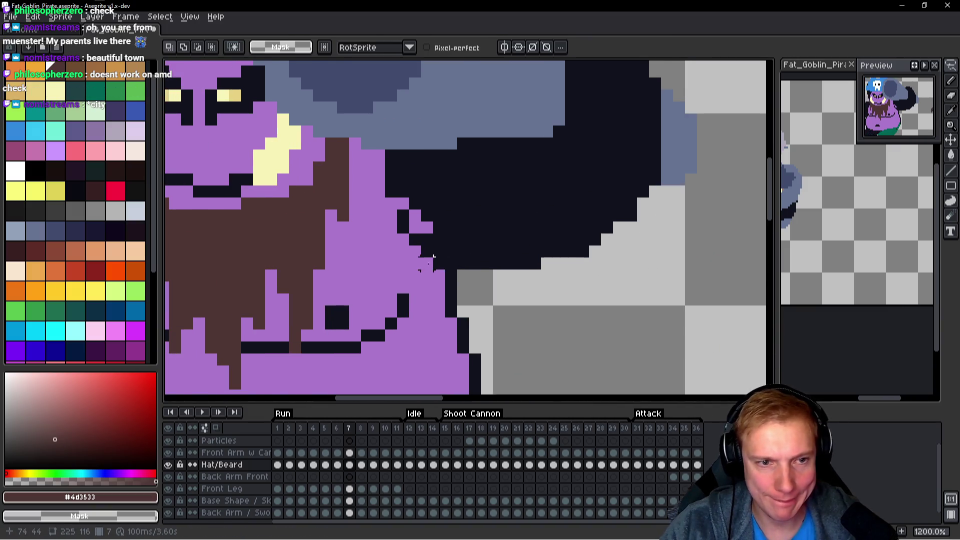
Lasso the leftover brown pixels beside the beard and delete them.
scroll(439, 263, down, 2)
key(b)
scroll(367, 223, up, 2)
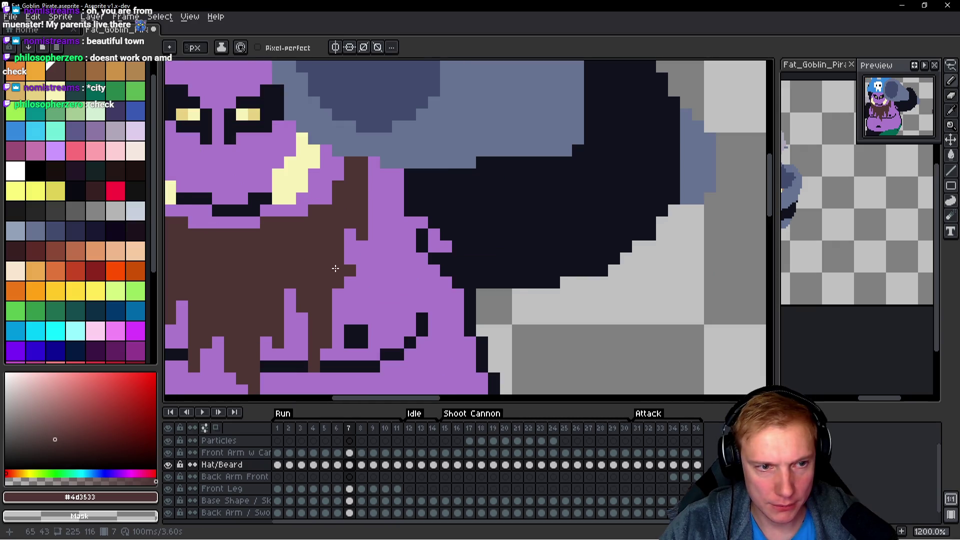
scroll(625, 218, down, 2)
key(q)
drag(578, 220, 631, 197)
key(Delete)
scroll(519, 203, down, 4)
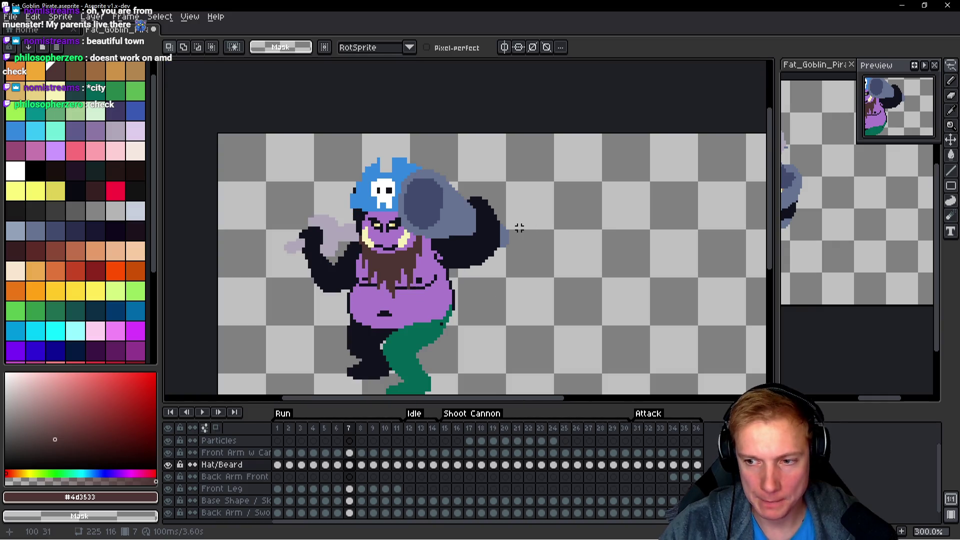
Play the Run animation to check the beard sits beneath the tusks and under the hat.
scroll(491, 216, down, 3)
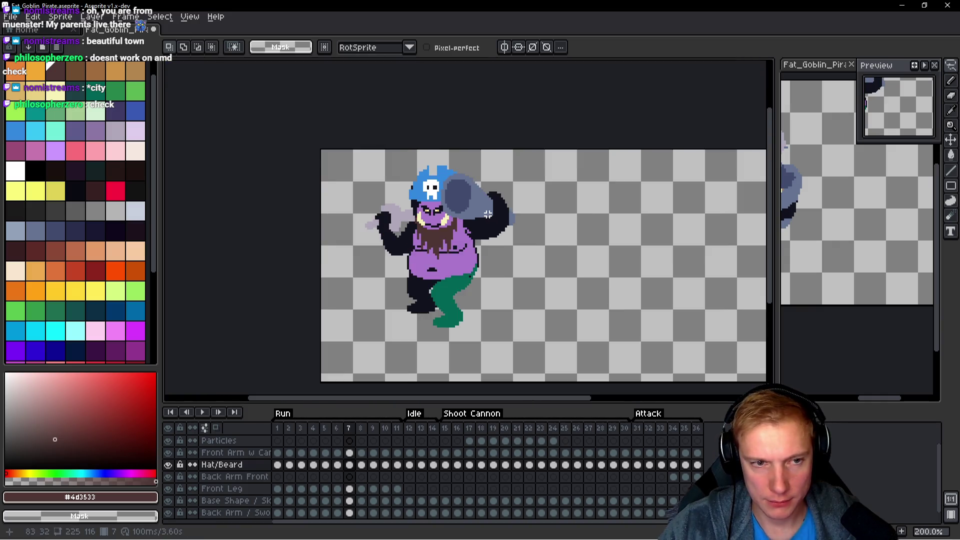
scroll(484, 211, up, 3)
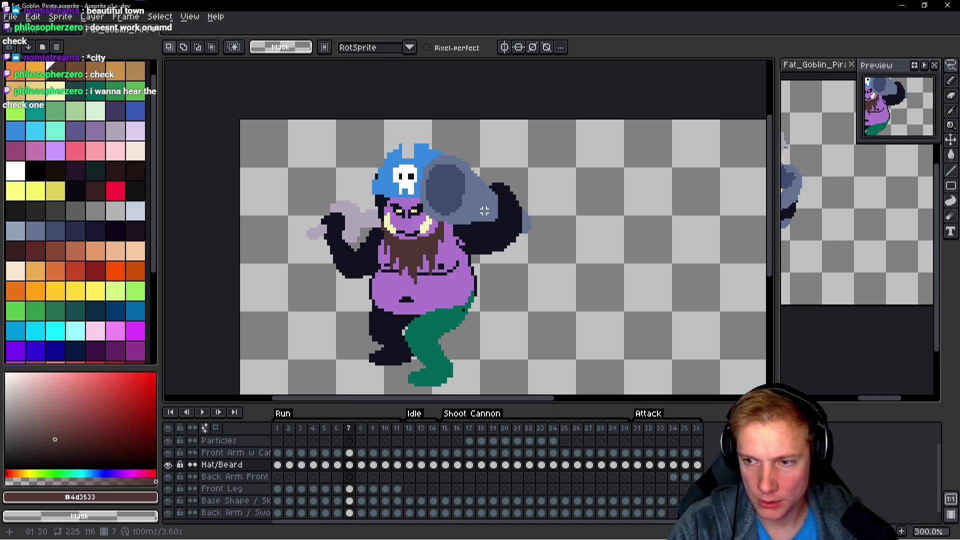
key(Return)
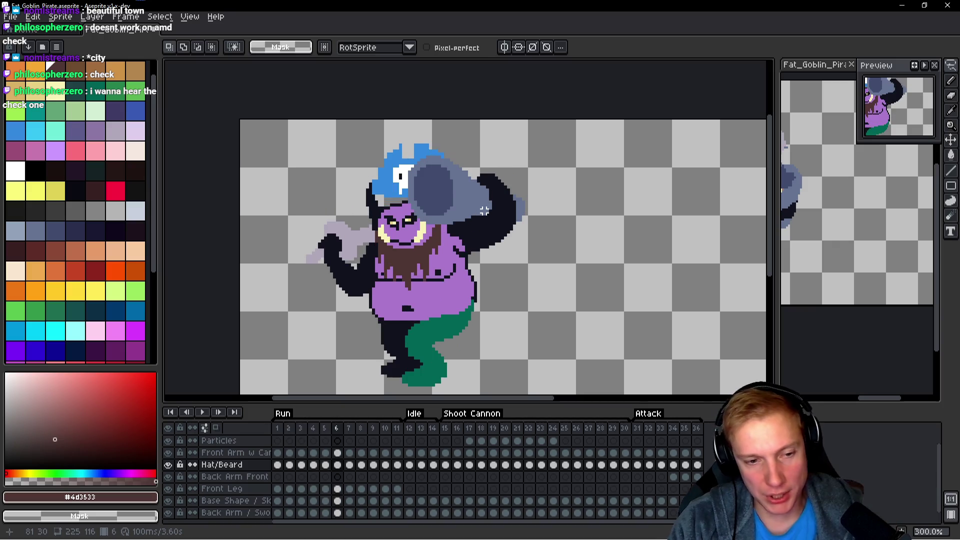
key(h)
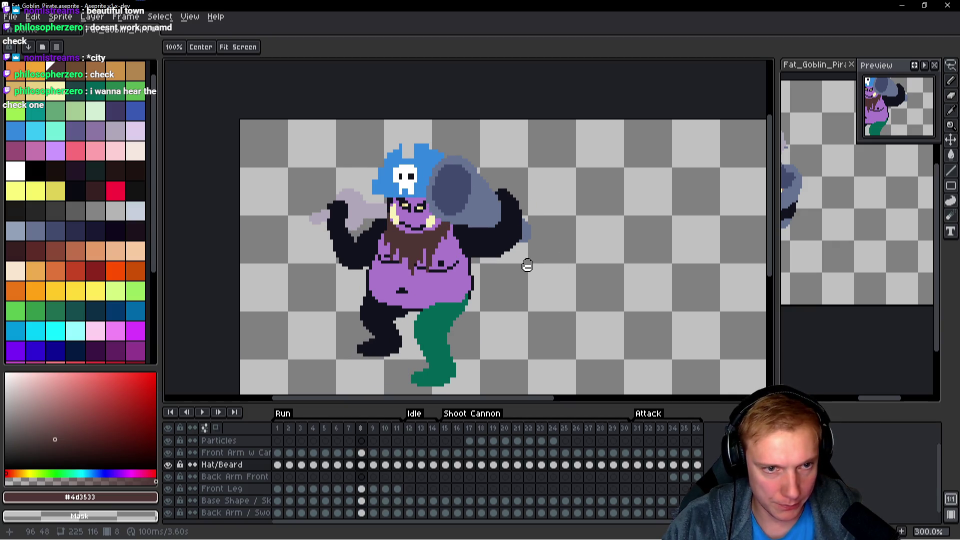
Zoom in on frame 1 and hide the Front Arm w Canon layer.
key(m)
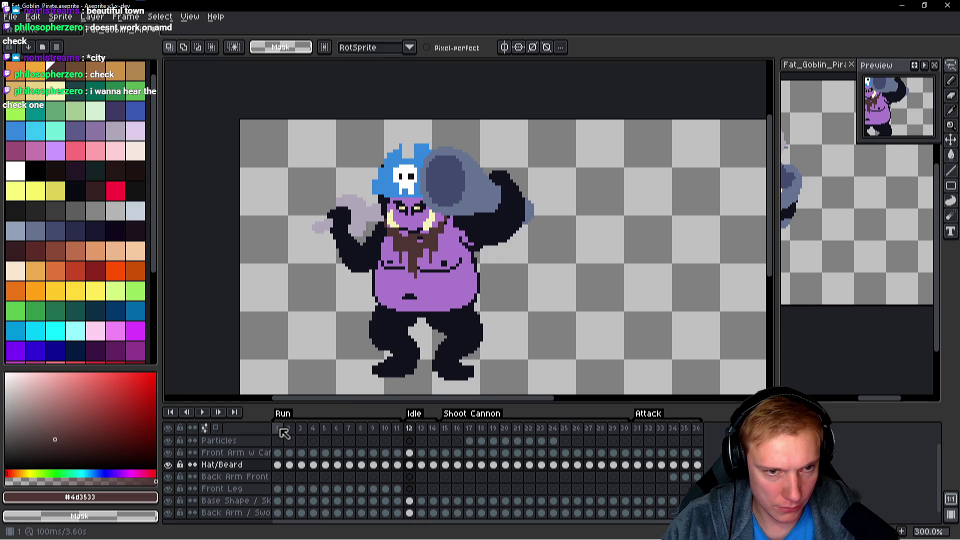
click(279, 429)
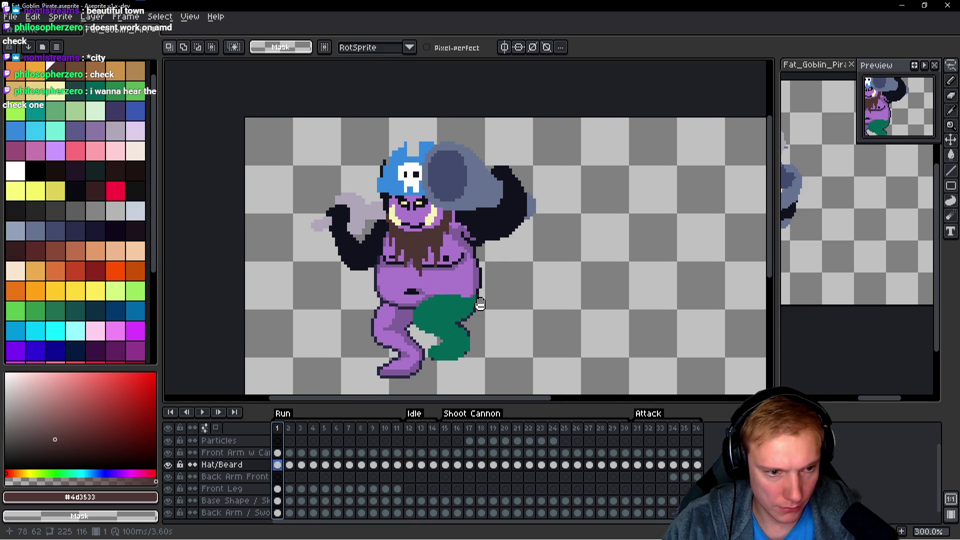
key(plus)
key(plus)
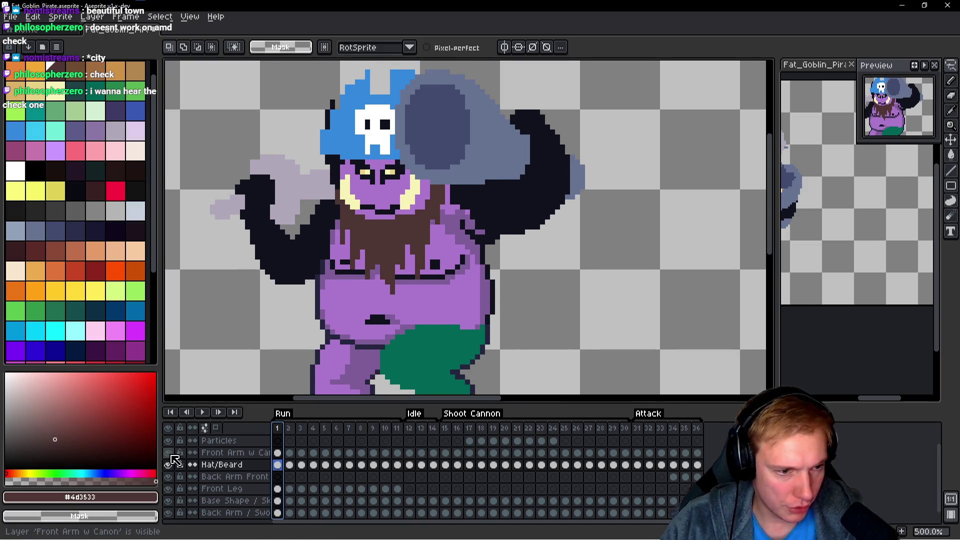
click(171, 454)
key(q)
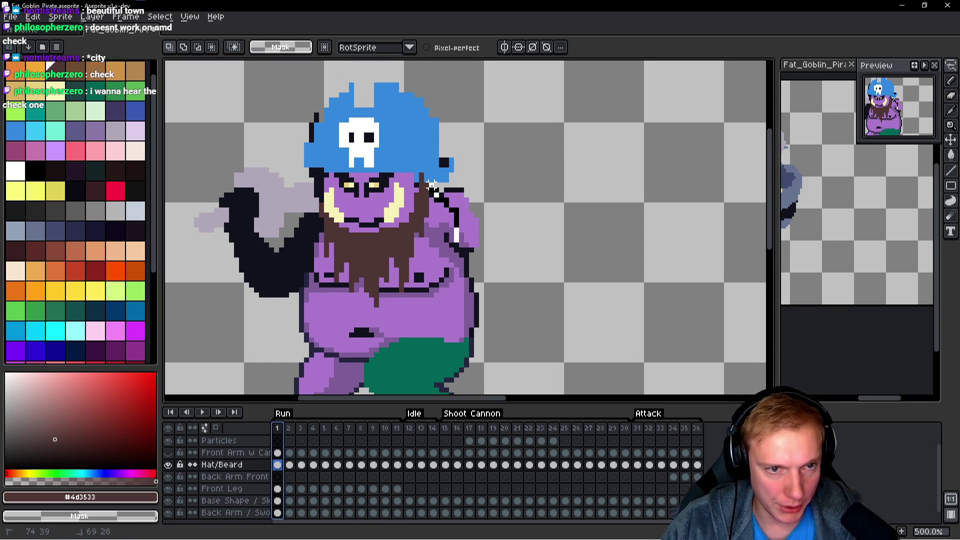
Stop playback on frame 15, undo the squashed face transform, and compare it against frame 1.
key(Return)
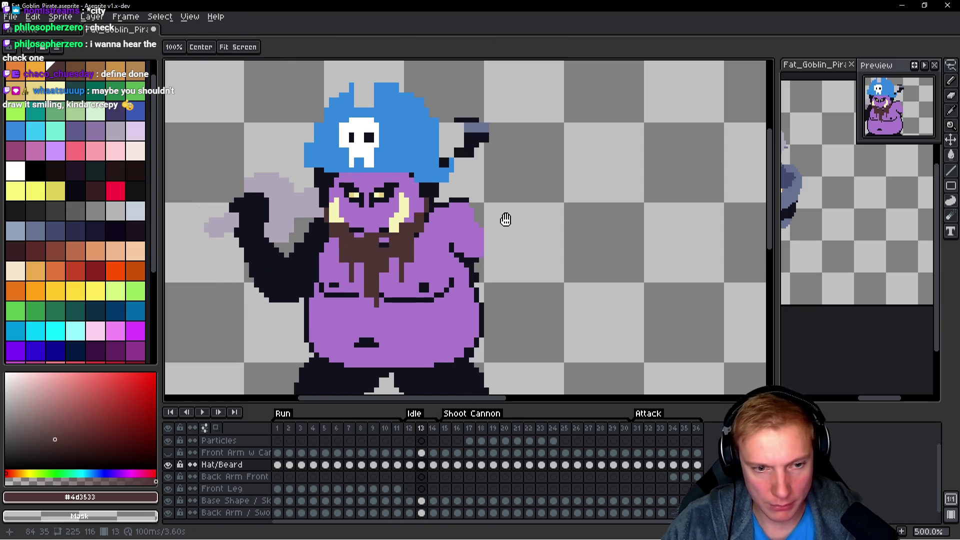
key(Return)
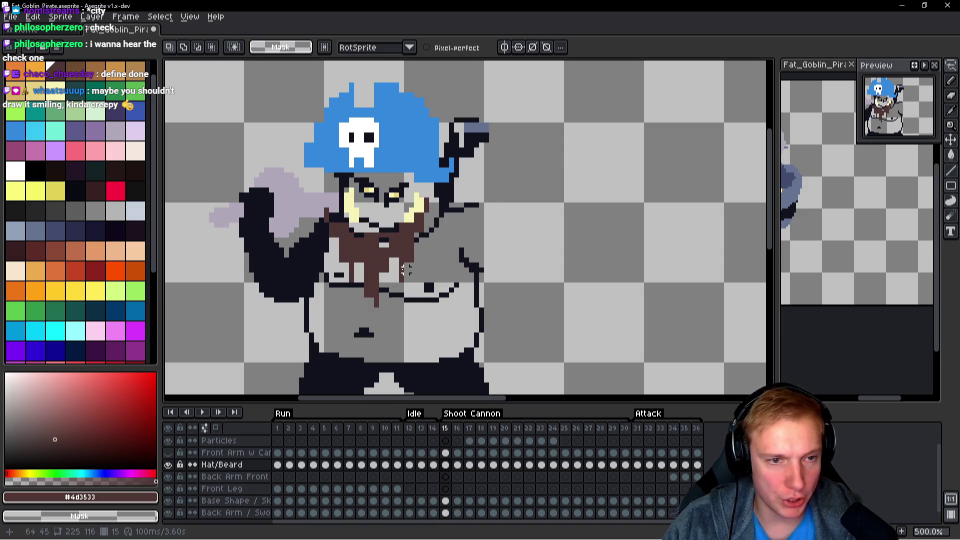
key(ctrl+z)
key(ctrl+z)
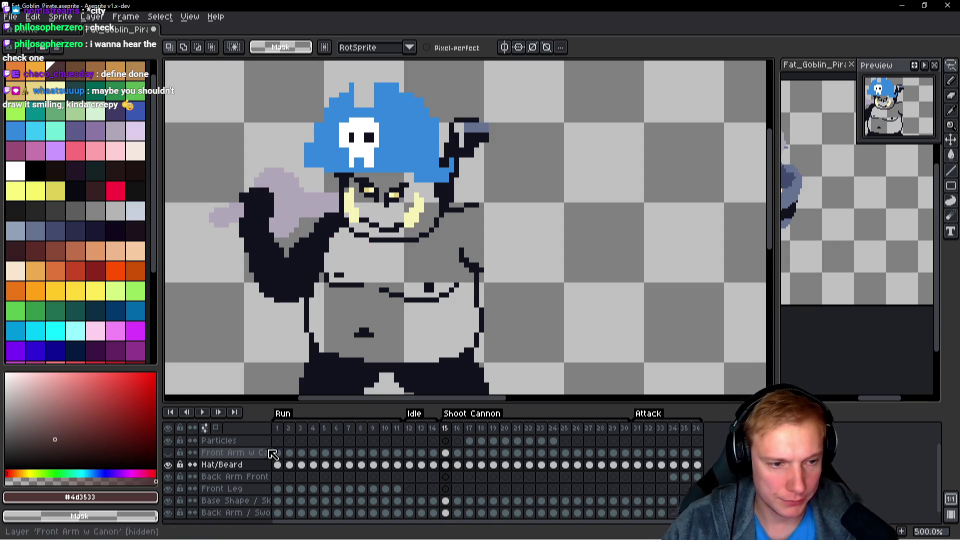
click(277, 428)
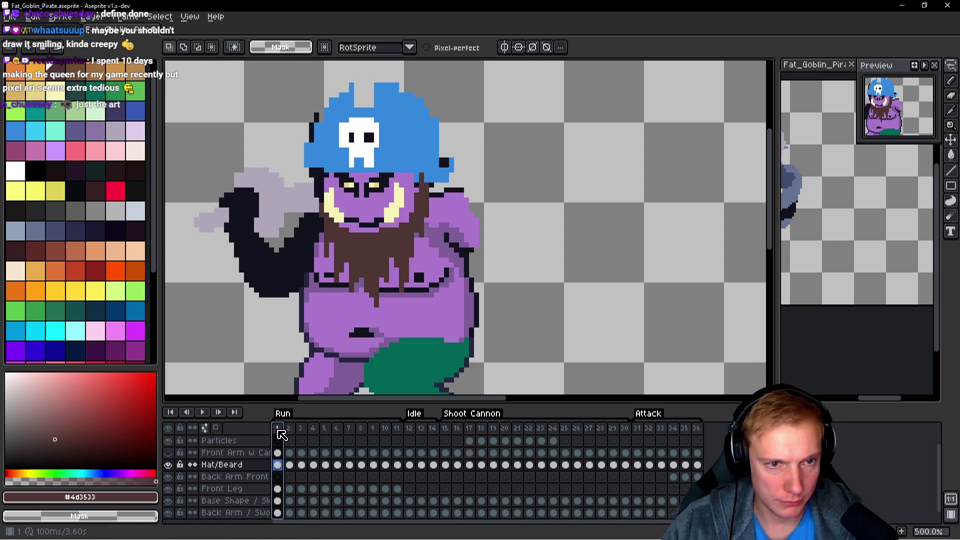
click(445, 429)
key(Home)
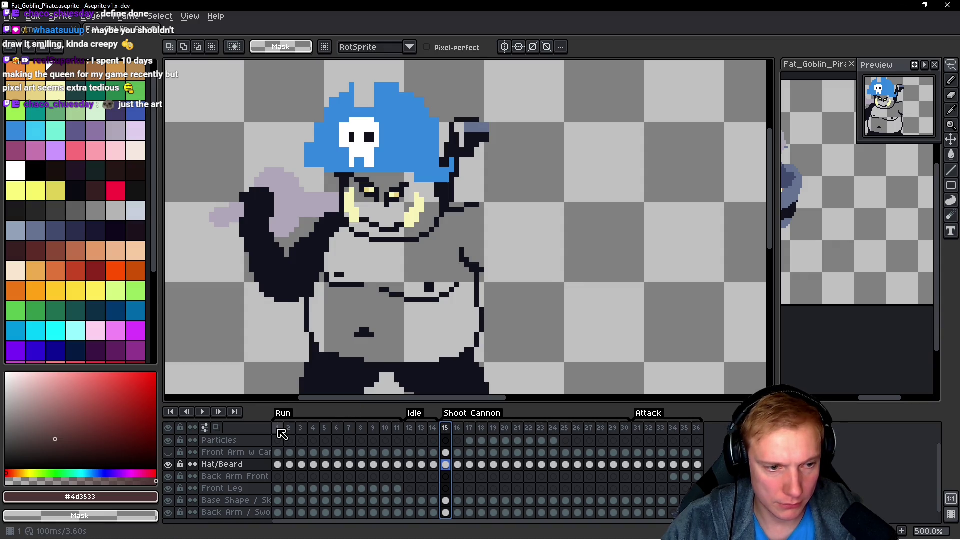
click(445, 429)
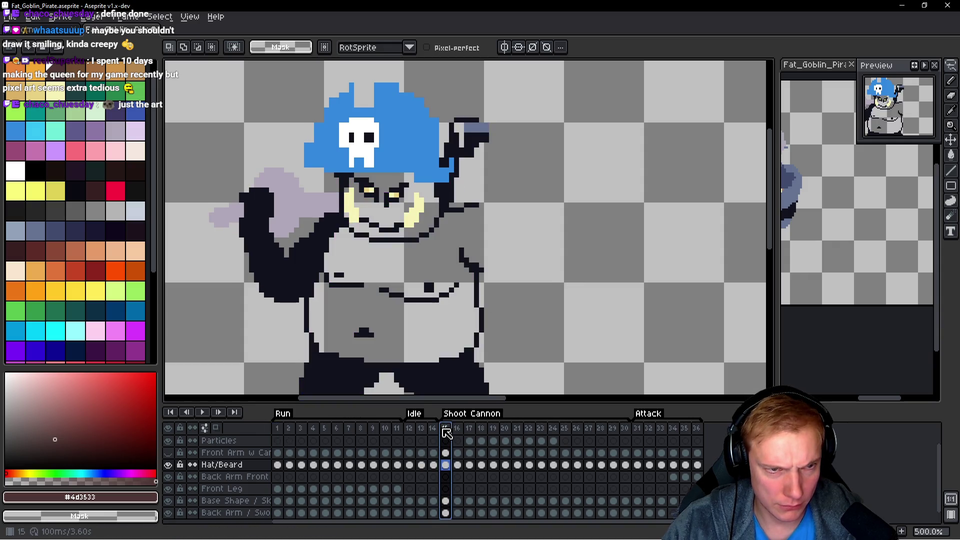
mouse_move(374, 429)
mouse_down()
mouse_move(336, 436)
mouse_move(363, 435)
mouse_up()
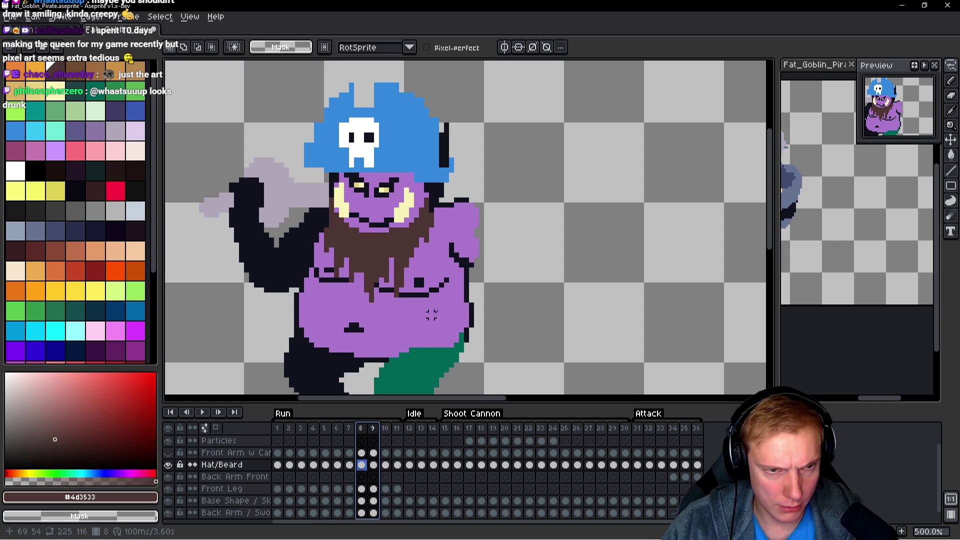
key(Escape)
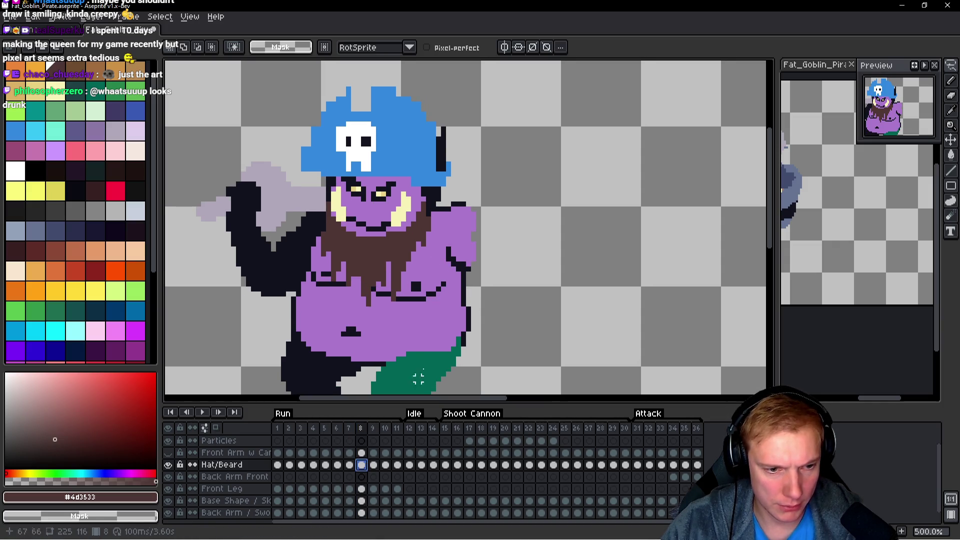
drag(440, 250, 440, 251)
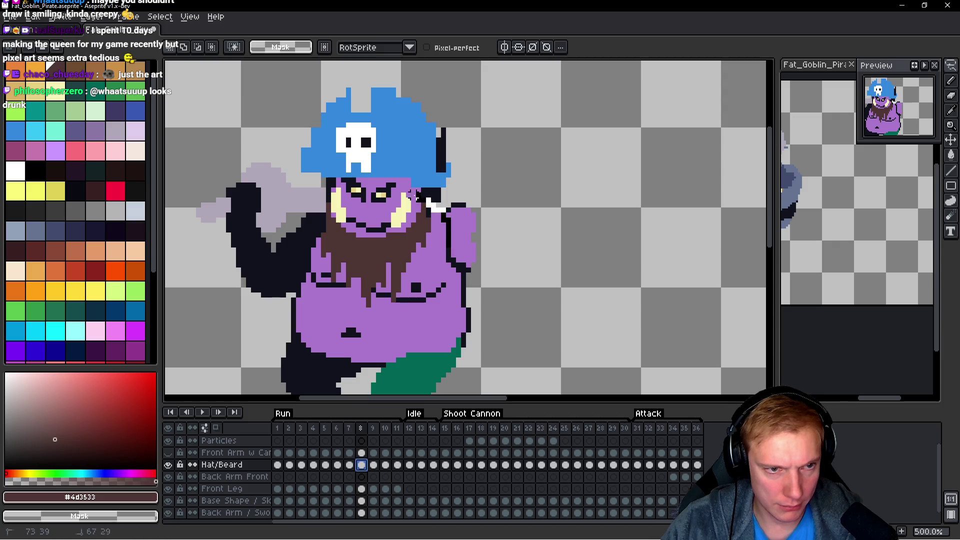
Paste the 33×29 beard-and-face piece onto Shoot Cannon frame 15 and nudge it right.
key(Right)
key(Right)
key(Right)
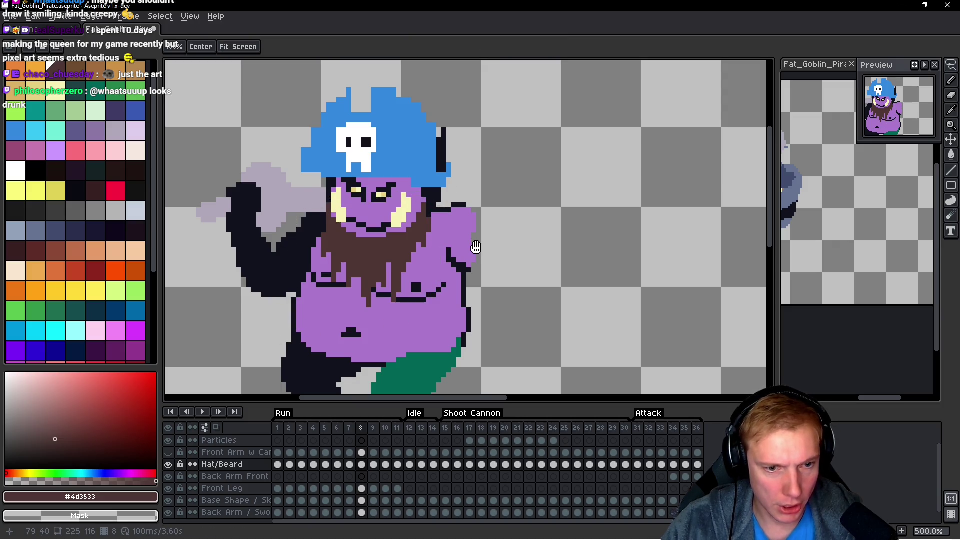
key(Right)
key(Right)
key(Right)
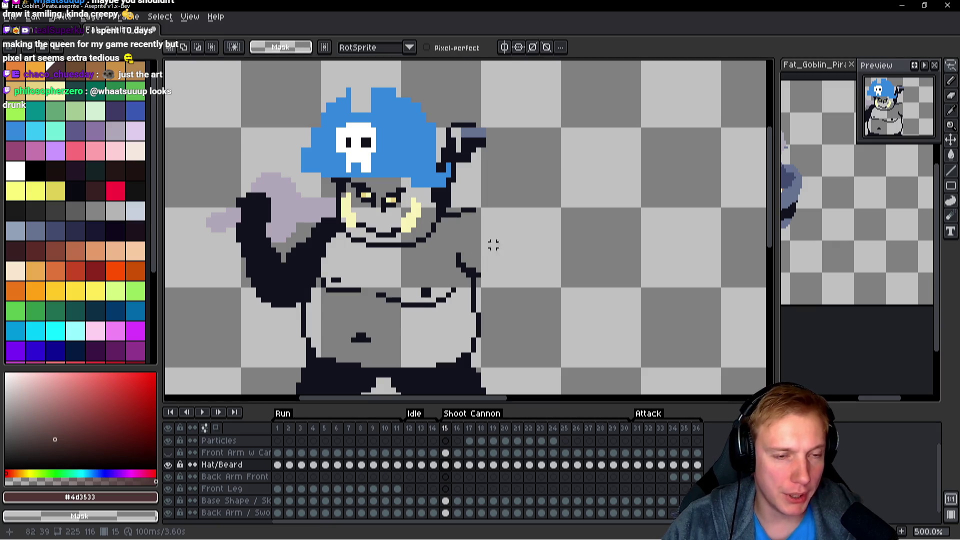
key(ctrl+v)
drag(418, 258, 425, 262)
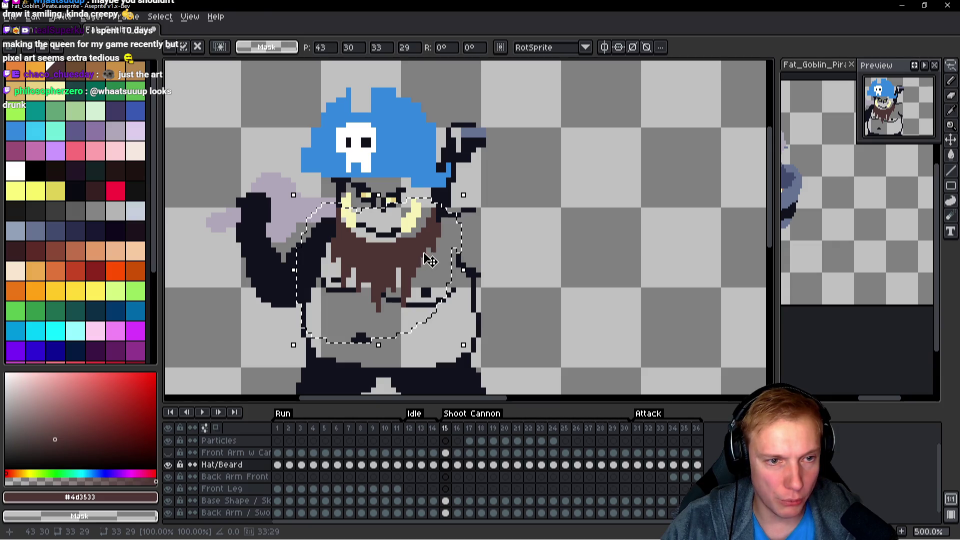
Commit the pasted beard on frame 15, then play back to review idle frames 11 and 12.
key(Return)
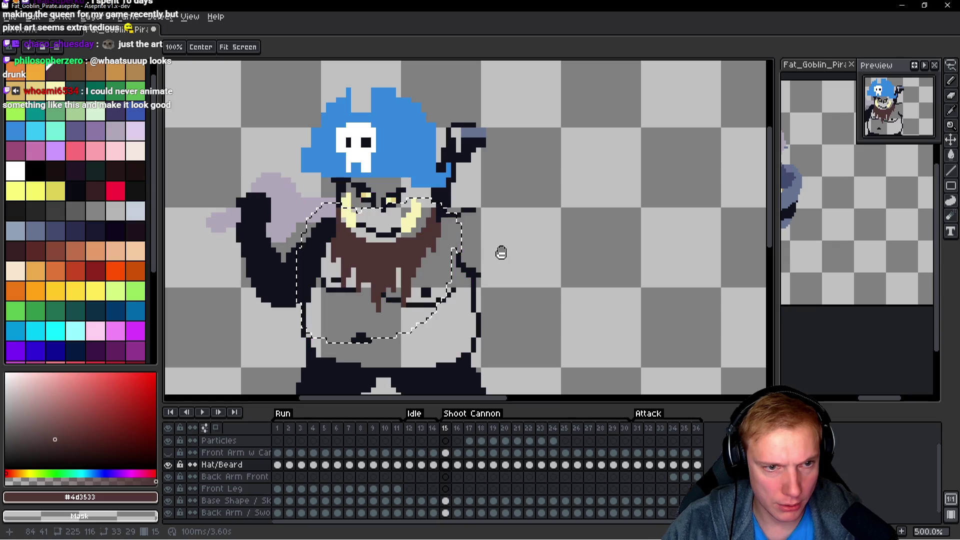
key(Left)
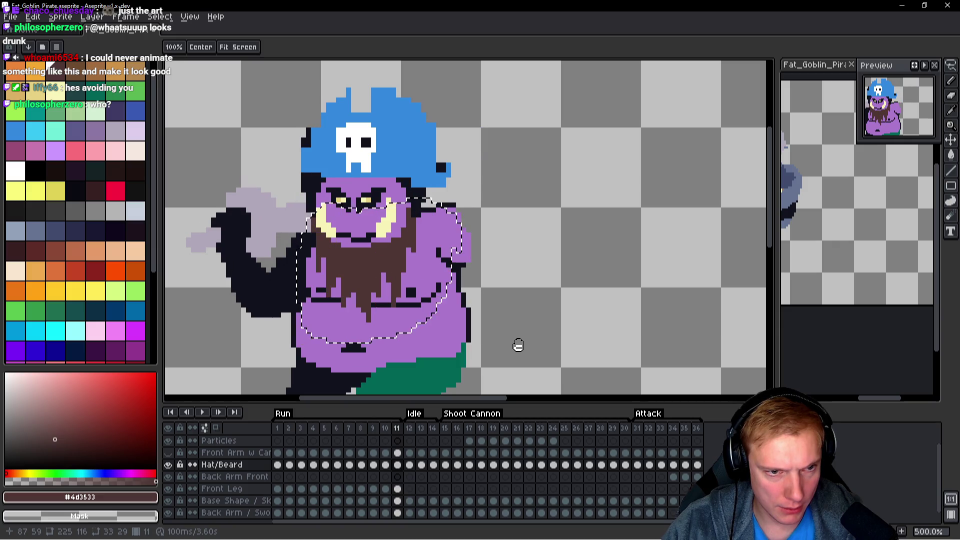
key(m)
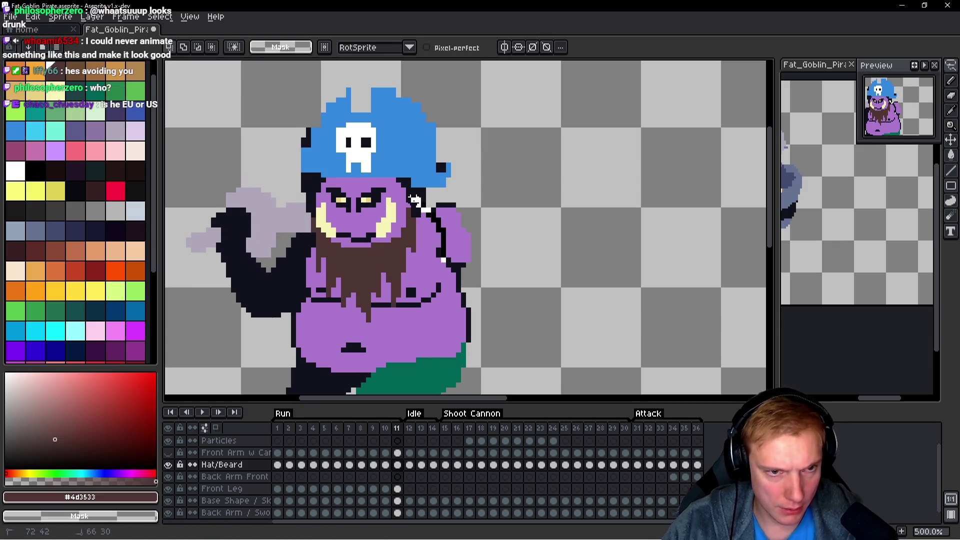
key(Return)
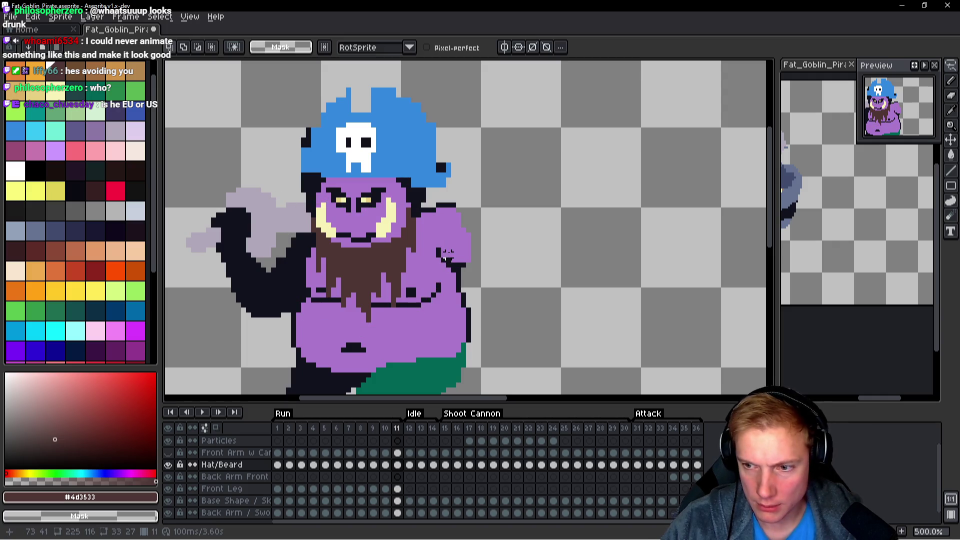
key(h)
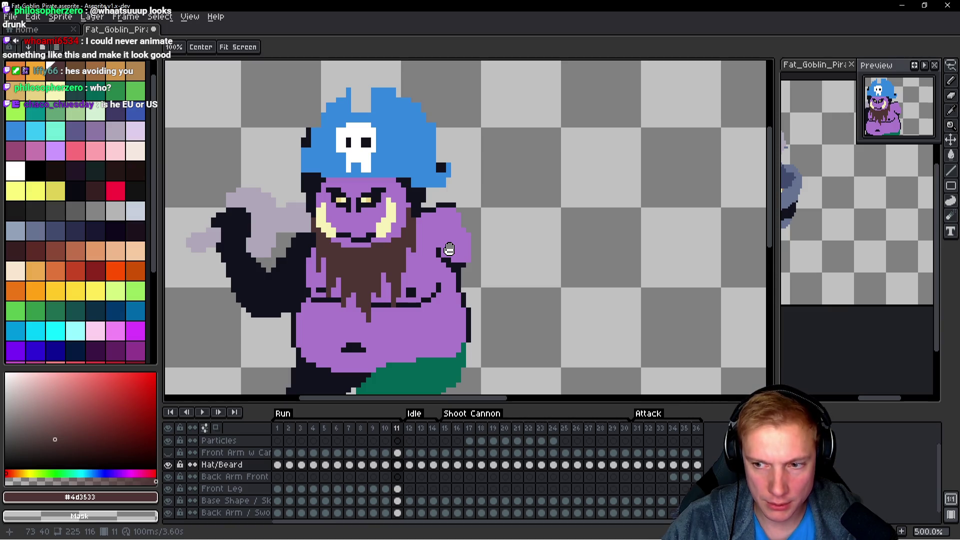
key(Right)
Set the lassoed face on frame 11, then lasso the face and beard on frame 12.
key(m)
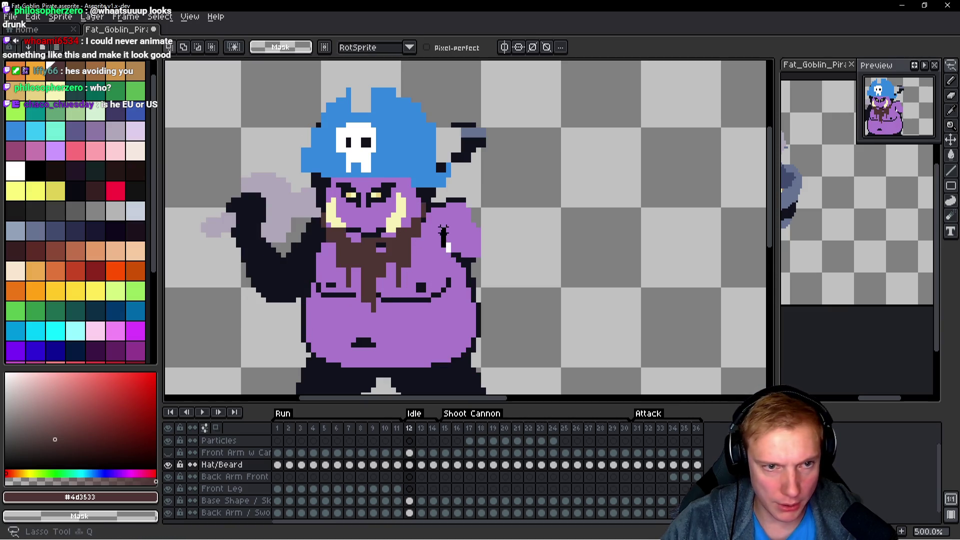
mouse_move(429, 203)
mouse_down()
mouse_move(297, 282)
mouse_move(459, 243)
mouse_move(460, 234)
mouse_up()
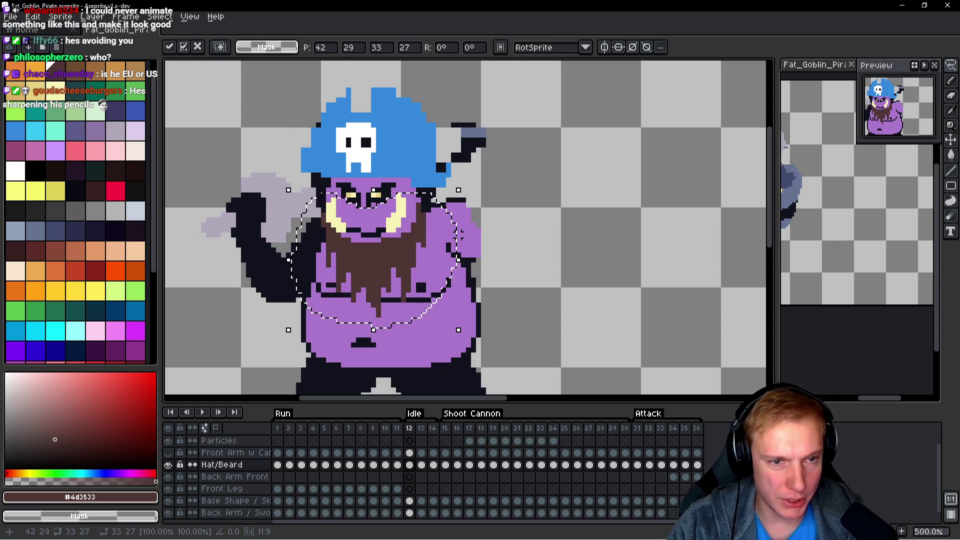
key(ctrl+d)
key(Left)
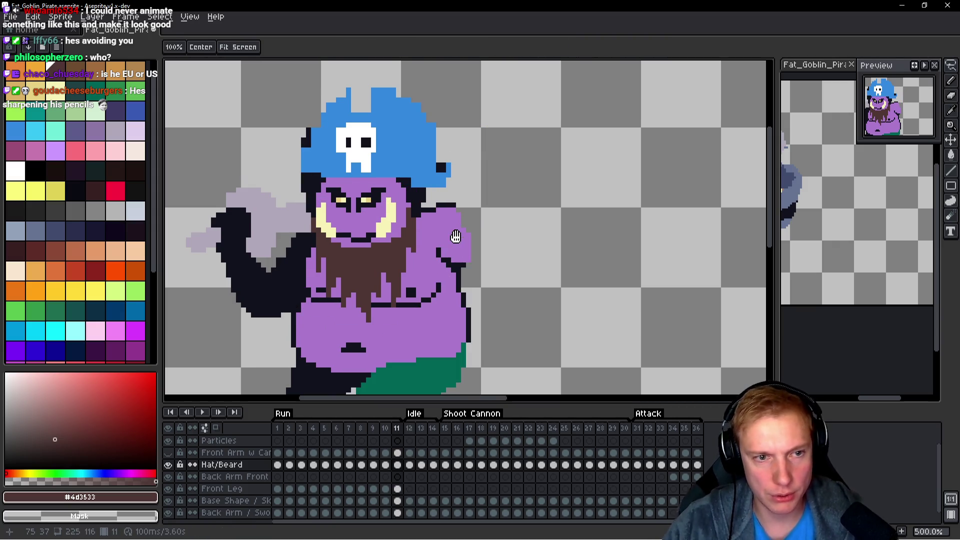
key(Right)
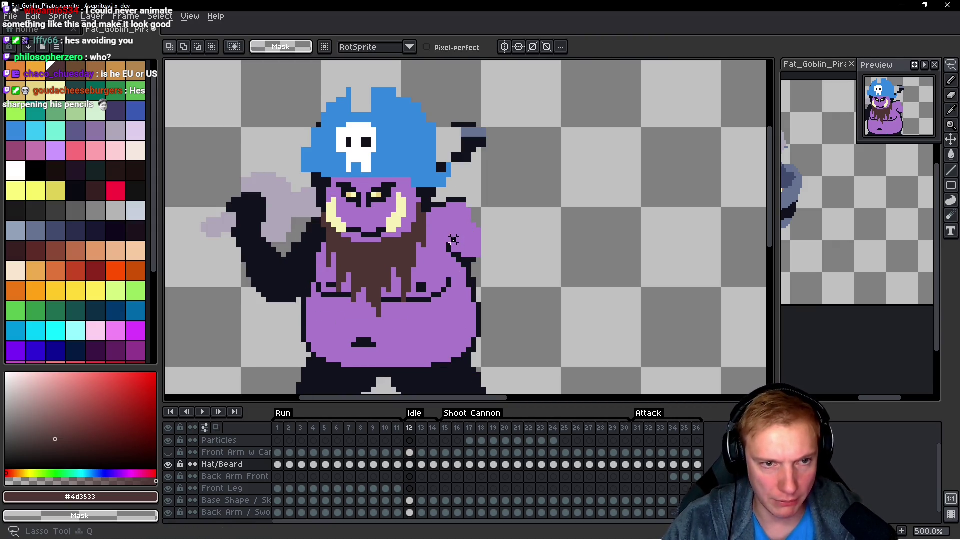
drag(293, 253, 292, 258)
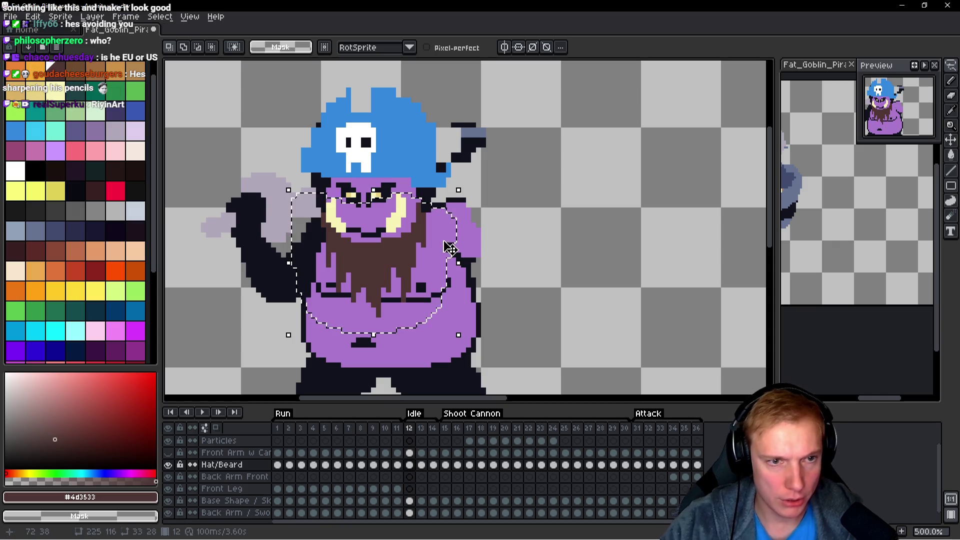
key(ctrl+d)
Lasso the goblin's face and torso on frame 13 as a movable selection, then deselect.
key(Right)
key(q)
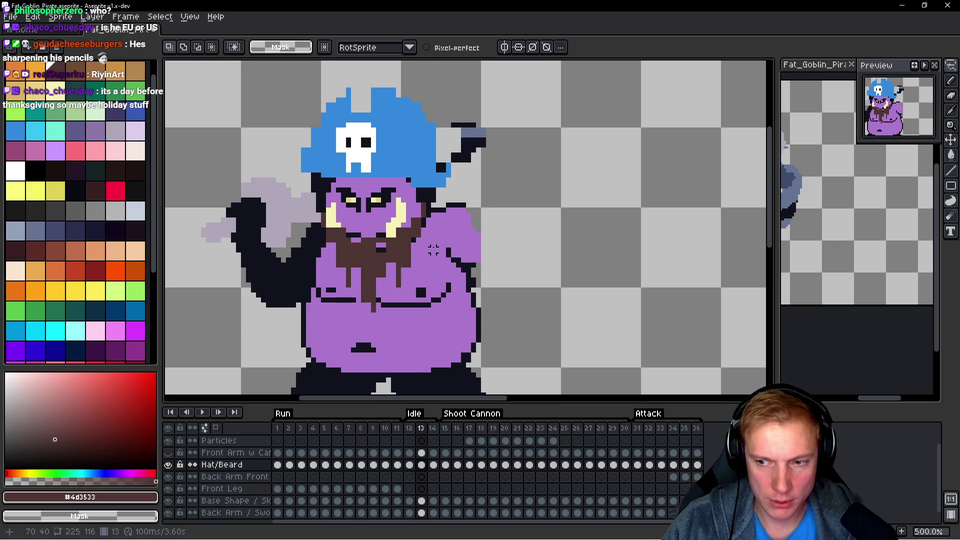
mouse_move(423, 196)
mouse_down()
mouse_move(294, 235)
mouse_move(438, 228)
mouse_up()
key(ctrl+t)
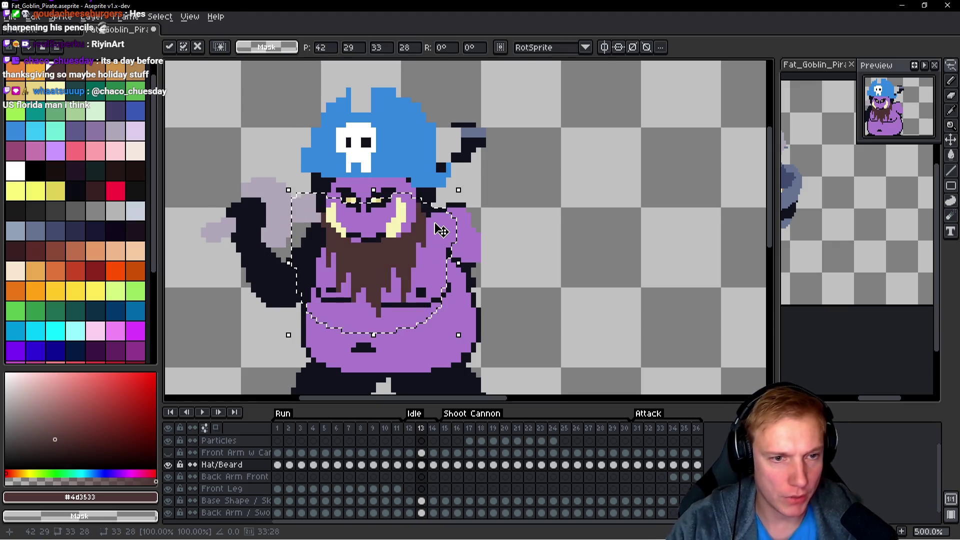
key(ctrl+d)
key(space)
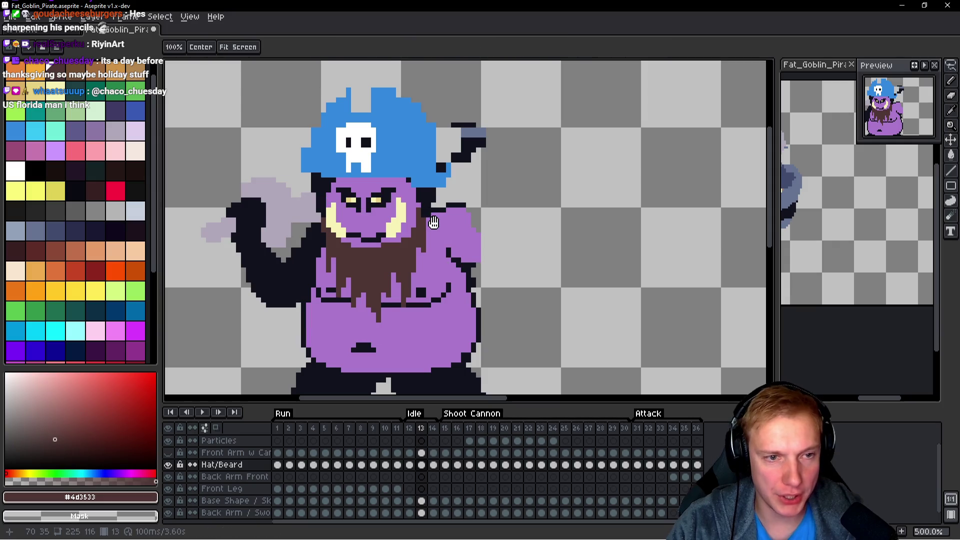
On frame 14, cut the beard from the Hat/Beard layer and paste it back in place.
key(Right)
mouse_move(438, 230)
mouse_down()
mouse_move(435, 203)
mouse_move(319, 200)
mouse_move(440, 260)
mouse_move(453, 225)
mouse_up()
key(Delete)
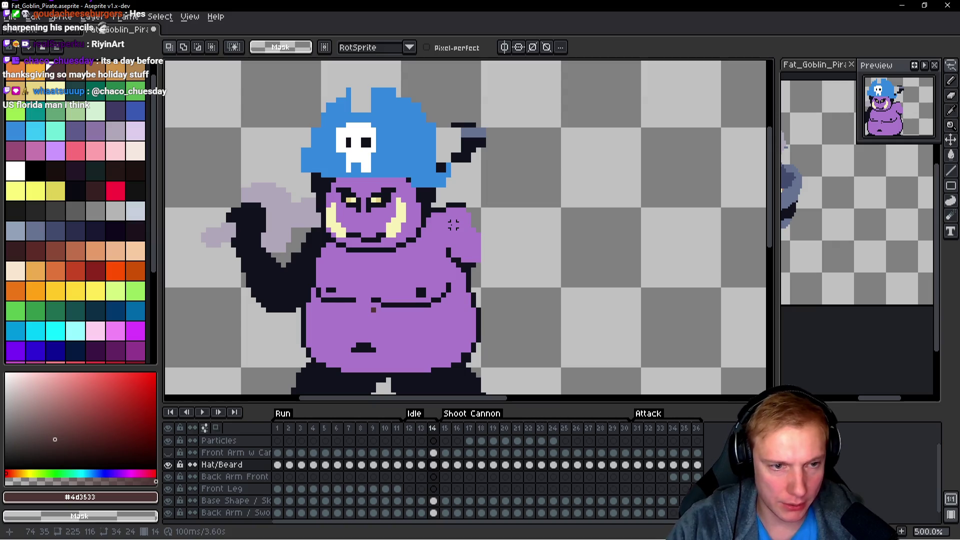
key(b)
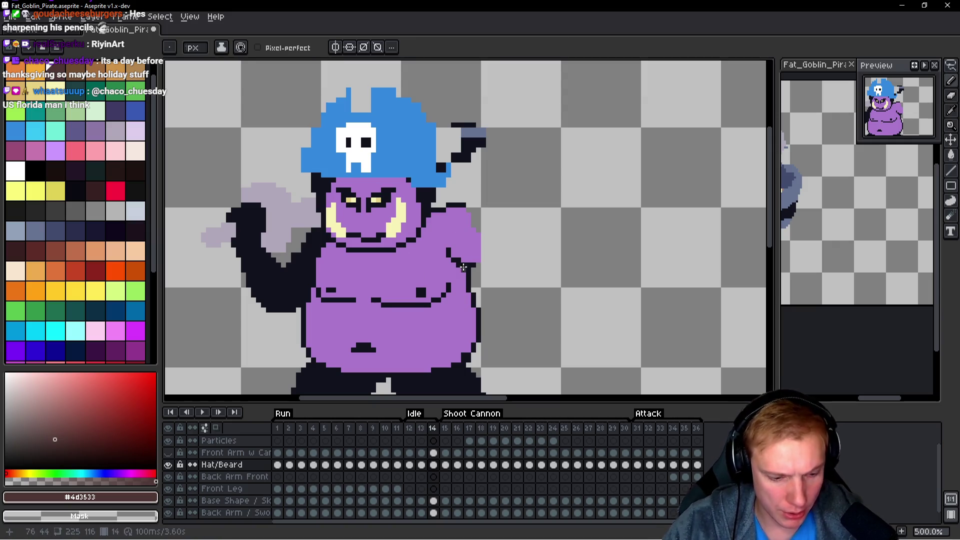
key(ctrl+v)
click(488, 255)
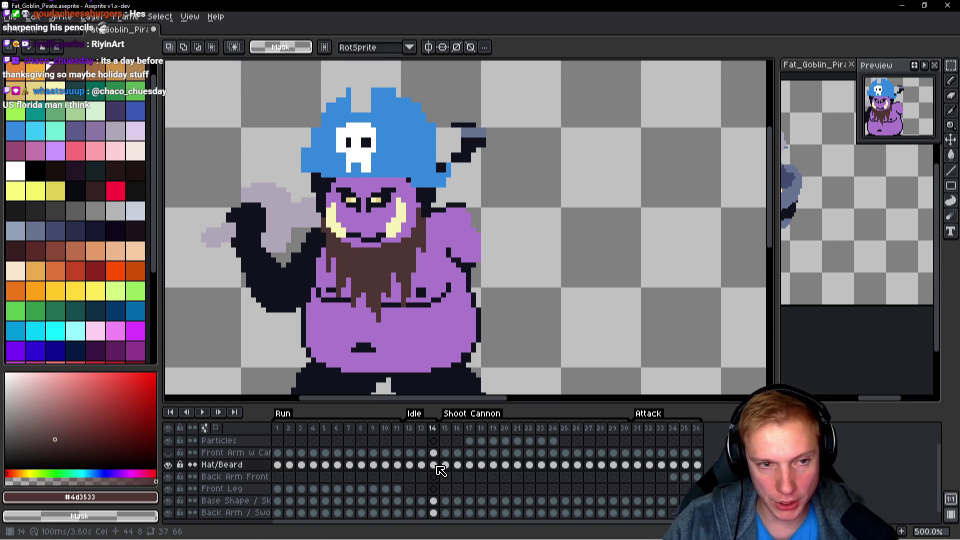
Compare frame 14's beard with frames 12 and 13, toggling the Base Shape / Sketch layer on and off.
key(comma)
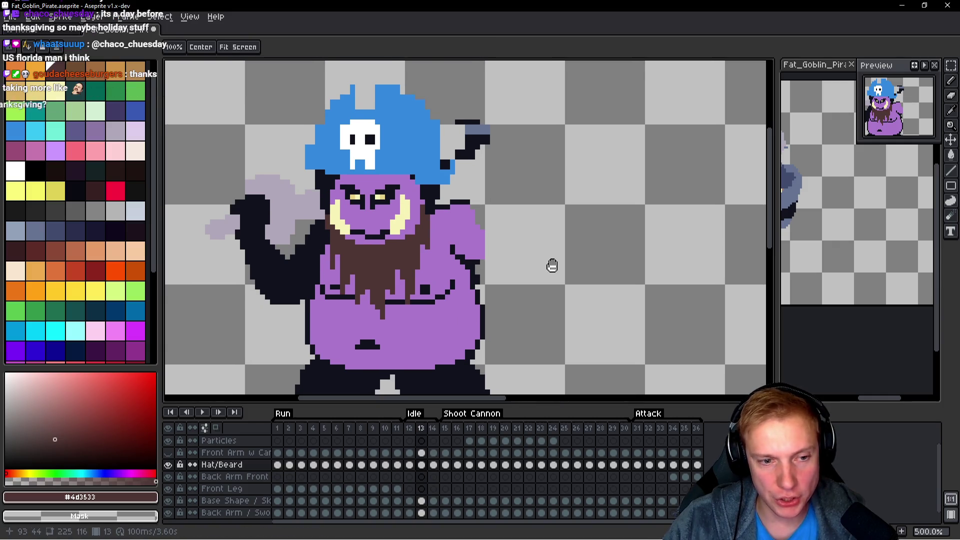
key(comma)
scroll(526, 255, down, 3)
scroll(508, 219, up, 1)
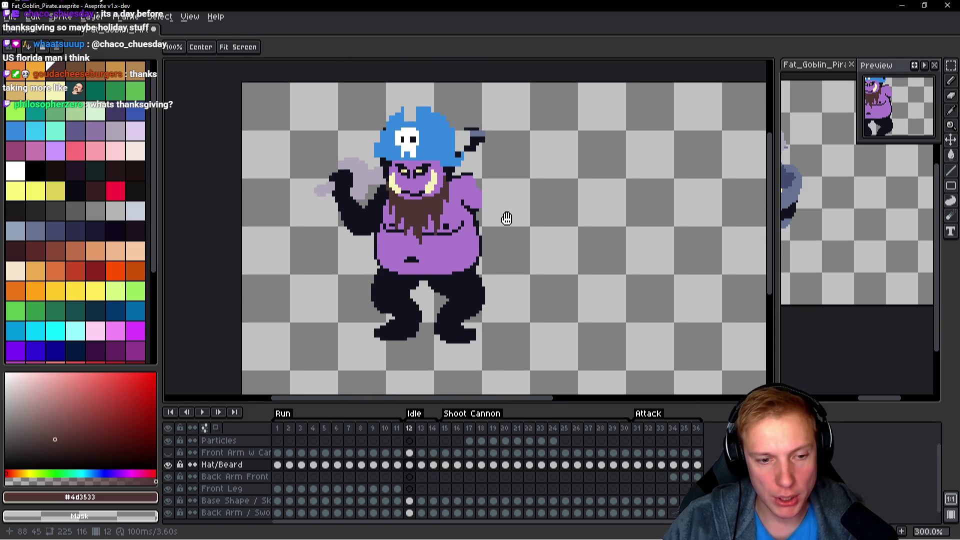
key(period)
key(period)
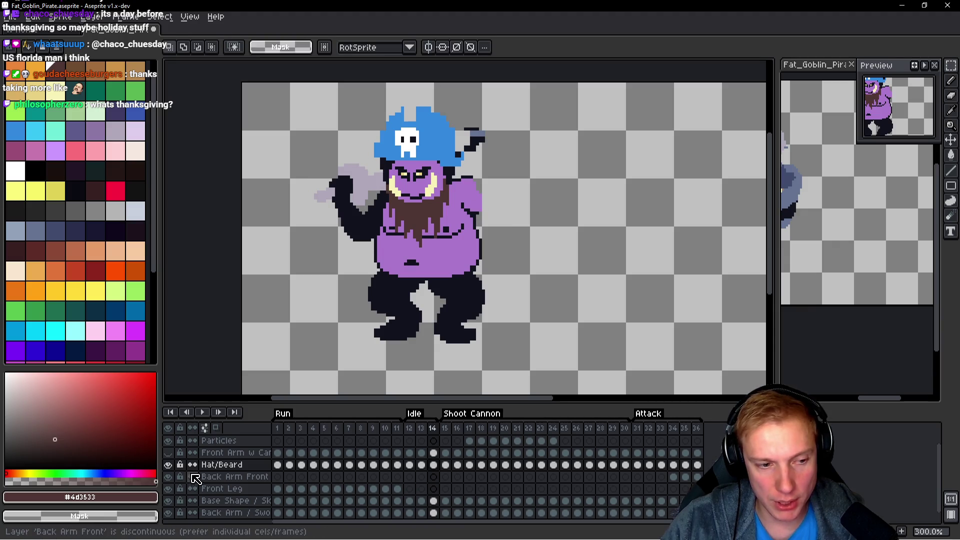
click(169, 502)
click(168, 501)
click(168, 501)
click(169, 501)
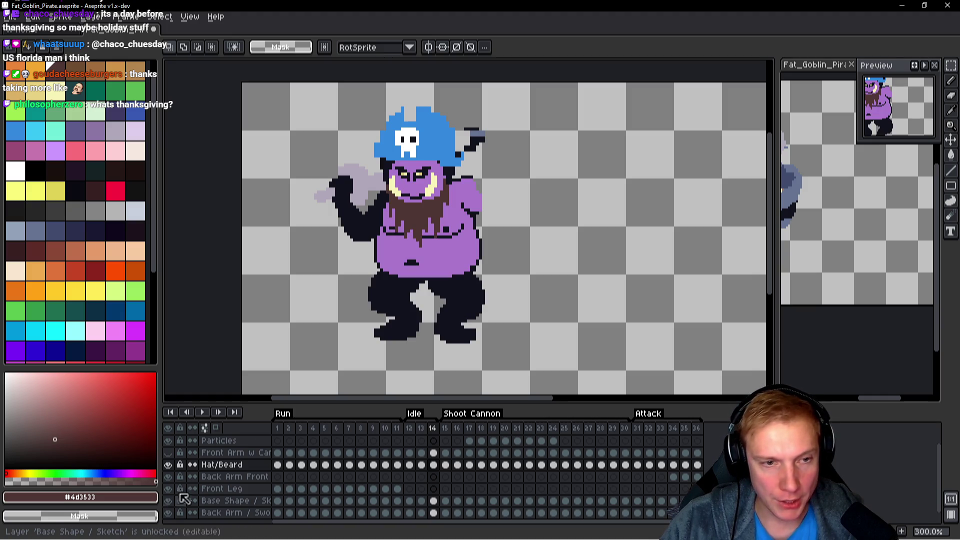
drag(575, 293, 587, 306)
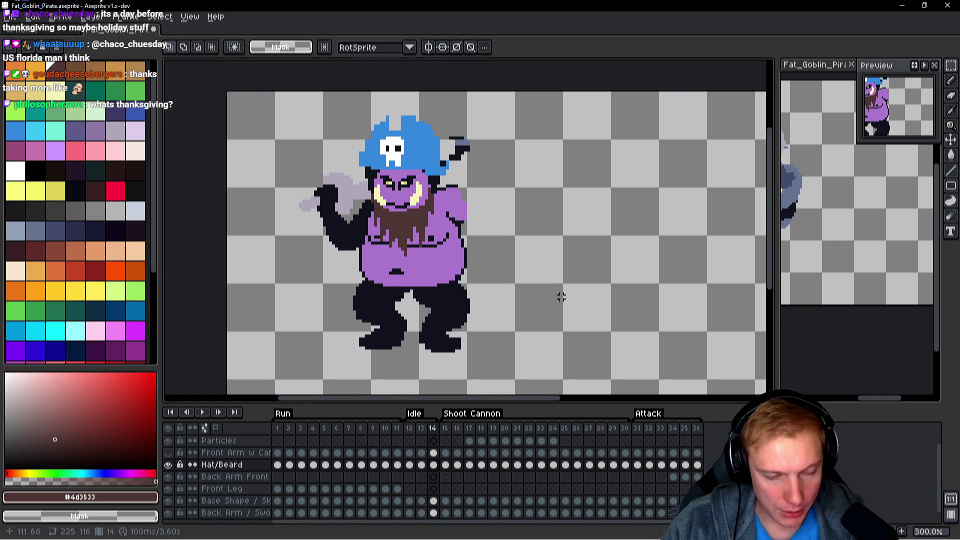
click(169, 501)
Erase the stray dark marks on frame 14, including one right of the hat.
key(b)
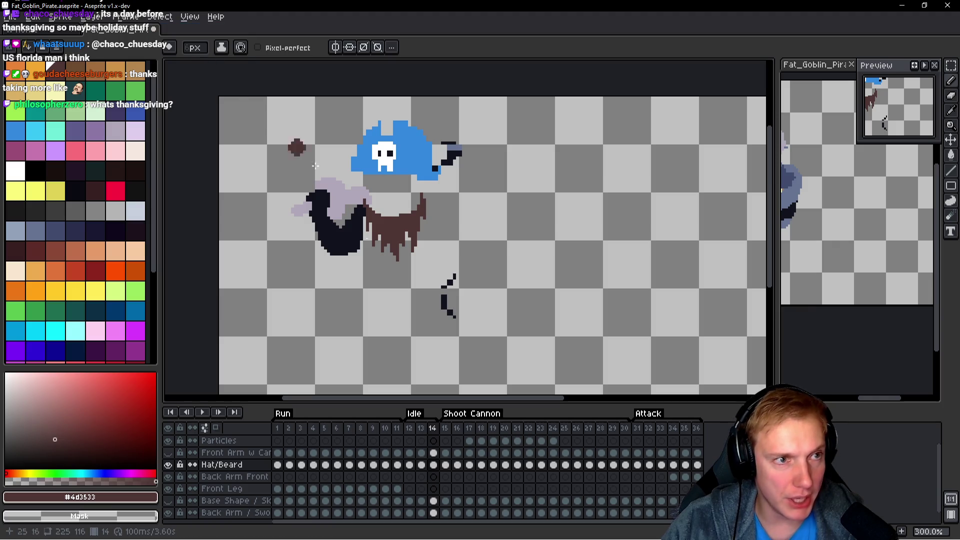
right_click(452, 284)
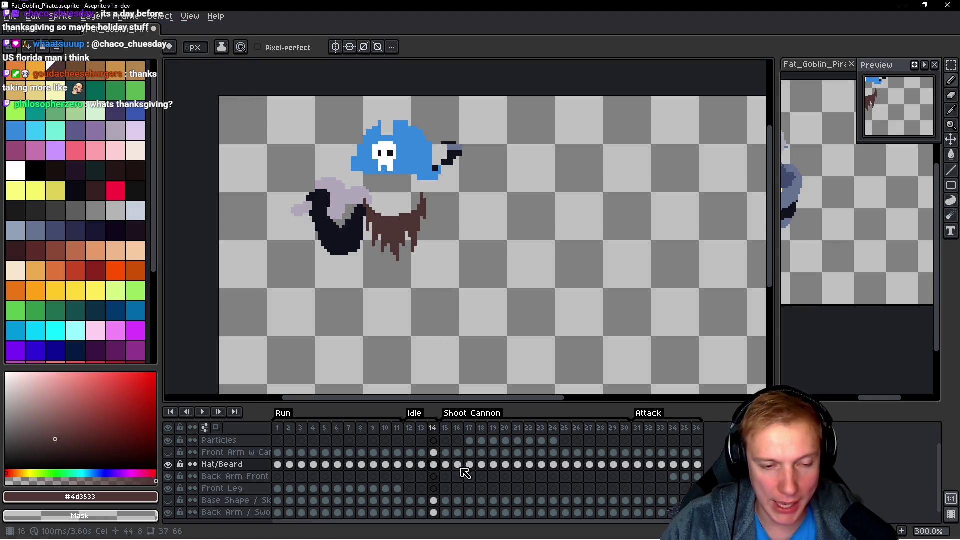
scroll(458, 144, up, 1)
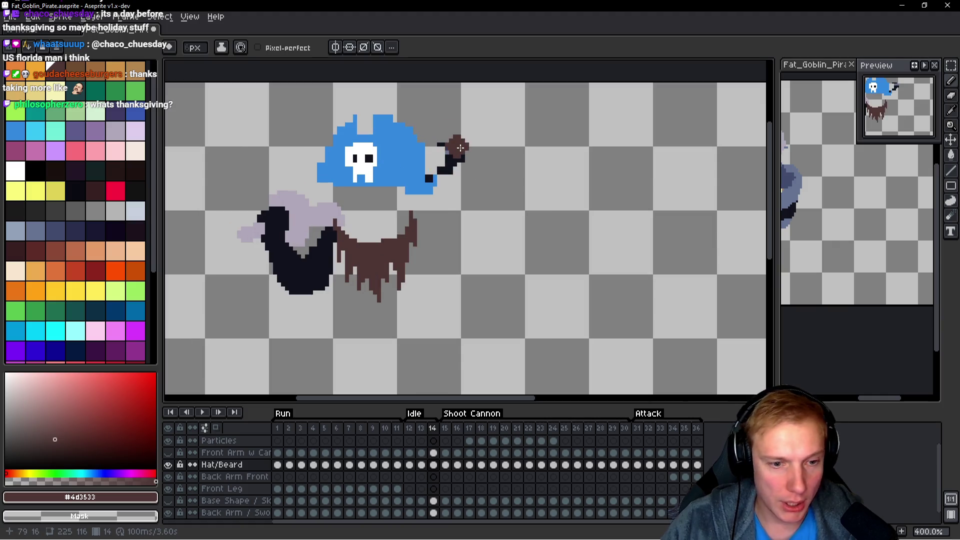
right_click(451, 154)
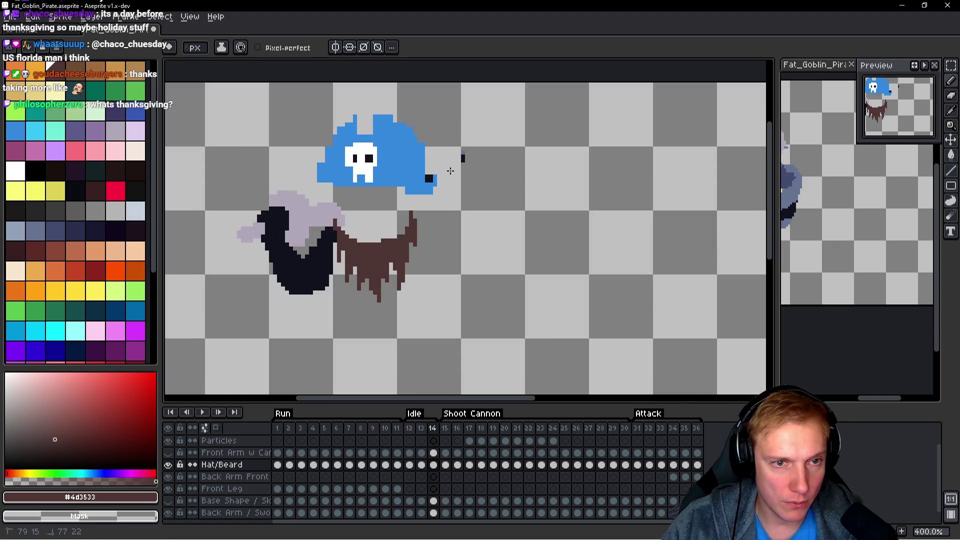
Erase the stray dark marks right of the hat and below the beard on frame 13.
key(comma)
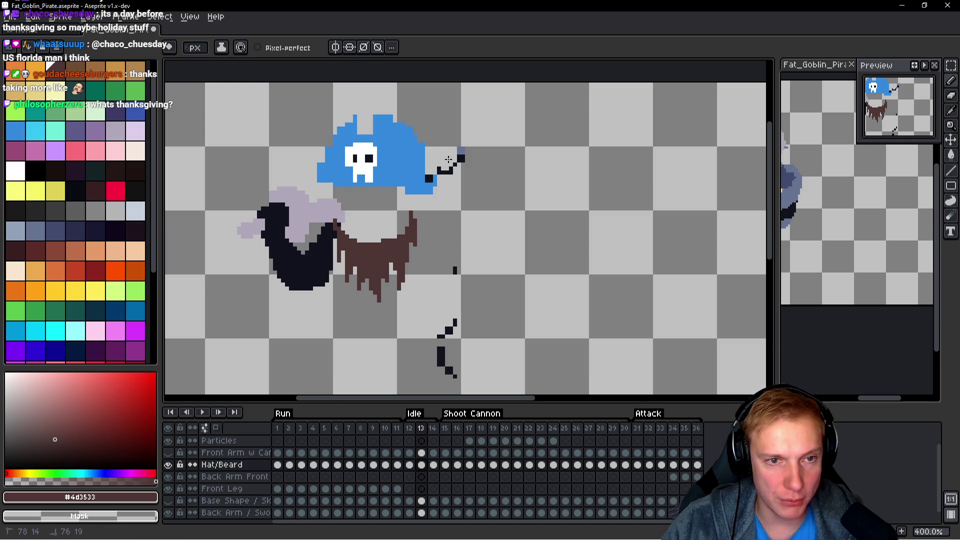
right_click(449, 167)
scroll(450, 225, down, 2)
right_click(456, 225)
right_click(456, 277)
right_click(445, 310)
Erase the stray dark mark right of the beard on frame 12.
key(space)
key(period)
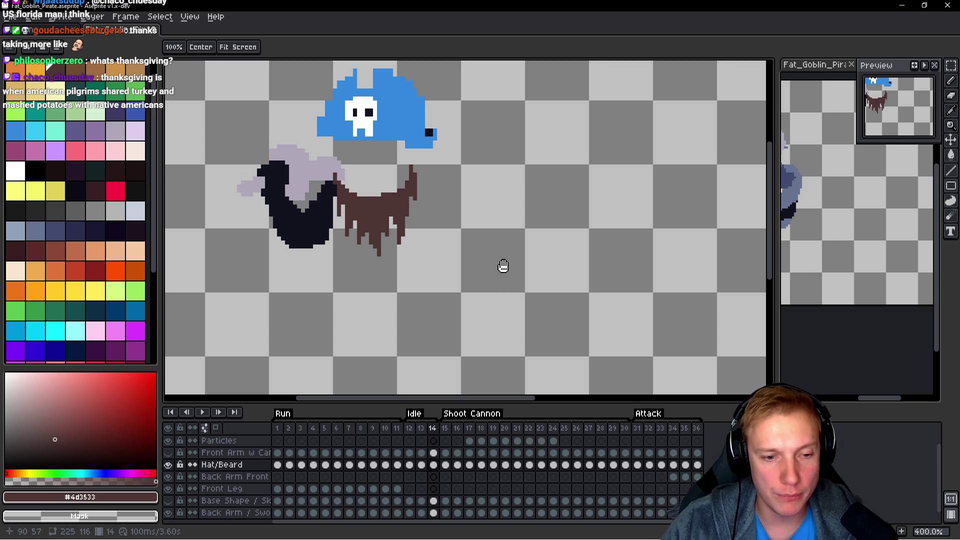
key(comma)
key(comma)
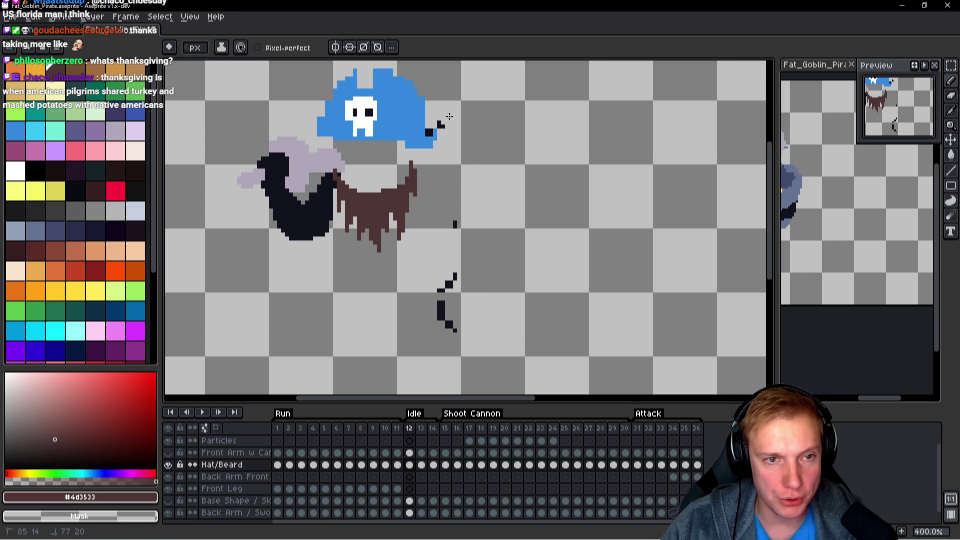
scroll(455, 246, down, 1)
right_click(454, 200)
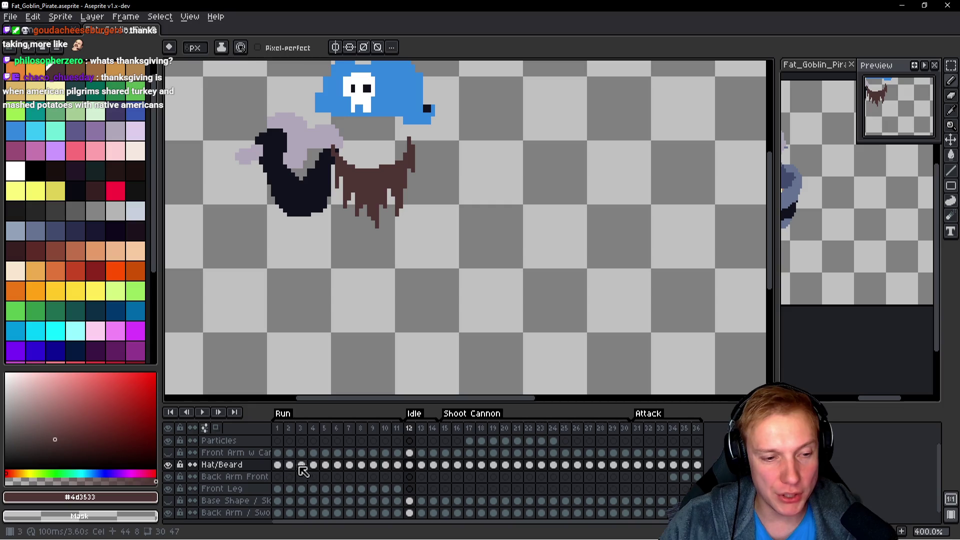
Show the Base Shape / Sketch layer again and step through frames 11 to 15 to review.
key(Left)
key(space)
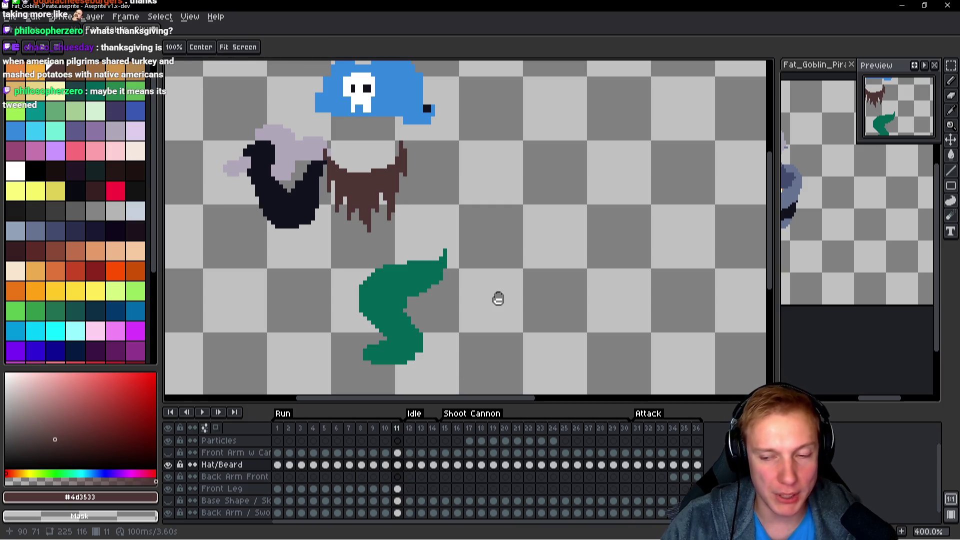
key(Right)
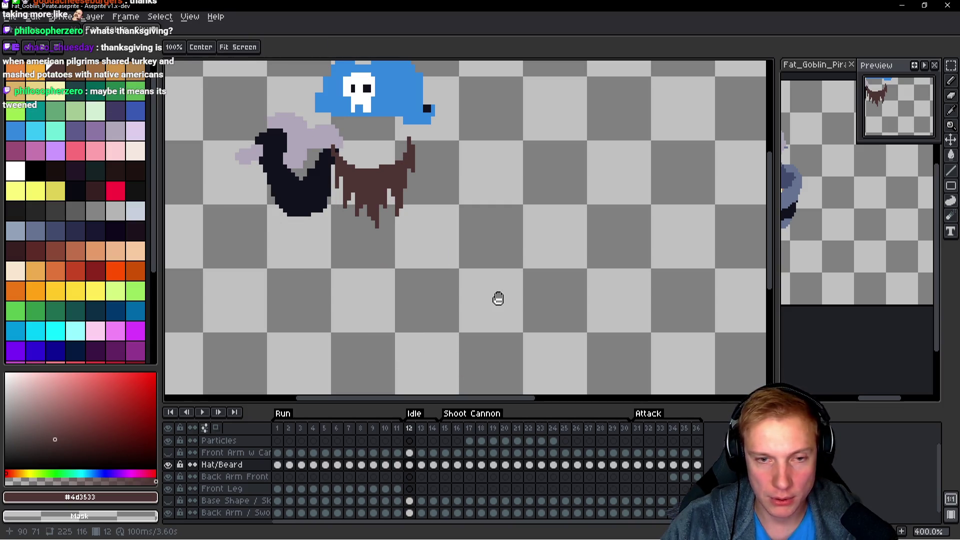
key(Right)
key(Left)
click(169, 500)
scroll(532, 215, down, 1)
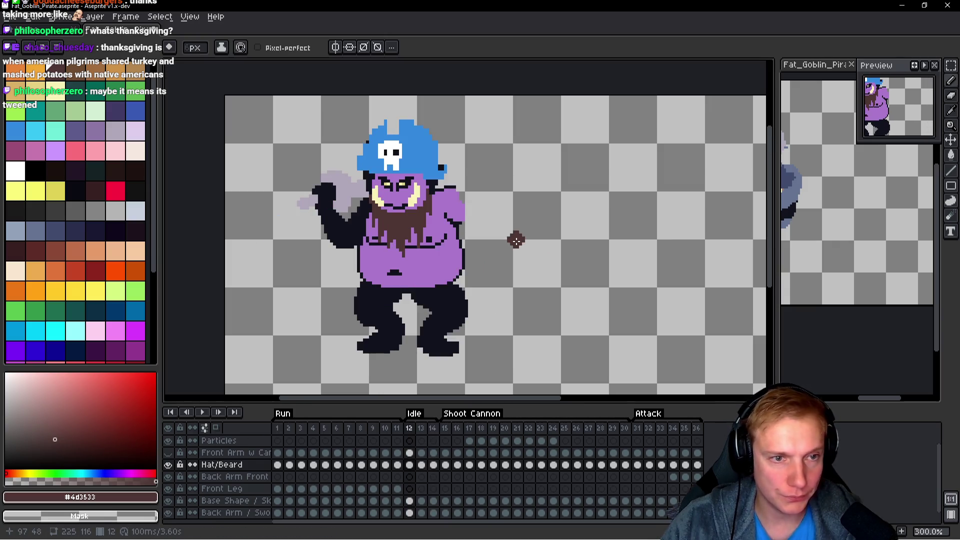
key(Right)
key(Right)
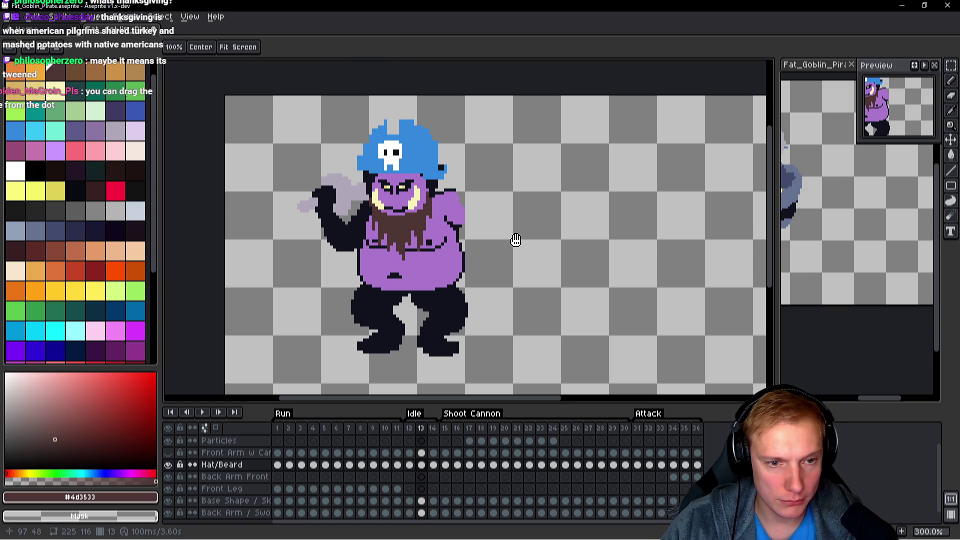
key(Right)
key(Right)
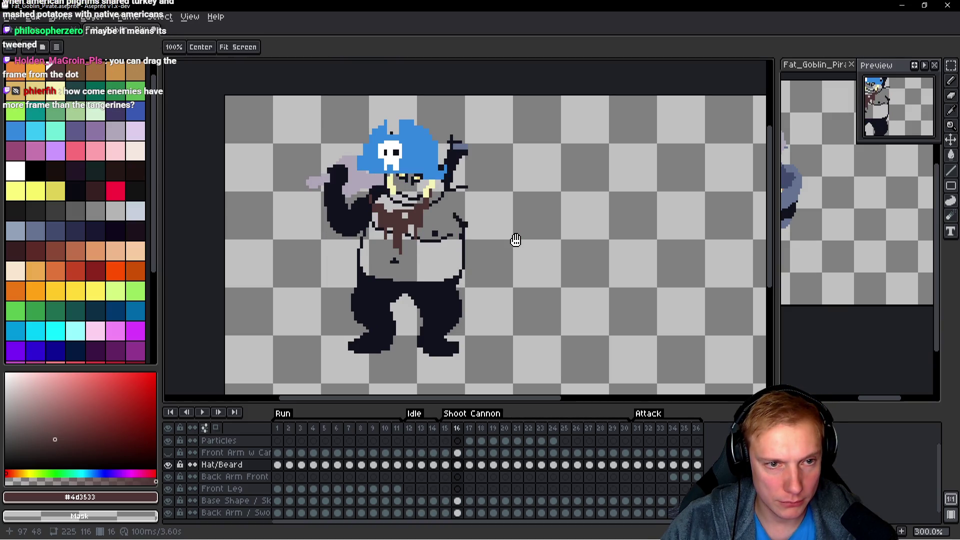
key(Left)
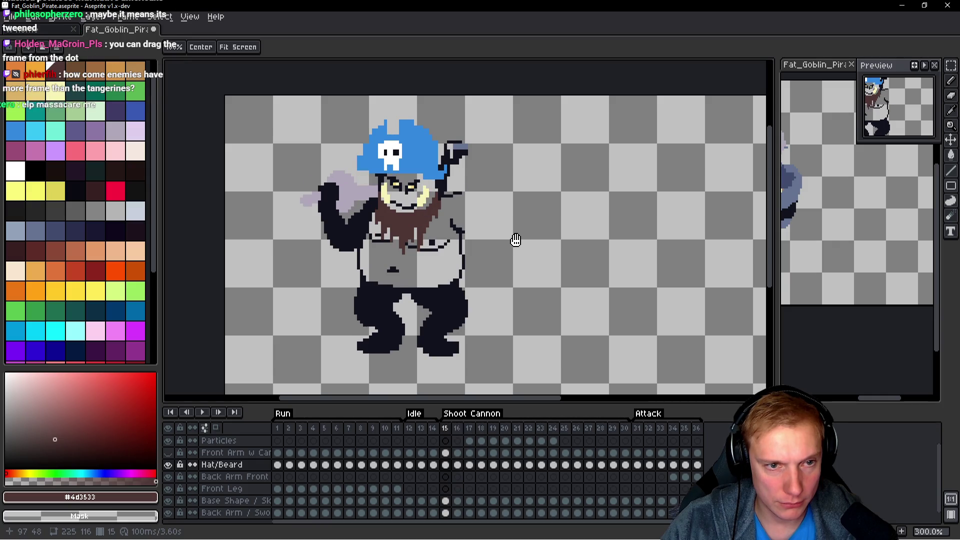
key(space)
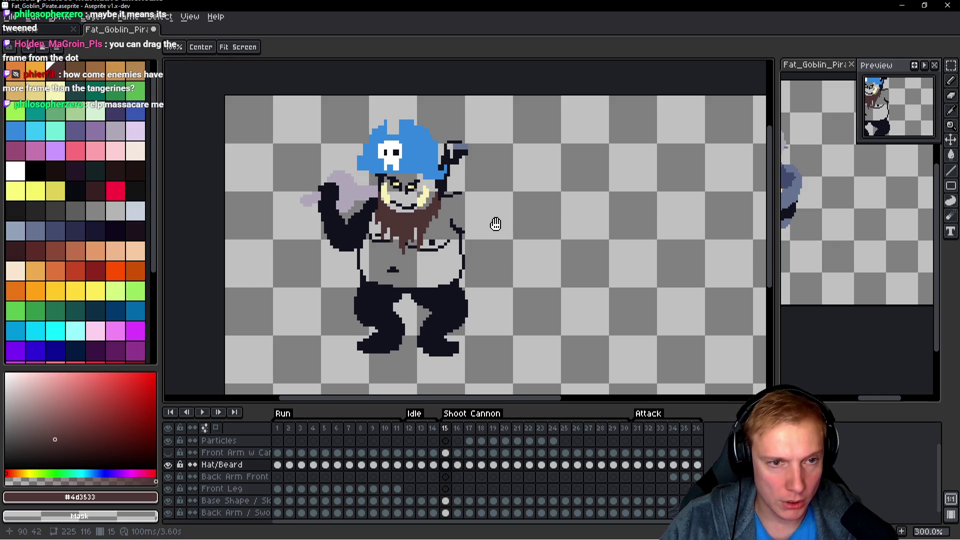
scroll(463, 224, up, 2)
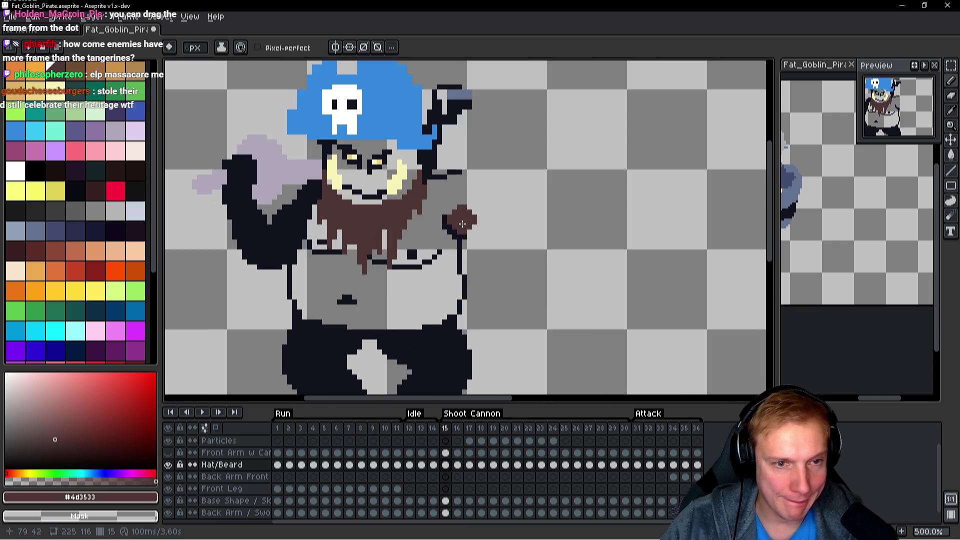
key(m)
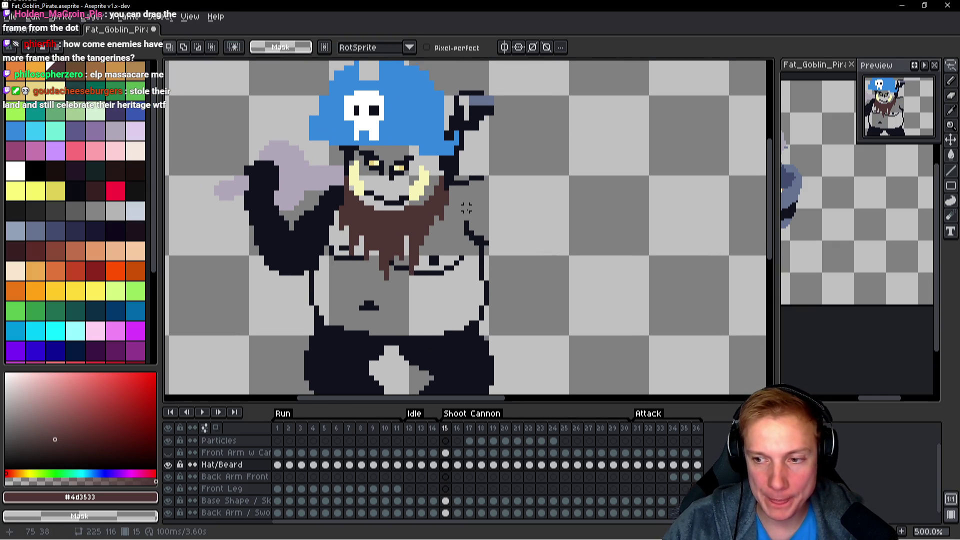
On frame 16, lasso the blue skull hat and nudge it upward.
mouse_move(466, 203)
mouse_down()
mouse_move(439, 174)
mouse_move(347, 163)
mouse_move(318, 288)
mouse_move(473, 188)
mouse_move(470, 195)
mouse_up()
key(period)
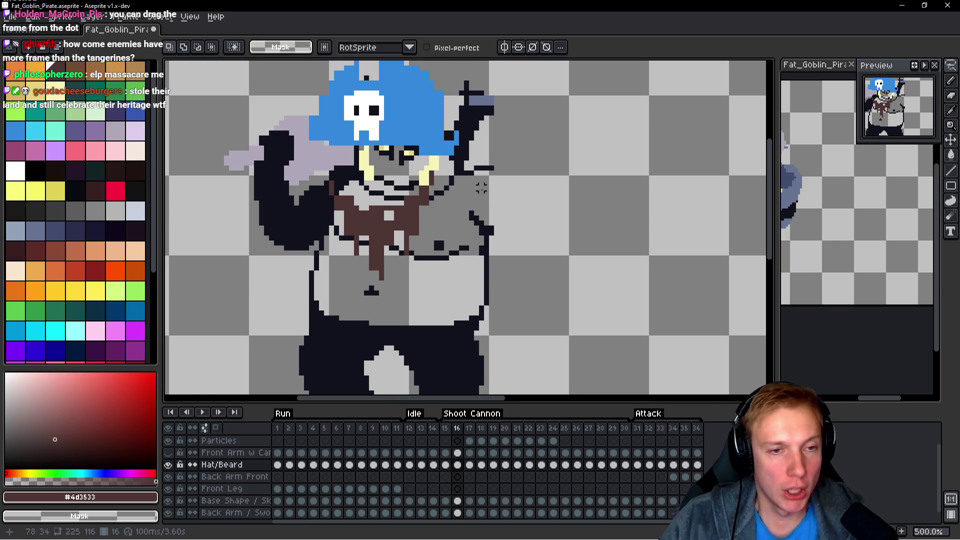
scroll(481, 188, up, 2)
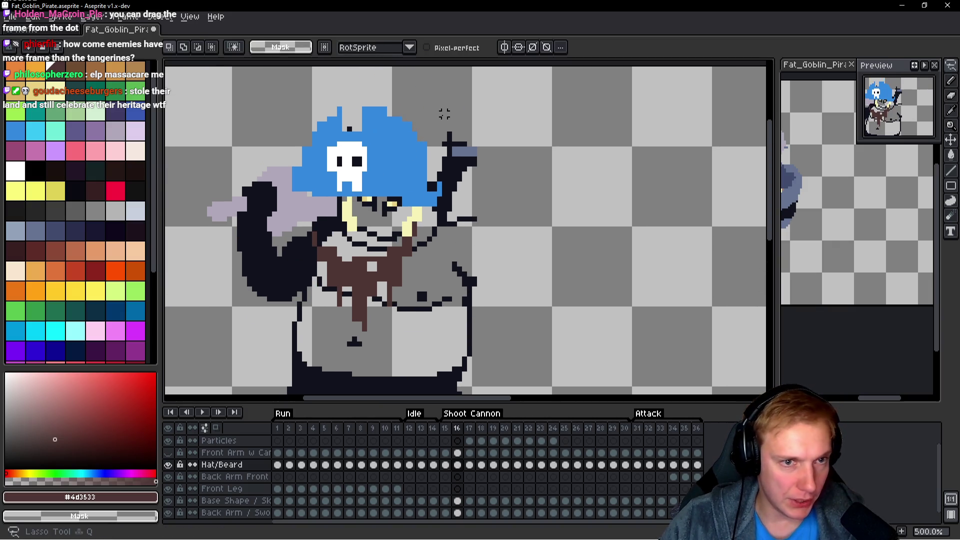
drag(445, 114, 301, 113)
mouse_move(289, 172)
mouse_down()
mouse_move(353, 209)
mouse_move(487, 165)
mouse_move(440, 120)
mouse_move(453, 137)
mouse_move(463, 134)
mouse_move(458, 125)
mouse_up()
key(Return)
key(ctrl+d)
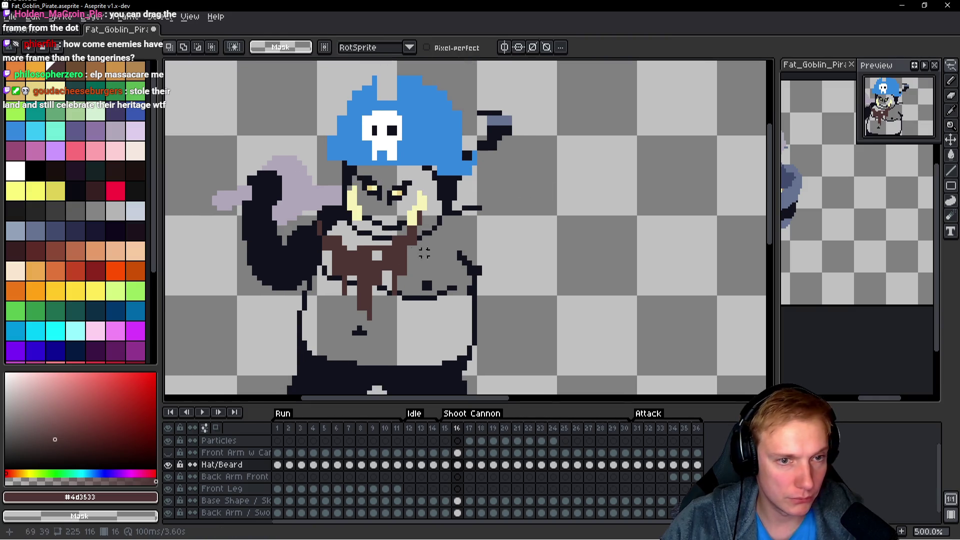
Move the brown beard up and right beneath the tusks and play to check alignment.
mouse_move(439, 240)
mouse_down()
mouse_move(293, 280)
mouse_move(463, 281)
mouse_move(435, 225)
mouse_up()
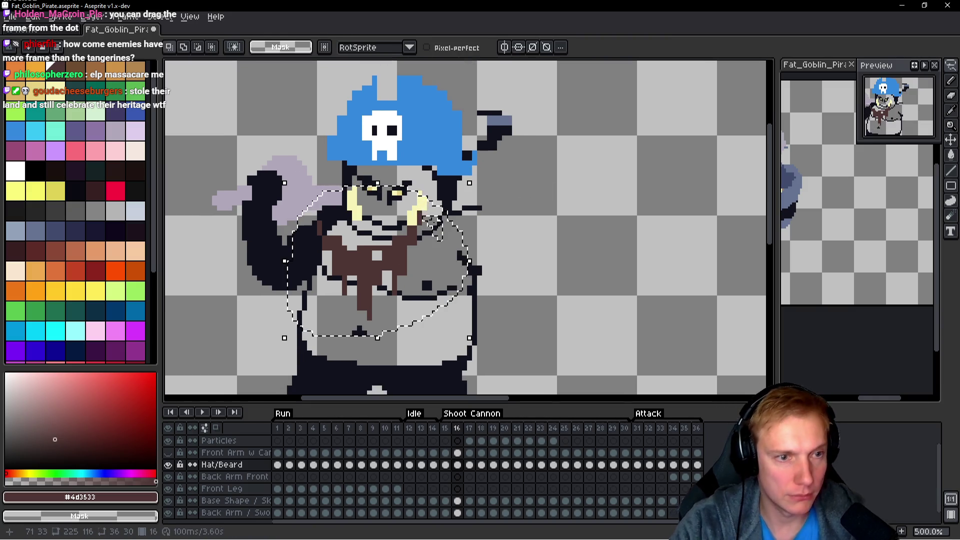
drag(402, 255, 415, 241)
key(Return)
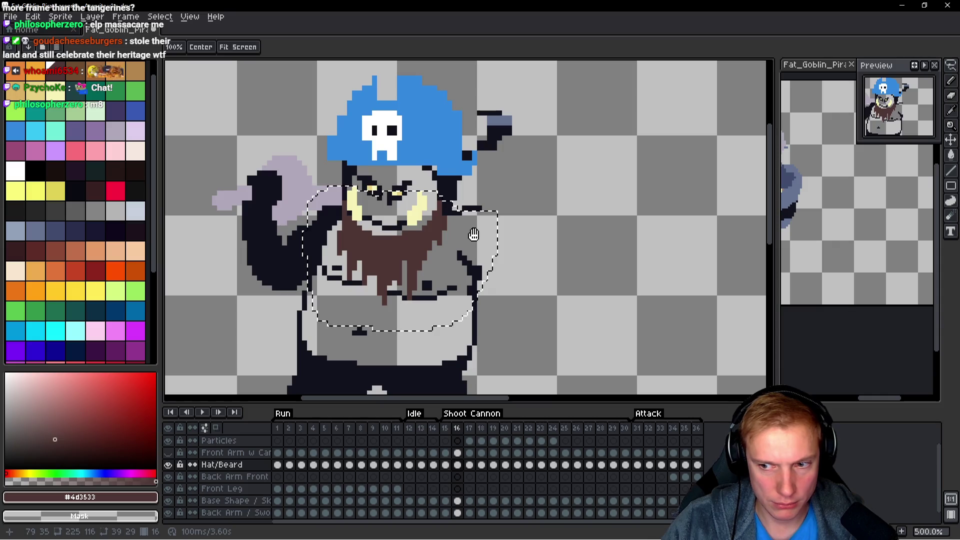
Erase the stray dark pixels beside the goblin's hat on frame 17.
key(m)
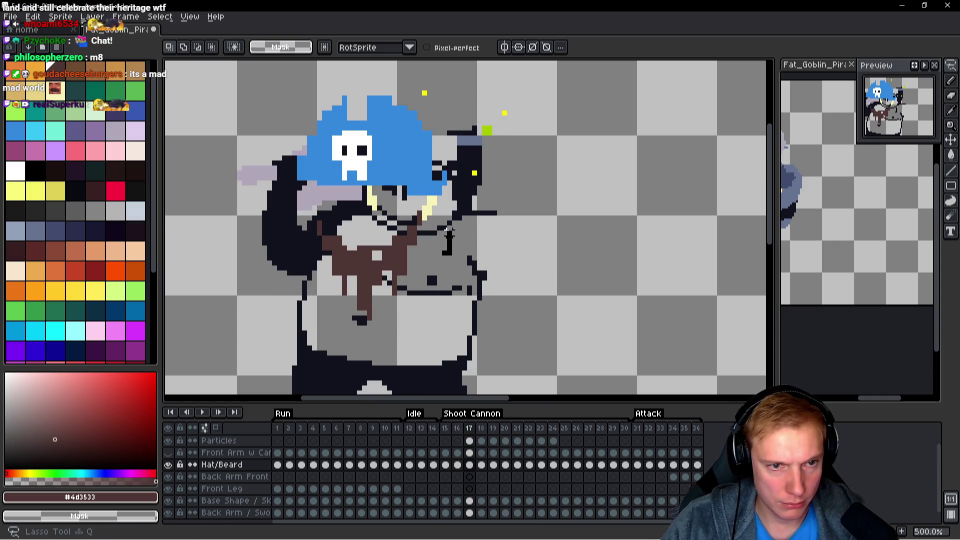
mouse_move(440, 215)
mouse_down()
mouse_move(330, 369)
mouse_move(436, 240)
mouse_up()
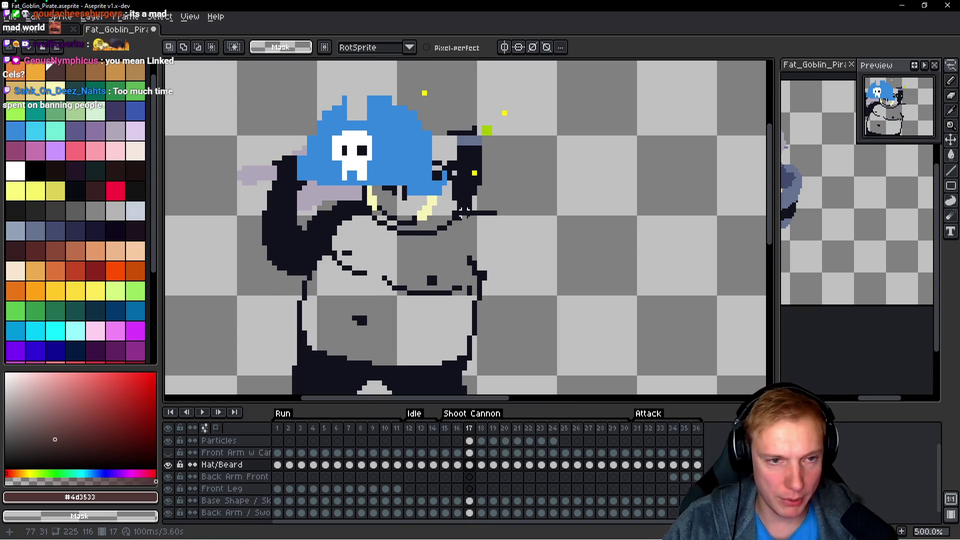
drag(477, 174, 477, 193)
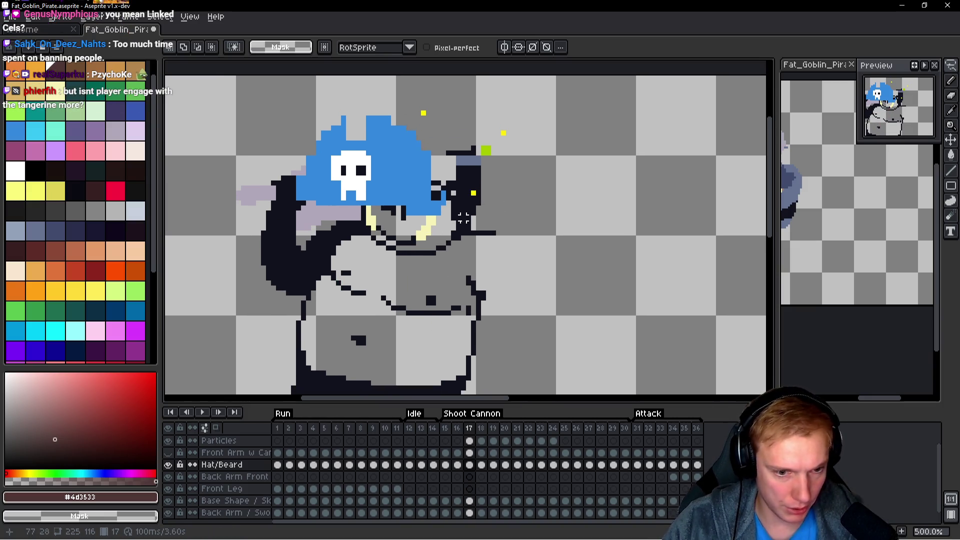
key(e)
drag(478, 159, 474, 173)
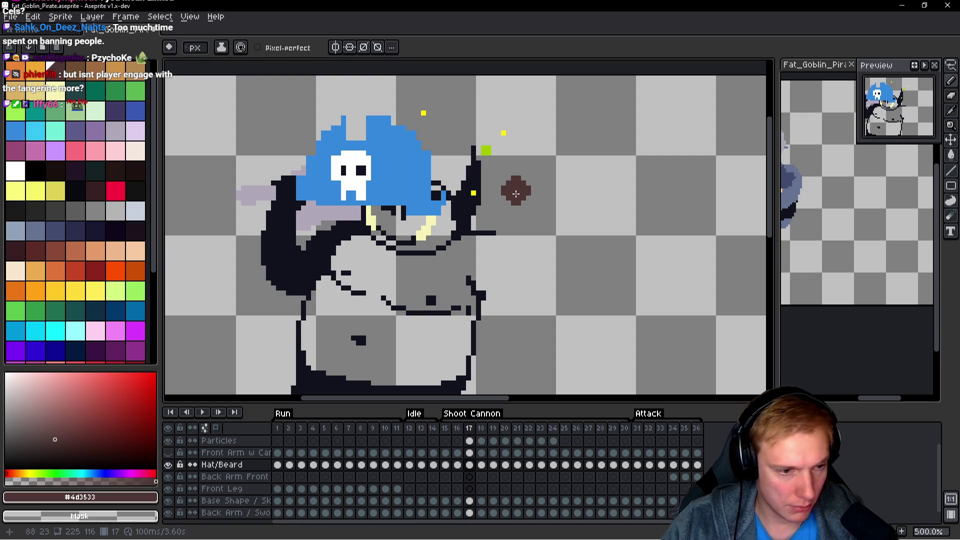
Lasso the blue skull hat and move it up and to the right.
key(q)
mouse_move(513, 198)
mouse_down()
mouse_move(440, 88)
mouse_move(280, 300)
mouse_move(508, 150)
mouse_up()
drag(420, 183, 462, 167)
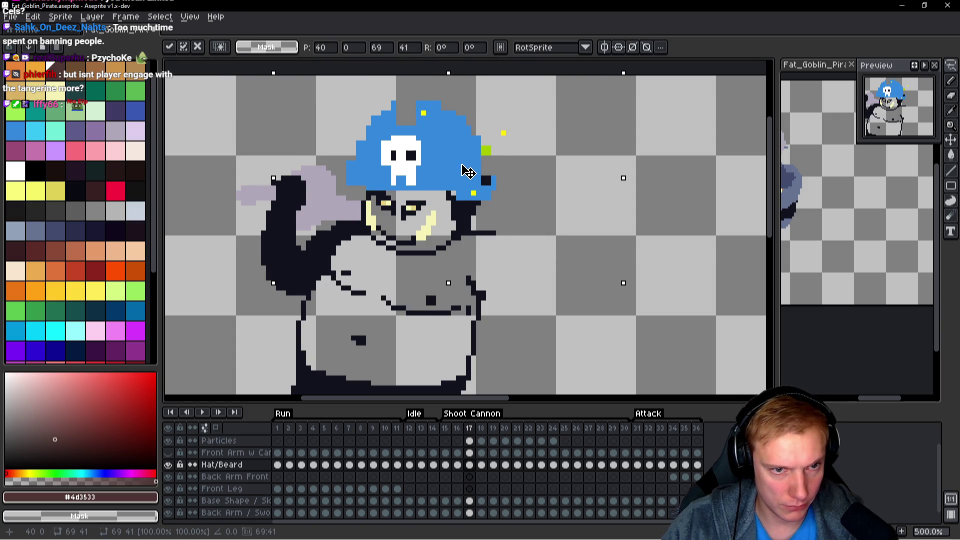
key(ctrl+z)
key(ctrl+y)
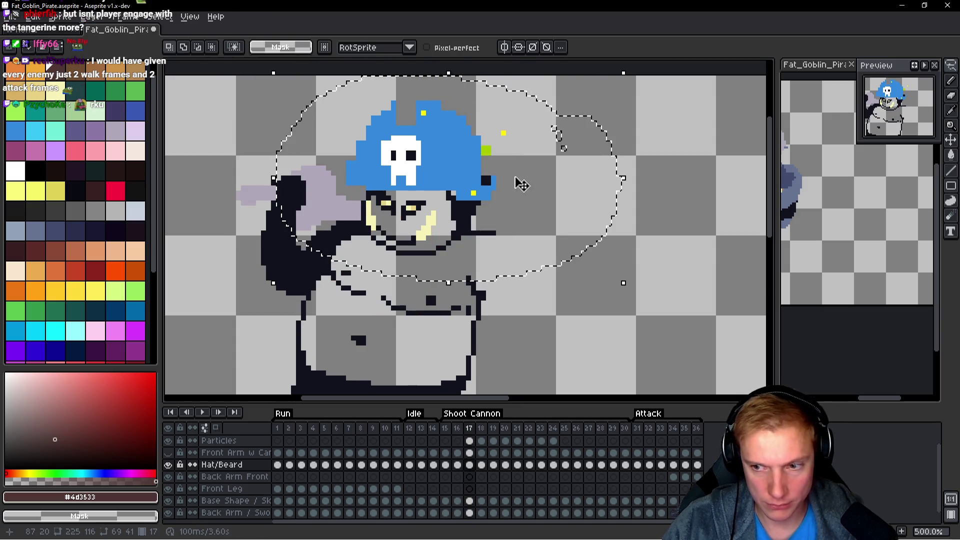
key(ctrl+d)
Copy the brown beard from frame 16 and paste it beneath the hat, nudged one pixel up-right.
key(Left)
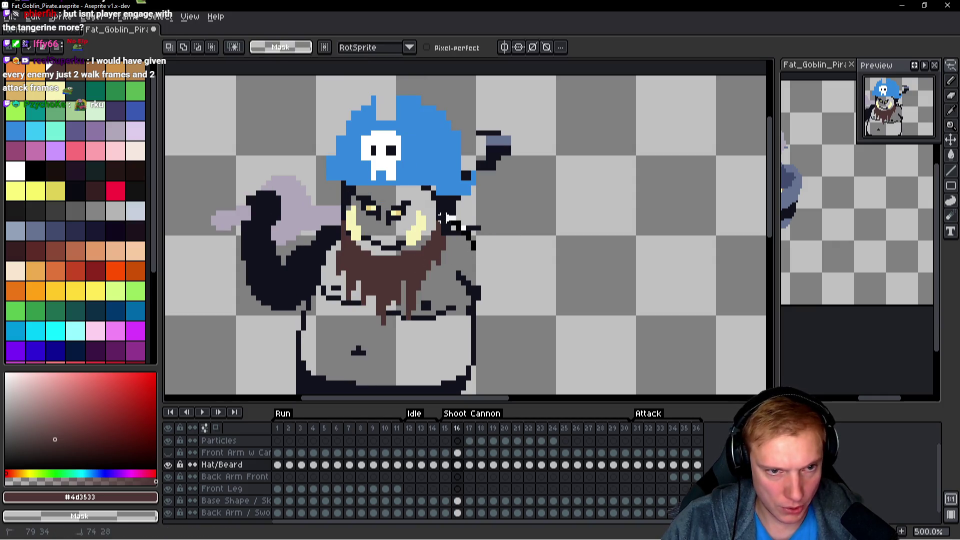
drag(449, 217, 453, 220)
key(Right)
key(ctrl+v)
mouse_move(427, 265)
mouse_down()
mouse_move(420, 315)
mouse_move(428, 265)
mouse_up()
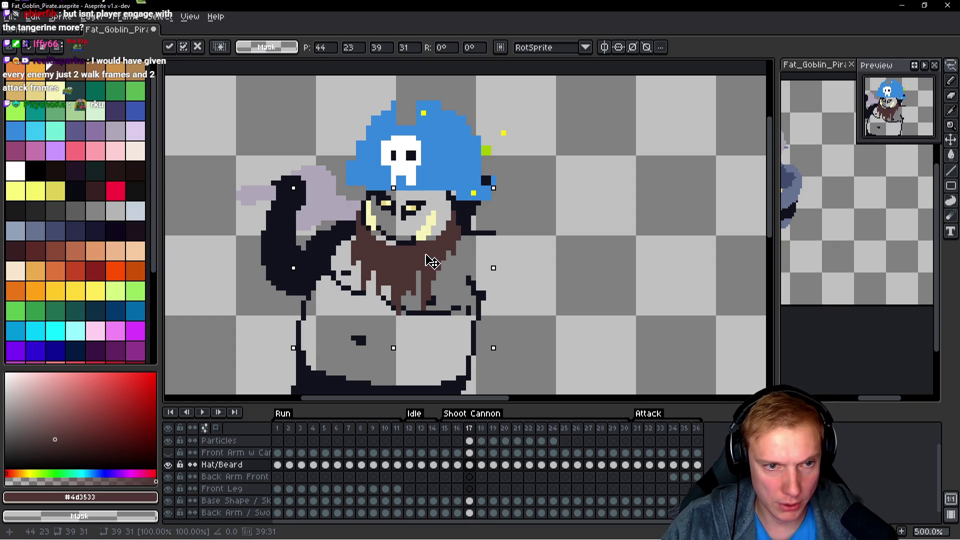
key(Right)
key(Up)
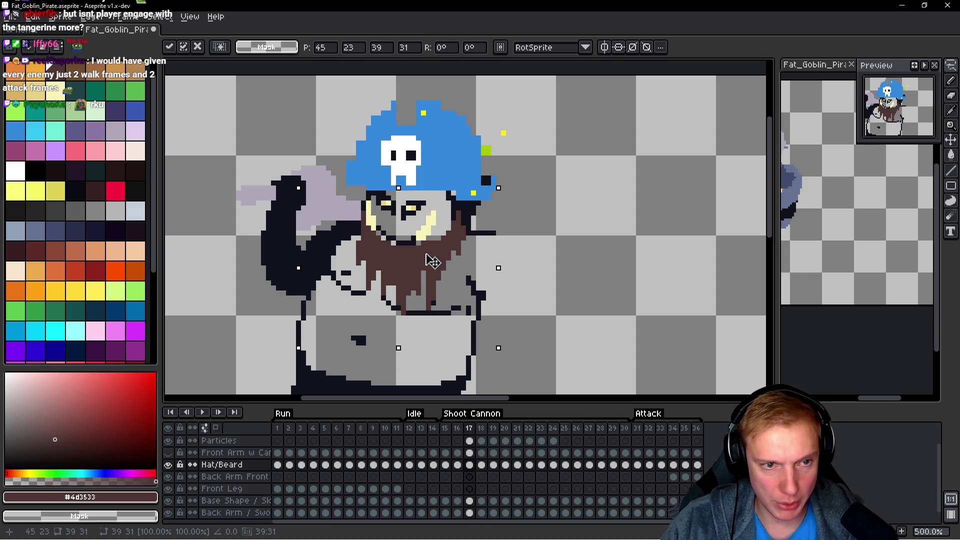
key(Return)
Compare against frame 16 and nudge the pasted beard one pixel down.
key(Left)
key(Right)
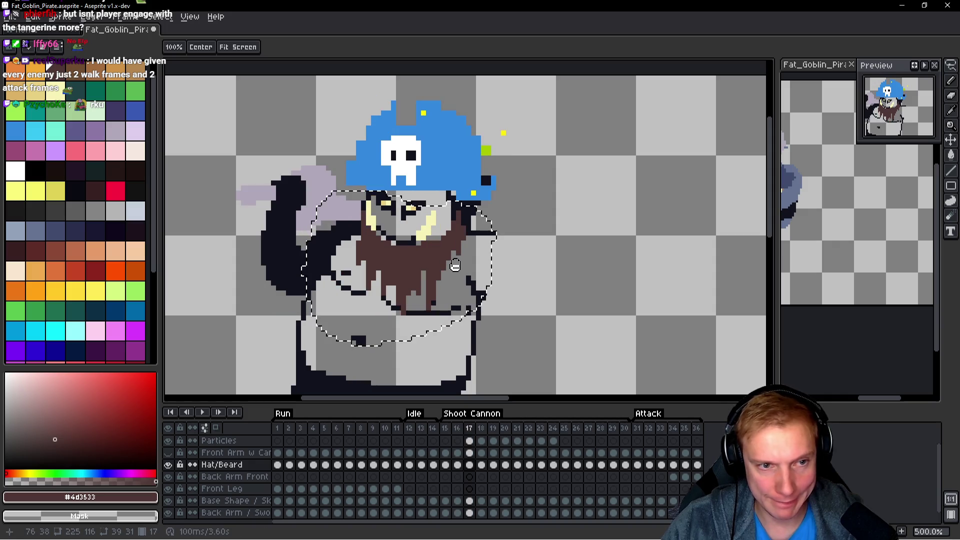
key(Left)
key(Right)
key(Left)
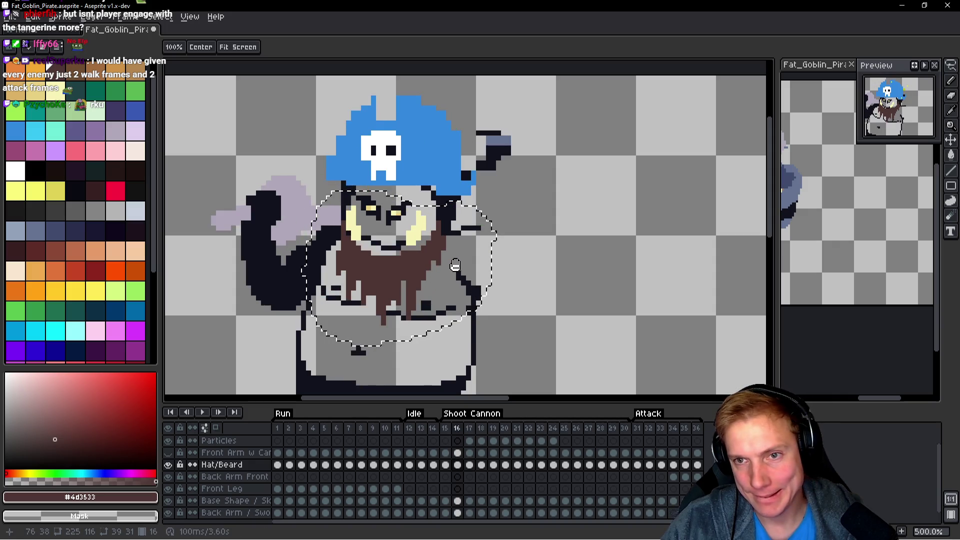
key(Right)
key(m)
key(Down)
key(Down)
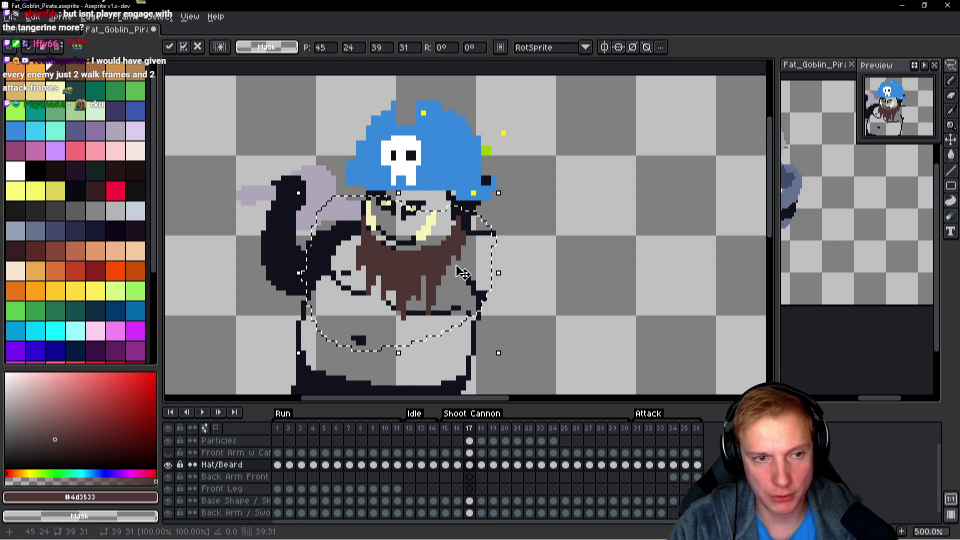
key(Left)
key(Right)
key(Left)
key(Right)
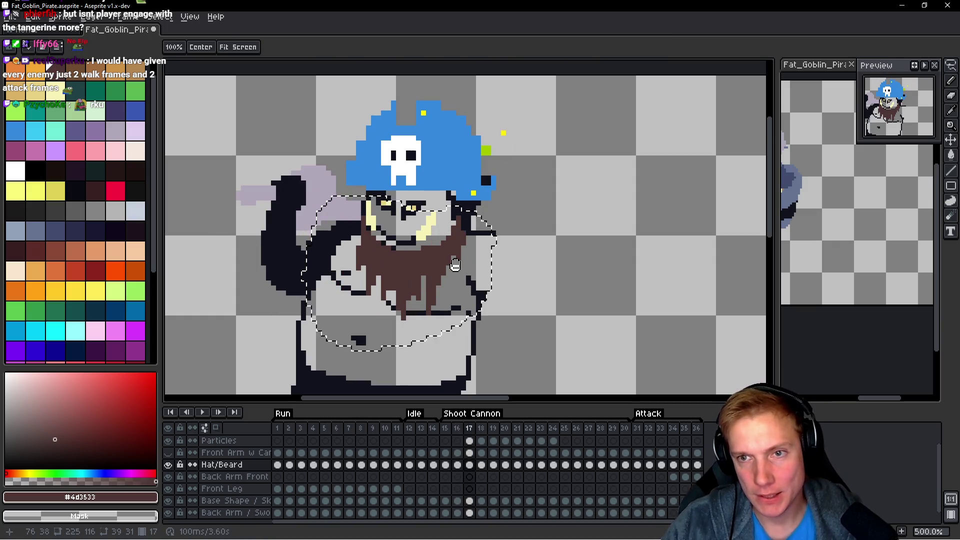
key(Return)
scroll(475, 277, up, 2)
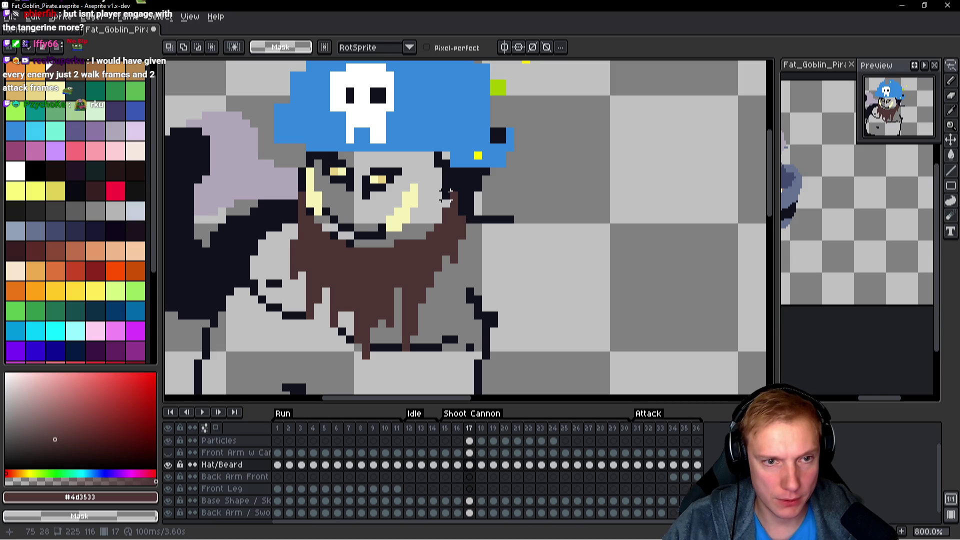
Shift a thin strip at the beard's right edge one pixel left and check it against frame 16.
scroll(446, 195, up, 2)
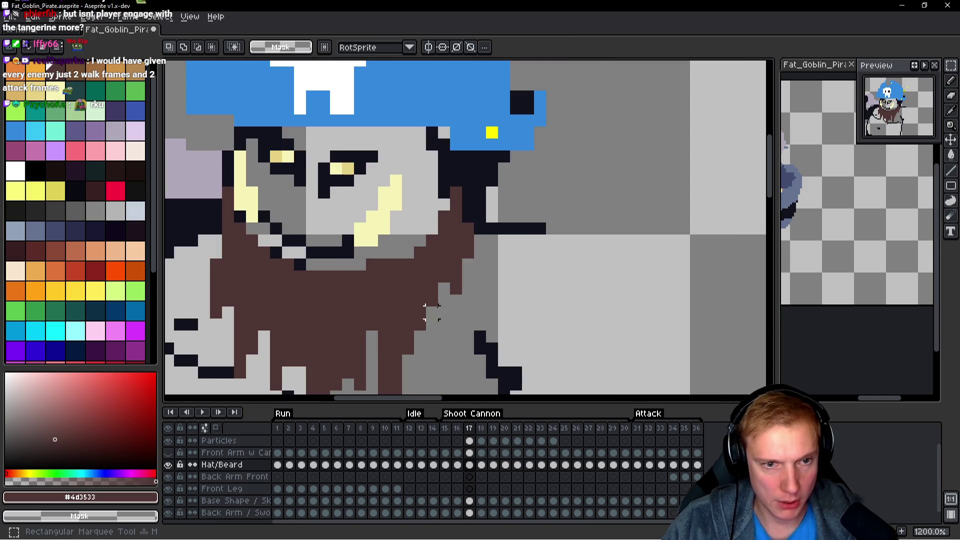
drag(444, 301, 493, 192)
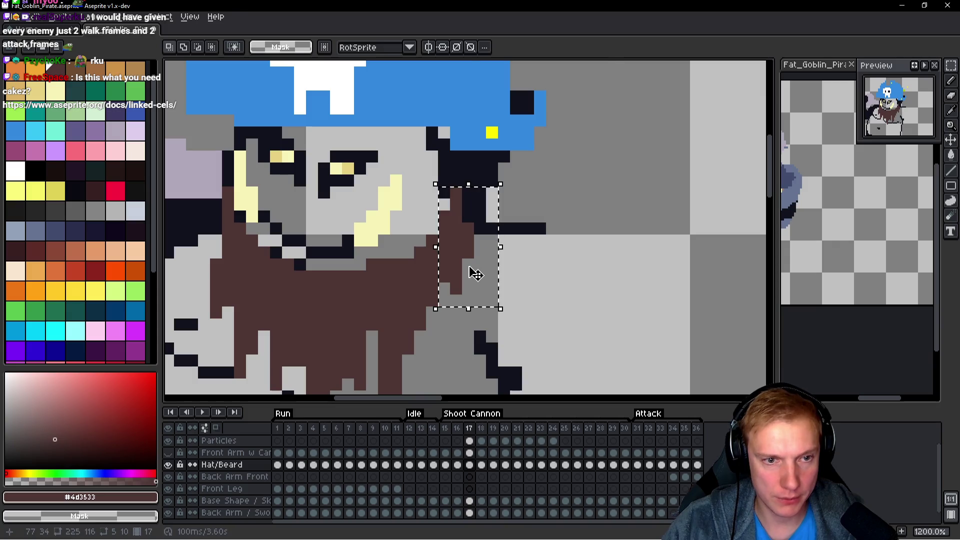
drag(472, 270, 466, 274)
key(Return)
scroll(450, 274, down, 3)
key(comma)
key(period)
key(comma)
key(period)
scroll(439, 274, up, 2)
key(comma)
key(period)
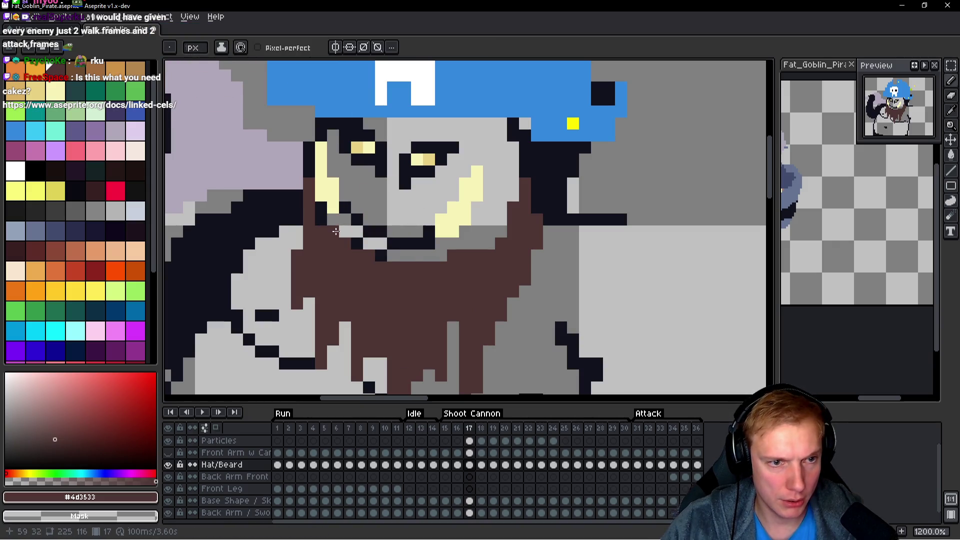
Undo a stray dark outline pixel painted on the beard, then recheck against frame 16.
right_click(361, 245)
key(ctrl+z)
key(ctrl+z)
key(ctrl+z)
key(ctrl+z)
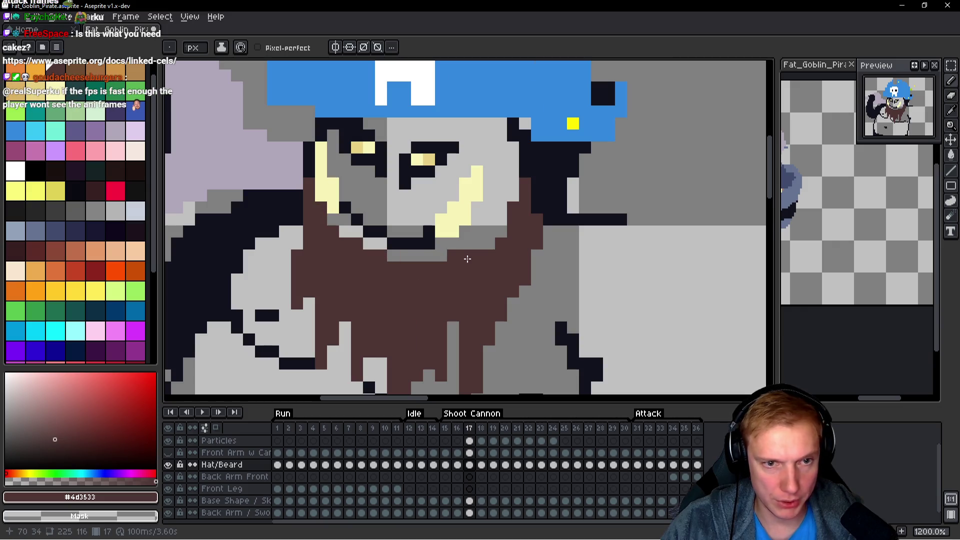
scroll(461, 257, down, 3)
key(Left)
key(Right)
key(Left)
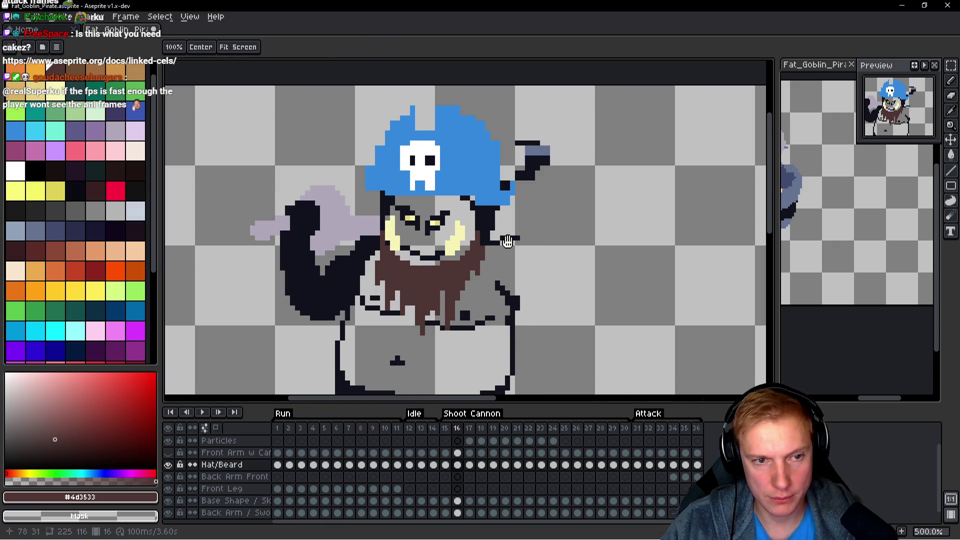
key(Right)
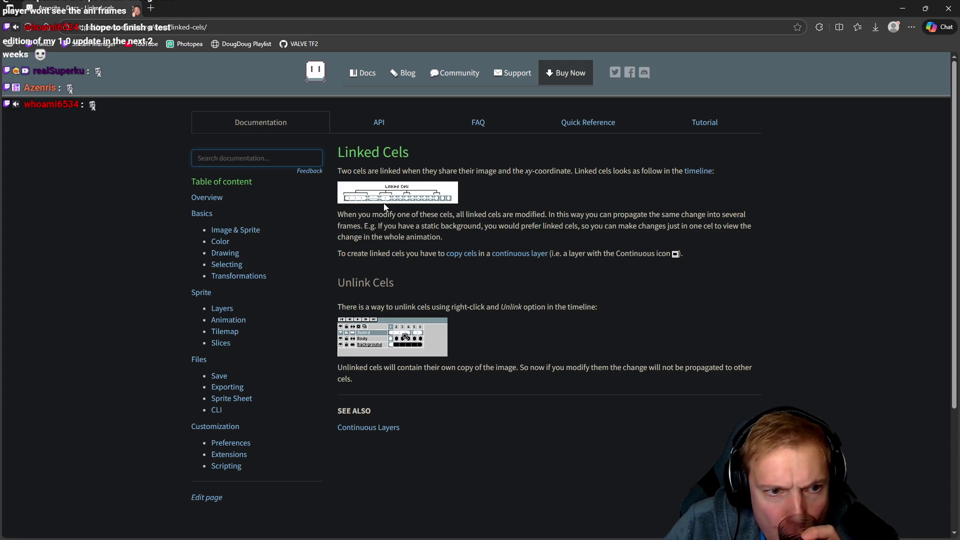
drag(344, 214, 739, 216)
drag(348, 226, 390, 227)
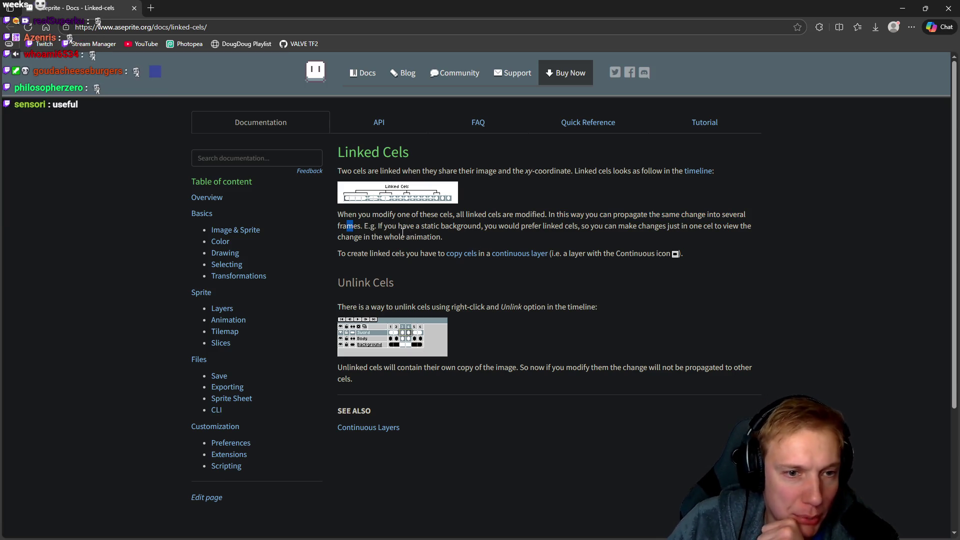
drag(402, 230, 568, 228)
click(486, 228)
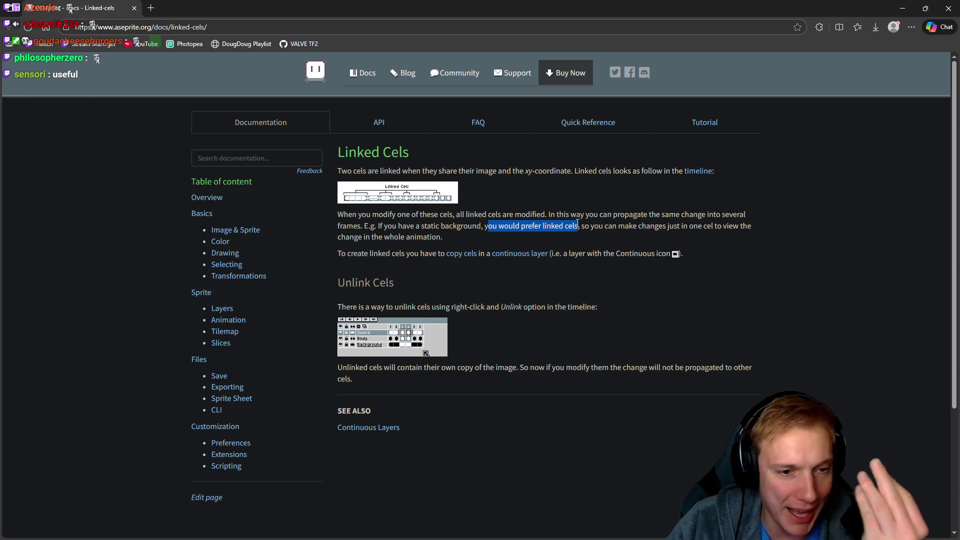
drag(588, 216, 707, 226)
click(709, 226)
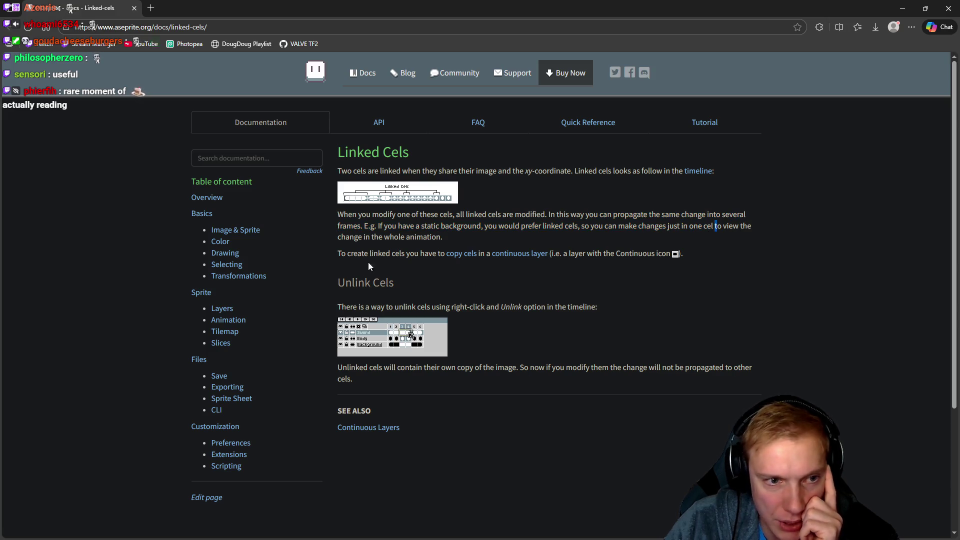
drag(361, 240, 429, 251)
click(356, 252)
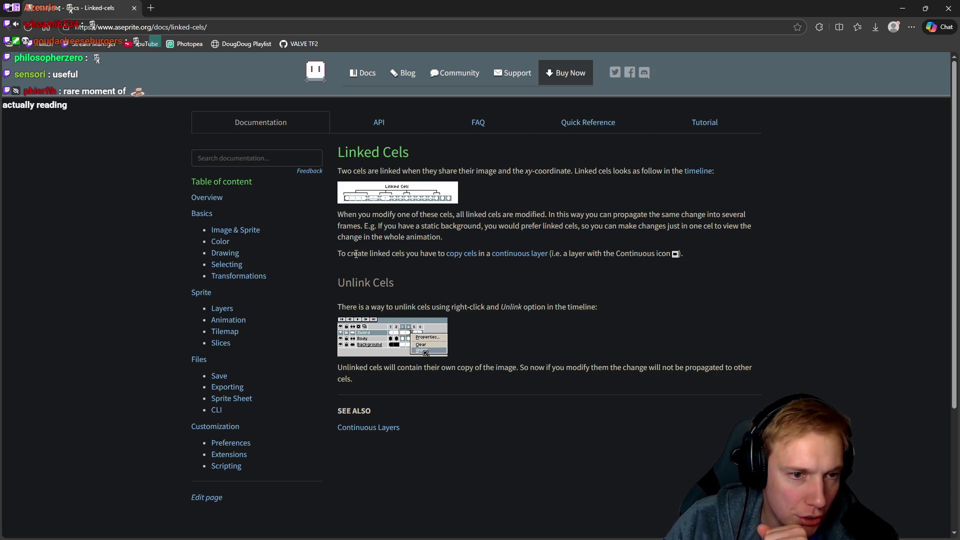
drag(371, 255, 427, 251)
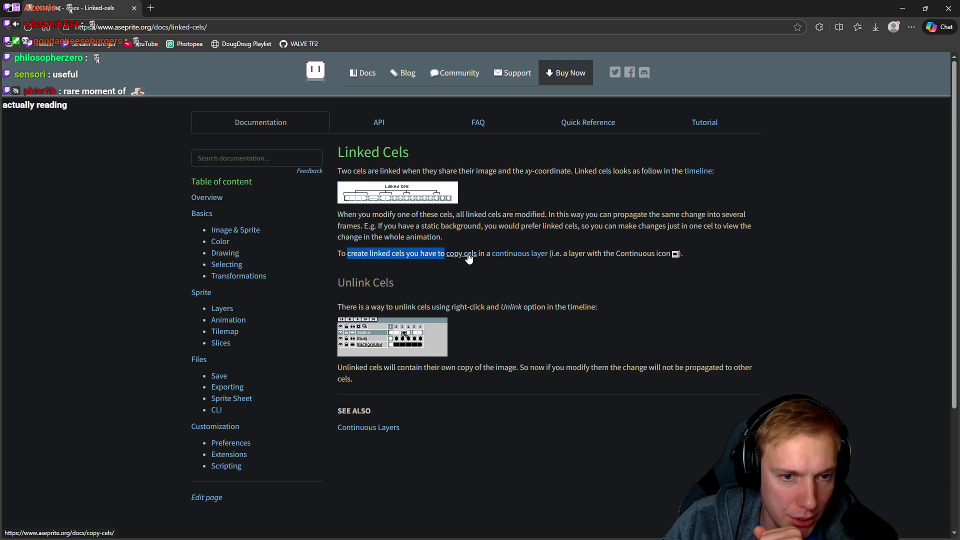
drag(481, 254, 485, 253)
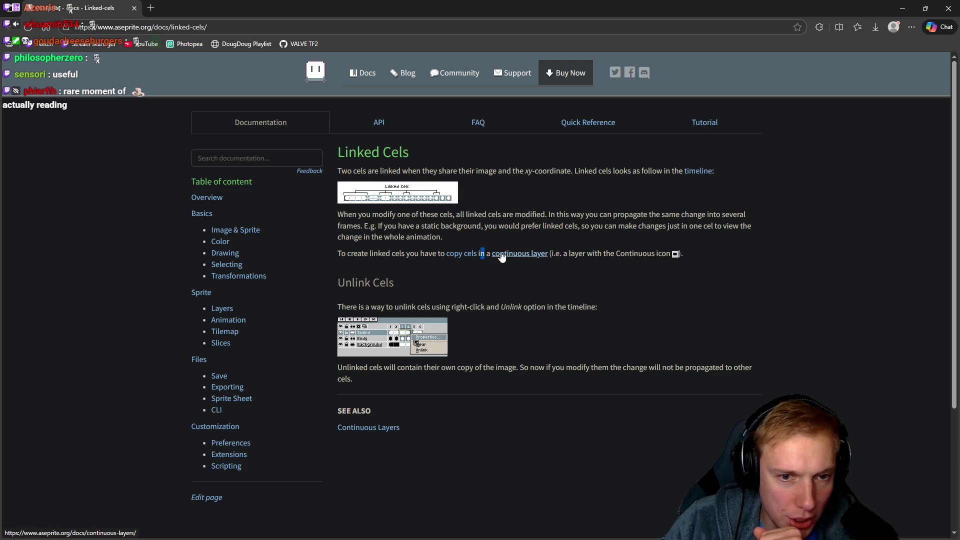
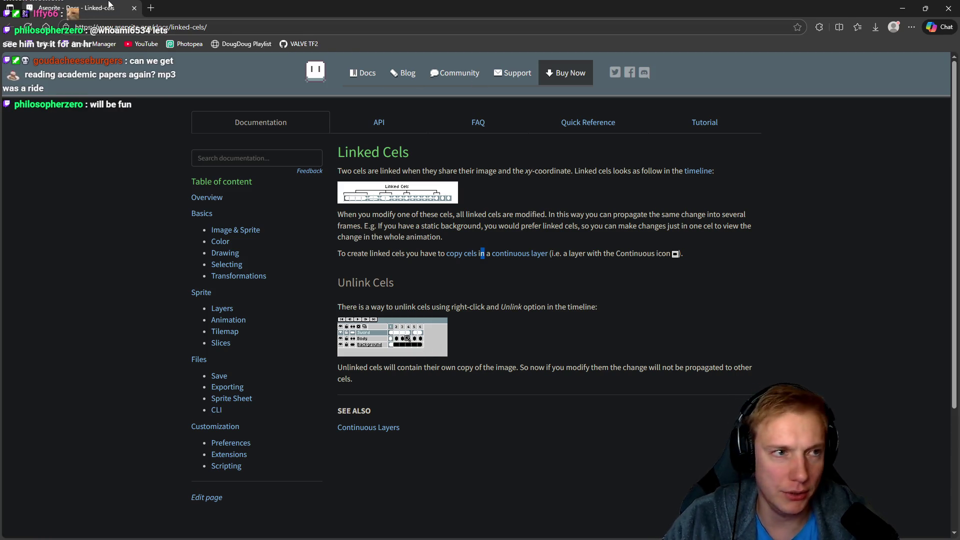
Minimize the Linked Cels documentation page to bring the Fat_Goblin_Pirate sprite back into view.
click(902, 8)
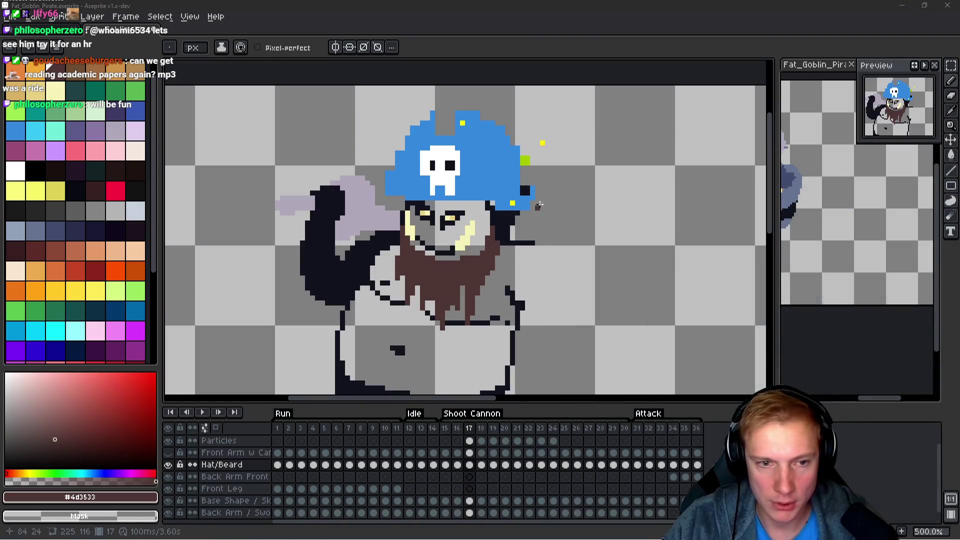
Flip back and forth between frames 16 and 17 to compare the goblin's pose.
scroll(554, 205, down, 1)
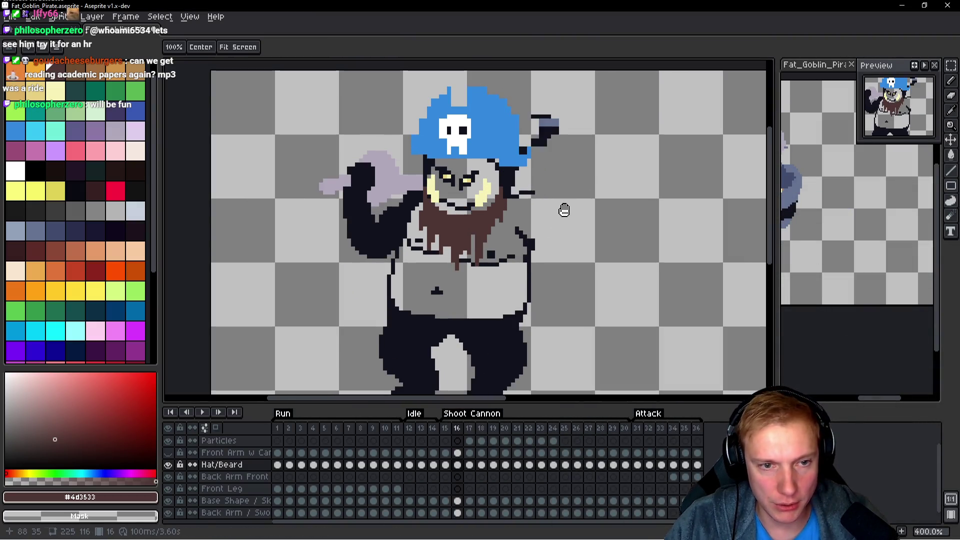
key(Left)
key(Right)
key(Left)
key(Right)
key(Left)
key(Right)
key(Left)
key(Right)
key(Left)
key(Right)
key(Left)
key(Right)
key(Left)
key(Right)
key(Left)
key(Right)
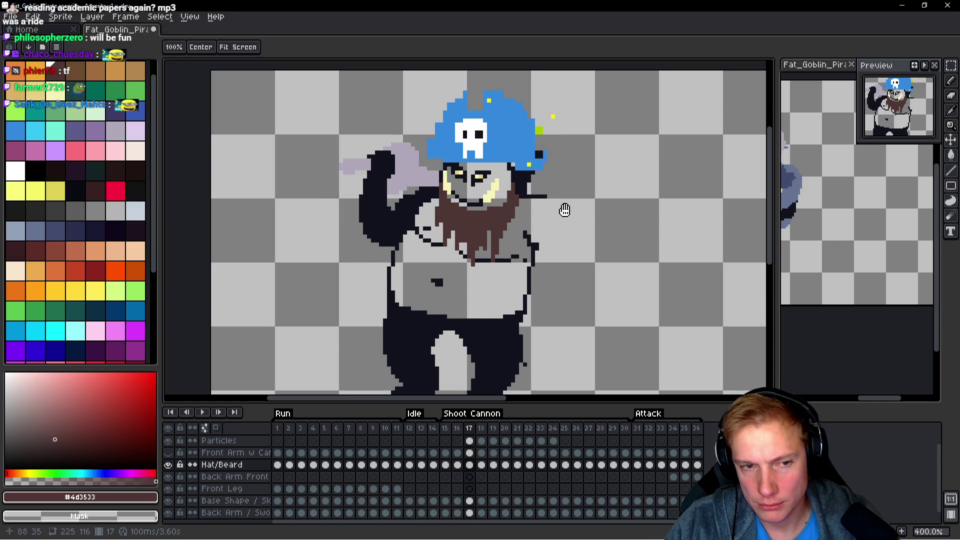
key(Left)
key(Right)
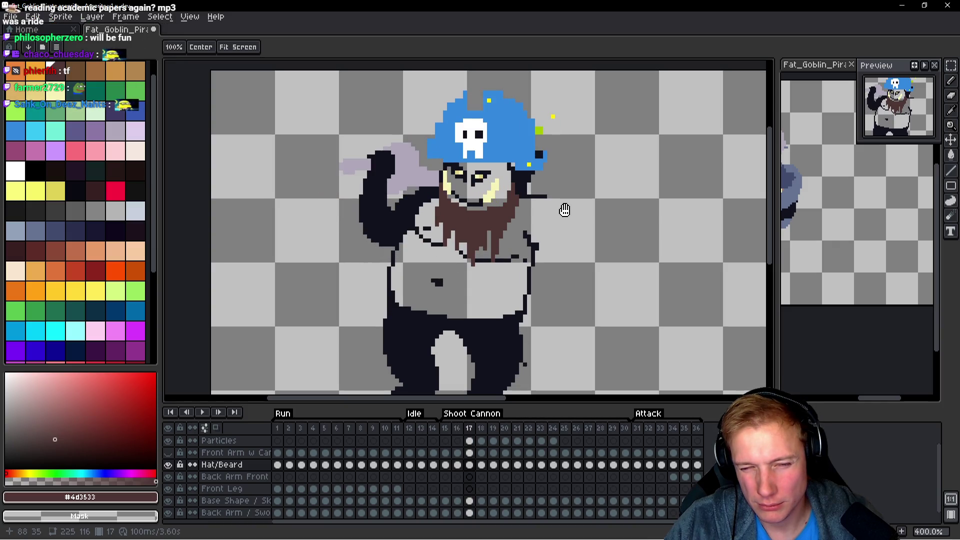
Rectangle-select the beard and belly on frame 17 and nudge them one pixel left.
scroll(545, 235, up, 3)
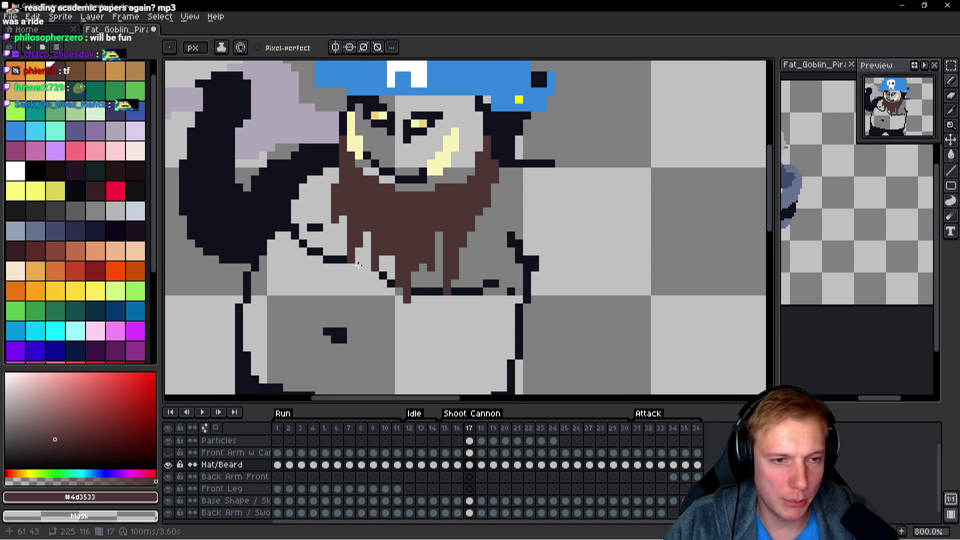
drag(383, 246, 376, 230)
key(m)
mouse_move(291, 306)
mouse_down()
mouse_move(466, 212)
mouse_move(461, 220)
mouse_up()
key(Left)
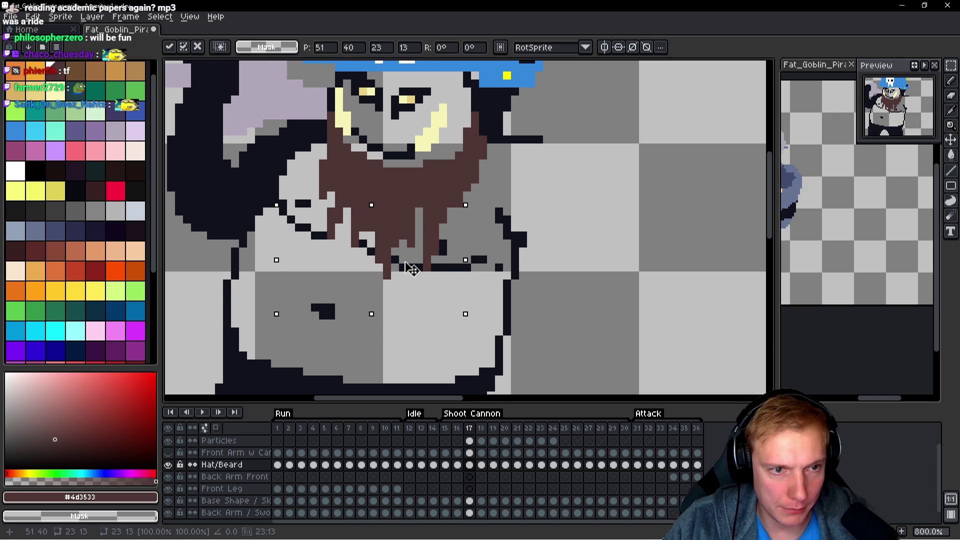
key(ctrl+d)
Reselect the beard and belly area and shift it one pixel left to match frame 16.
mouse_move(364, 308)
mouse_down()
mouse_move(455, 261)
mouse_move(365, 285)
mouse_move(434, 262)
mouse_up()
drag(308, 322, 482, 229)
click(423, 274)
drag(422, 275, 422, 275)
key(ctrl+d)
mouse_move(306, 317)
mouse_down()
mouse_move(439, 257)
mouse_move(475, 229)
mouse_up()
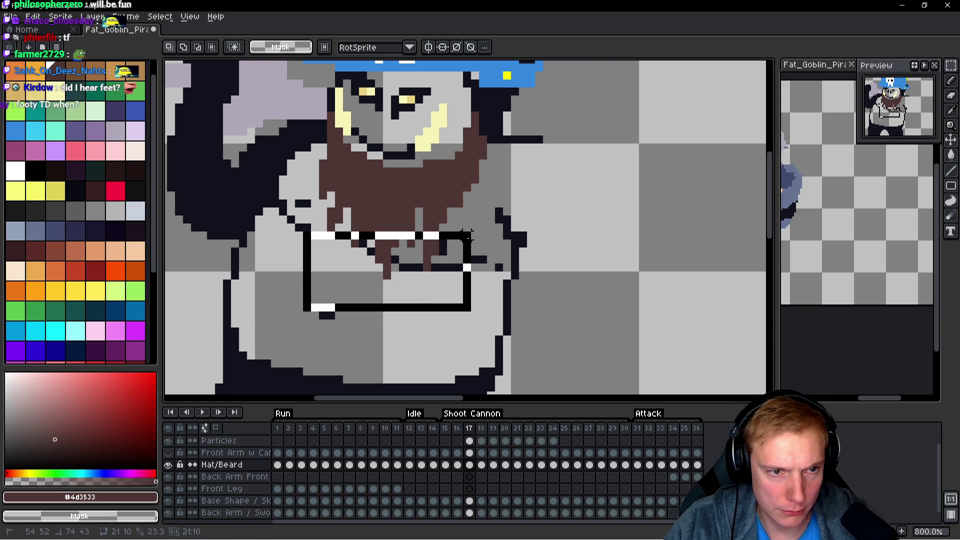
key(ctrl+d)
mouse_move(347, 308)
mouse_down()
mouse_move(397, 254)
mouse_move(481, 223)
mouse_up()
click(427, 277)
drag(426, 278, 420, 272)
key(ctrl+d)
Switch between pencil and hand tools while zooming in and out on the beard.
key(b)
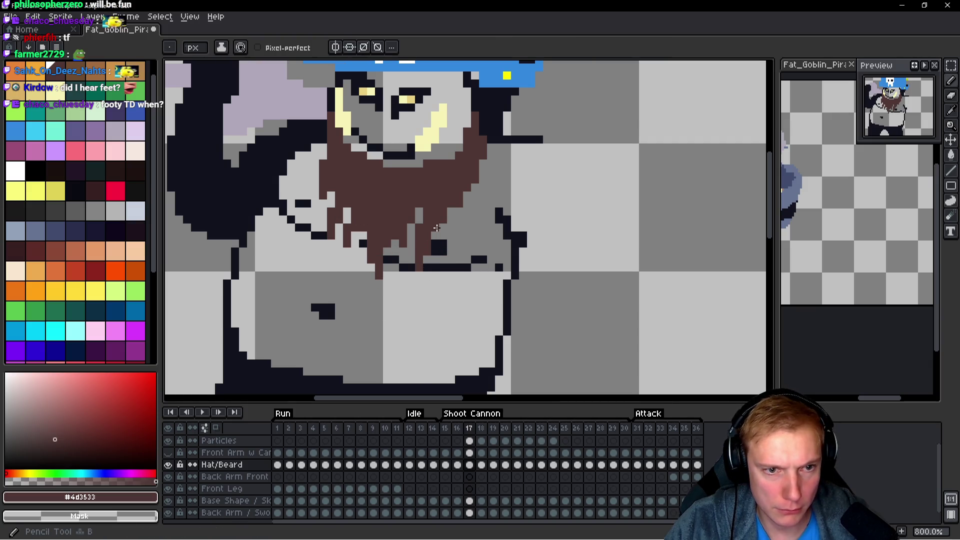
key(h)
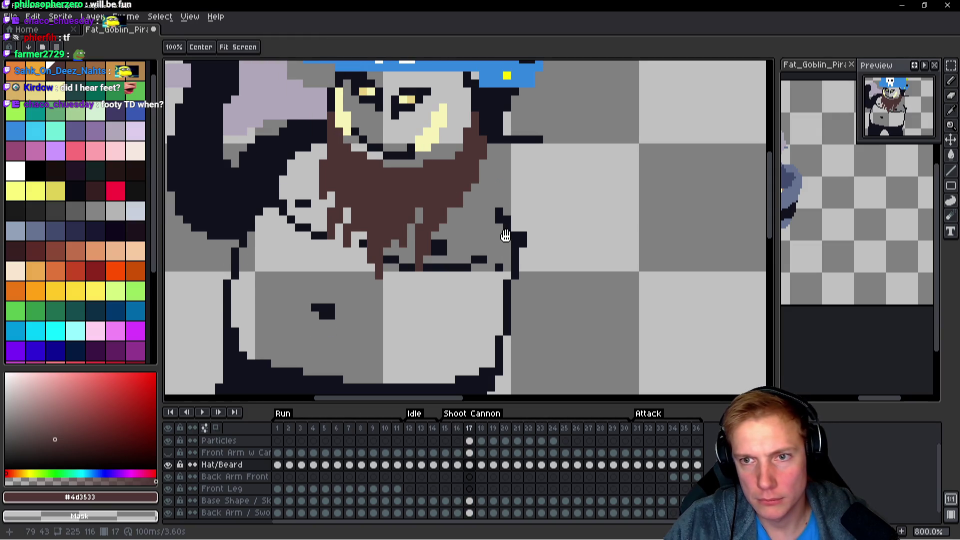
key(b)
scroll(455, 239, up, 1)
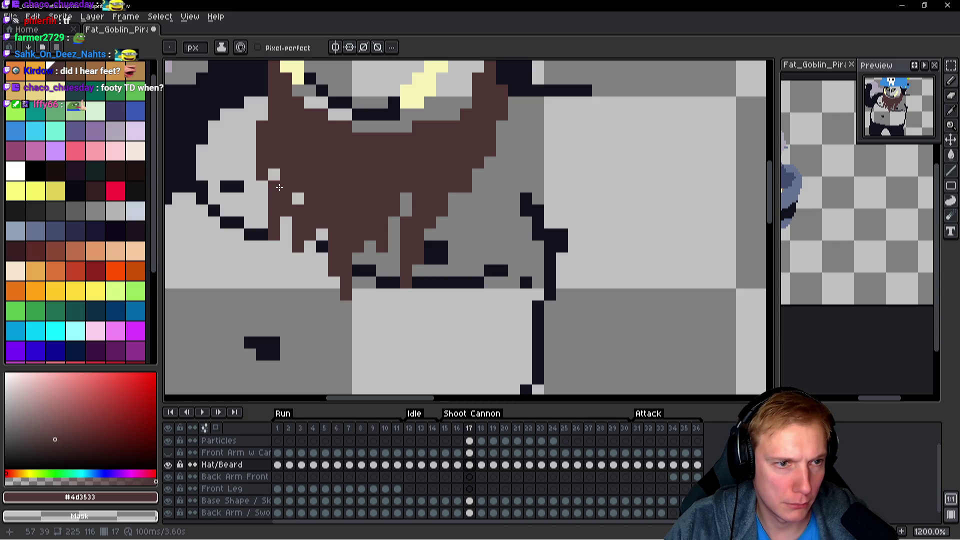
key(h)
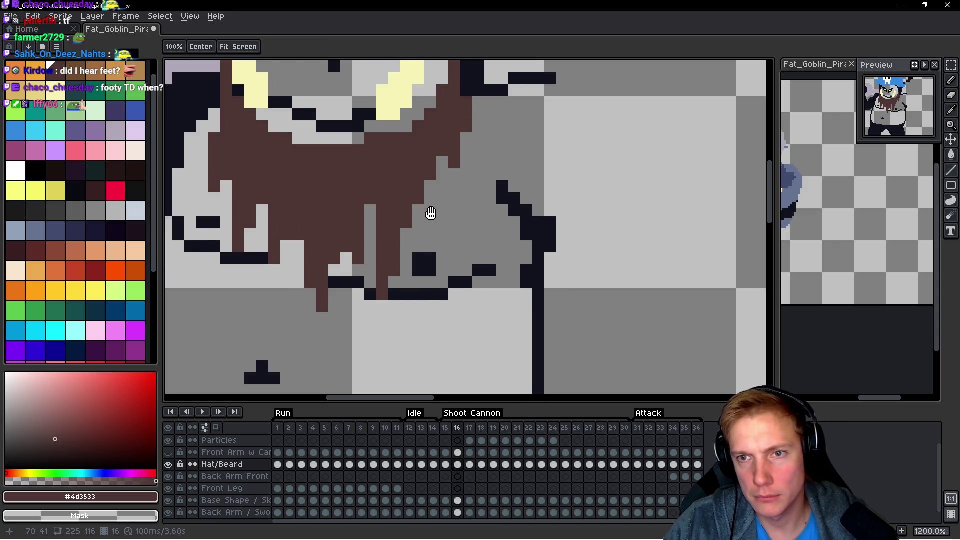
scroll(425, 276, down, 4)
scroll(431, 250, up, 4)
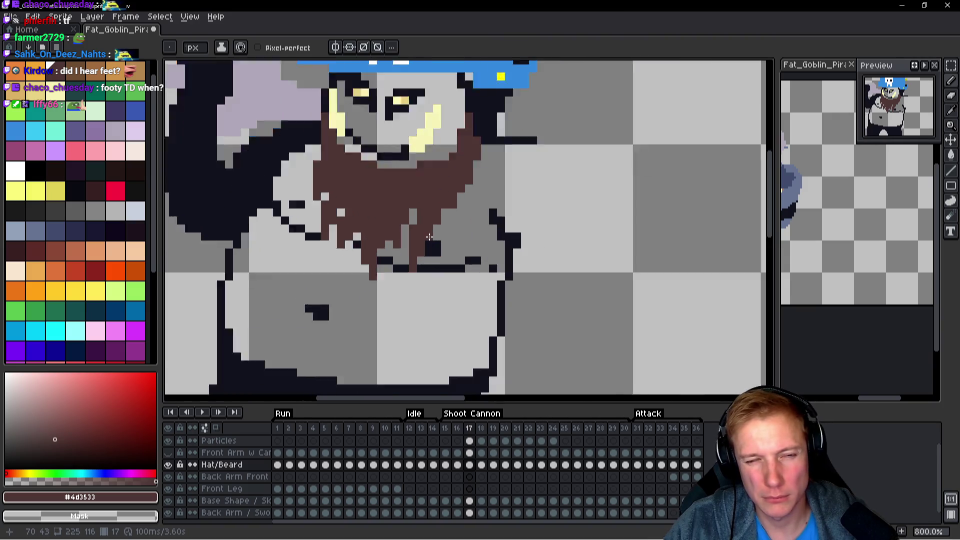
scroll(434, 226, down, 4)
On frame 18, select the hat and beard and move them four pixels right onto the head.
key(b)
key(h)
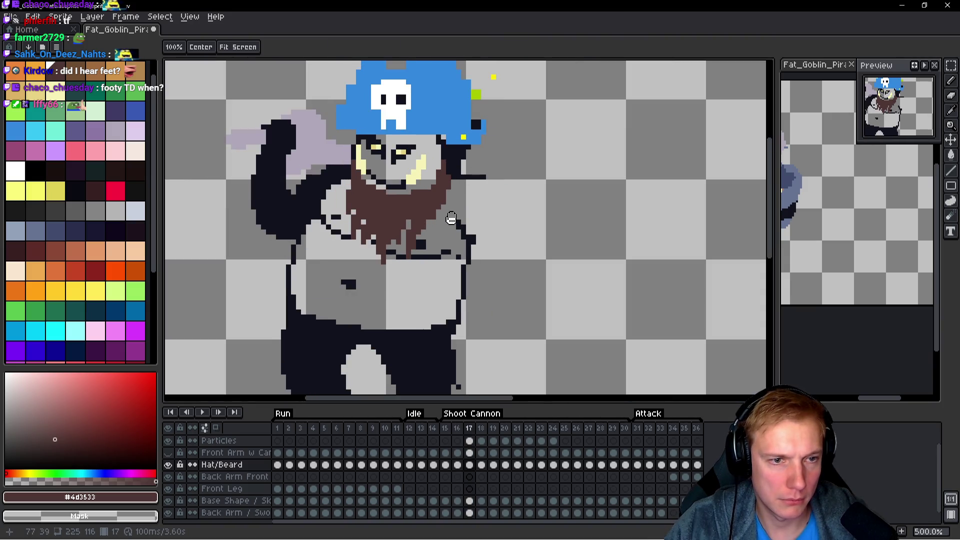
key(q)
mouse_move(473, 213)
mouse_down()
mouse_move(441, 159)
mouse_move(330, 157)
mouse_move(440, 270)
mouse_move(470, 205)
mouse_up()
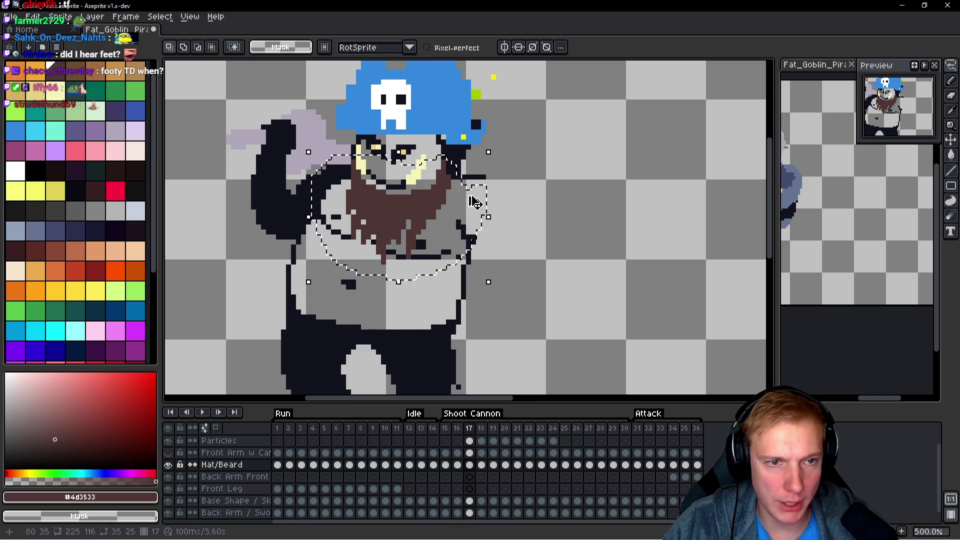
key(Right)
key(h)
key(q)
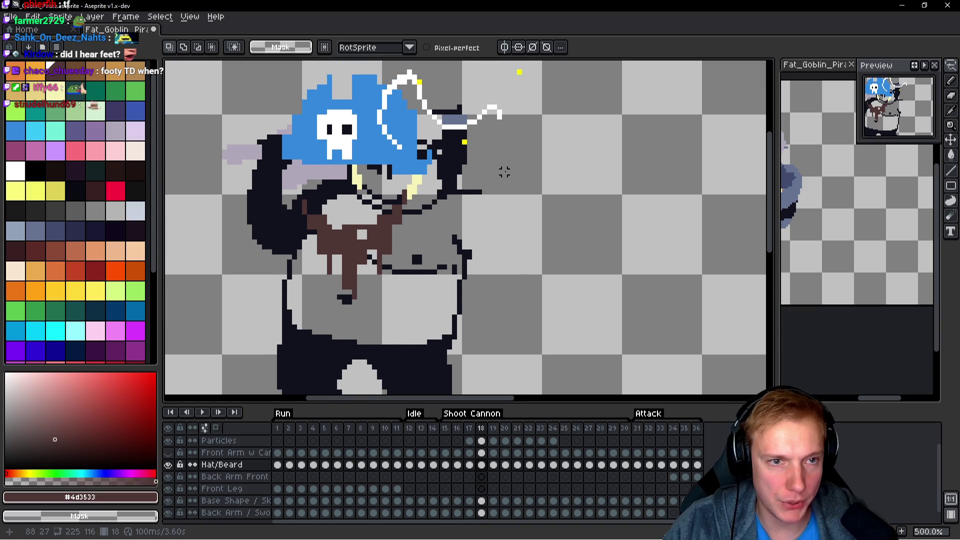
key(ctrl+z)
key(ctrl+z)
key(ctrl+z)
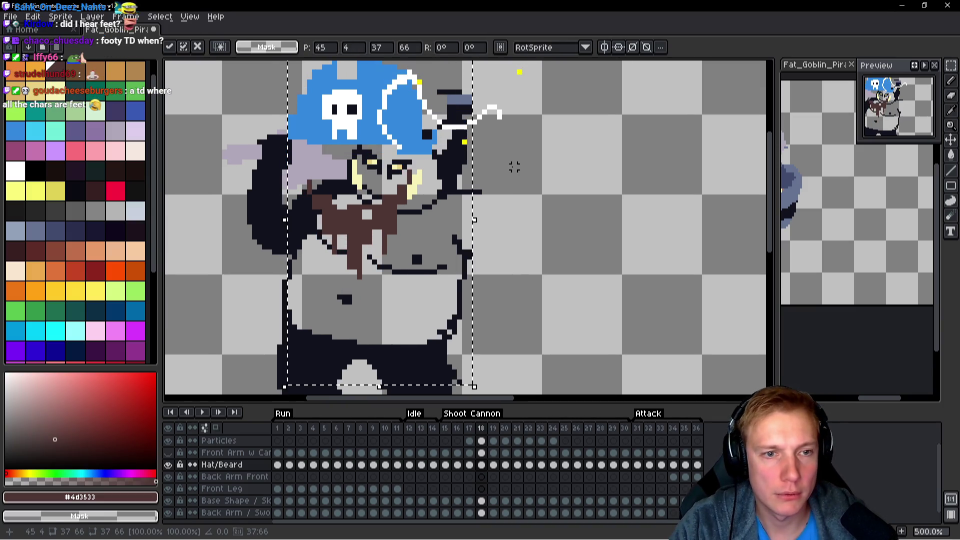
key(Right)
key(Right)
key(Right)
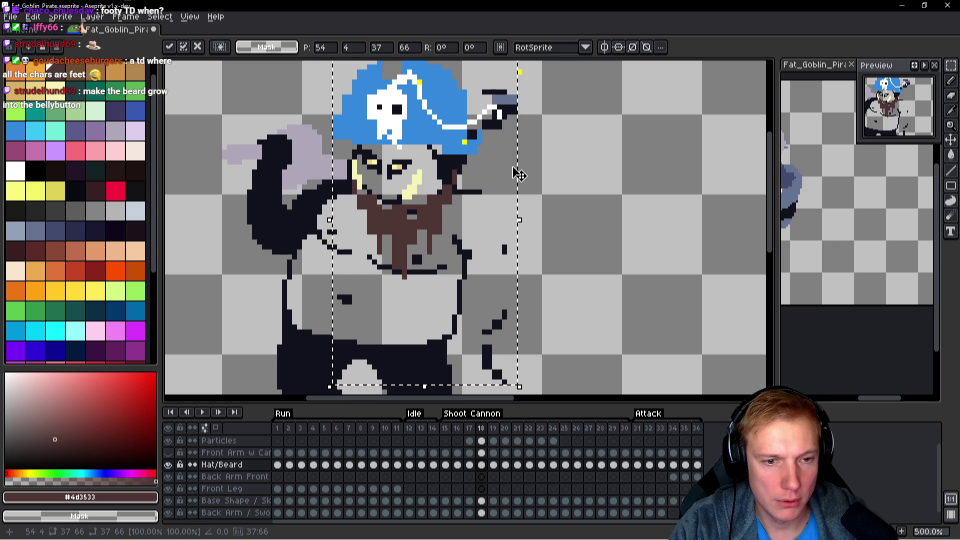
key(Return)
Erase the leftover dark pixels with the pencil.
key(b)
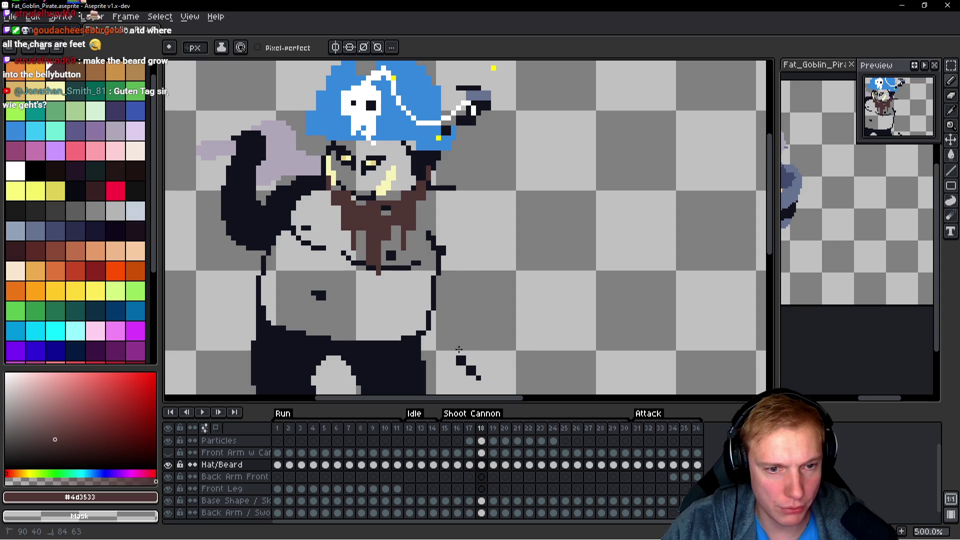
drag(515, 175, 468, 241)
drag(447, 157, 422, 187)
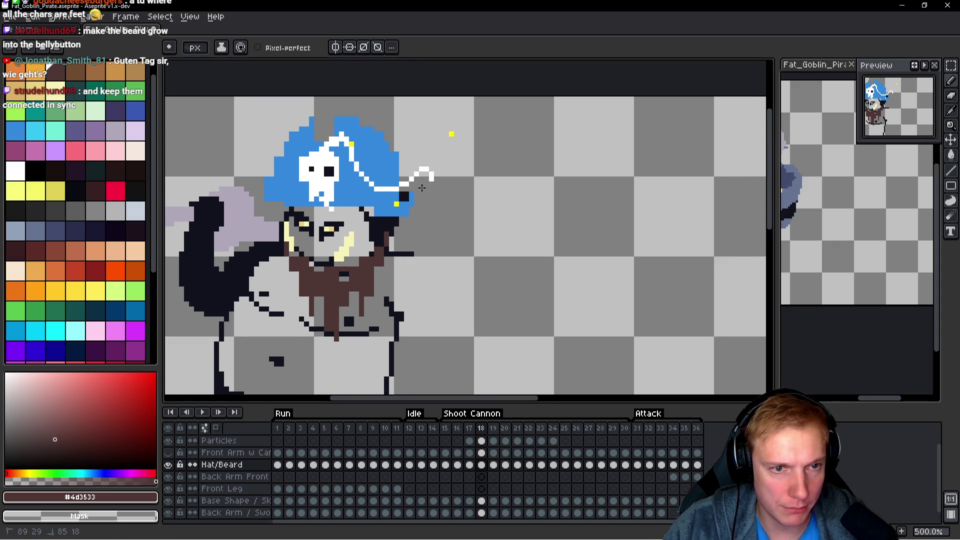
scroll(422, 187, down, 1)
Set the Hat/Beard layer to continuous and link its cels in frames 17 through 24.
click(193, 465)
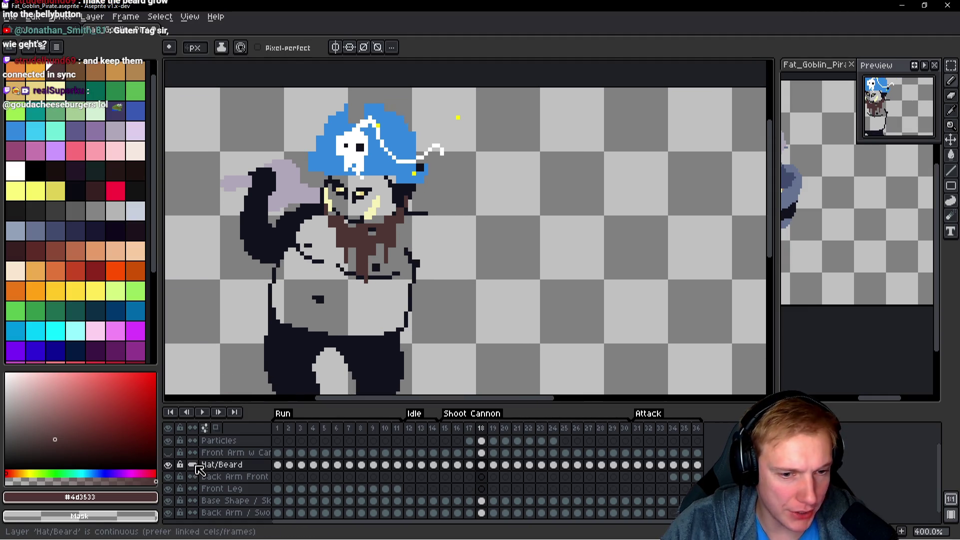
click(470, 466)
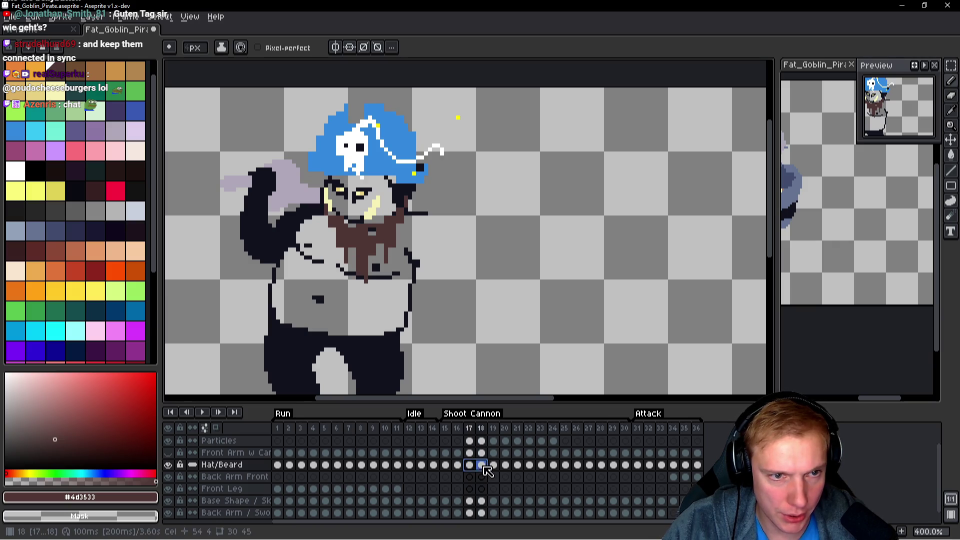
shift+click(493, 467)
mouse_move(502, 471)
mouse_down()
mouse_move(567, 471)
mouse_move(553, 470)
mouse_up()
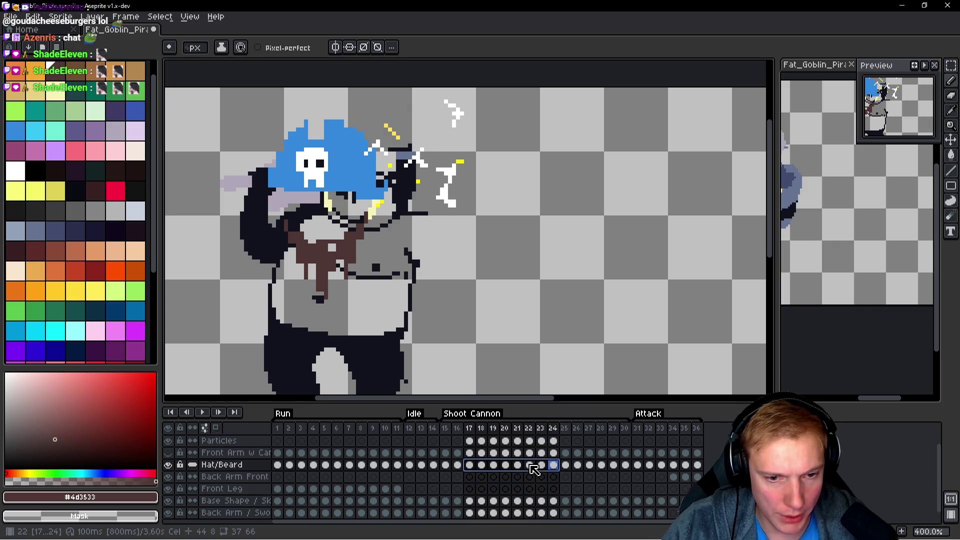
right_click(534, 469)
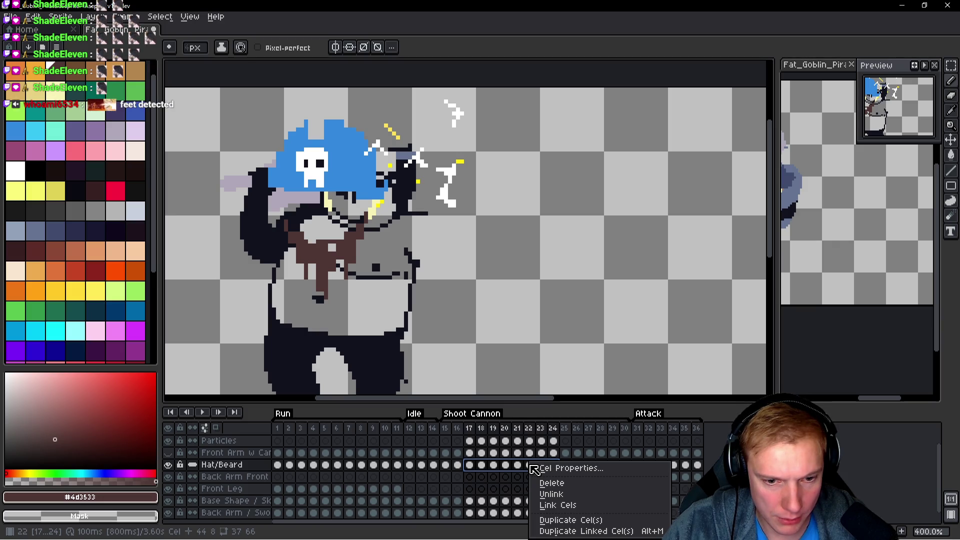
click(553, 507)
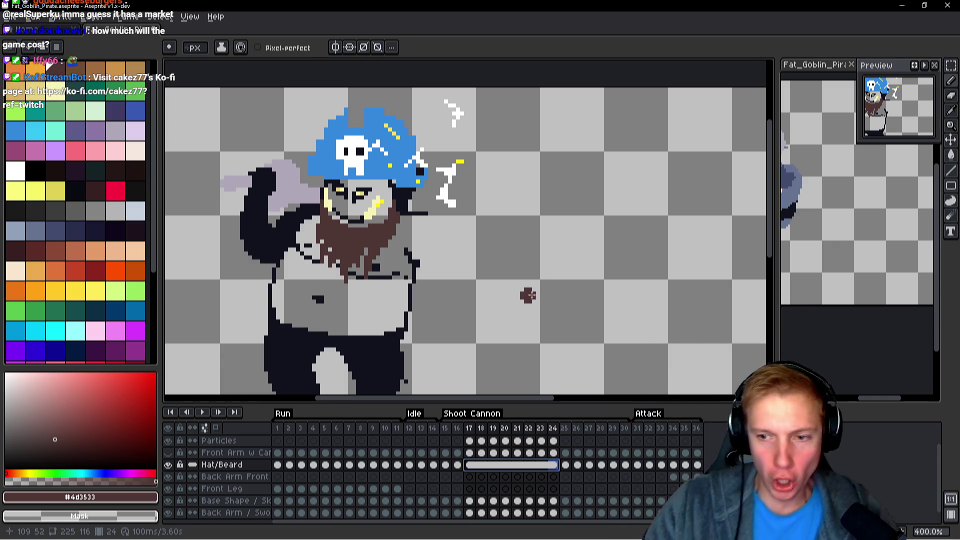
Flip the linked hat and beard horizontally with a transform on frame 18.
key(Left)
key(Left)
key(Left)
key(Left)
key(Left)
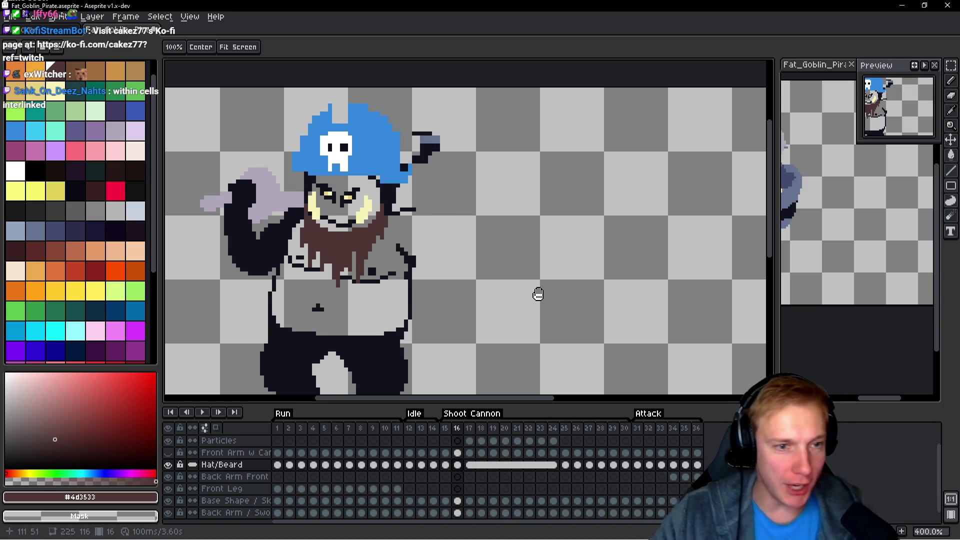
key(Left)
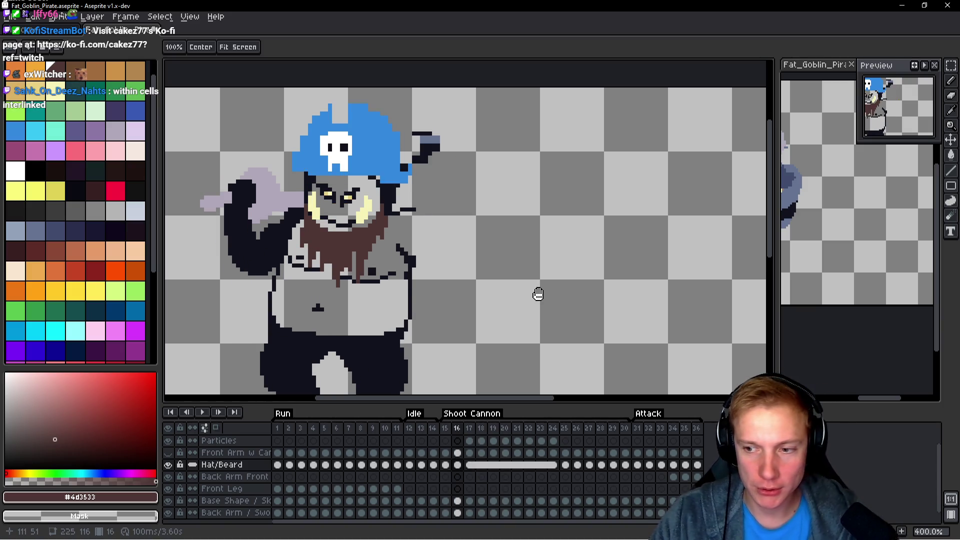
key(Right)
key(Right)
key(Right)
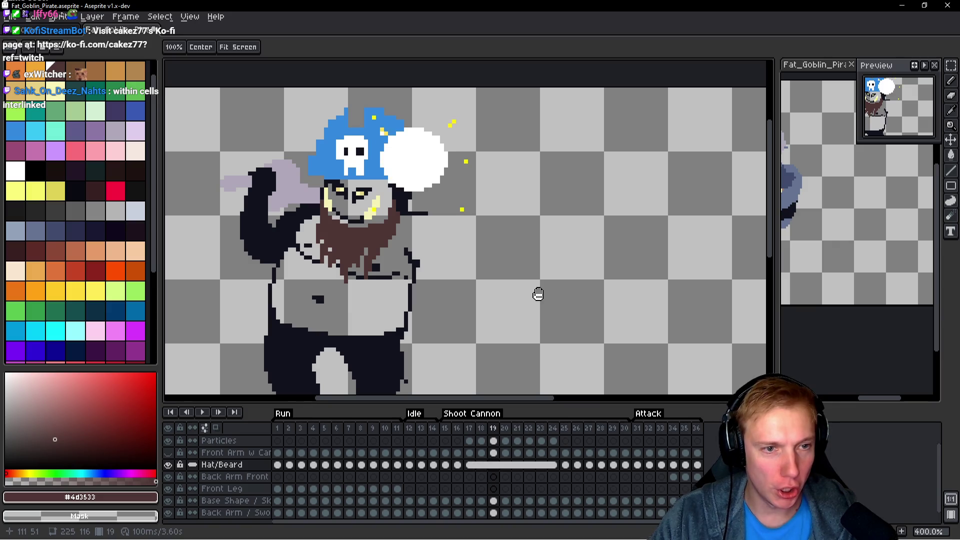
key(Left)
key(Left)
key(Left)
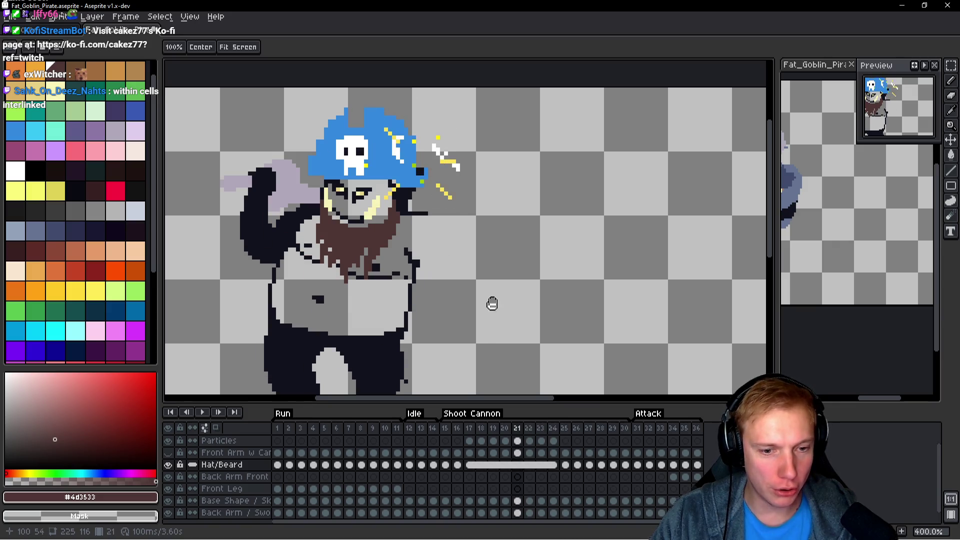
key(ctrl+t)
key(shift+h)
key(Right)
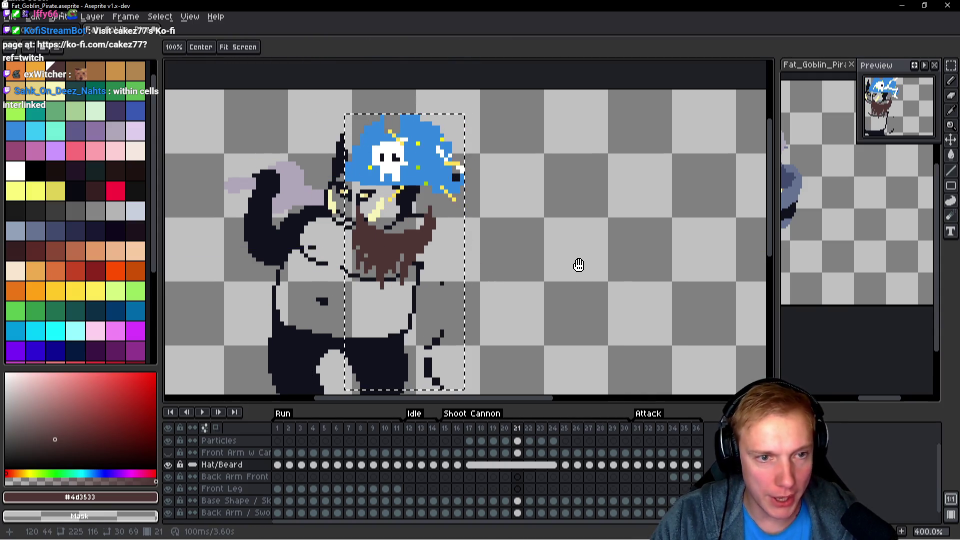
Apply a transform to the hat and beard on frame 17, then check frame 18.
key(Left)
key(Left)
key(ctrl+t)
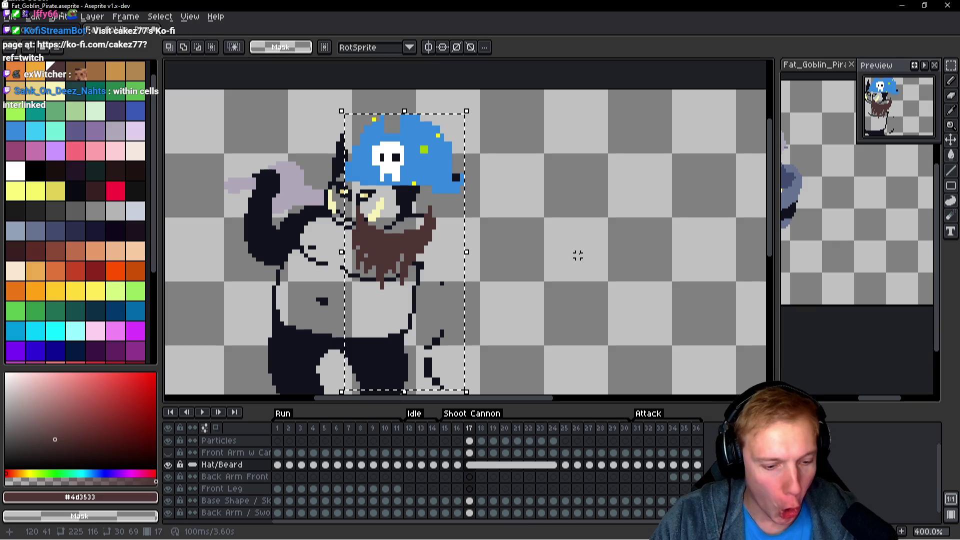
key(Return)
key(Return)
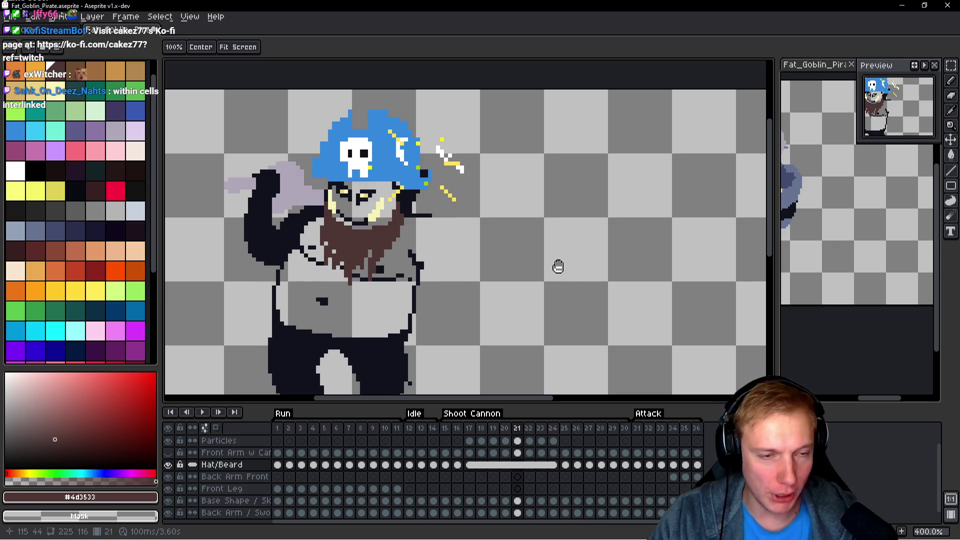
key(Right)
key(Right)
key(Right)
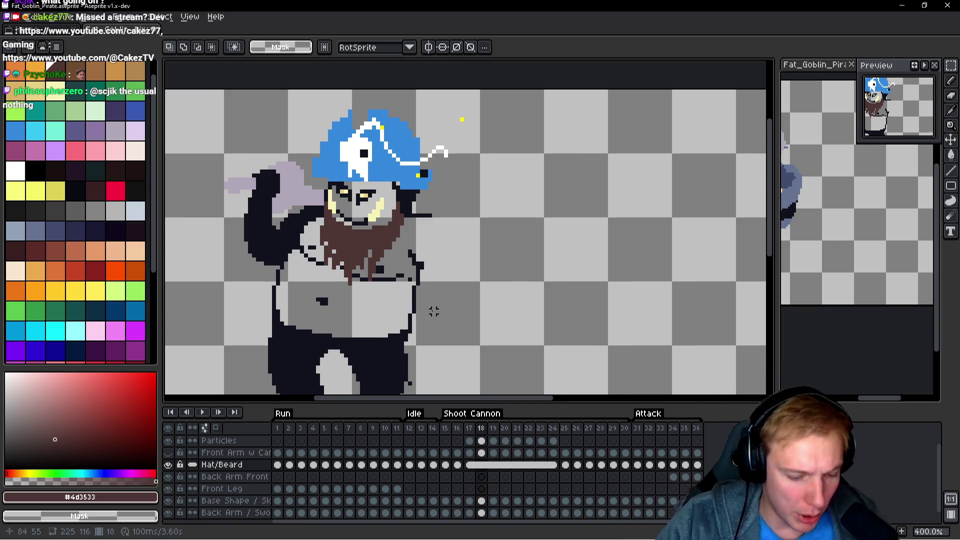
Link the Base Shape cels for frames 17–24 and play the animation to check.
scroll(433, 311, up, 1)
key(b)
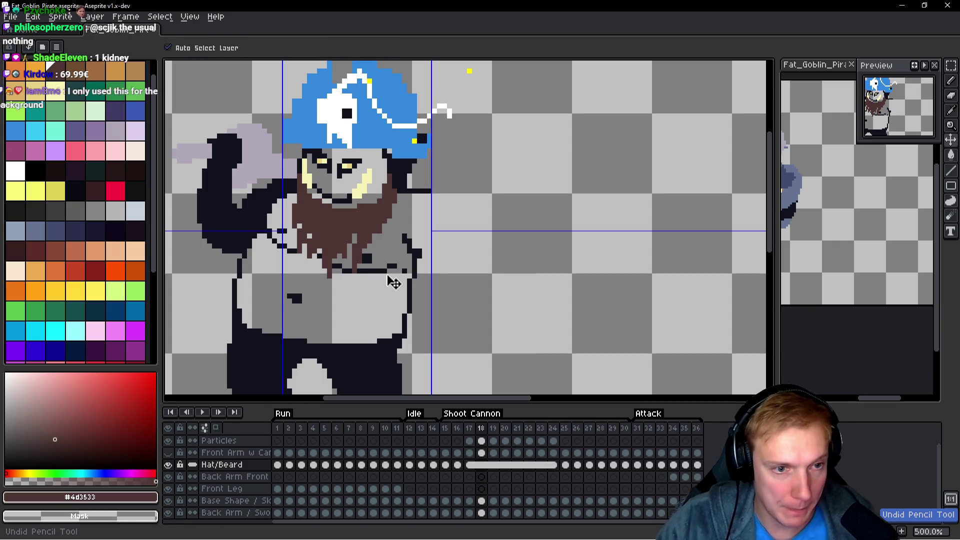
scroll(488, 198, down, 2)
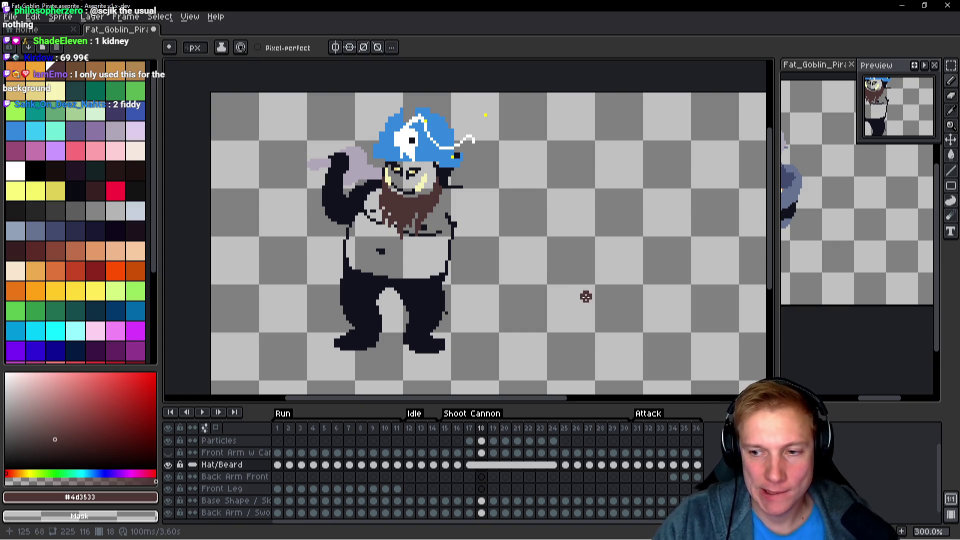
drag(600, 274, 587, 276)
key(Left)
key(Left)
key(Left)
key(Right)
key(Right)
key(Right)
key(Left)
key(Left)
key(Left)
key(b)
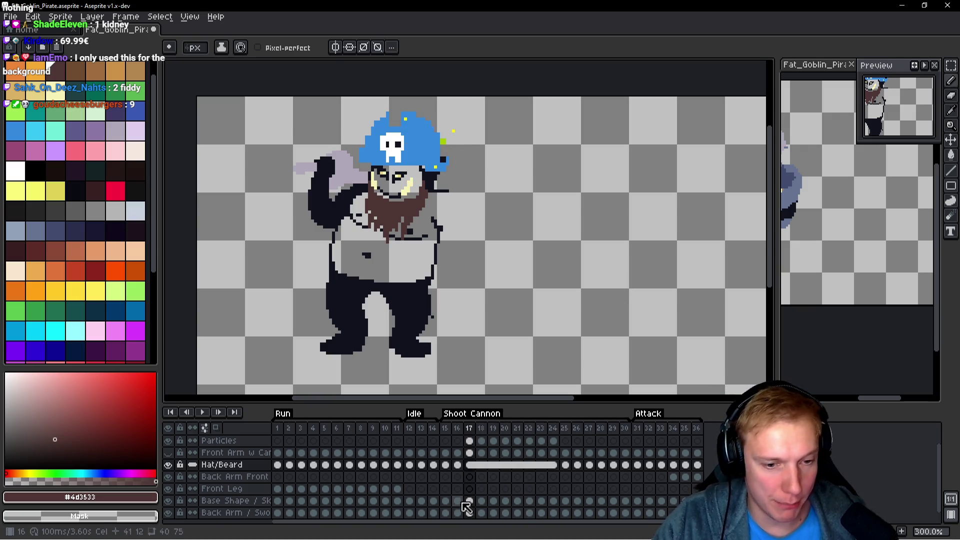
drag(470, 502, 554, 501)
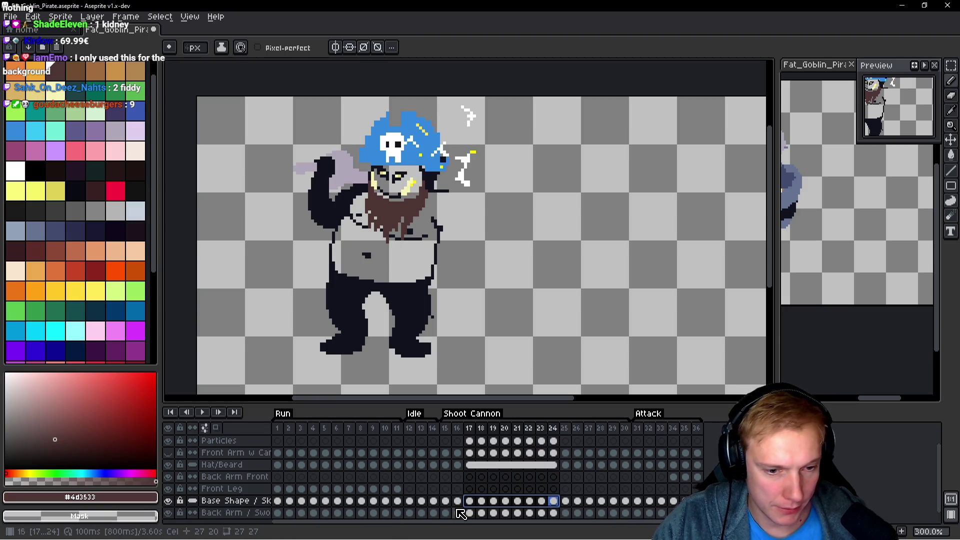
right_click(472, 504)
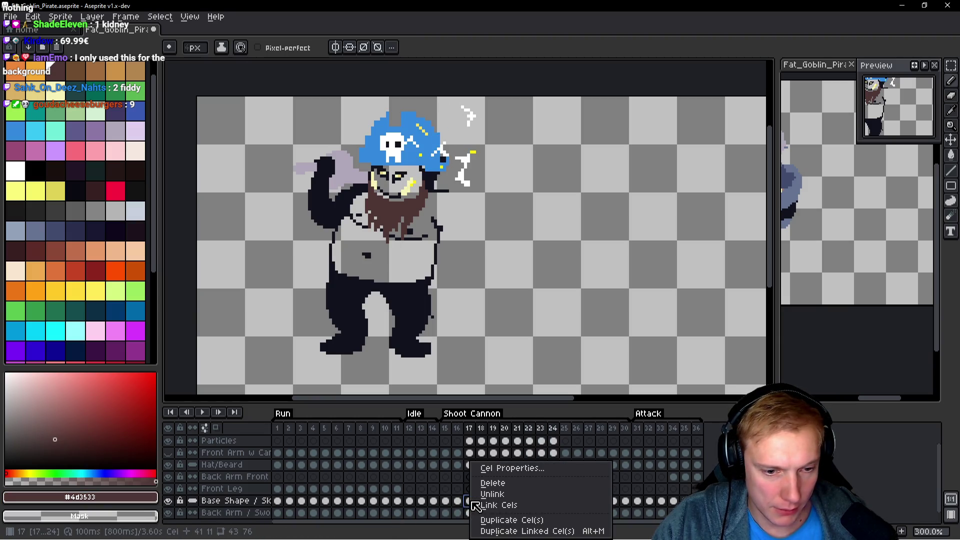
click(504, 507)
key(Return)
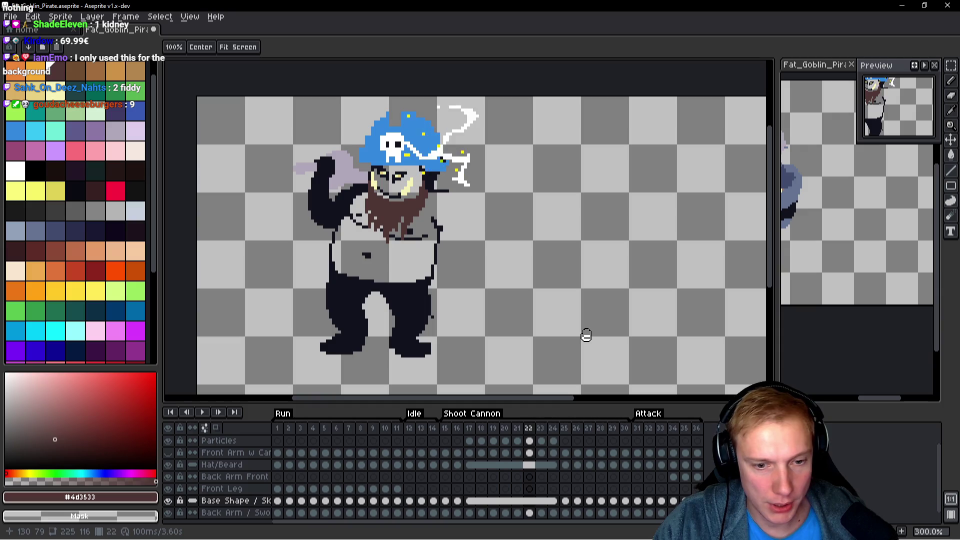
key(Return)
drag(535, 327, 523, 275)
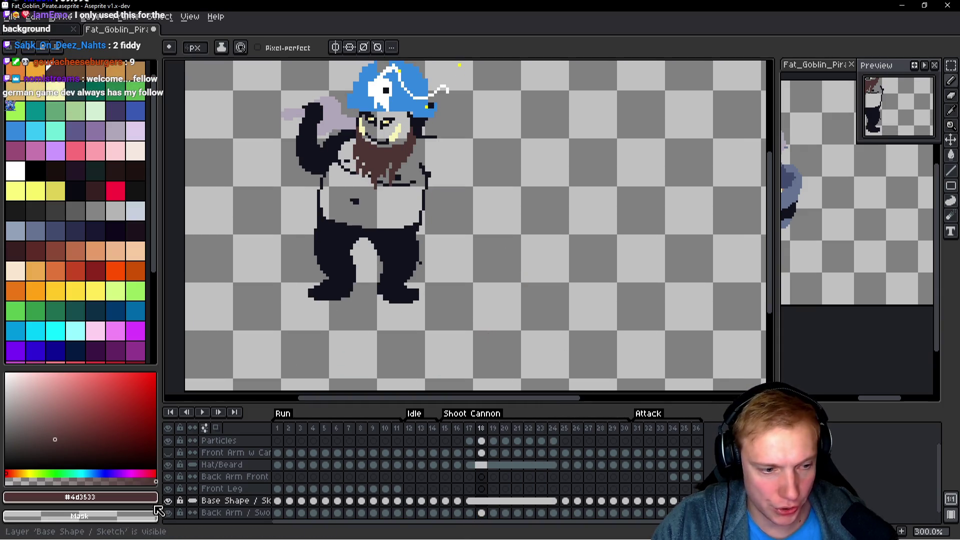
Make Back Arm continuous, link its frame 17–24 cels, and replay the cannon animation.
click(195, 516)
drag(470, 513, 555, 515)
right_click(507, 520)
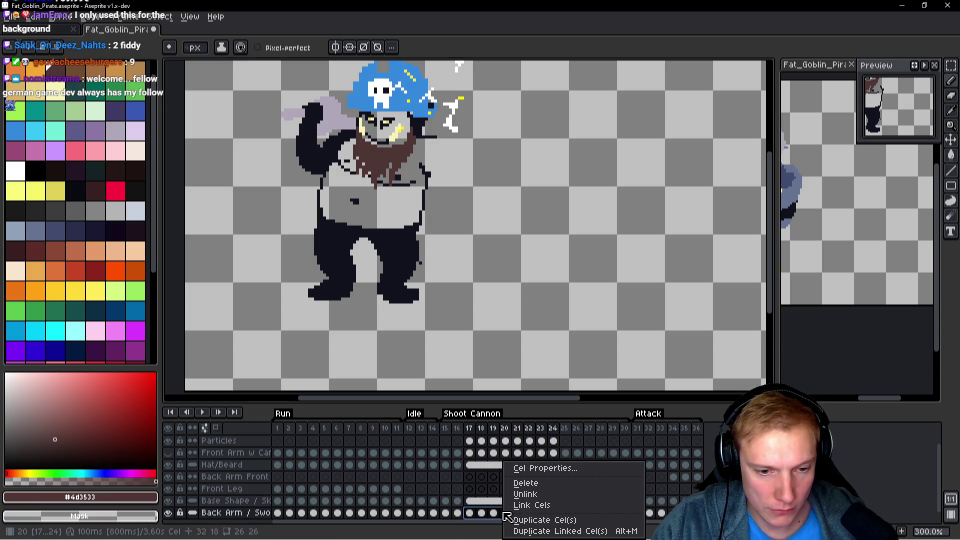
click(520, 504)
scroll(536, 304, up, 1)
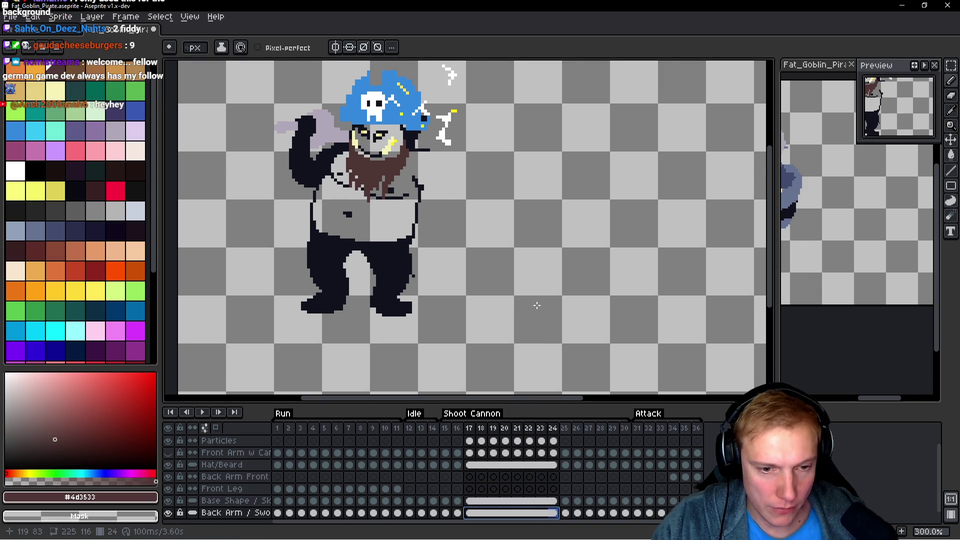
scroll(525, 294, down, 2)
key(space)
key(Return)
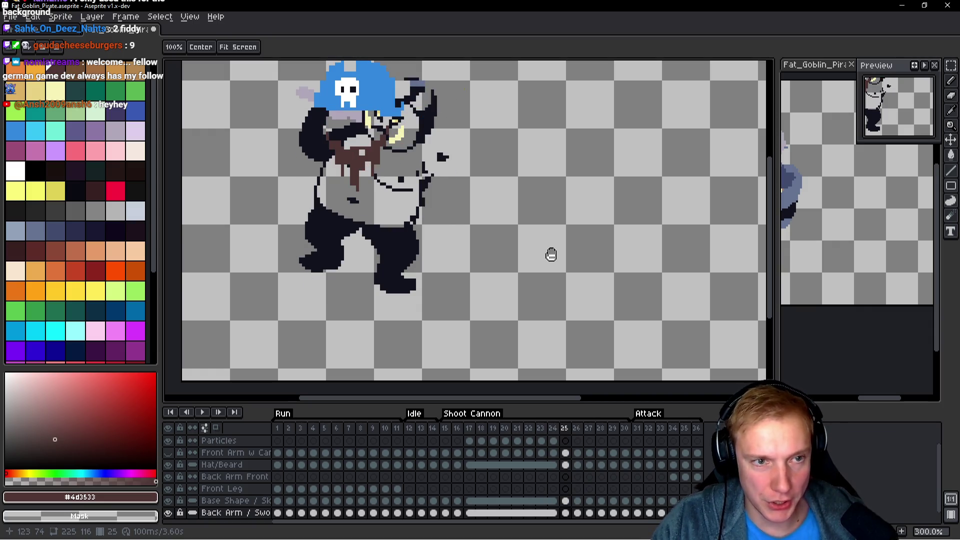
key(space)
drag(536, 203, 554, 238)
Move up to the Hat/Beard layer and centre the view on the goblin's face.
scroll(451, 195, up, 1)
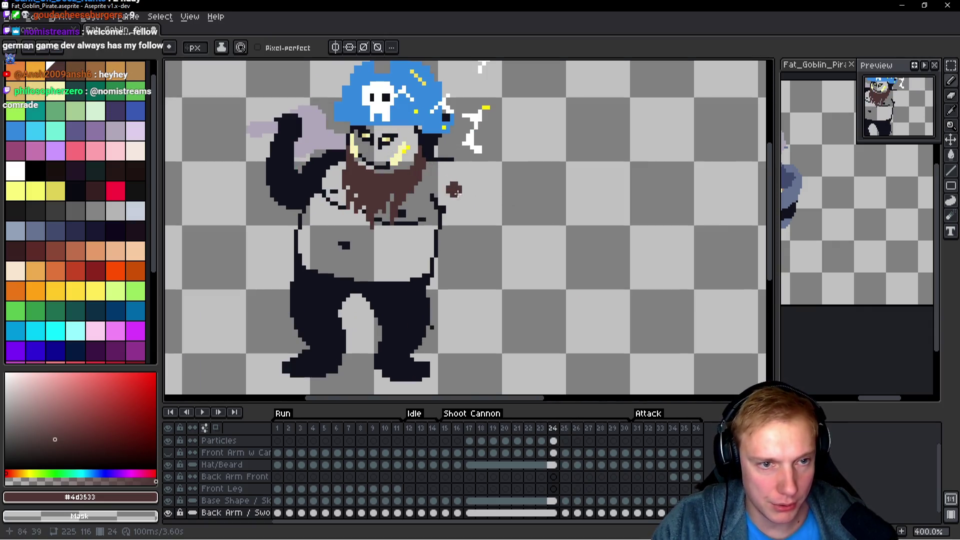
key(Up)
key(Up)
key(Up)
drag(470, 200, 473, 223)
key(q)
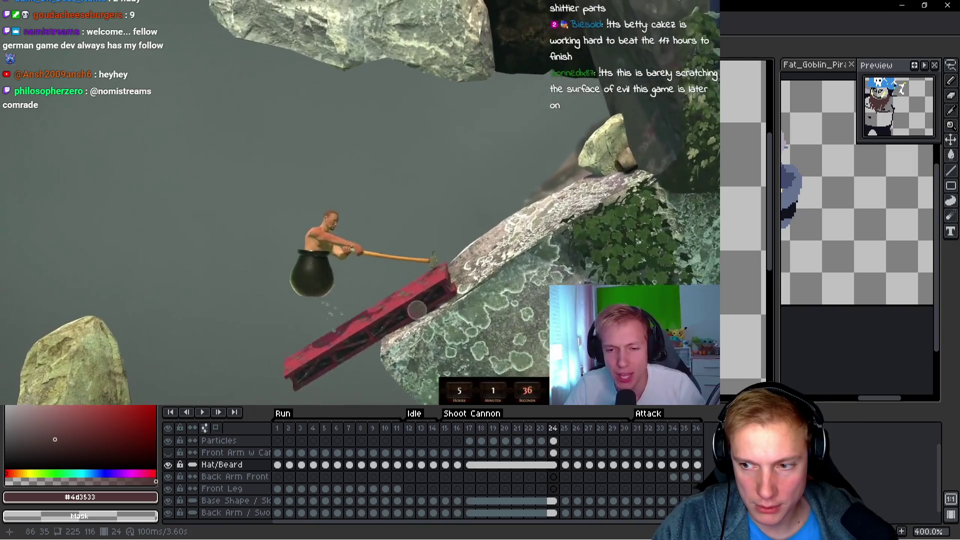
On frame 25, move stray dark pixels off the hat and rotate the lassoed beard about -14°.
key(Right)
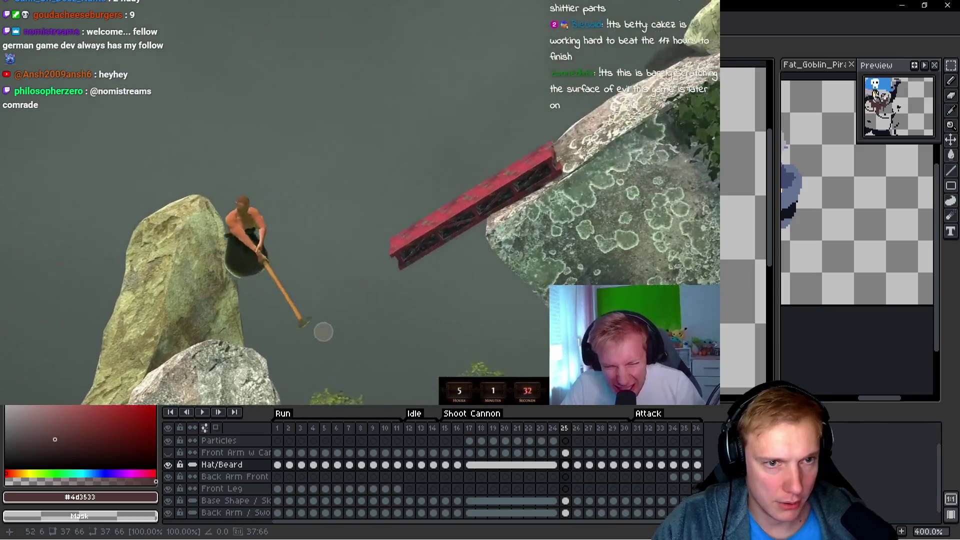
key(b)
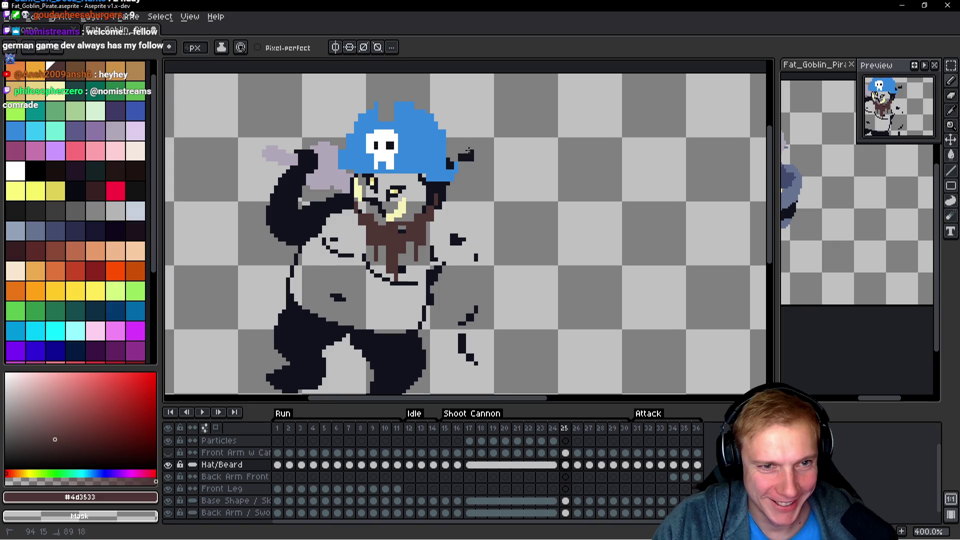
mouse_move(469, 150)
mouse_down()
mouse_move(483, 208)
mouse_move(452, 242)
mouse_move(464, 231)
mouse_move(475, 272)
mouse_move(468, 308)
mouse_up()
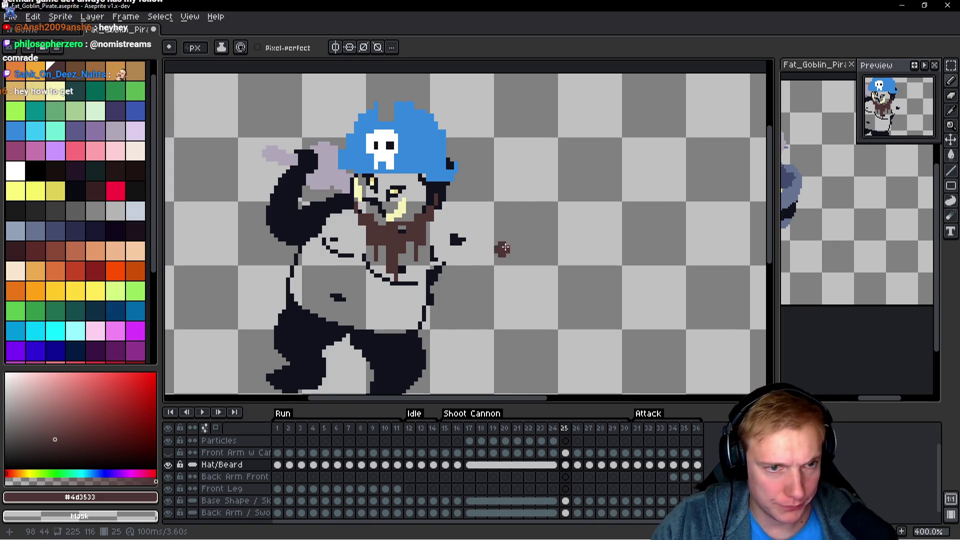
key(q)
mouse_move(462, 235)
mouse_down()
mouse_move(440, 200)
mouse_move(350, 206)
mouse_move(380, 310)
mouse_move(482, 230)
mouse_up()
key(Up)
key(Up)
key(Up)
key(Left)
key(Left)
key(Left)
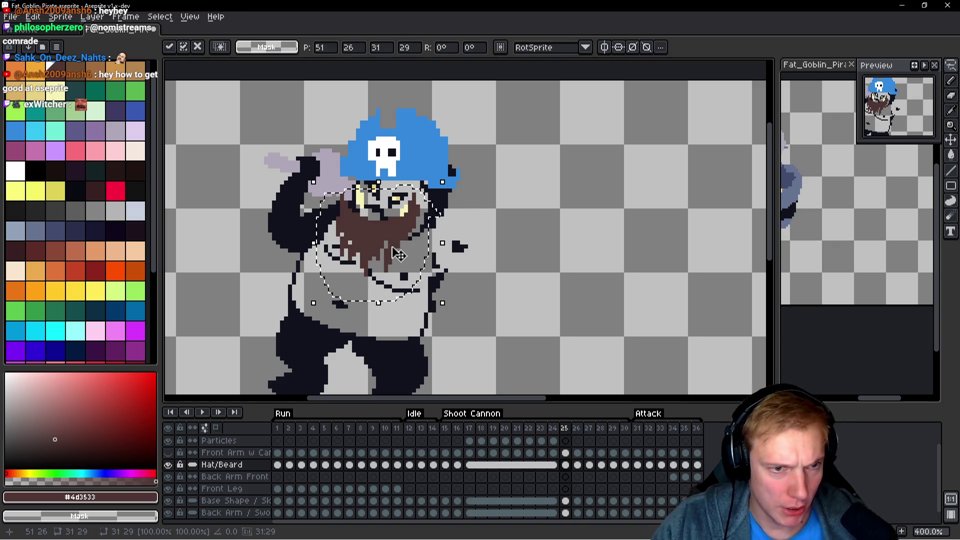
drag(449, 172, 455, 204)
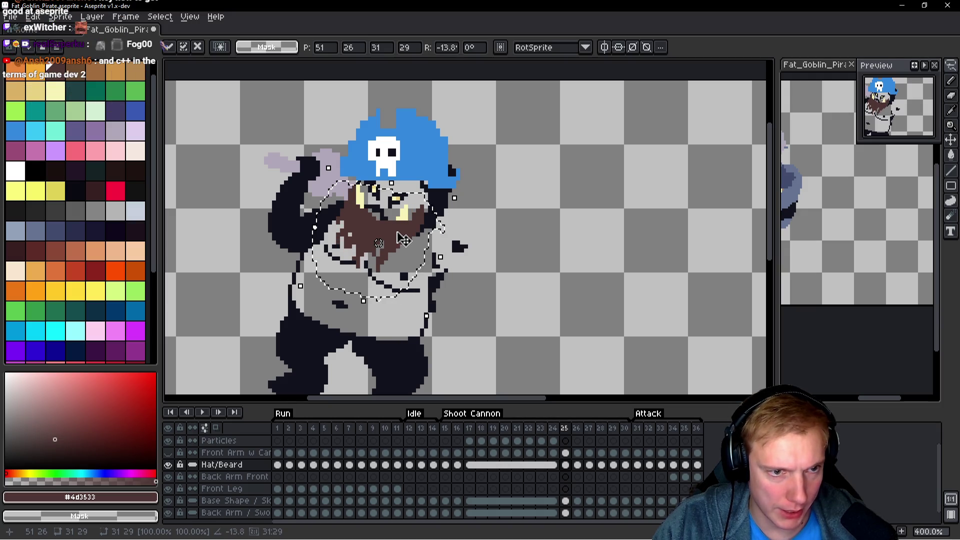
key(ctrl+d)
Lasso the hat and beard and nudge them down one pixel.
mouse_move(446, 230)
mouse_down()
mouse_move(425, 211)
mouse_move(352, 186)
mouse_move(302, 242)
mouse_move(465, 280)
mouse_up()
drag(415, 253, 416, 264)
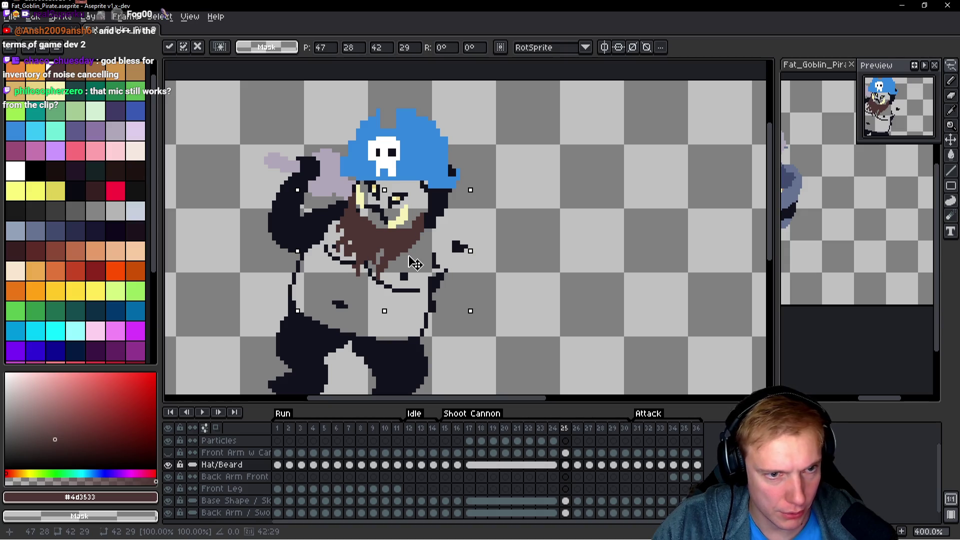
key(Down)
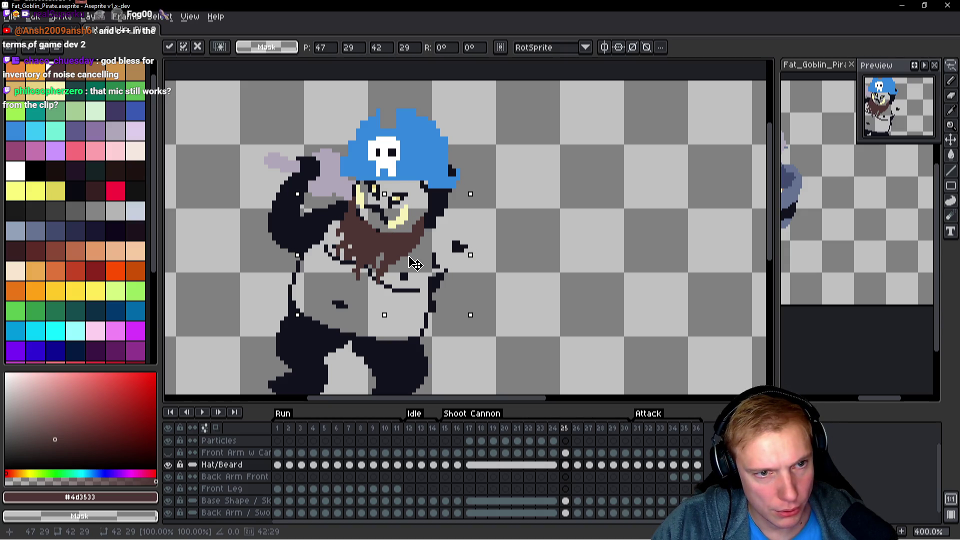
key(ctrl+d)
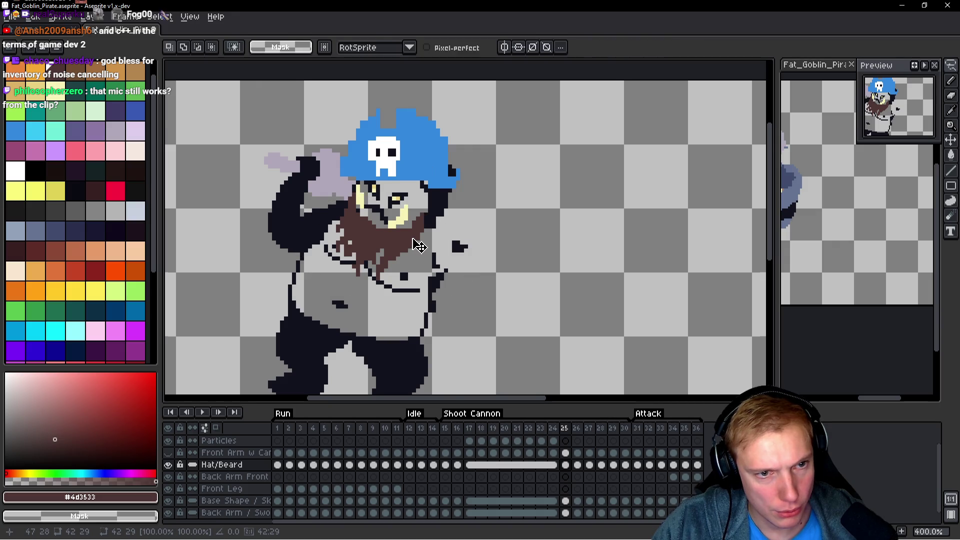
scroll(419, 246, up, 2)
key(b)
scroll(419, 245, up, 1)
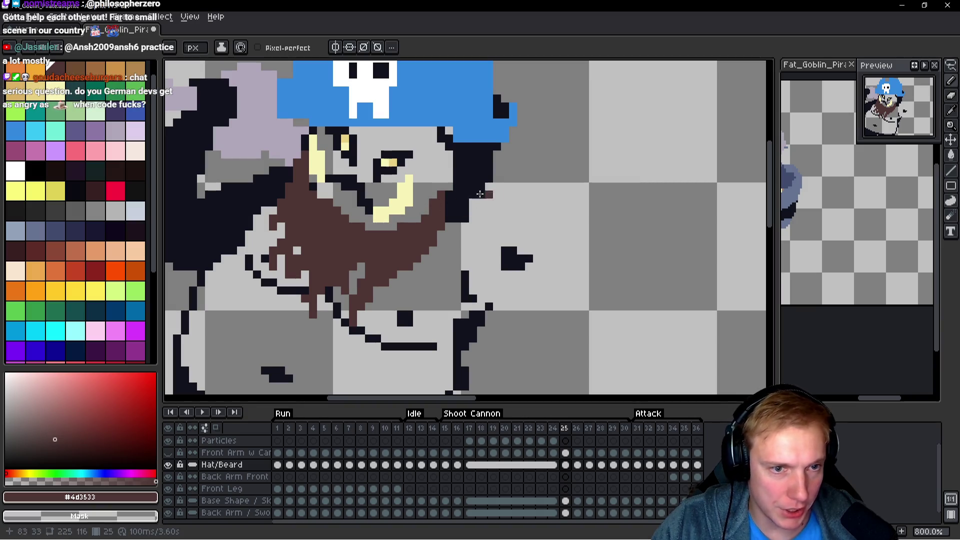
scroll(497, 194, down, 3)
scroll(368, 221, up, 5)
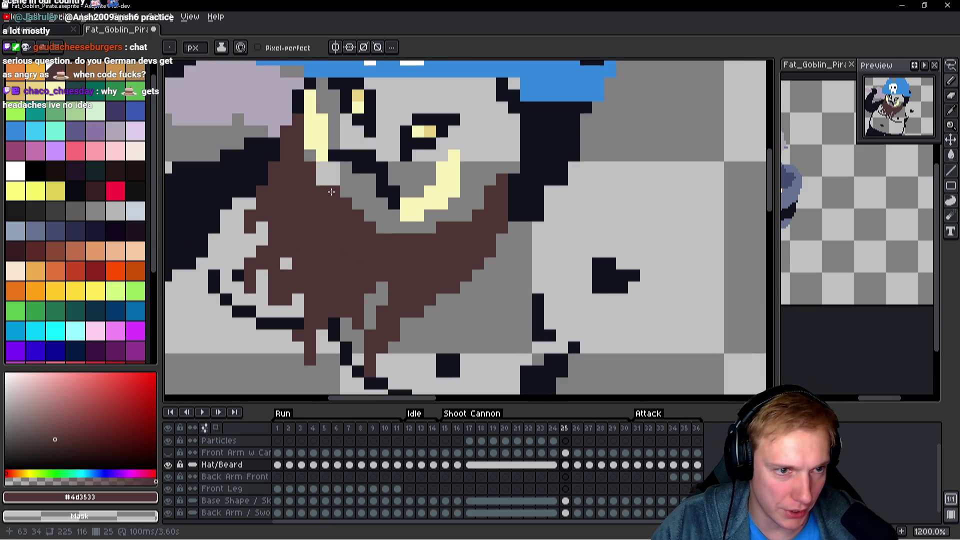
scroll(331, 192, down, 4)
scroll(419, 234, up, 3)
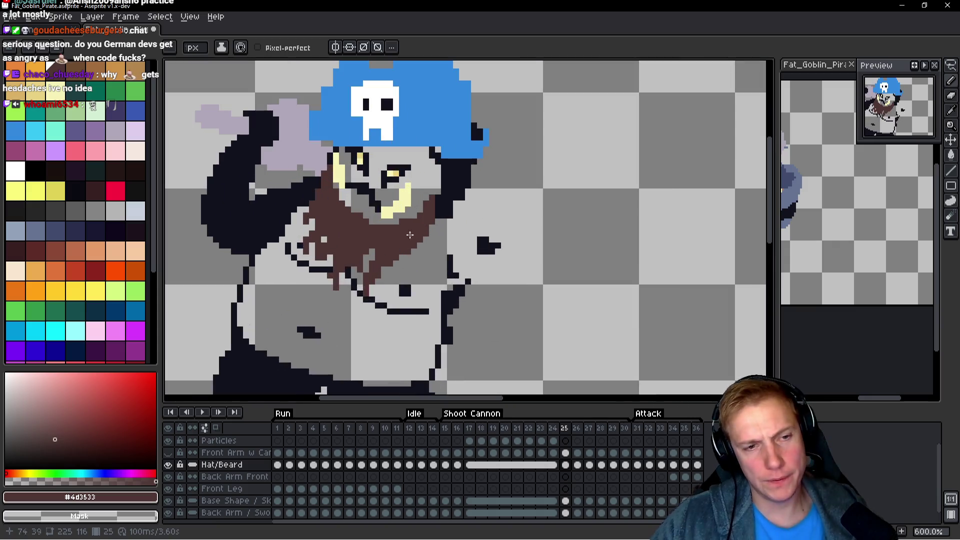
scroll(454, 221, down, 3)
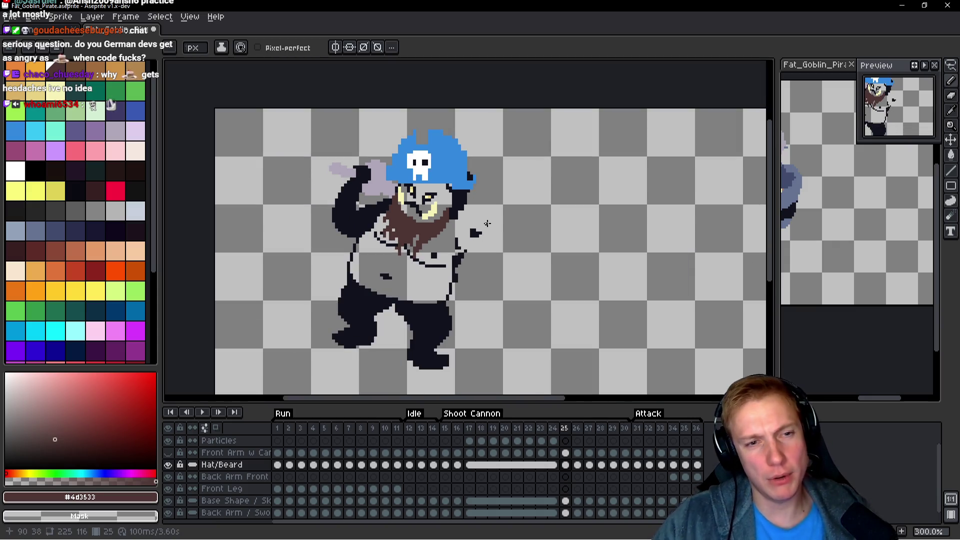
scroll(368, 260, up, 4)
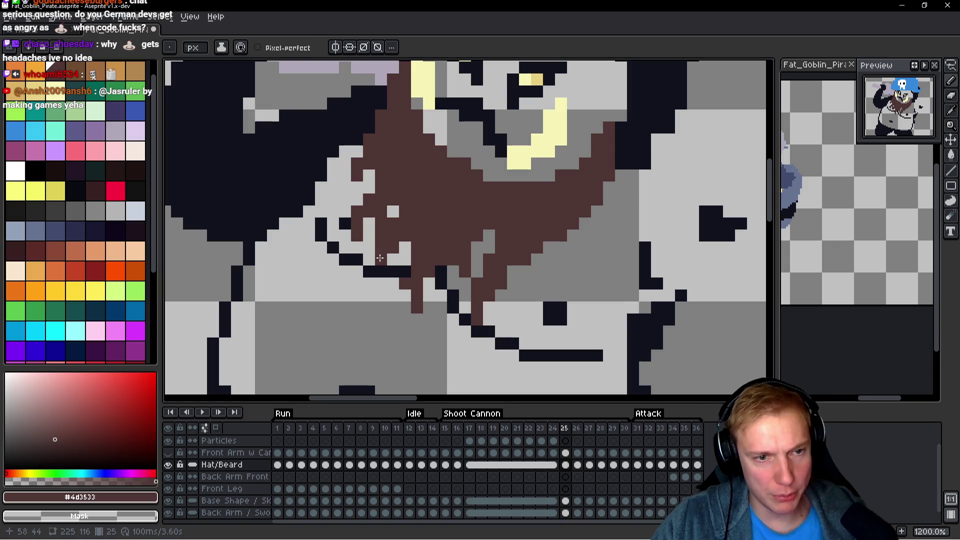
scroll(385, 250, down, 3)
scroll(420, 255, up, 3)
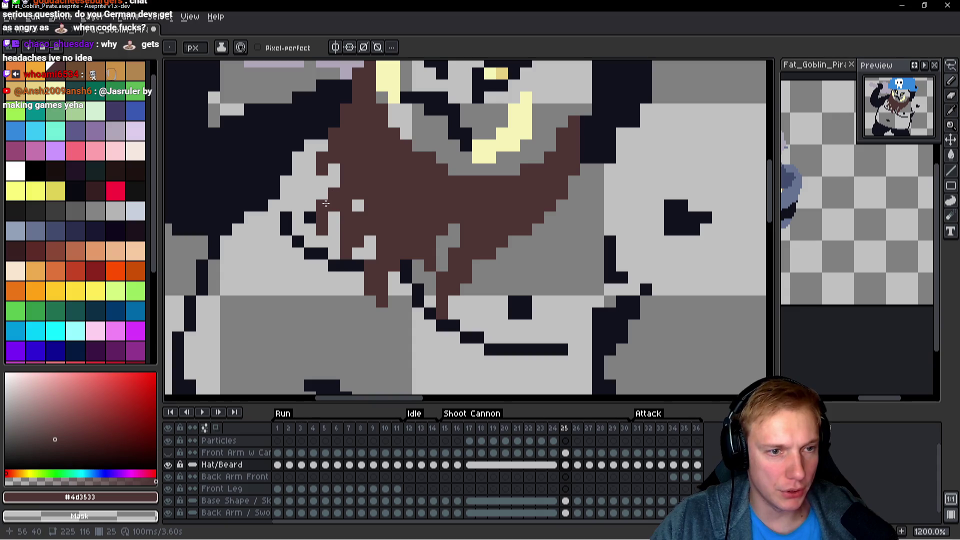
scroll(397, 178, down, 3)
key(Left)
key(Right)
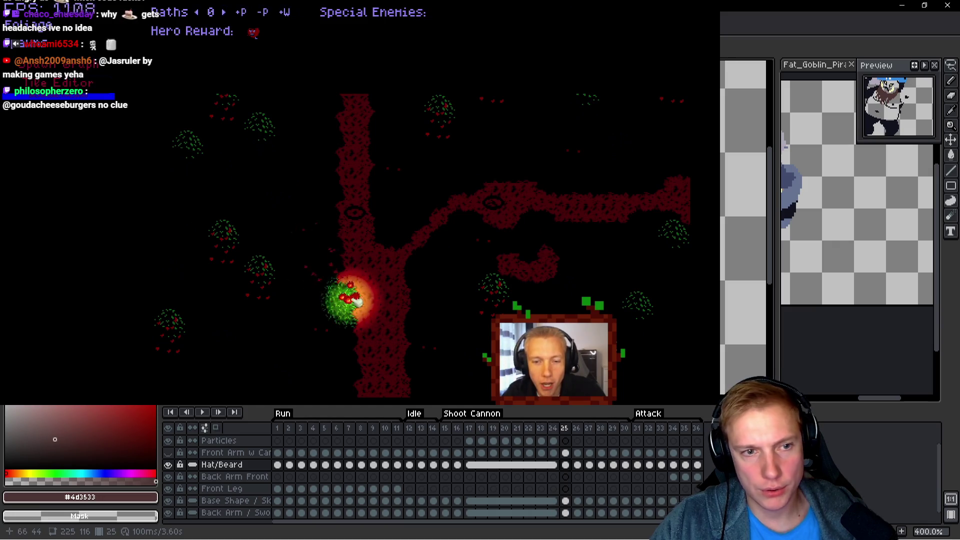
Leave the game footage and return to the Fat_Goblin_Pirate canvas on frame 25.
scroll(398, 178, up, 3)
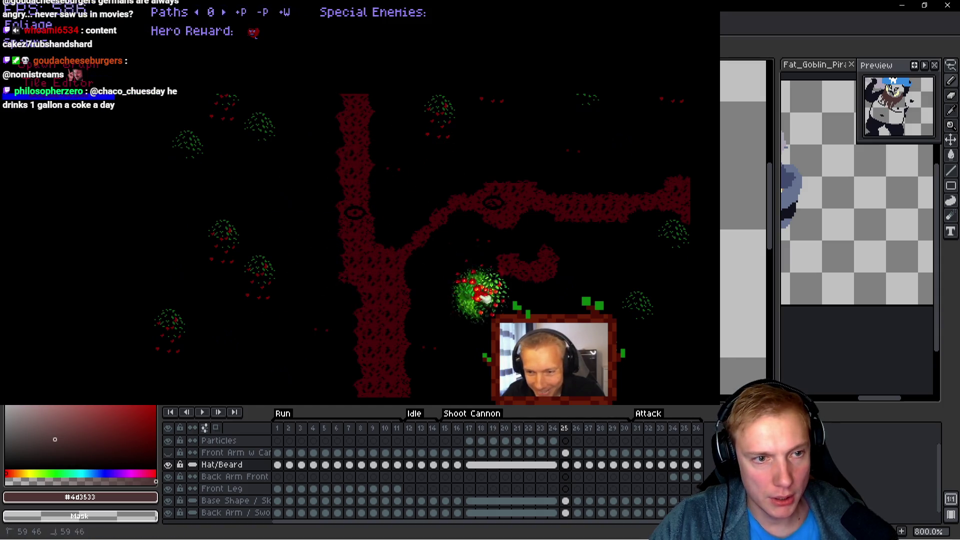
key(Escape)
Flip between frames 24 and 25 to compare the beard's position, ending on frame 25.
key(comma)
key(period)
key(comma)
key(period)
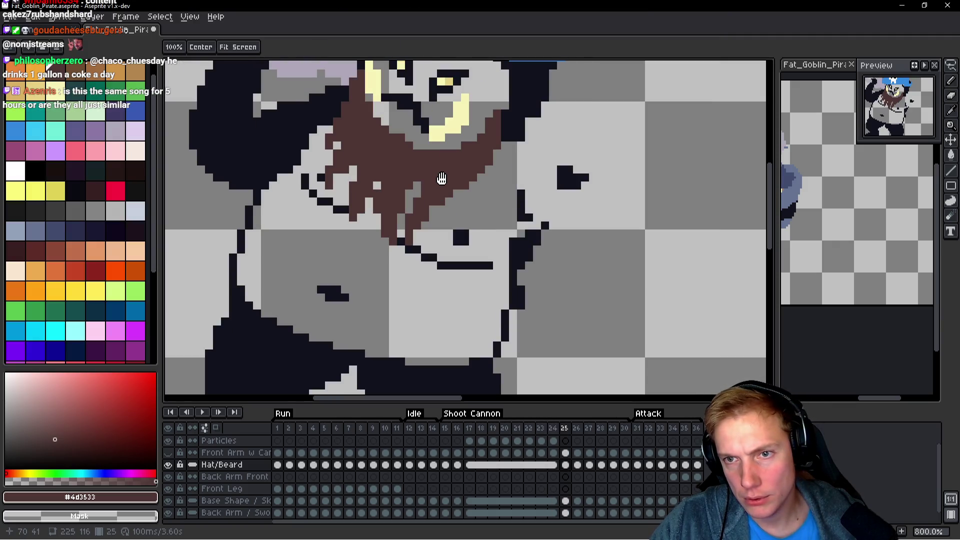
key(comma)
key(period)
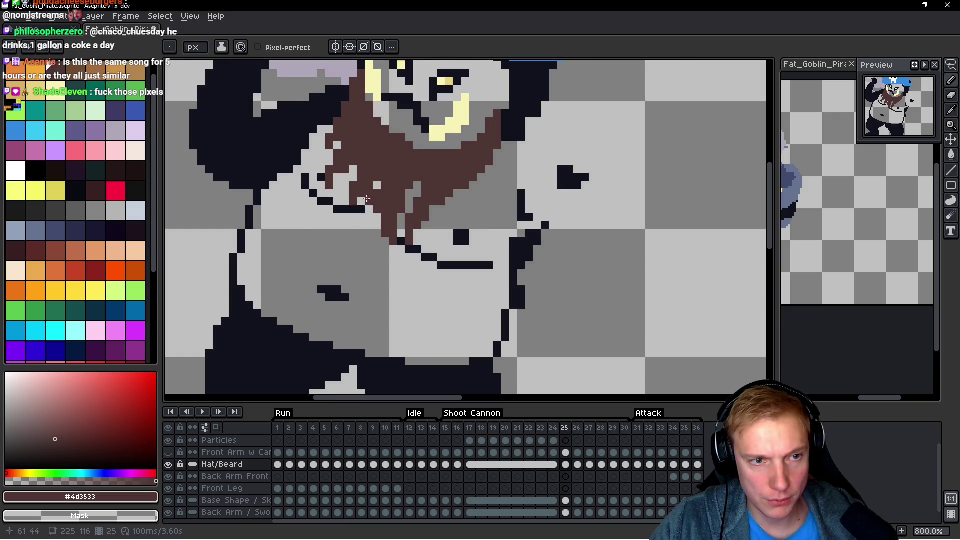
scroll(434, 212, down, 2)
key(comma)
key(period)
key(comma)
key(period)
scroll(423, 219, up, 2)
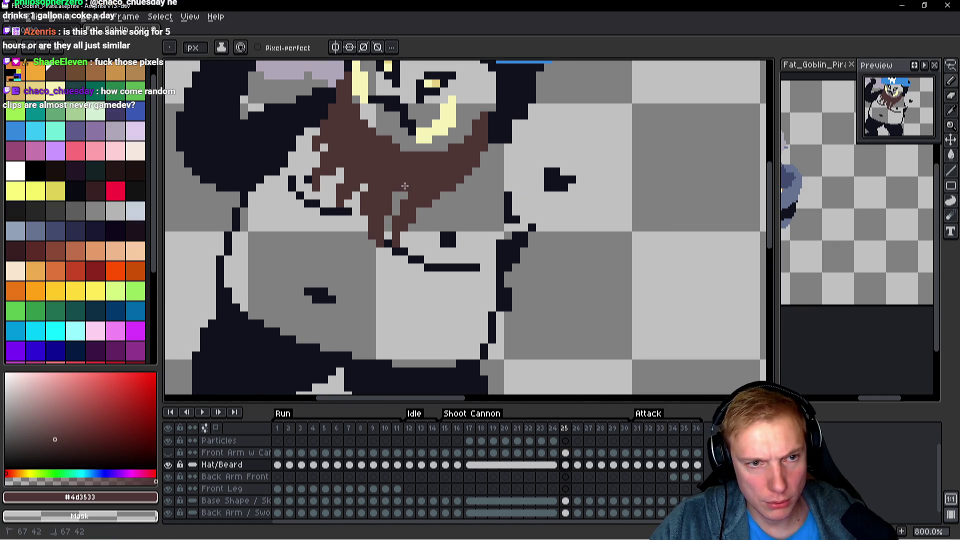
key(comma)
key(period)
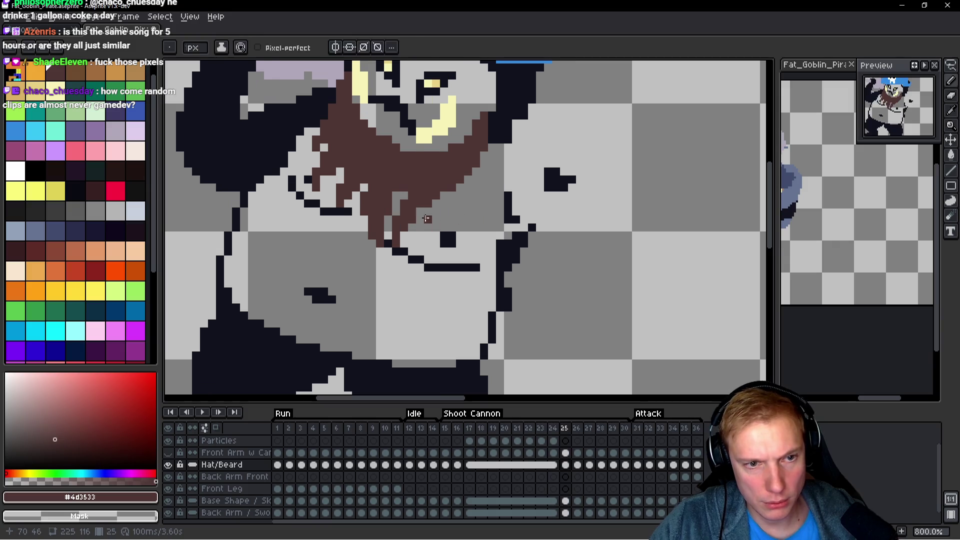
Nudge the lower beard tip one pixel right on frame 25 and check the motion.
drag(423, 244, 442, 235)
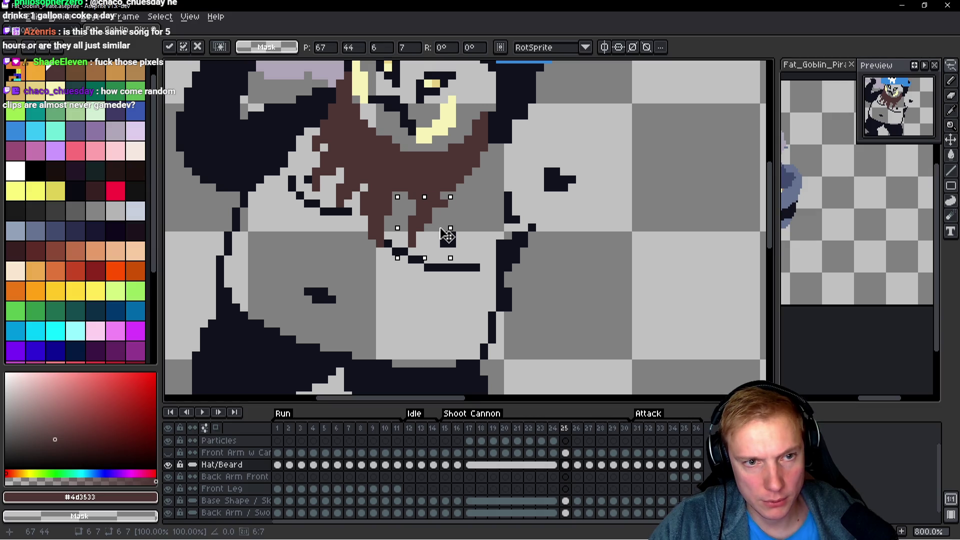
key(ctrl+d)
key(b)
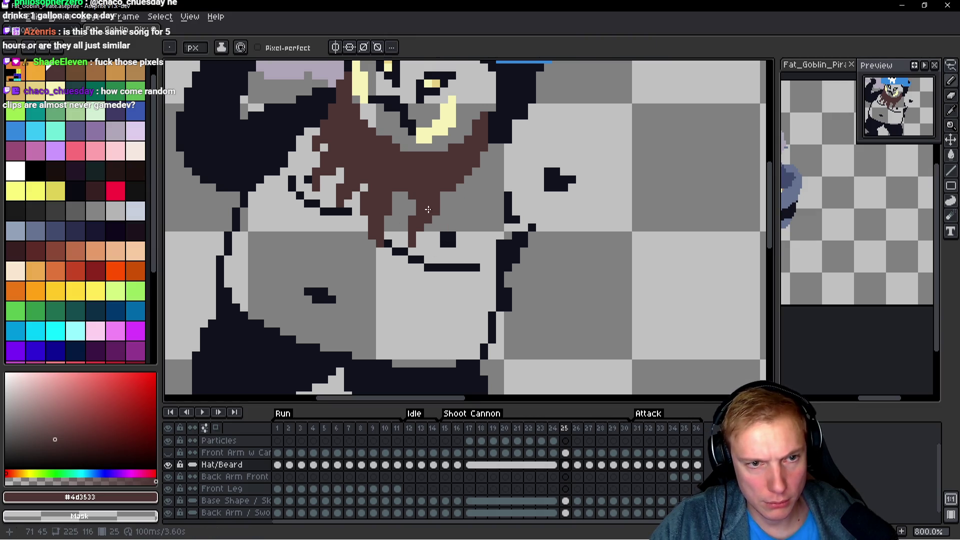
key(comma)
key(period)
key(comma)
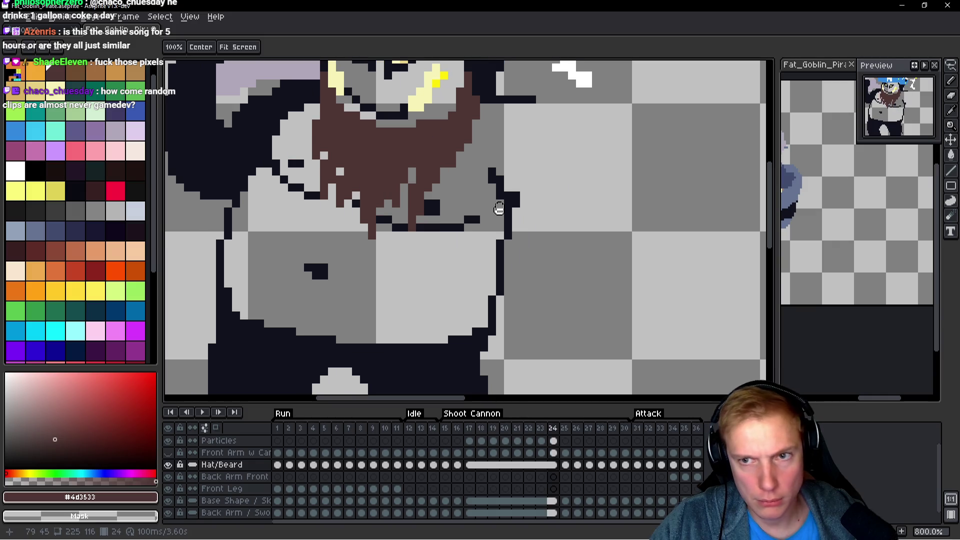
key(period)
key(comma)
key(period)
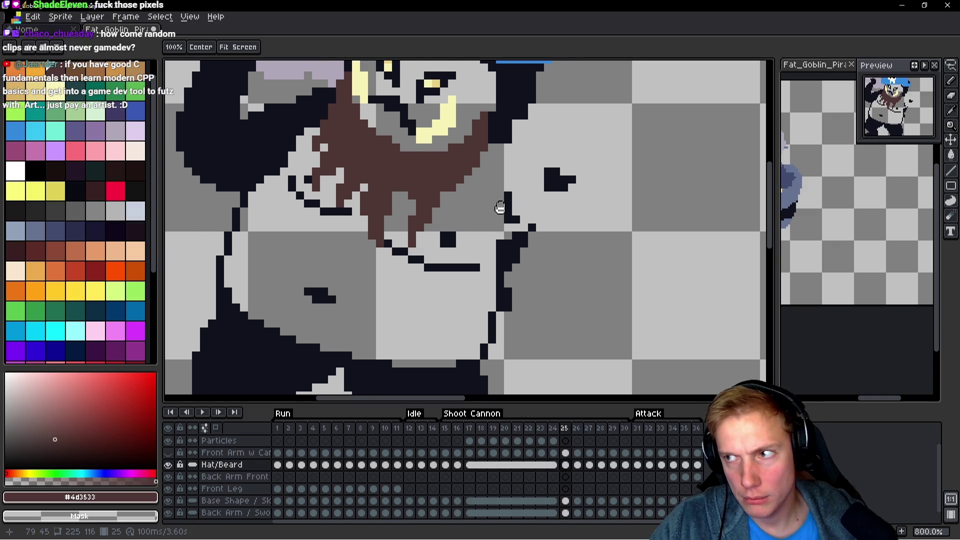
key(comma)
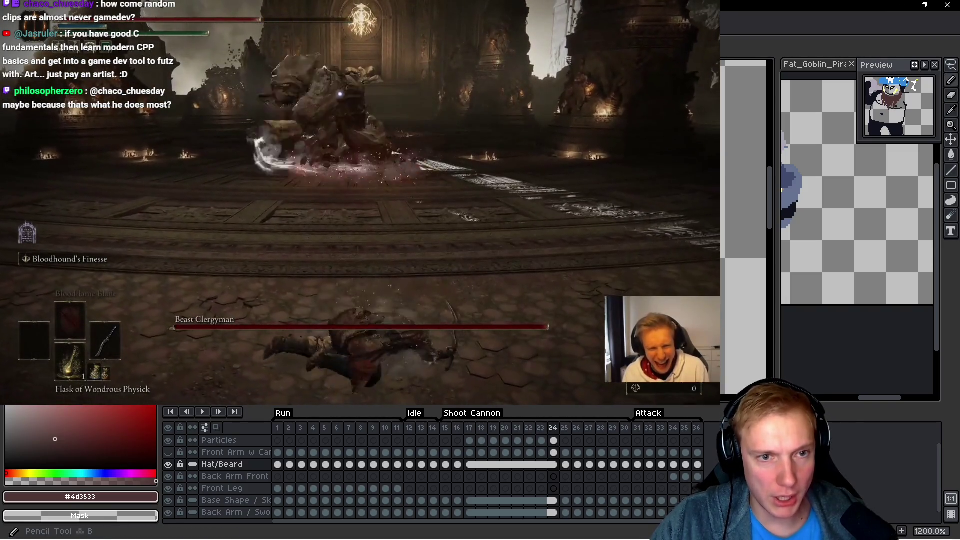
Paste the copied beard chunk onto frame 25's lower beard tip, commit it, and return to the Pencil.
key(Right)
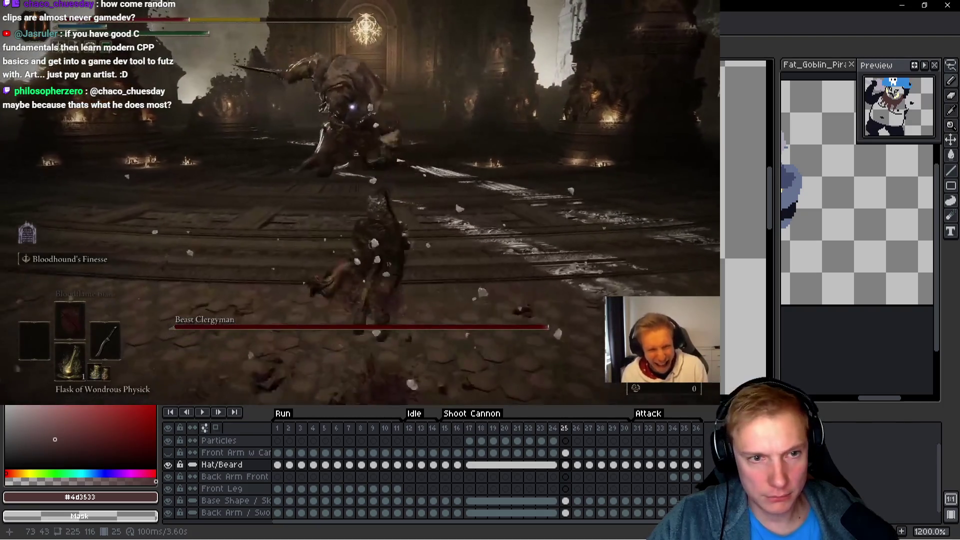
key(ctrl+v)
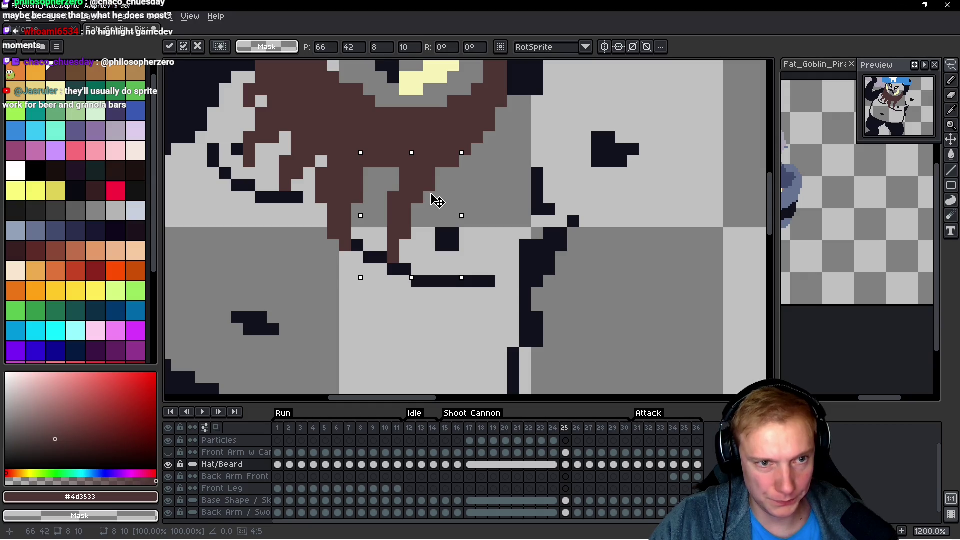
key(ctrl+d)
key(space)
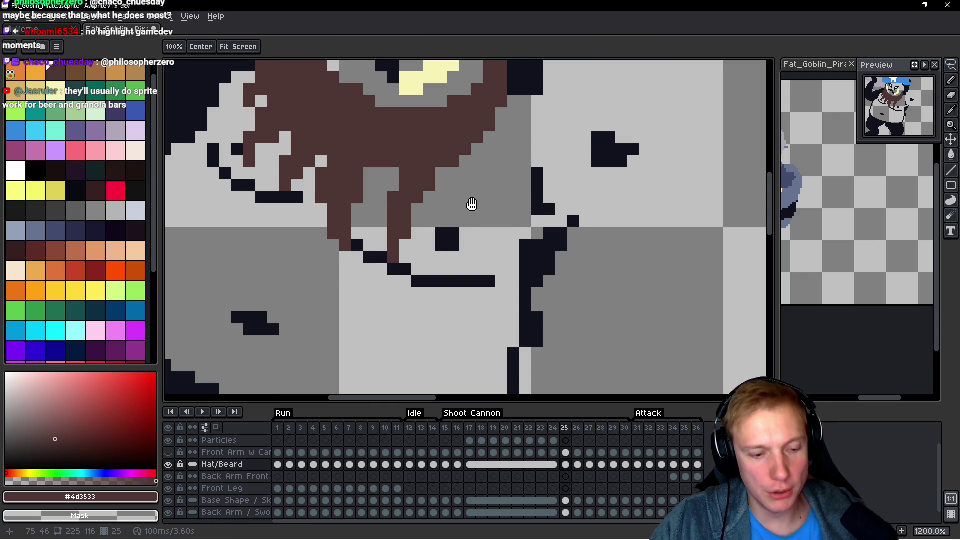
key(b)
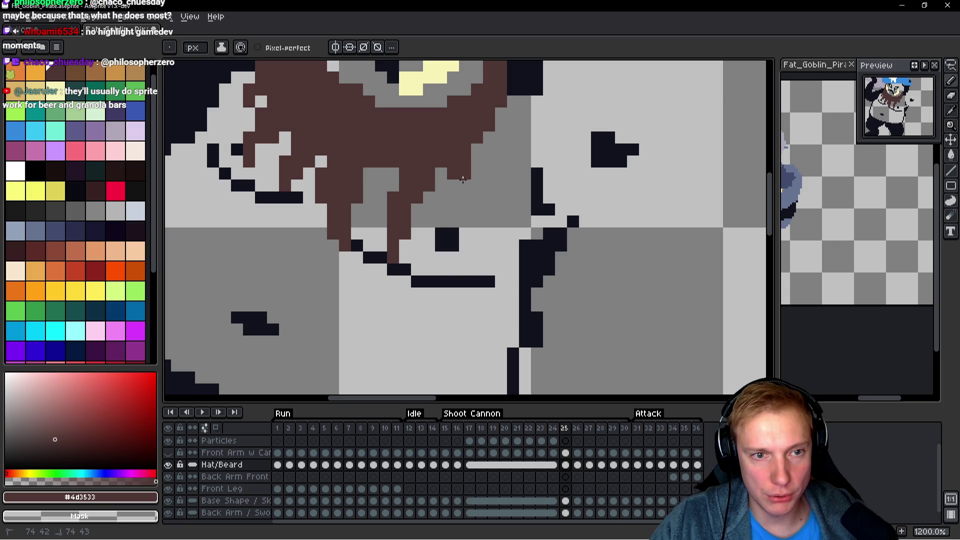
key(space)
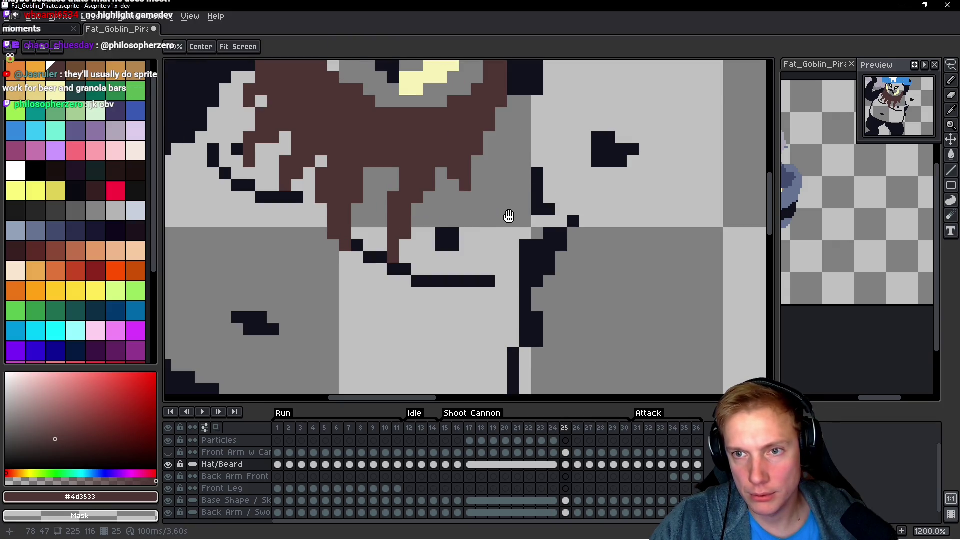
Add a brown pixel beside the beard and compare it across frames 24 and 25.
key(comma)
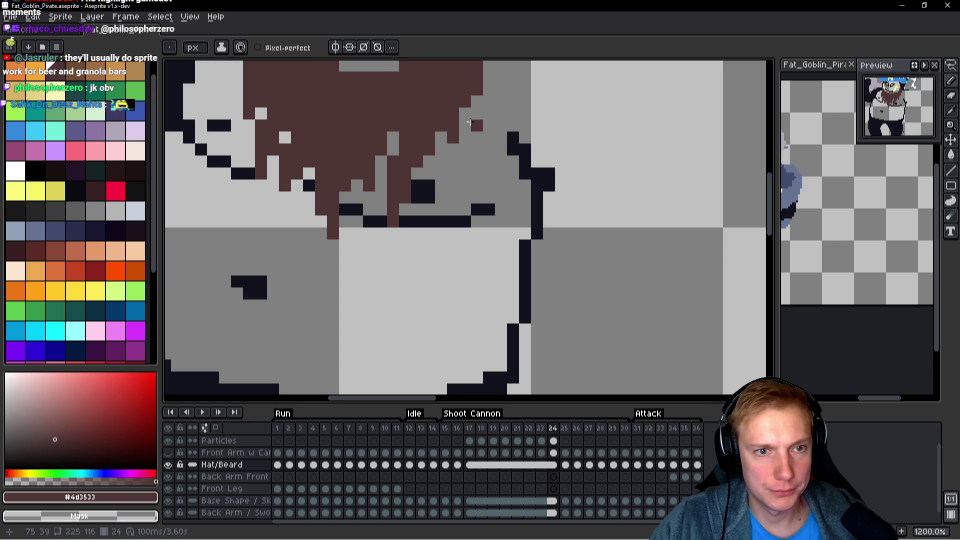
drag(464, 115, 473, 206)
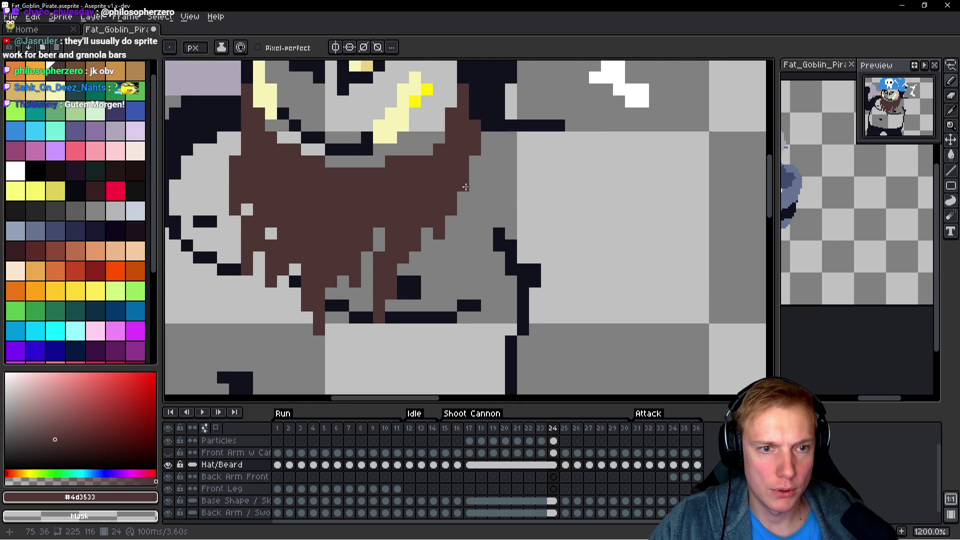
click(475, 203)
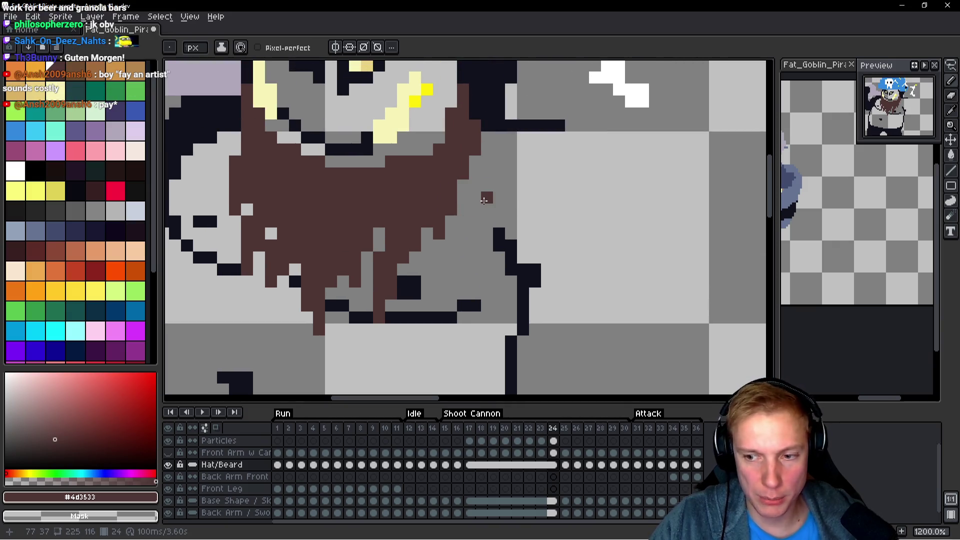
scroll(470, 215, down, 1)
drag(408, 194, 434, 209)
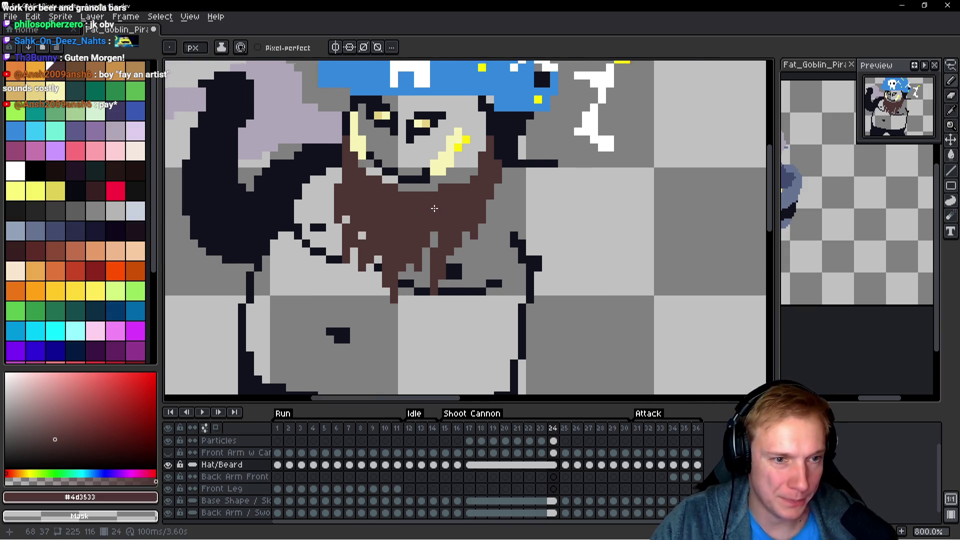
scroll(433, 209, down, 1)
key(Left)
key(Right)
key(Right)
key(Left)
key(Right)
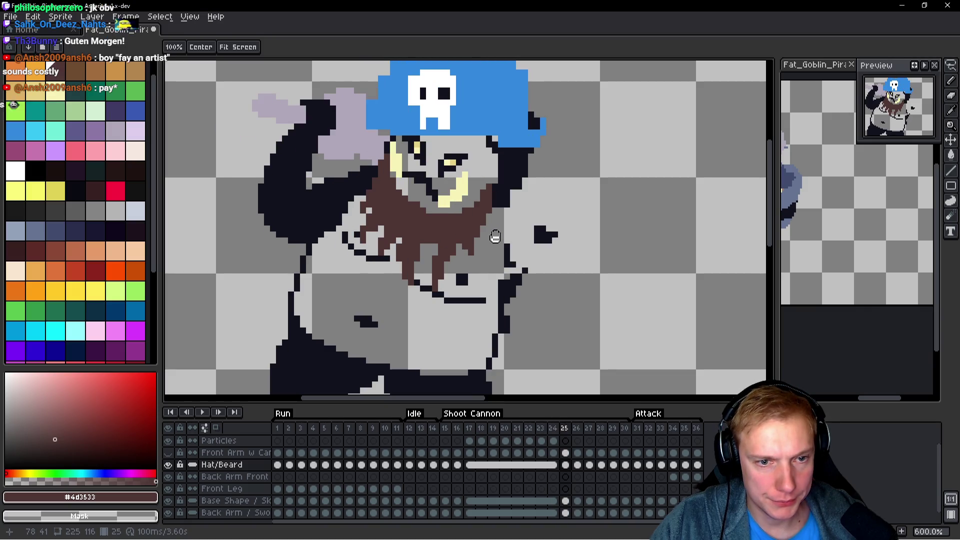
scroll(483, 245, up, 2)
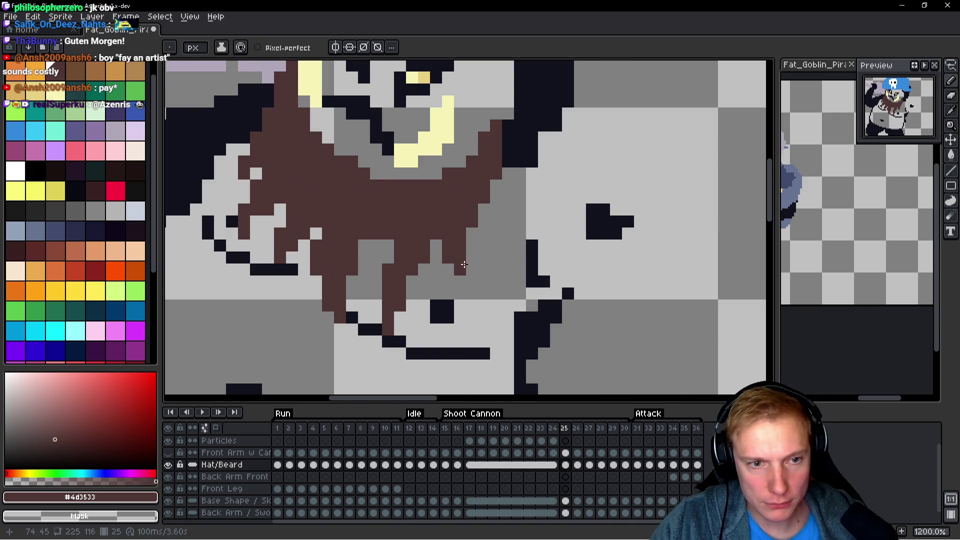
key(Left)
key(Right)
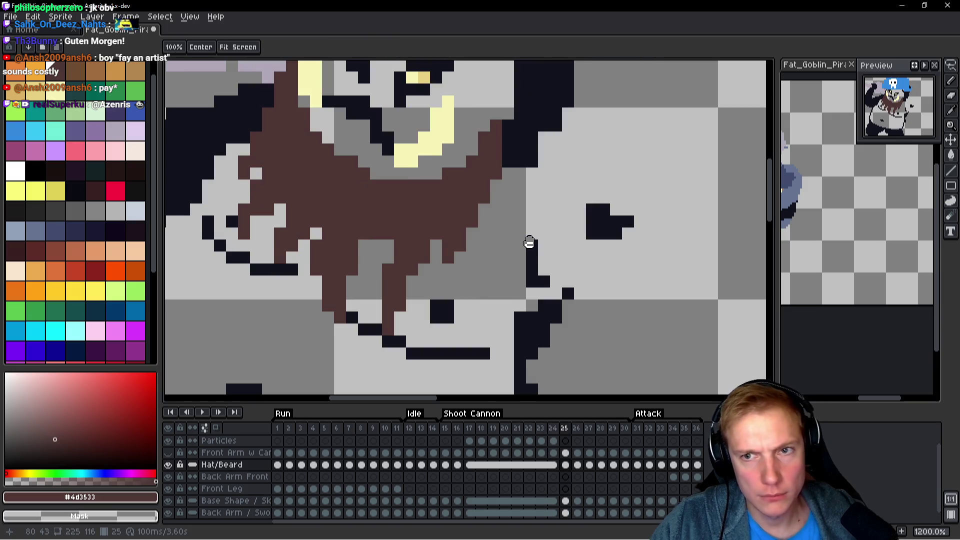
key(Left)
key(Right)
key(Left)
key(Right)
key(Left)
key(Right)
Undo the stray brown pixel and recheck the beard across frames 24 and 25.
key(ctrl+z)
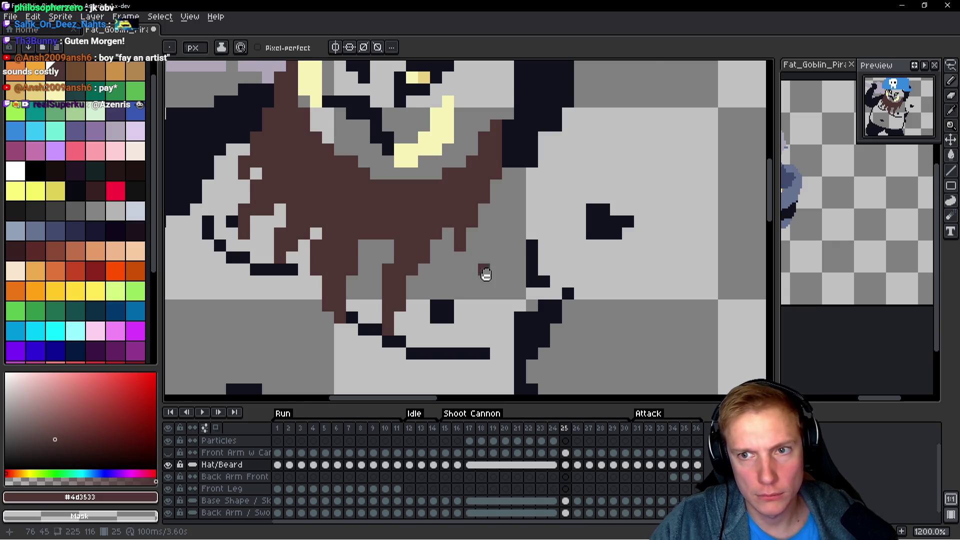
key(Left)
key(Right)
key(space)
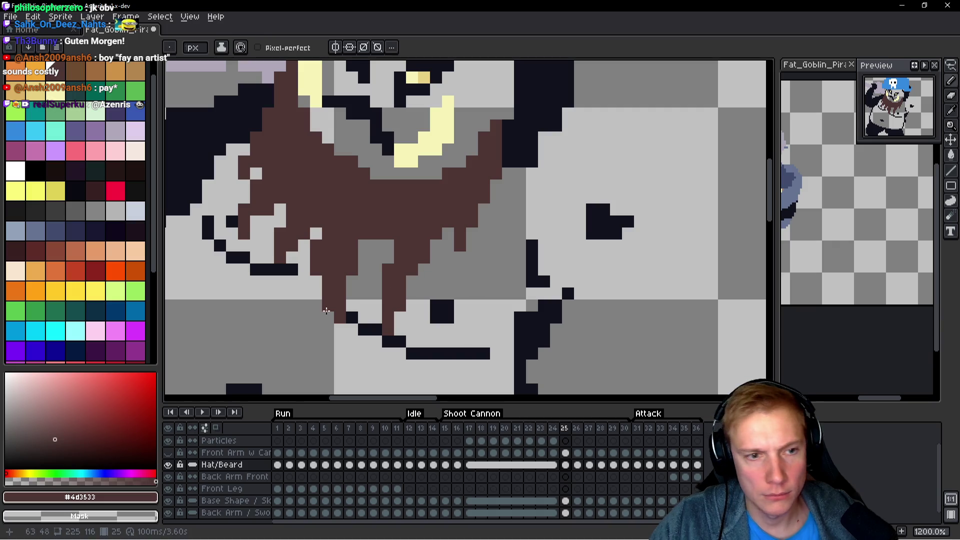
scroll(368, 245, down, 3)
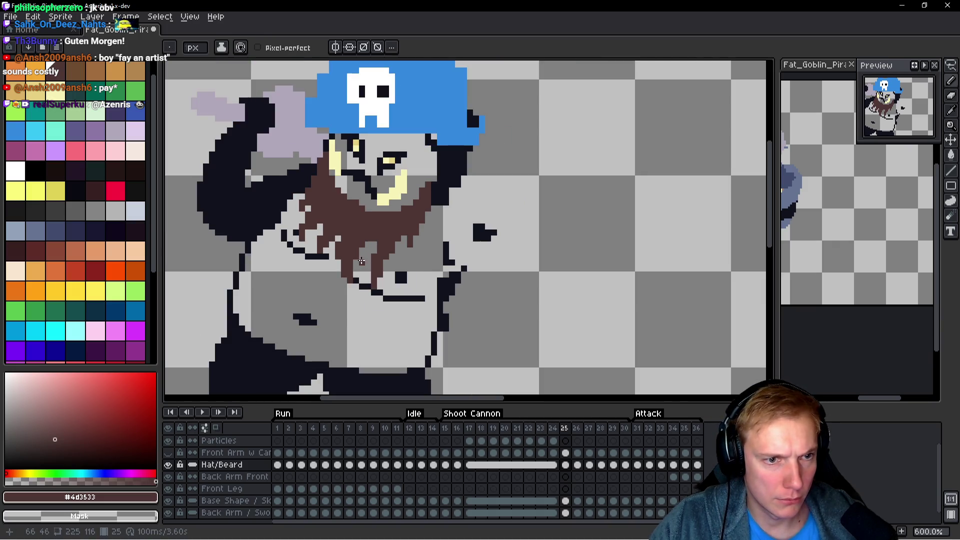
key(space)
key(Left)
scroll(402, 265, up, 1)
key(Right)
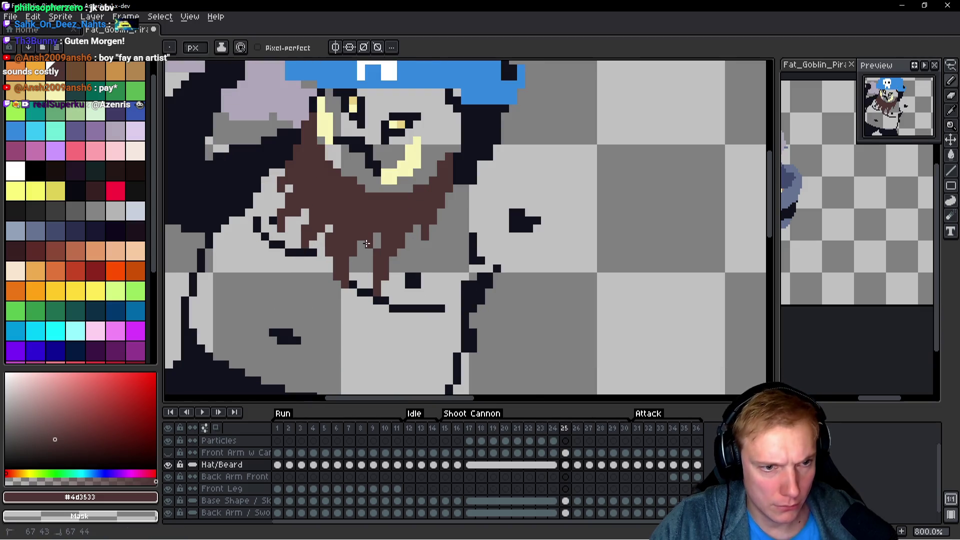
Fill the light gap on the beard's left edge with brown and preview the motion.
click(362, 260)
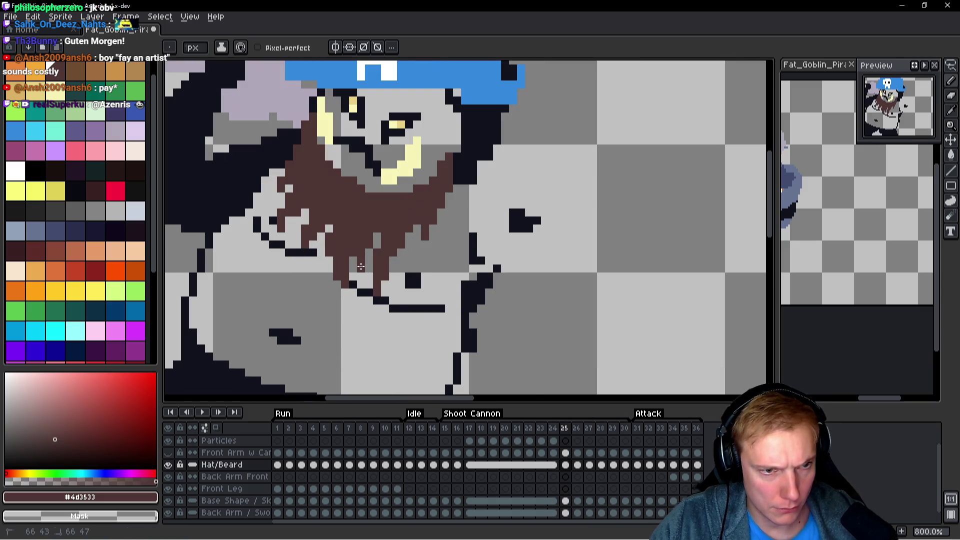
scroll(361, 255, down, 1)
scroll(362, 250, up, 3)
scroll(415, 243, down, 4)
key(space)
key(Left)
key(Right)
key(Left)
key(Right)
key(Left)
key(Right)
key(Left)
key(Right)
Try extending the beard by one brown pixel, then undo it.
scroll(358, 231, up, 4)
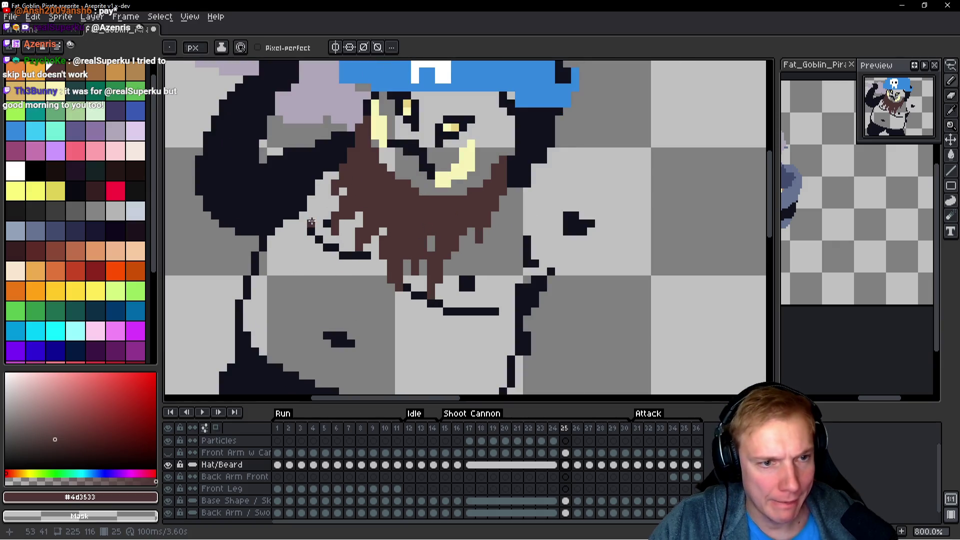
click(348, 242)
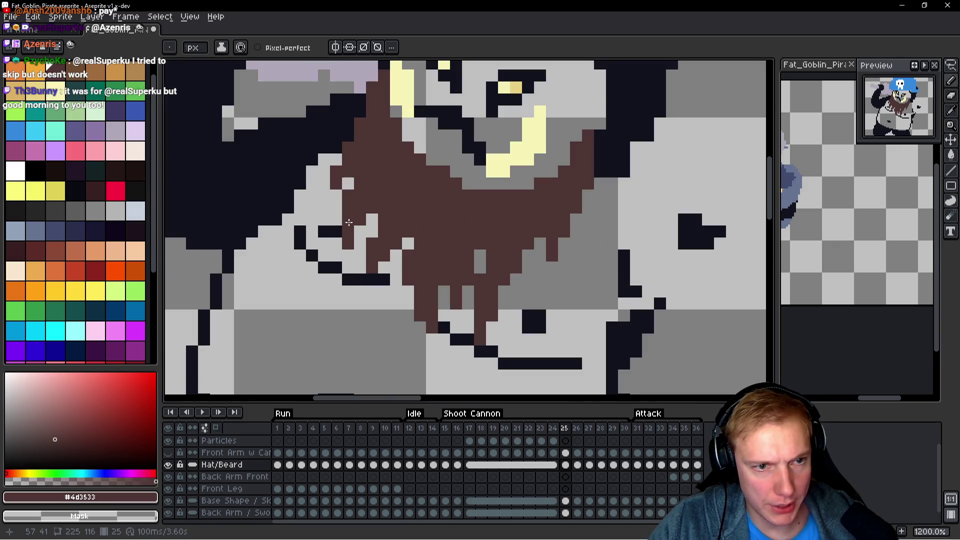
key(ctrl+z)
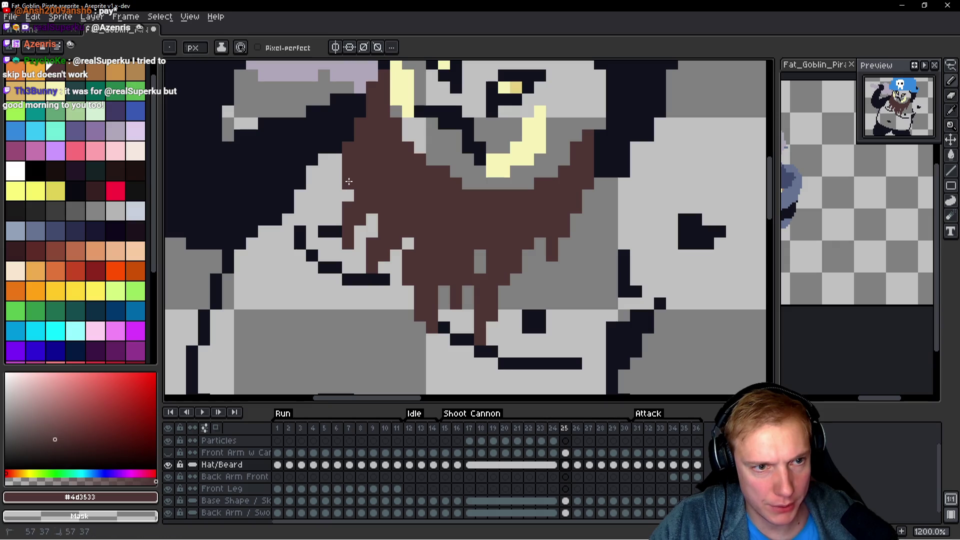
scroll(348, 181, down, 4)
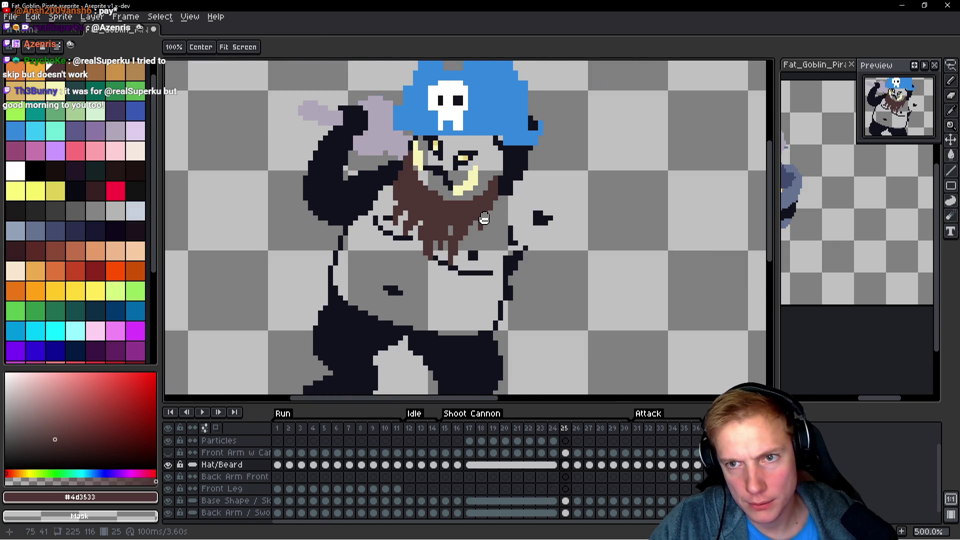
scroll(400, 215, up, 2)
key(m)
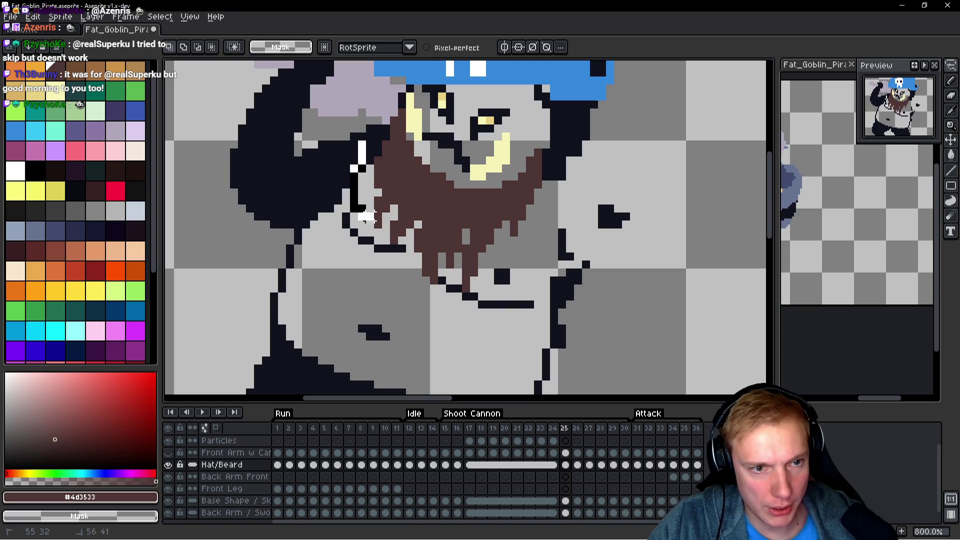
Paint brown pixels on the beard's left and lower-left edge and trim the left strand shorter.
drag(350, 140, 398, 235)
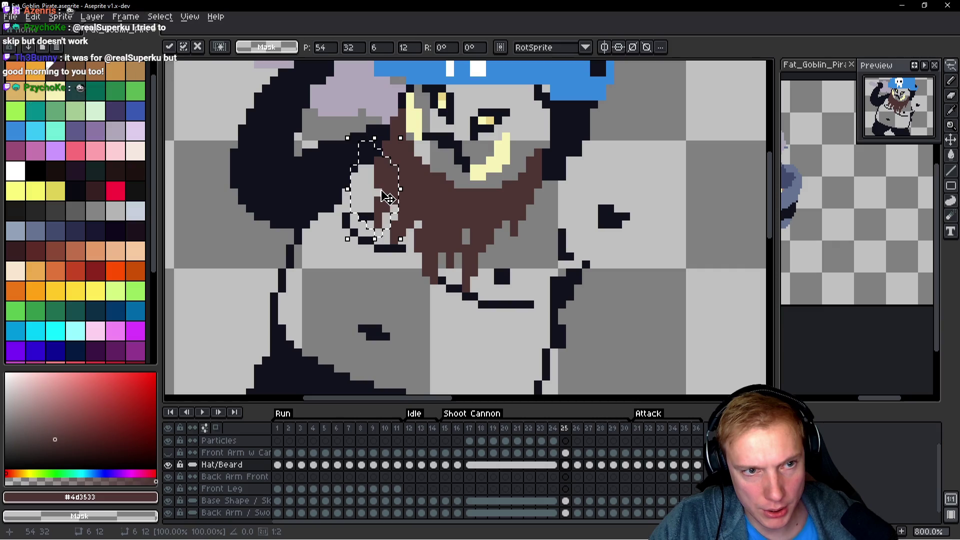
key(ctrl+d)
scroll(387, 198, up, 3)
key(b)
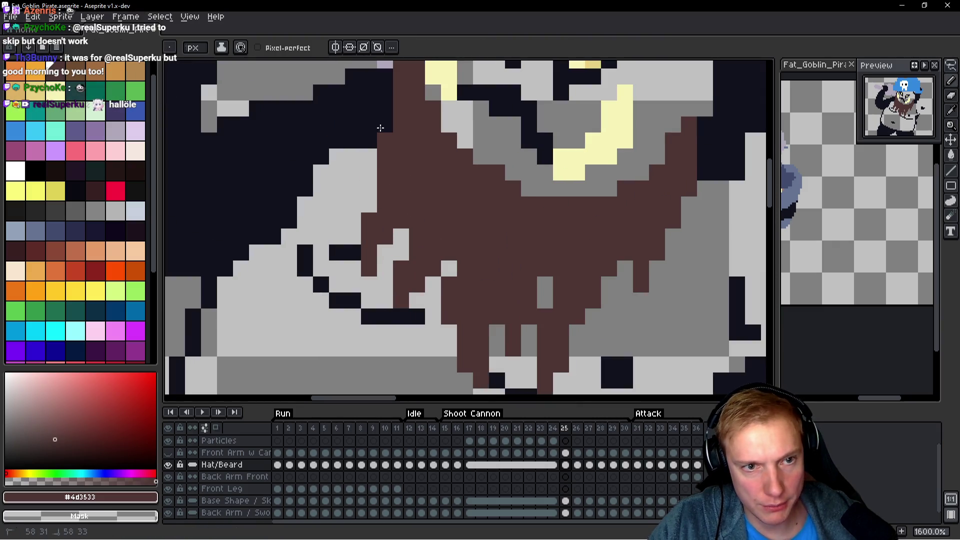
click(398, 233)
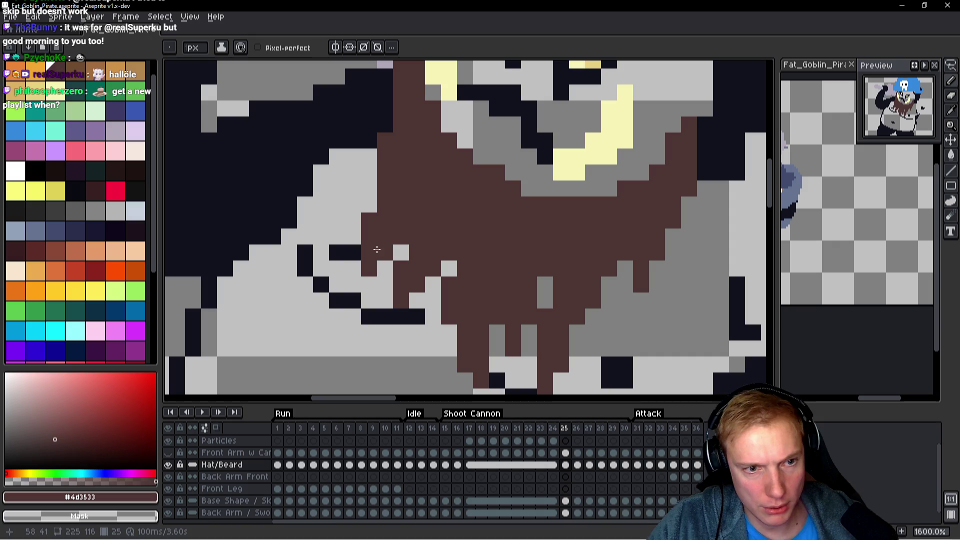
click(386, 269)
drag(370, 220, 373, 244)
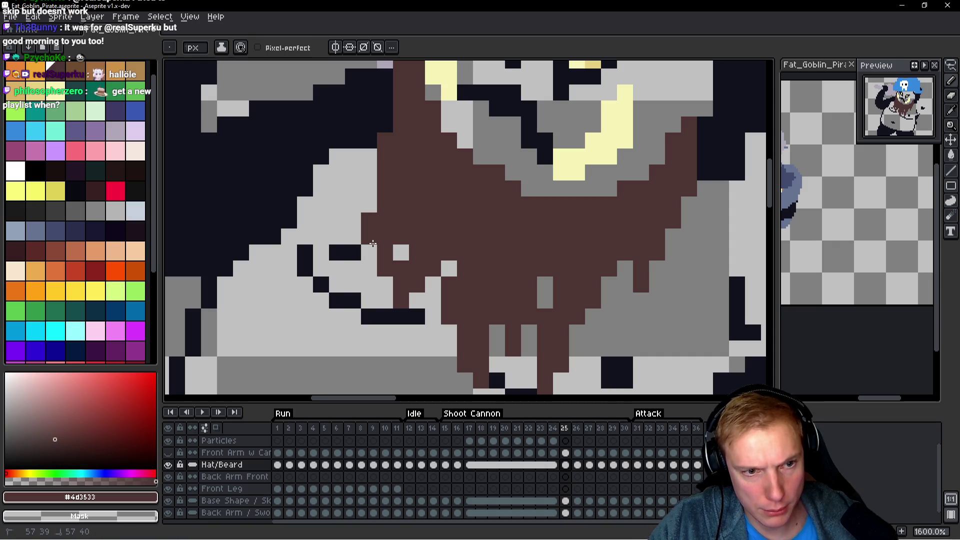
Erase a stray brown strand in the beard and add a brown pixel below its edge.
key(h)
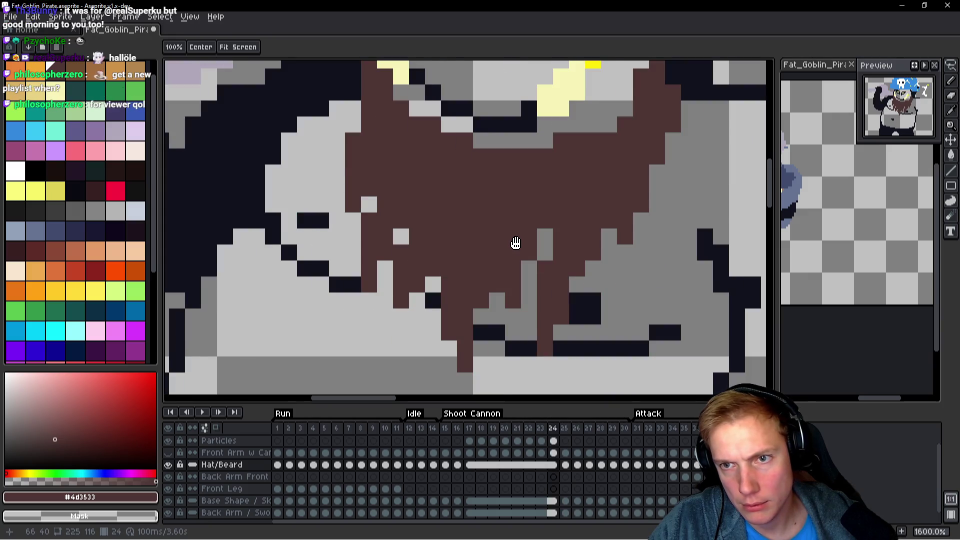
scroll(516, 242, down, 2)
scroll(566, 294, up, 2)
key(b)
click(460, 264)
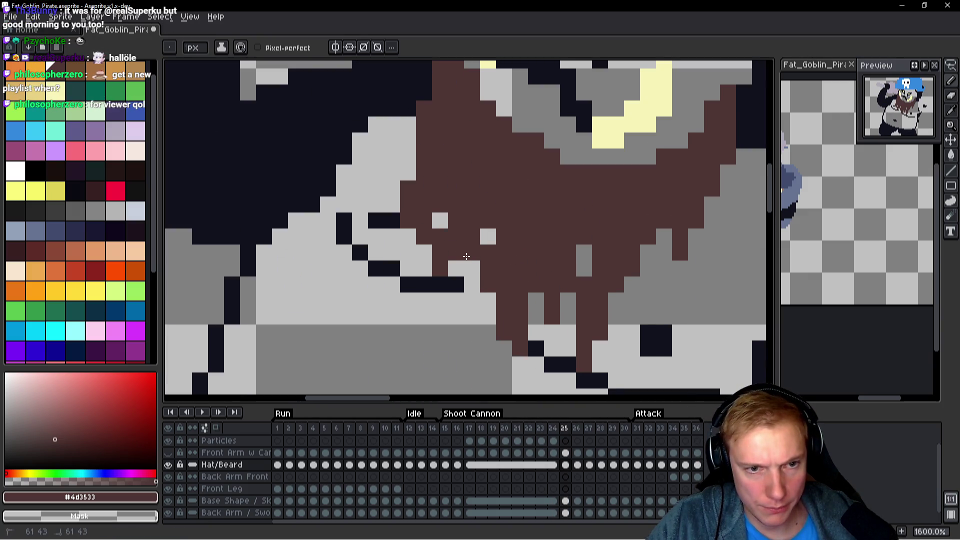
right_click(440, 236)
right_click(440, 268)
right_click(441, 221)
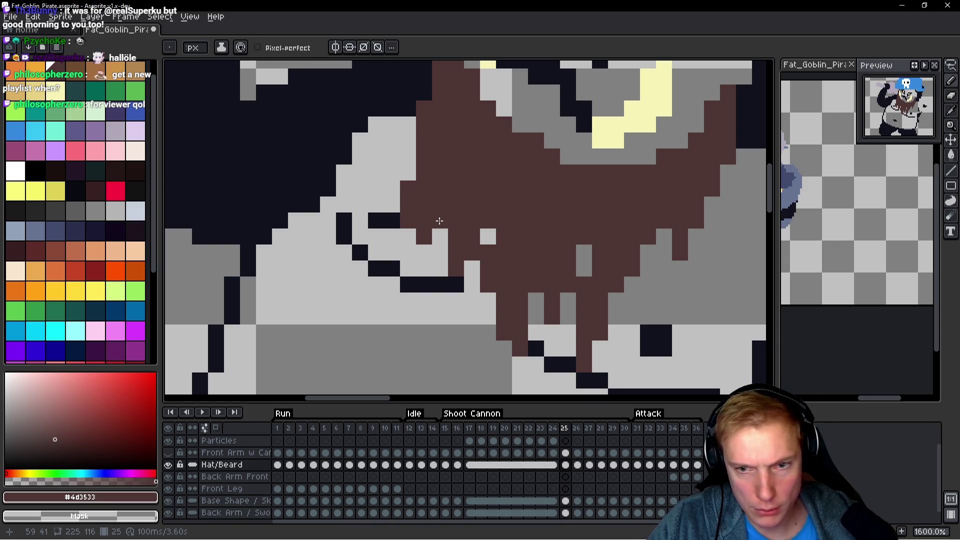
click(458, 305)
right_click(458, 306)
click(476, 304)
scroll(476, 305, down, 3)
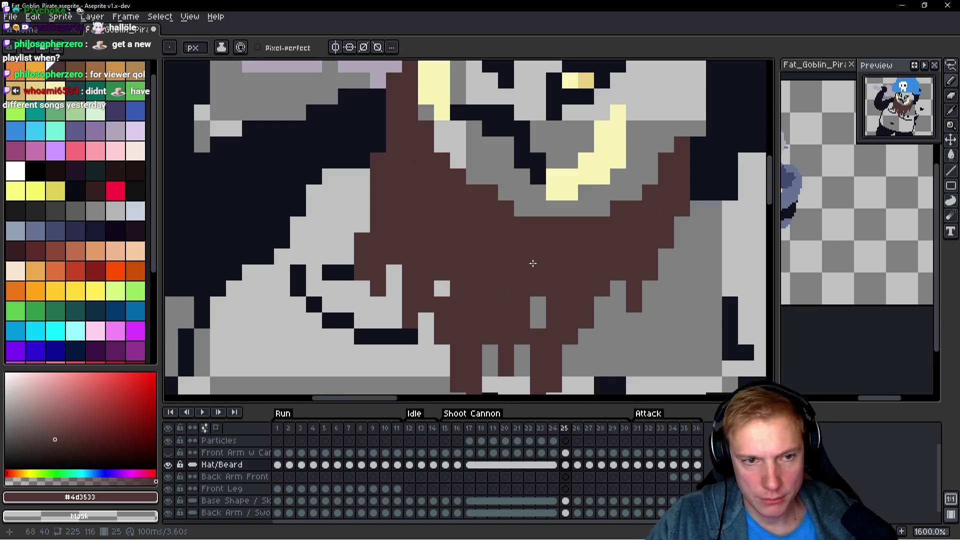
Extend the beard's left edge with a short brown stroke and compare against frame 24.
scroll(573, 255, up, 3)
drag(363, 208, 365, 223)
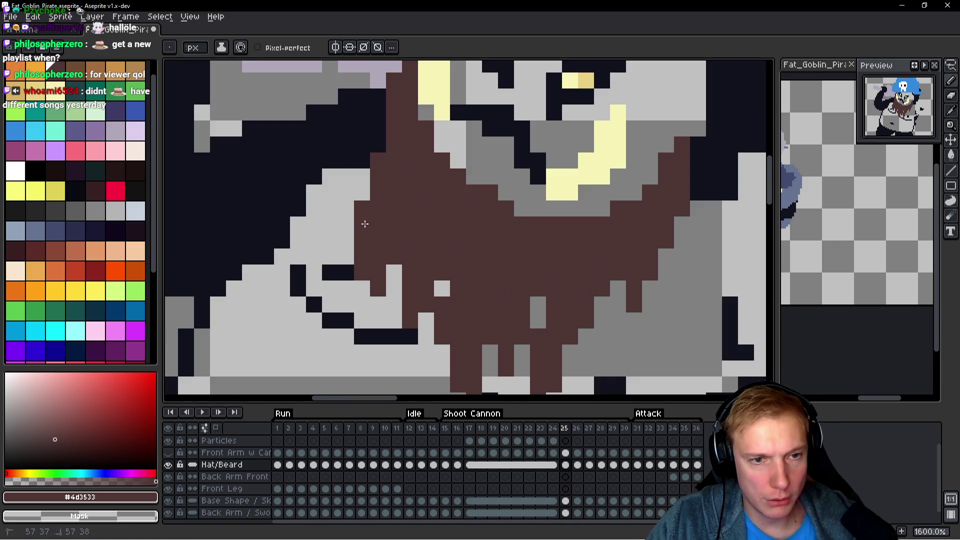
key(comma)
scroll(489, 208, down, 1)
key(period)
key(comma)
key(period)
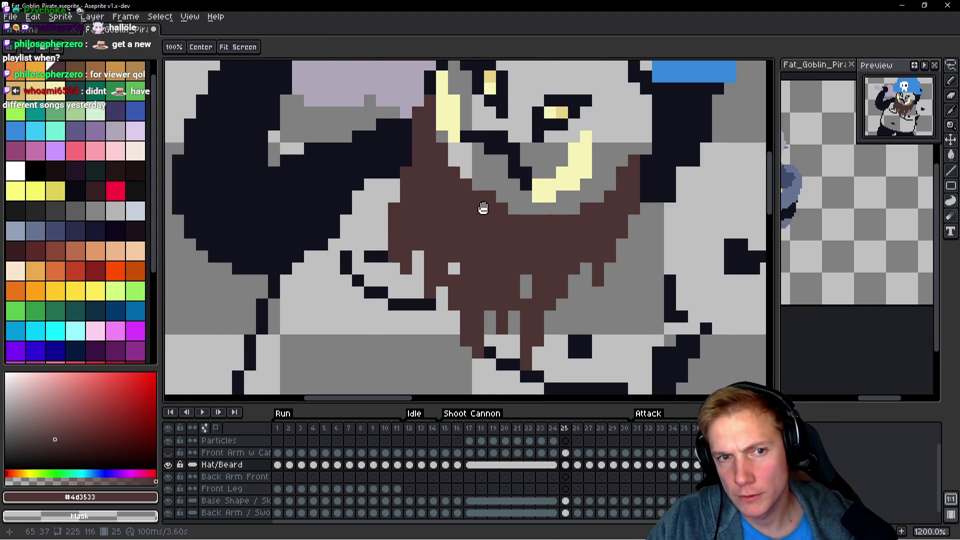
Flip repeatedly between frames 24 and 25 to check the beard's motion.
scroll(489, 208, down, 5)
key(comma)
key(period)
key(comma)
key(period)
key(comma)
key(period)
key(comma)
key(period)
key(comma)
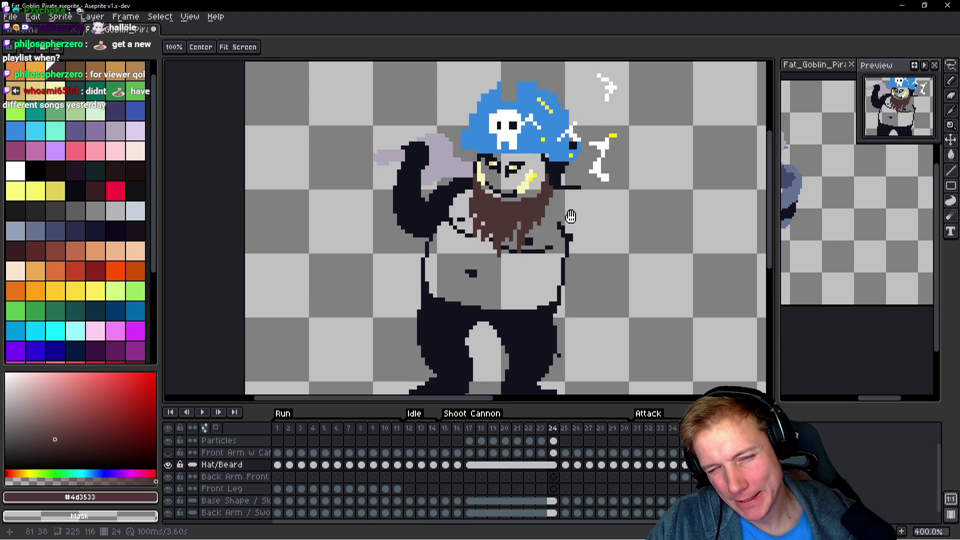
key(period)
scroll(580, 140, up, 4)
scroll(585, 186, down, 3)
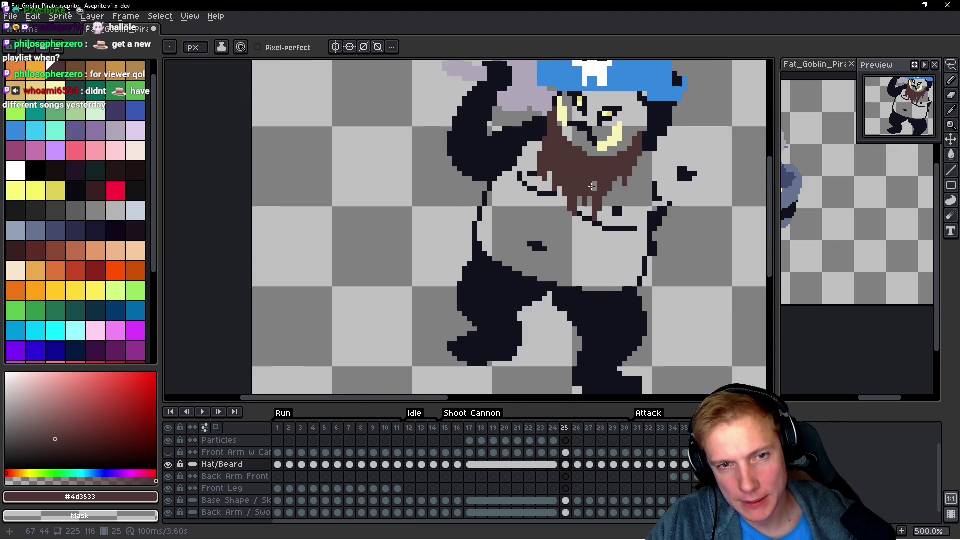
key(comma)
key(period)
scroll(585, 186, up, 2)
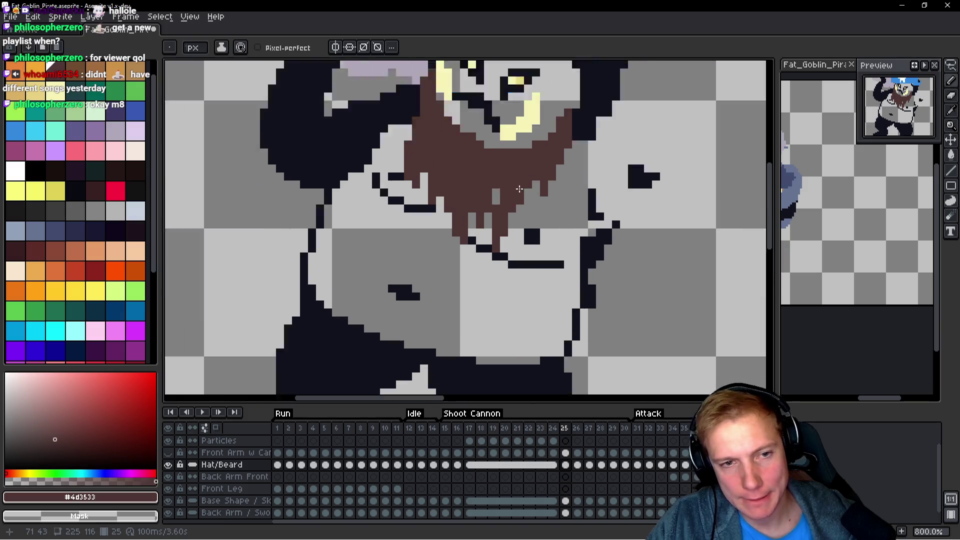
scroll(519, 189, up, 3)
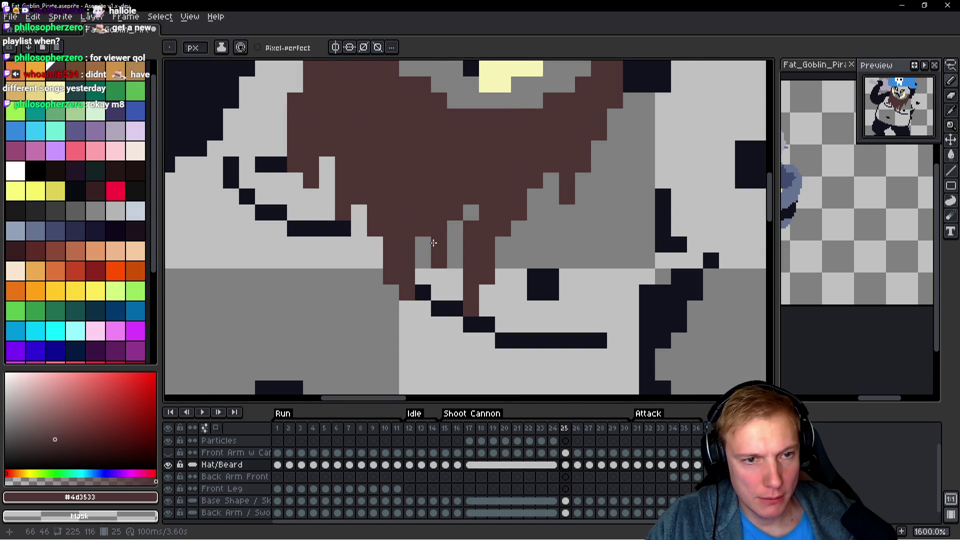
scroll(547, 235, down, 5)
key(comma)
key(period)
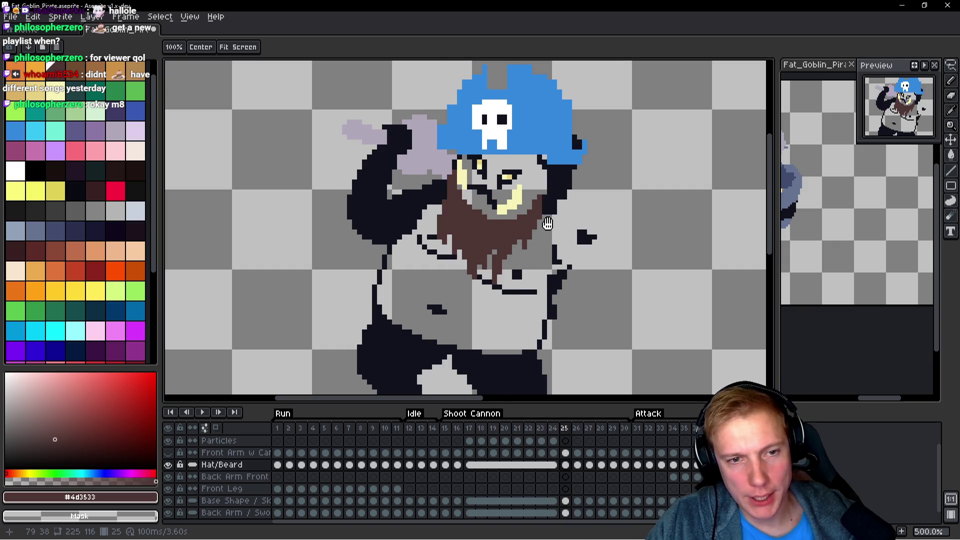
key(comma)
key(period)
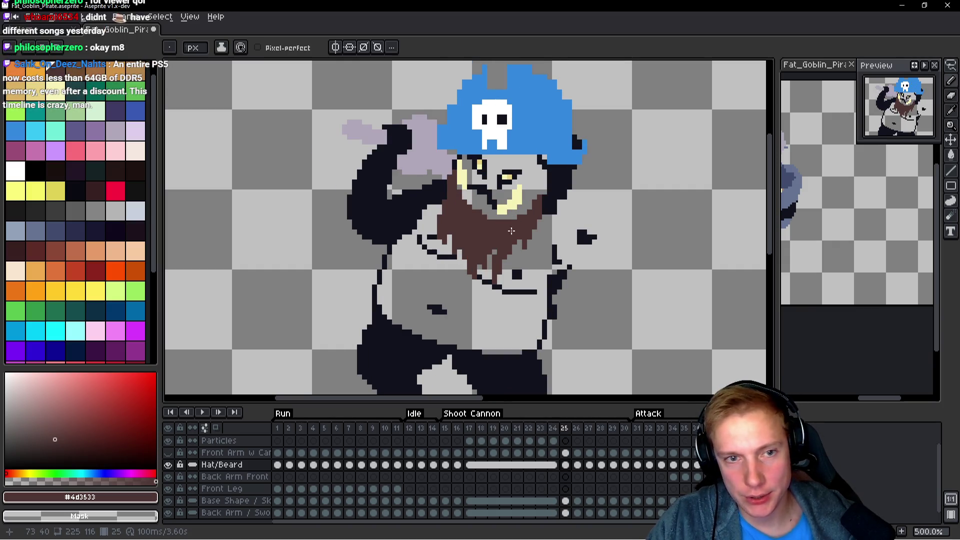
Centre the goblin in view and lasso-select its face and body.
drag(495, 214, 477, 220)
key(q)
mouse_move(537, 239)
mouse_down()
mouse_move(515, 181)
mouse_move(433, 168)
mouse_move(467, 318)
mouse_move(550, 215)
mouse_up()
On frame 26, lasso the hat and beard and move them right onto the goblin's head.
key(period)
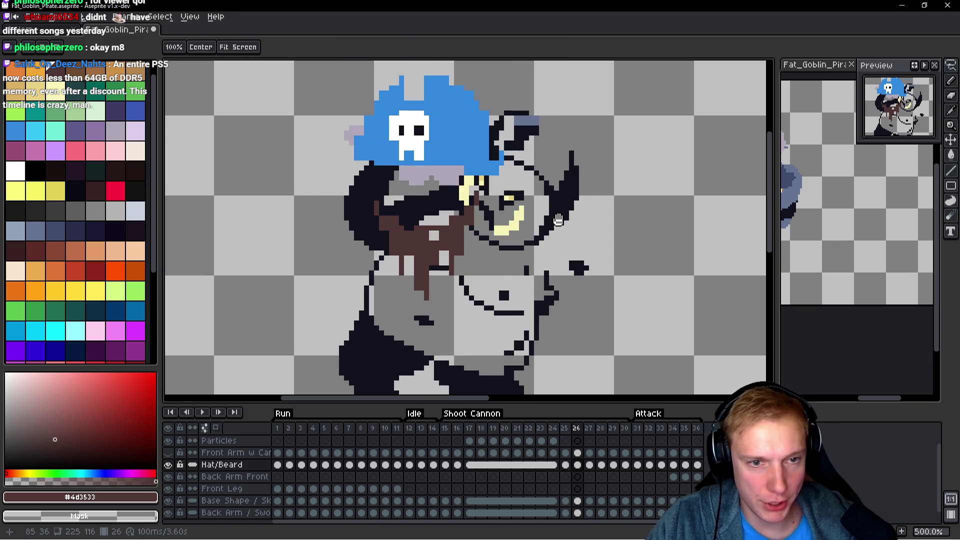
key(comma)
key(period)
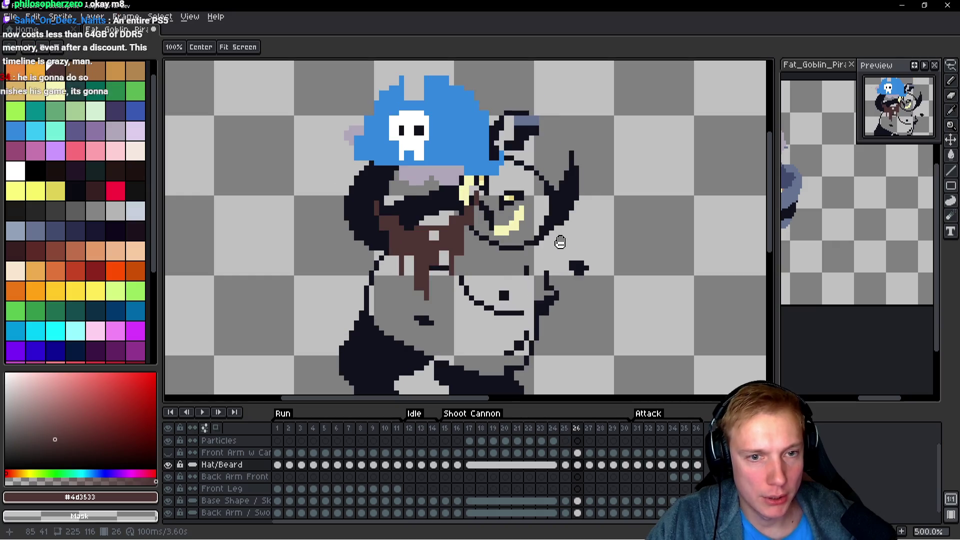
key(q)
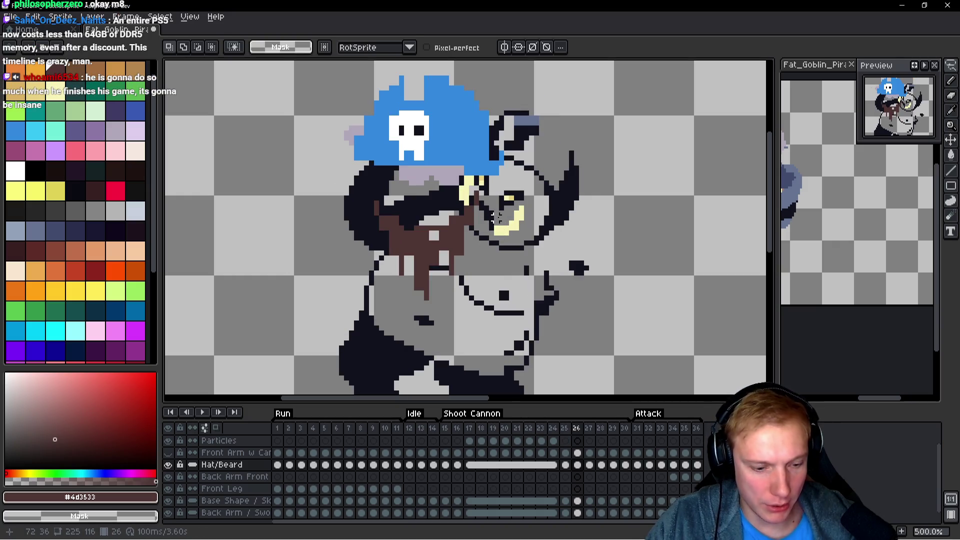
mouse_move(459, 181)
mouse_down()
mouse_move(546, 197)
mouse_move(421, 300)
mouse_move(585, 256)
mouse_move(586, 202)
mouse_up()
key(Return)
Cut and re-paste the beard under the face, tilted about -7.8°.
scroll(545, 196, up, 1)
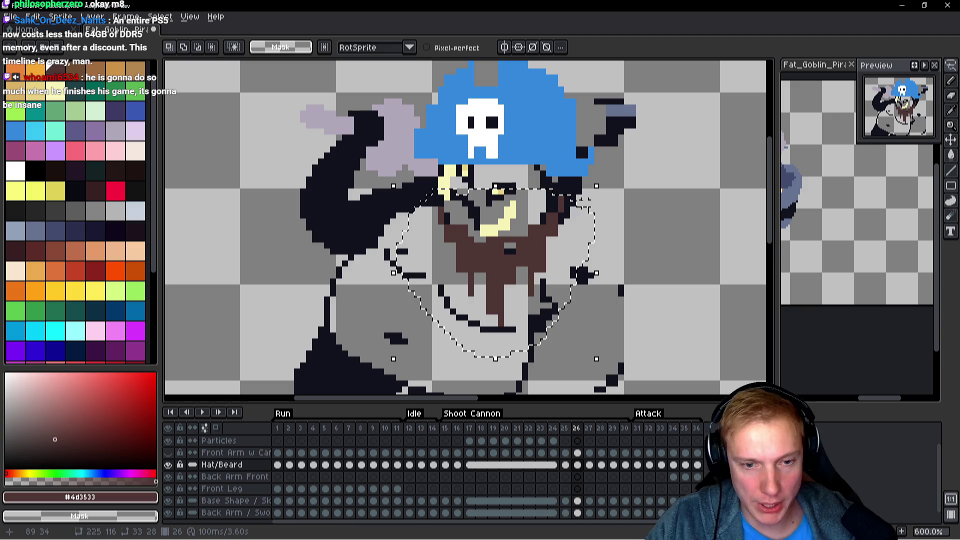
key(Delete)
key(ctrl+v)
mouse_move(478, 230)
mouse_down()
mouse_move(487, 210)
mouse_move(507, 235)
mouse_up()
drag(592, 165, 605, 178)
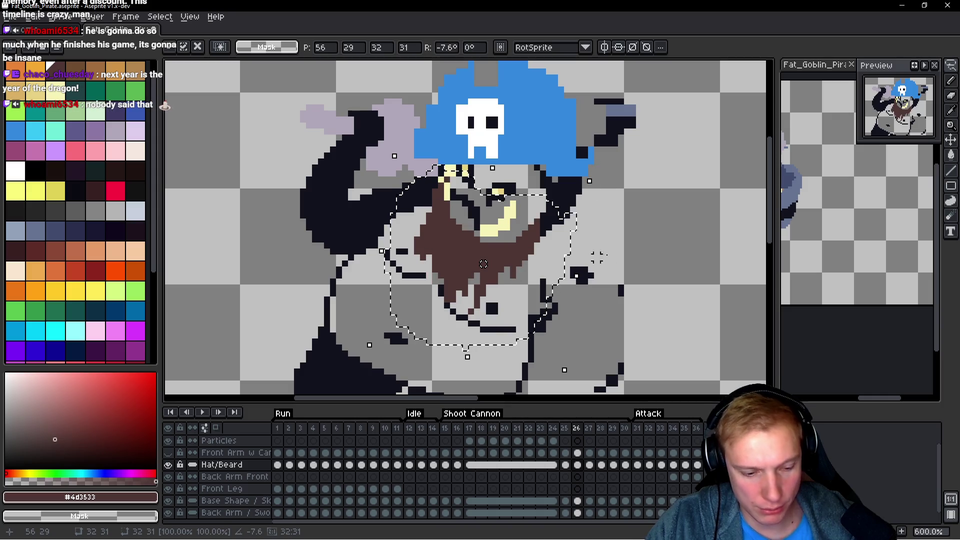
key(Escape)
key(ctrl+v)
drag(465, 229, 482, 253)
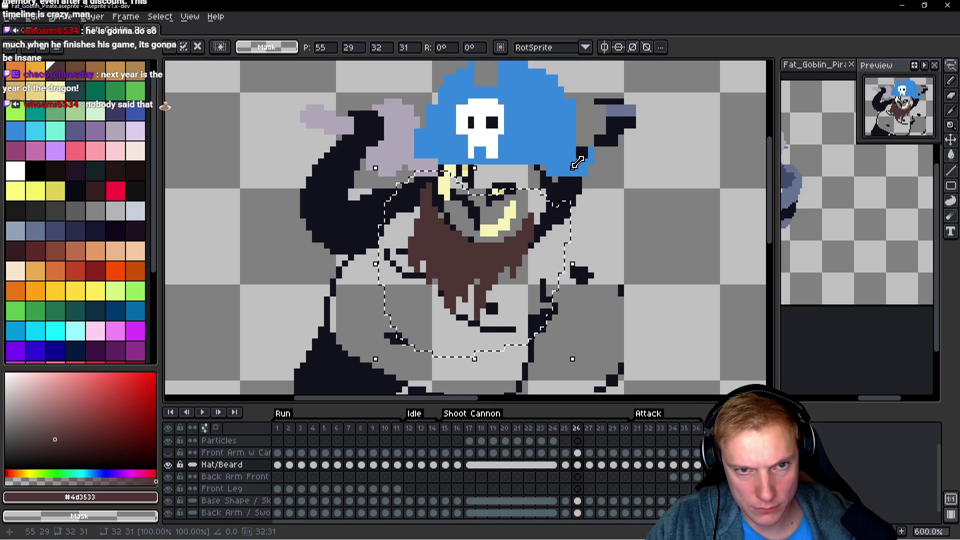
drag(574, 170, 593, 176)
key(Return)
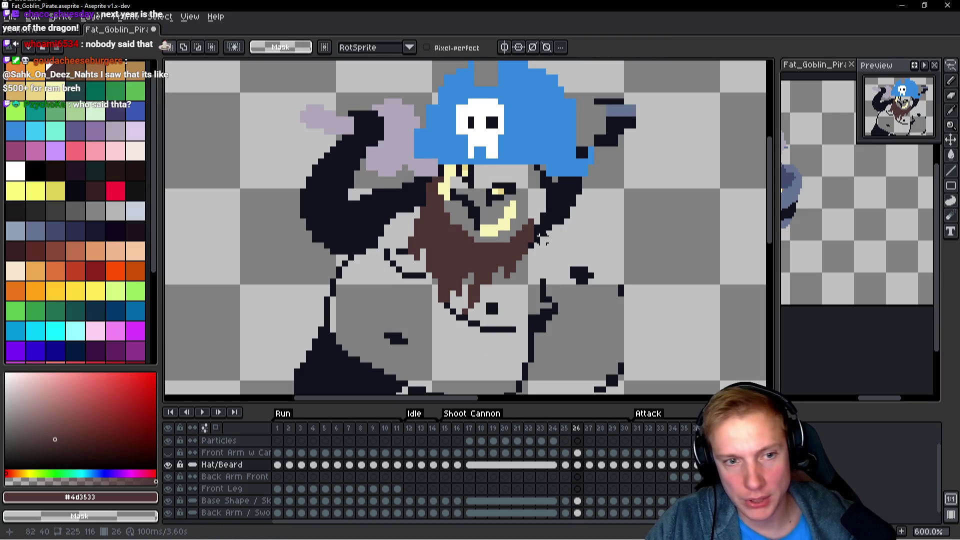
Fill a dark gap at the beard edge with brown on frame 26.
scroll(485, 228, up, 1)
scroll(320, 193, up, 2)
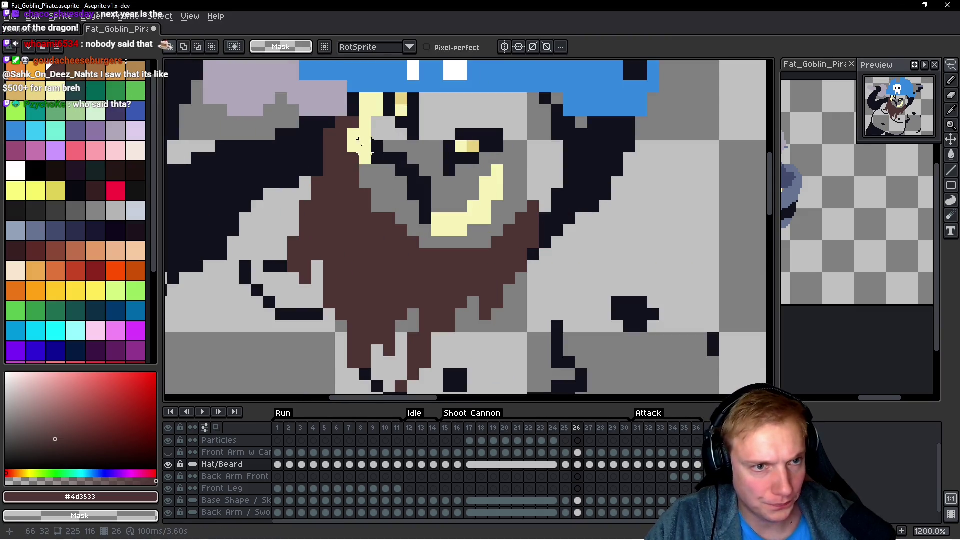
key(b)
click(342, 159)
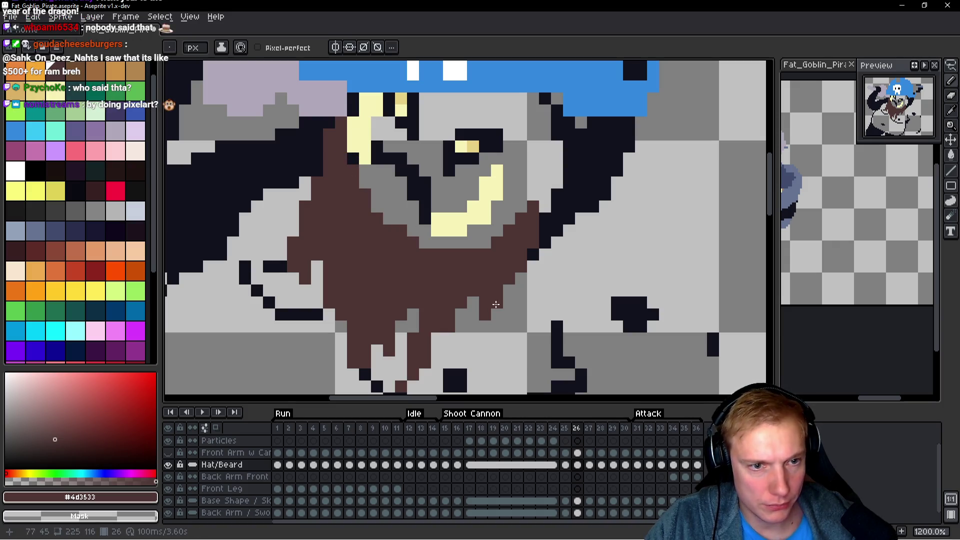
Shift the selected beard and chin one pixel down and one pixel right.
scroll(425, 225, down, 2)
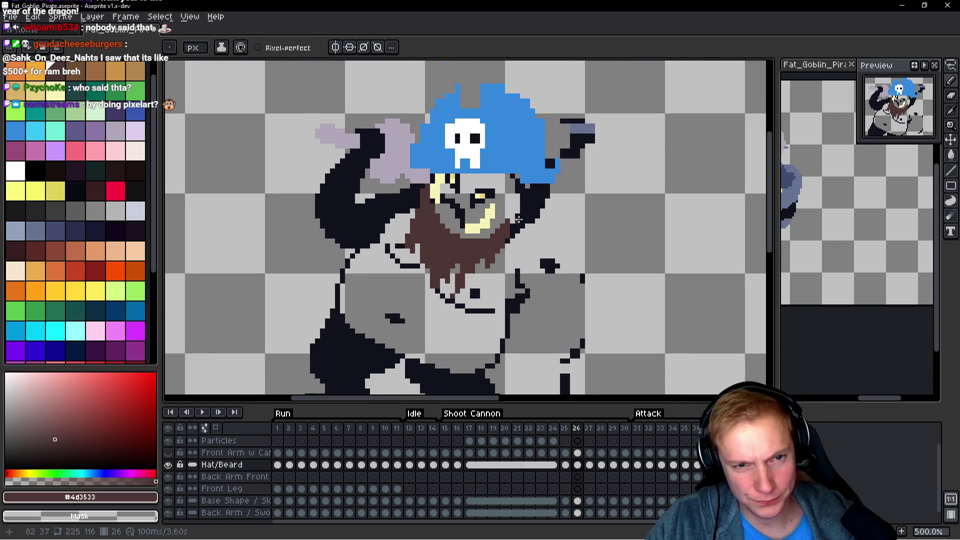
scroll(508, 210, up, 2)
key(q)
mouse_move(508, 210)
mouse_down()
mouse_move(435, 252)
mouse_move(422, 303)
mouse_move(520, 300)
mouse_move(533, 215)
mouse_up()
key(Down)
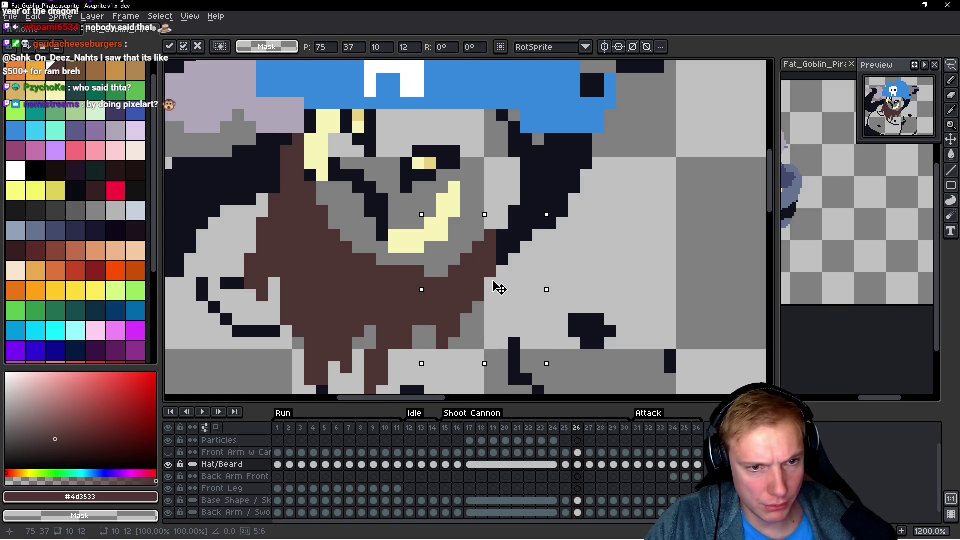
drag(494, 285, 501, 285)
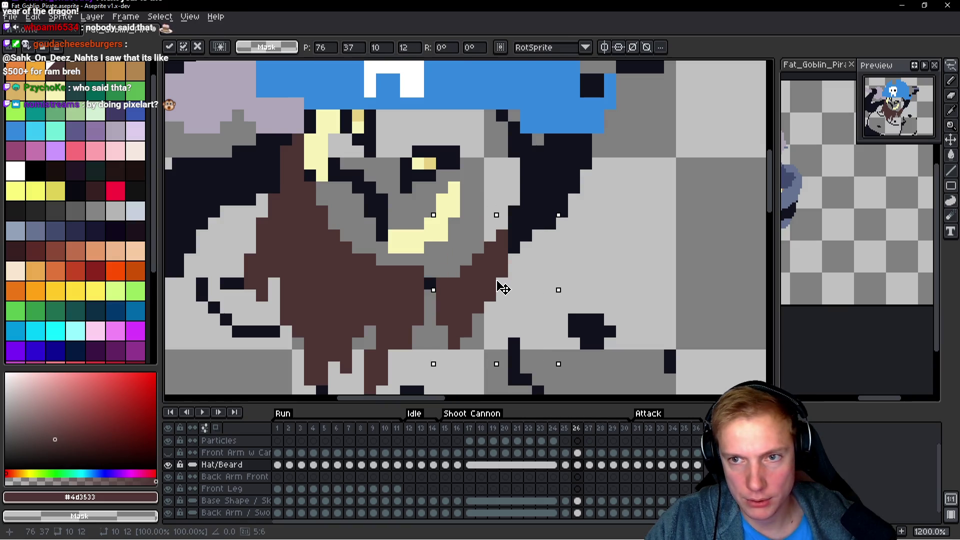
click(489, 259)
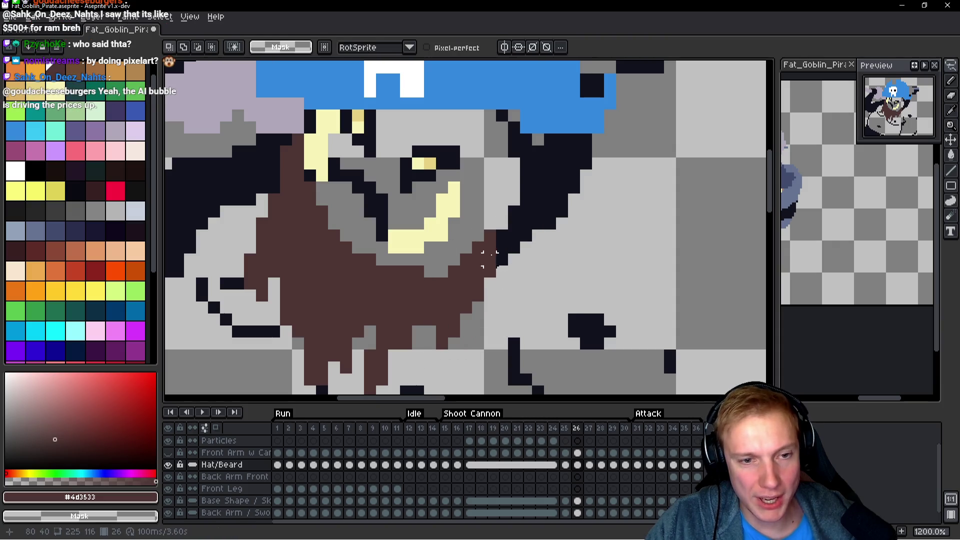
Erase stray pixels along the edge of the goblin's beard.
key(v)
key(e)
click(478, 248)
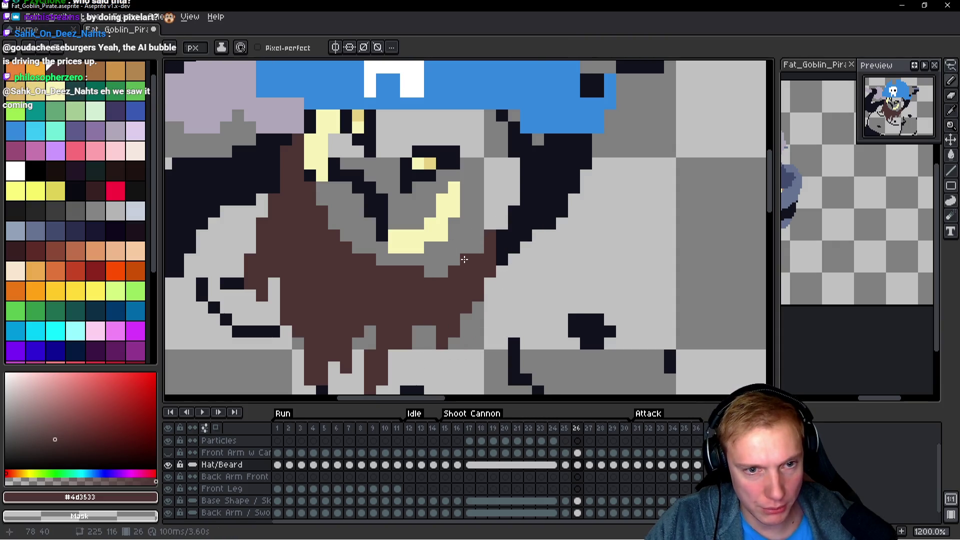
click(425, 269)
scroll(424, 269, down, 3)
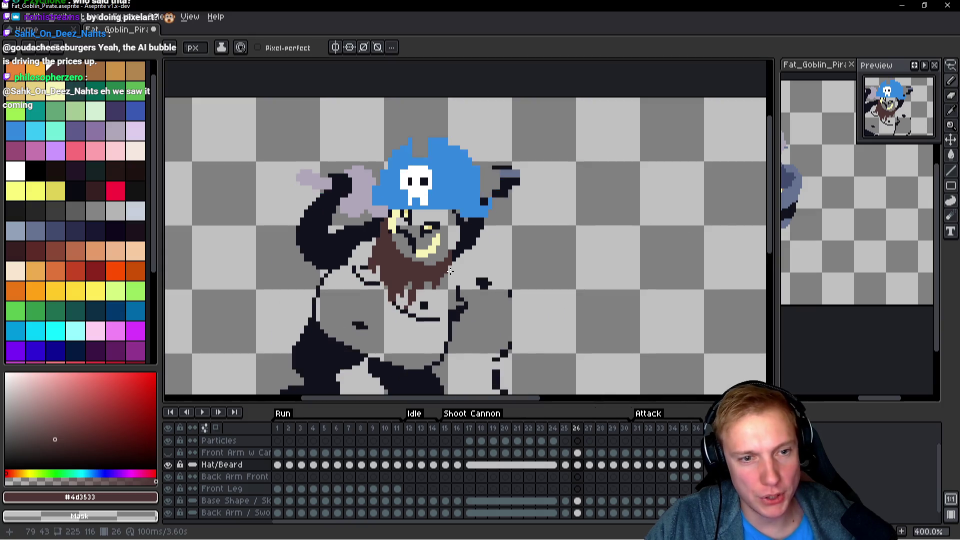
scroll(397, 297, up, 3)
click(400, 291)
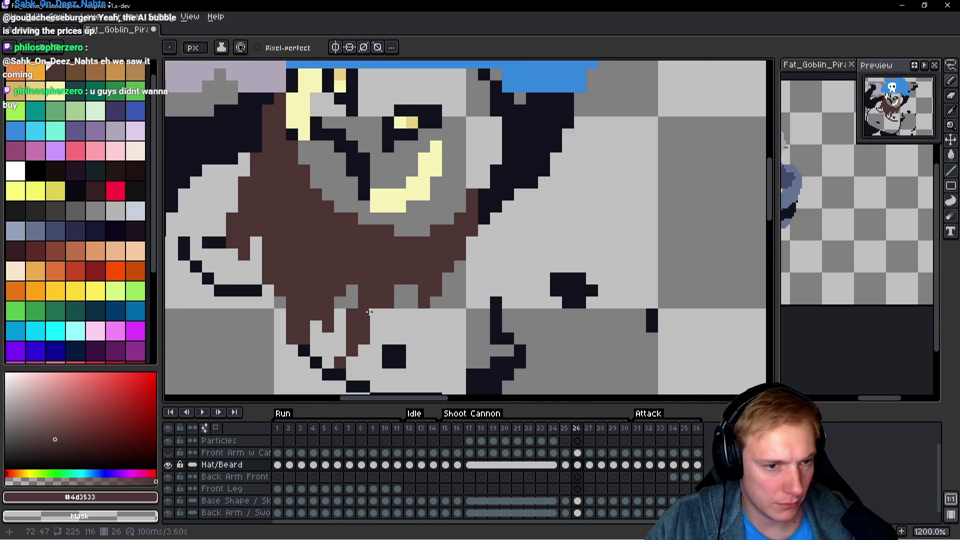
scroll(377, 313, down, 2)
Flip between frames 25–27 to compare the beard, ending on frame 27.
key(Left)
key(Right)
key(Left)
key(Right)
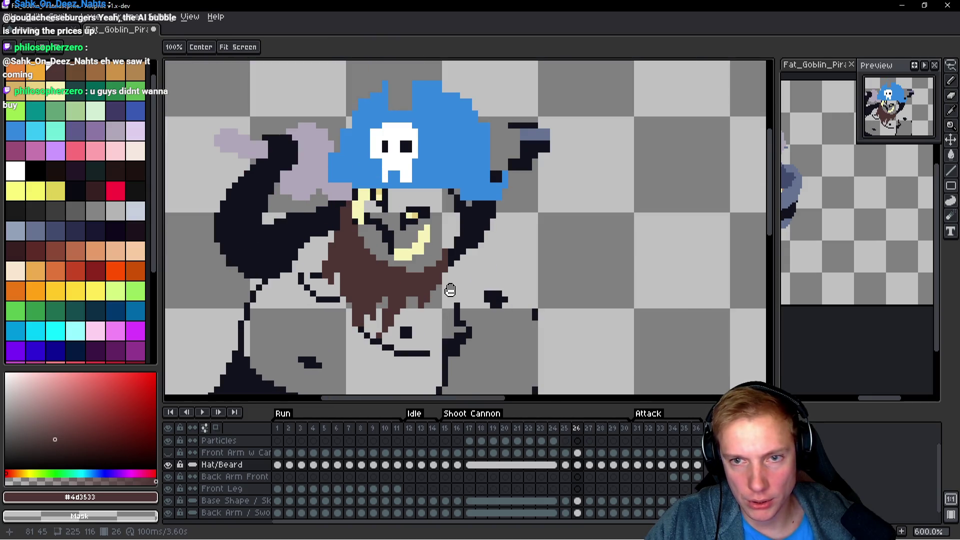
scroll(450, 290, up, 4)
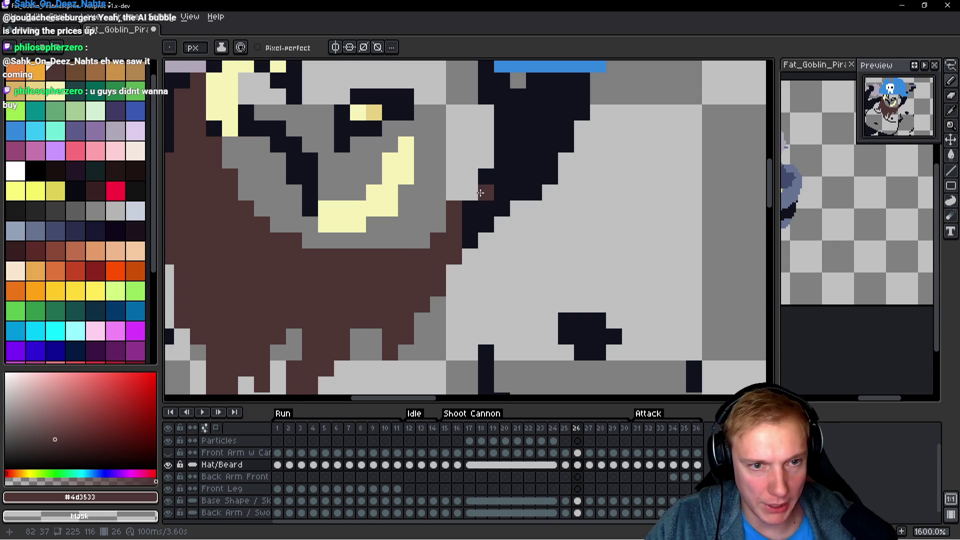
scroll(437, 243, down, 6)
key(Left)
key(Right)
key(Right)
key(Left)
key(Right)
drag(501, 226, 544, 183)
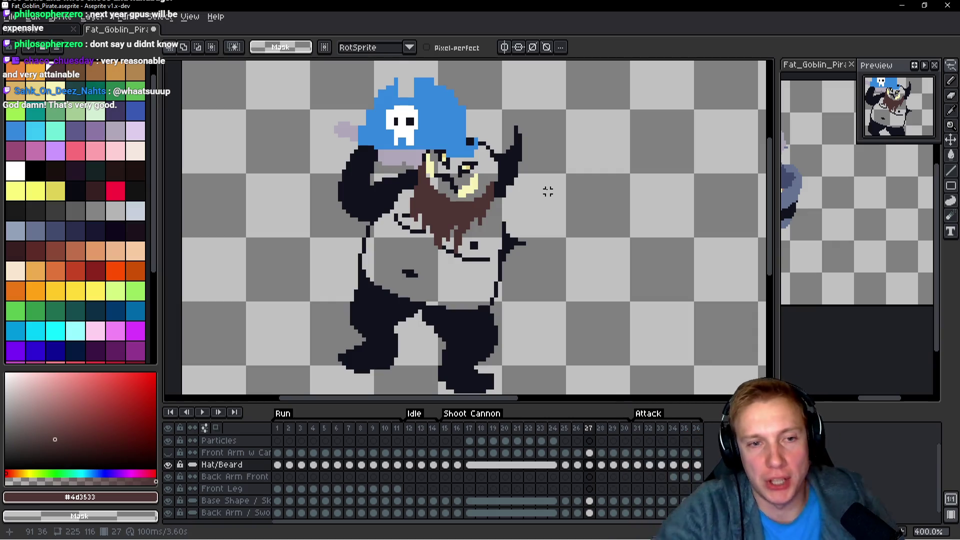
Save the goblin pirate file and centre the goblin in view.
key(minus)
key(ctrl+s)
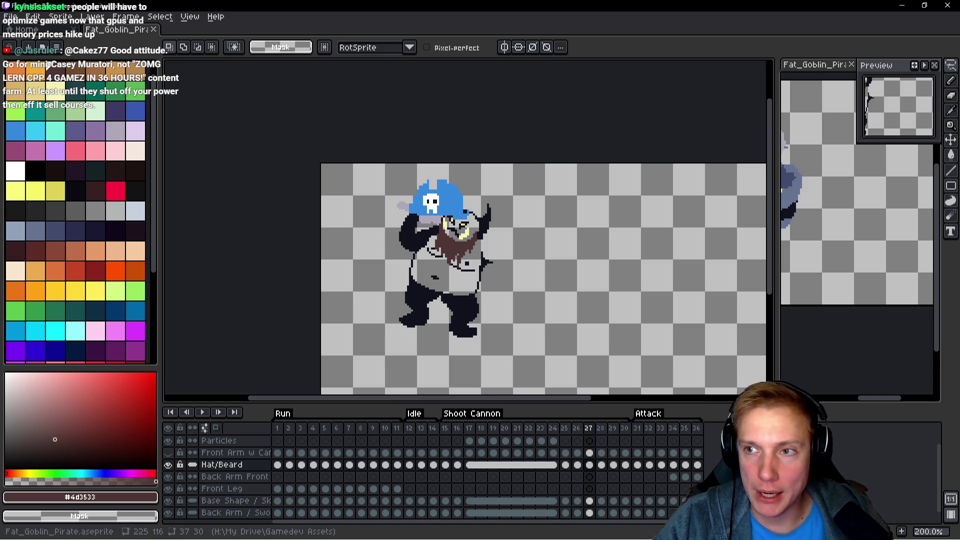
drag(642, 306, 643, 297)
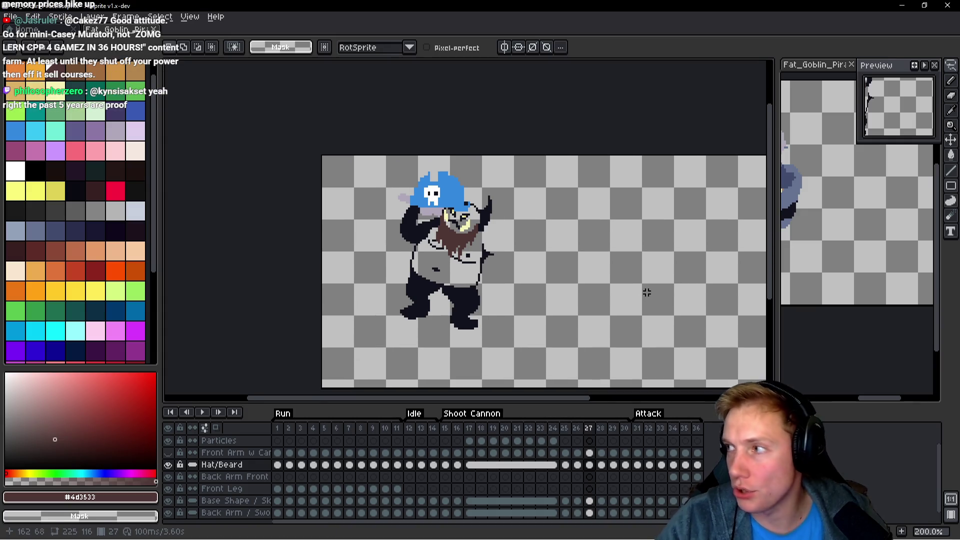
scroll(534, 248, up, 3)
mouse_move(494, 269)
mouse_down()
mouse_move(527, 275)
mouse_move(523, 248)
mouse_up()
Go to frame 28 and play the animation through, then stop playback.
key(Left)
key(Left)
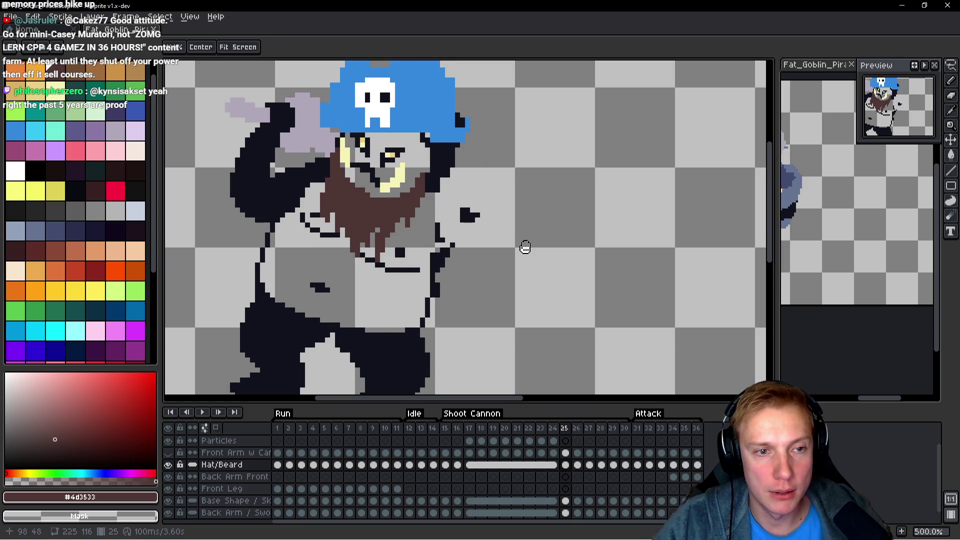
key(Right)
key(Right)
key(Right)
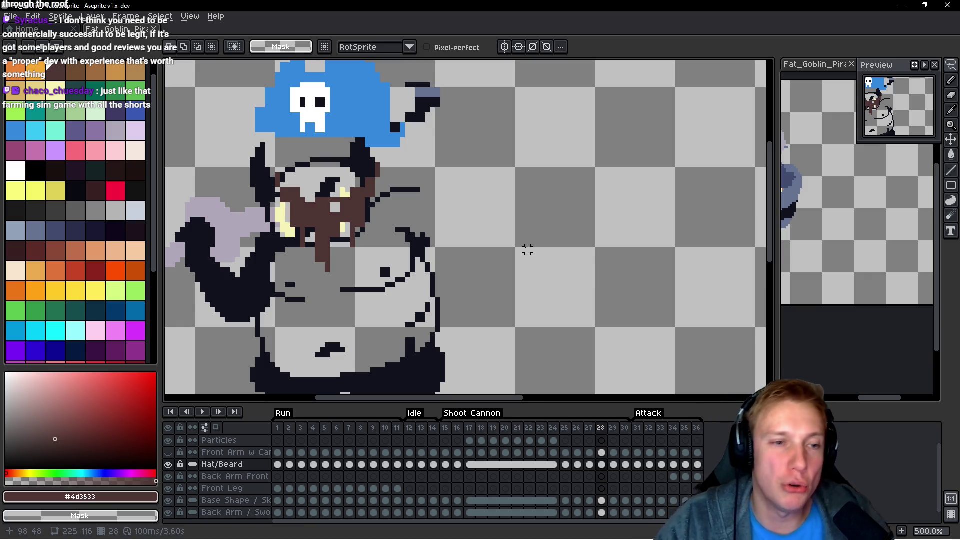
scroll(512, 250, left, 4)
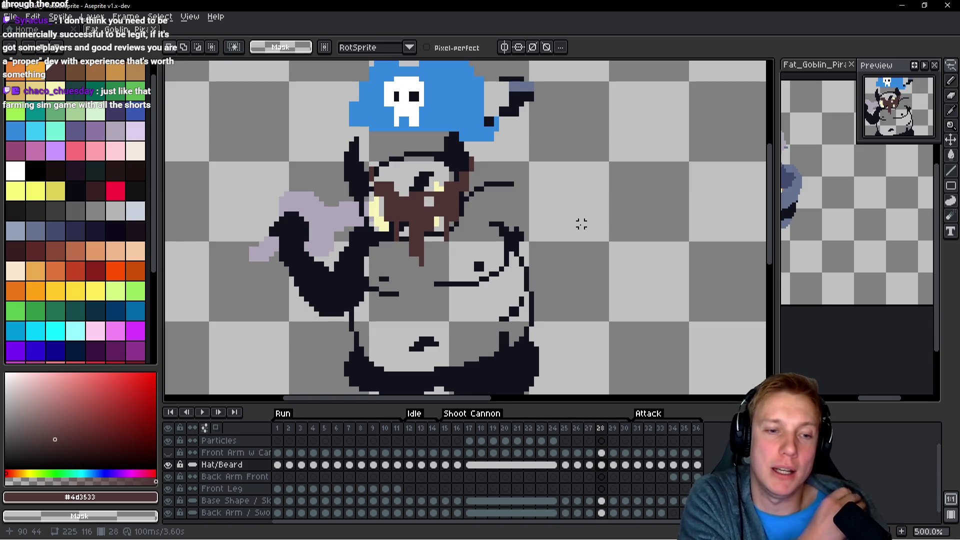
key(Return)
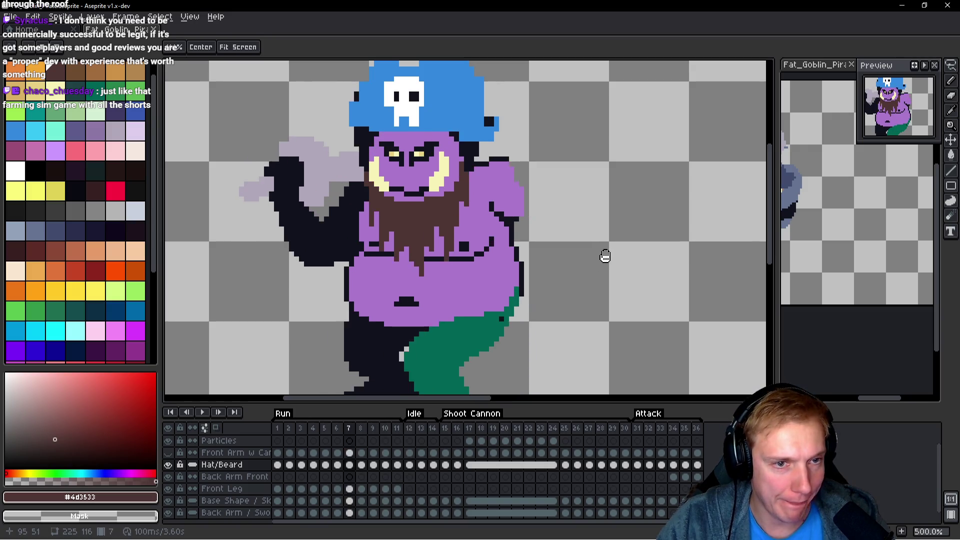
key(Return)
On frame 28, cut and re-paste the beard lower on the goblin's face.
mouse_move(488, 220)
mouse_down()
mouse_move(444, 154)
mouse_move(330, 190)
mouse_move(487, 220)
mouse_up()
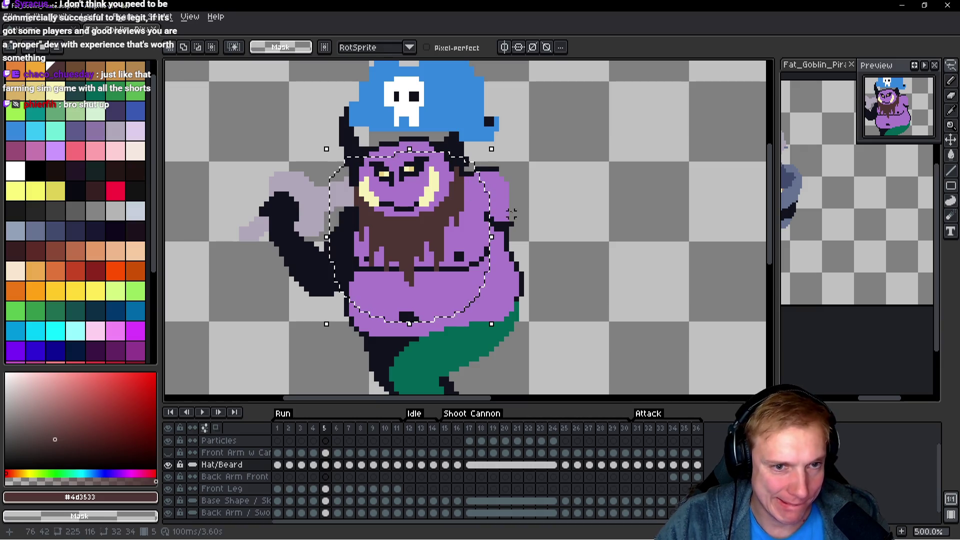
key(h)
key(ctrl+Right)
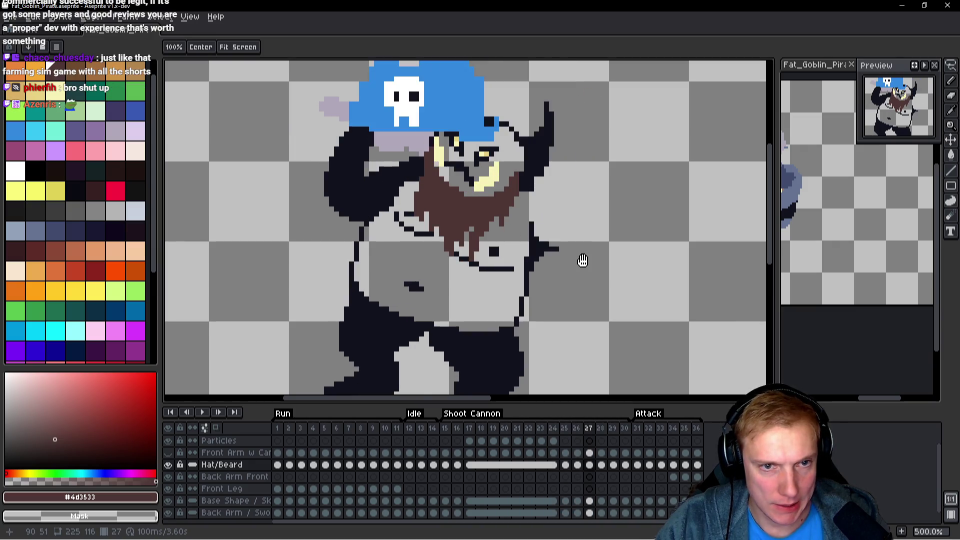
key(q)
mouse_move(498, 173)
mouse_down()
mouse_move(350, 270)
mouse_move(504, 198)
mouse_up()
key(ctrl+x)
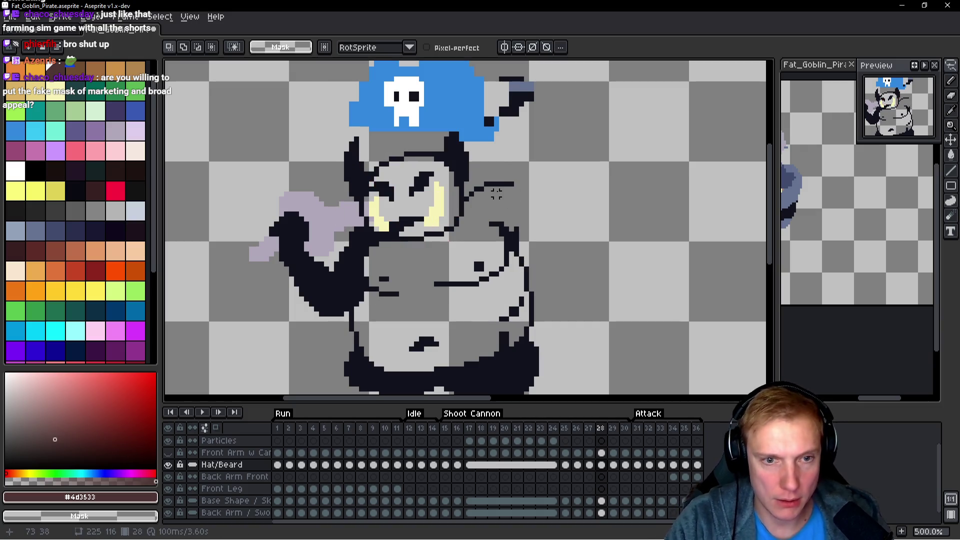
key(ctrl+v)
drag(412, 231, 422, 263)
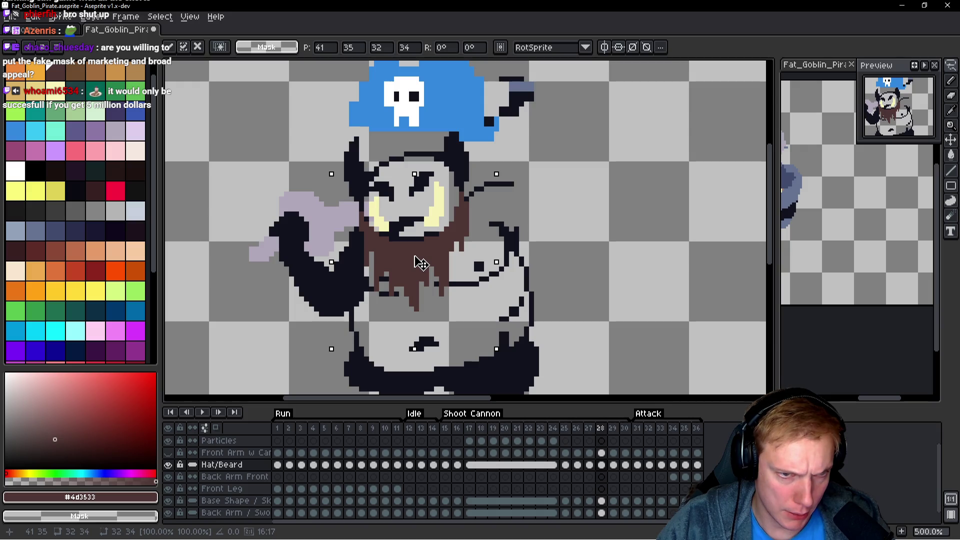
drag(419, 259, 422, 257)
key(Return)
On frame 29, select the head and beard and nudge the beard down.
key(period)
mouse_move(498, 168)
mouse_down()
mouse_move(477, 153)
mouse_move(335, 150)
mouse_move(504, 195)
mouse_up()
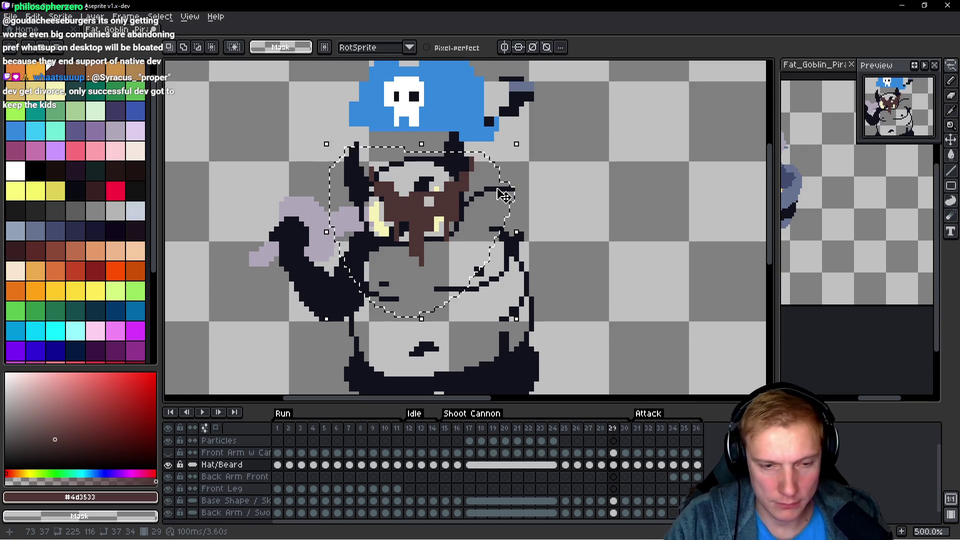
key(Down)
key(Down)
key(Down)
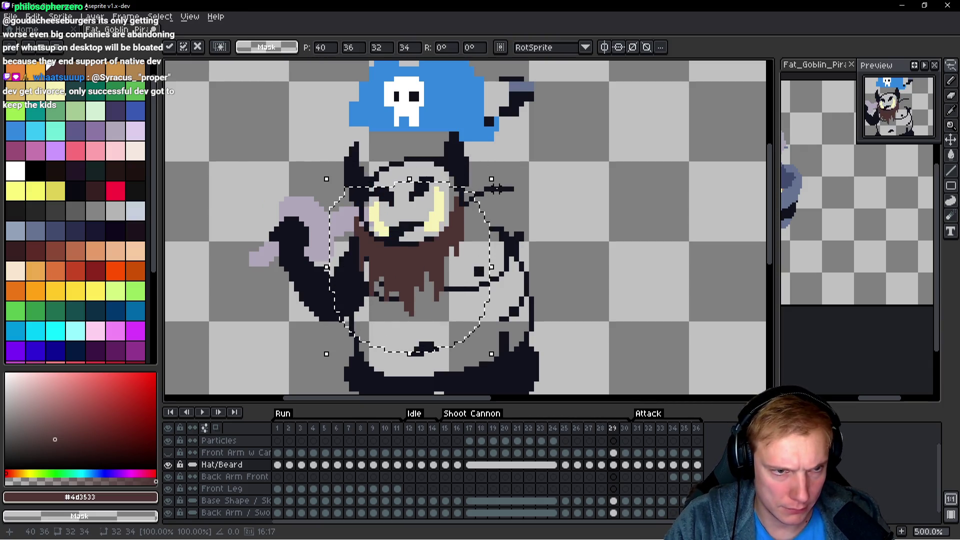
key(Return)
On frame 30, cut and re-paste the beard lower on the face.
key(comma)
key(period)
key(period)
key(Down)
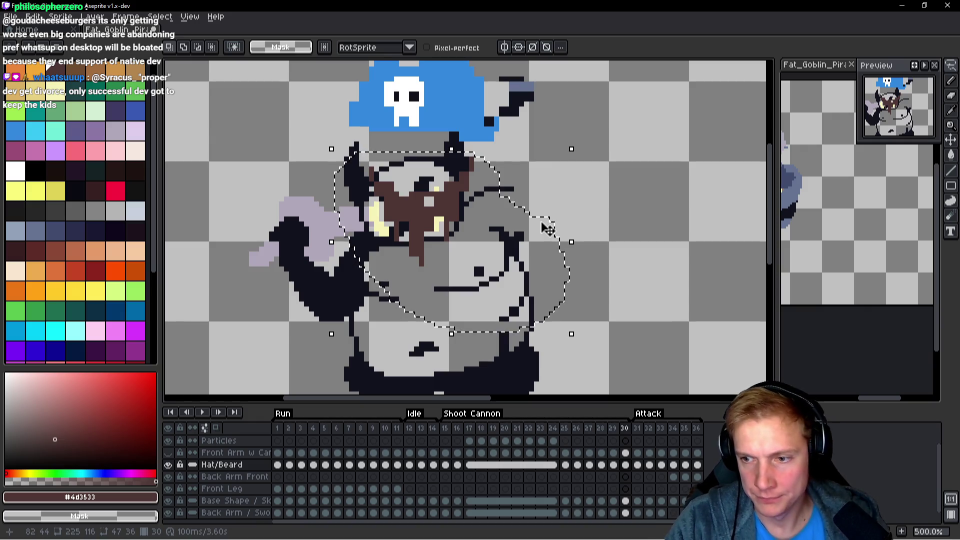
key(Delete)
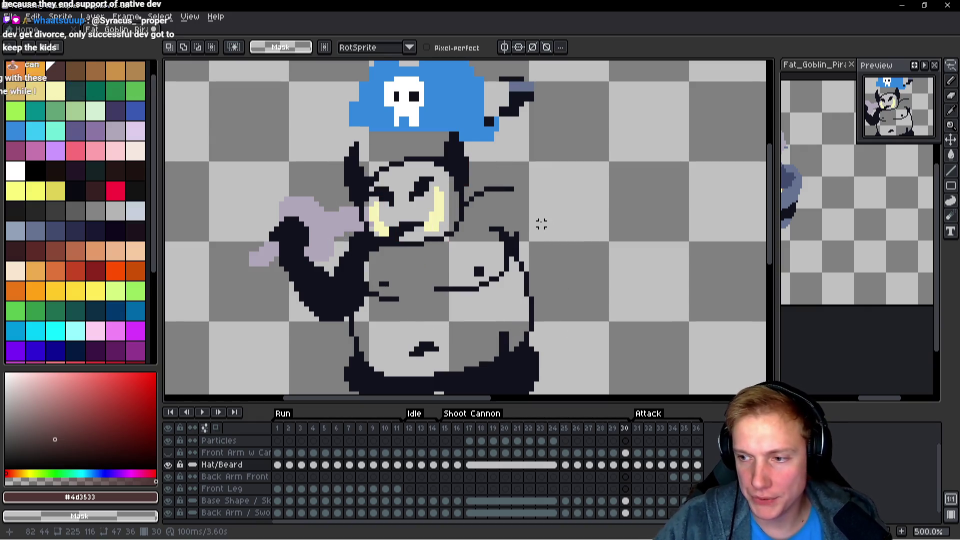
key(ctrl+v)
drag(408, 243, 428, 264)
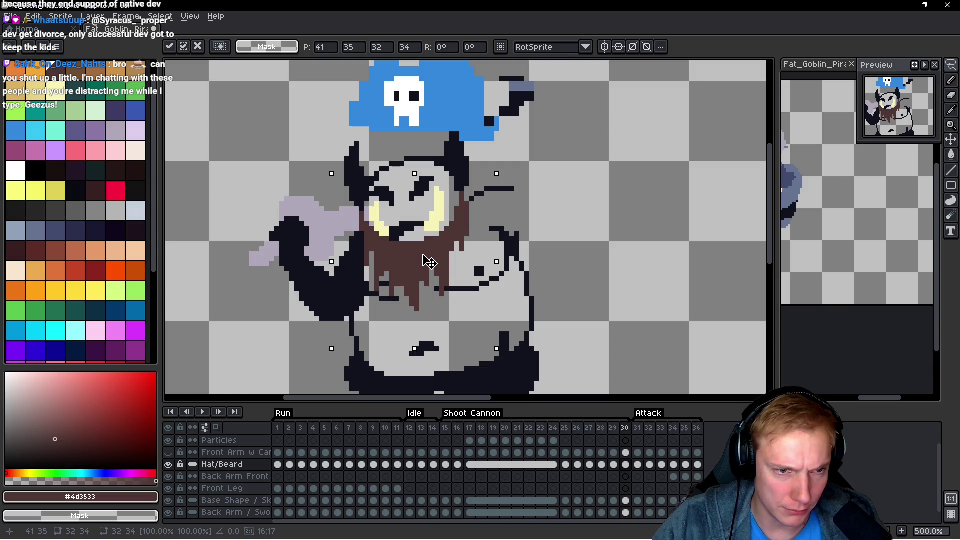
key(Return)
Compare frames 29 and 30, then delete the stray arm outline beside the face on frame 29.
key(Left)
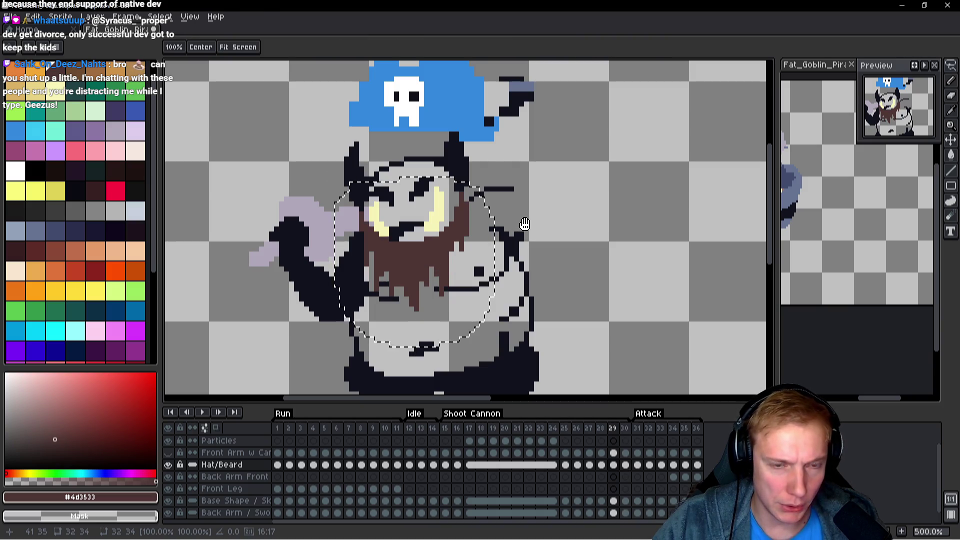
key(Right)
key(Right)
key(Left)
key(Left)
key(ctrl+d)
key(Right)
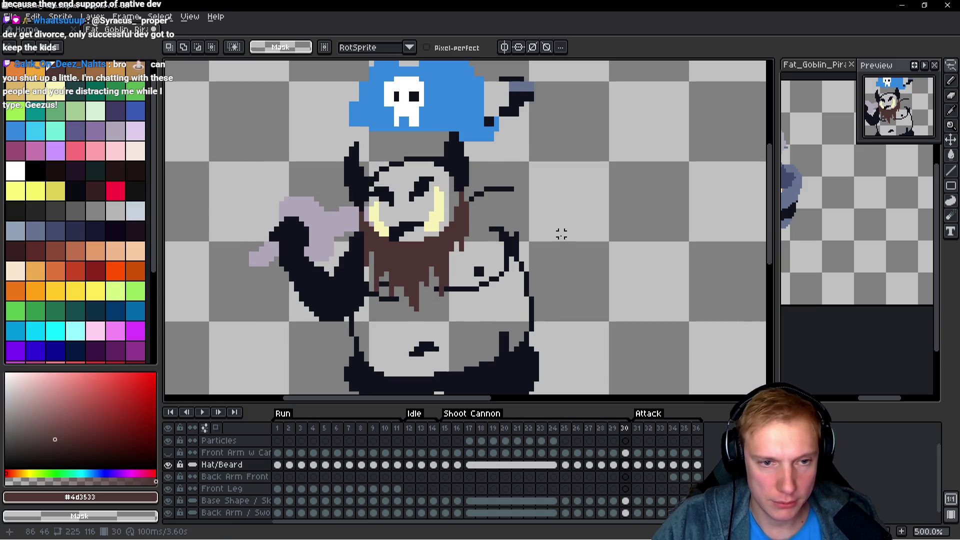
key(Left)
mouse_move(572, 217)
mouse_down()
mouse_move(553, 211)
mouse_move(497, 354)
mouse_move(602, 234)
mouse_up()
key(Delete)
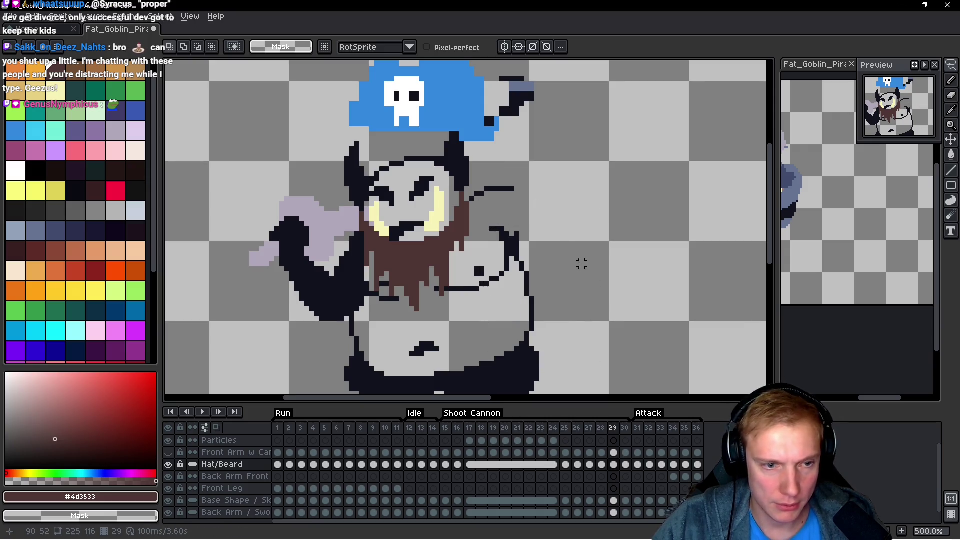
Hide the Base Shape layer and erase the stray dark pixels right of the pirate hat.
click(168, 500)
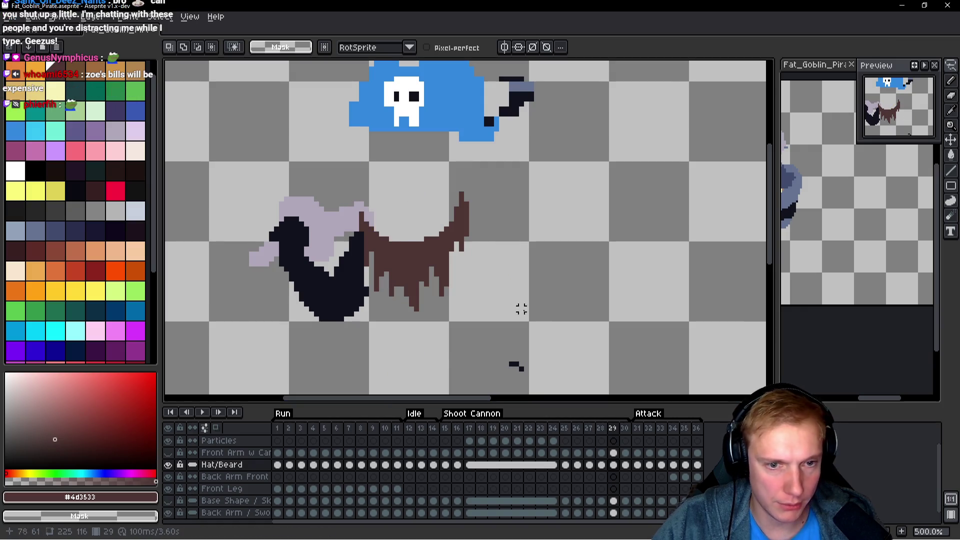
drag(516, 309, 501, 231)
key(b)
click(486, 289)
scroll(495, 287, up, 5)
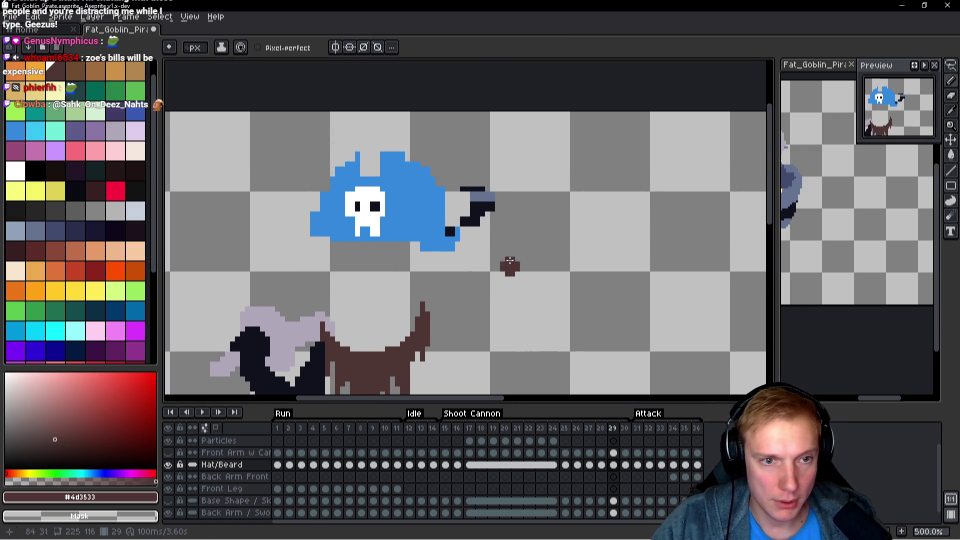
drag(474, 214, 490, 211)
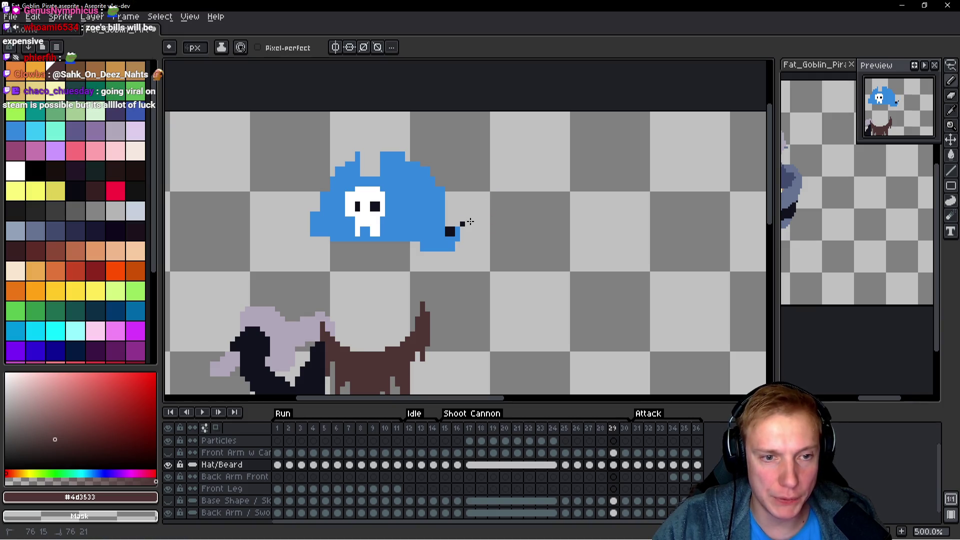
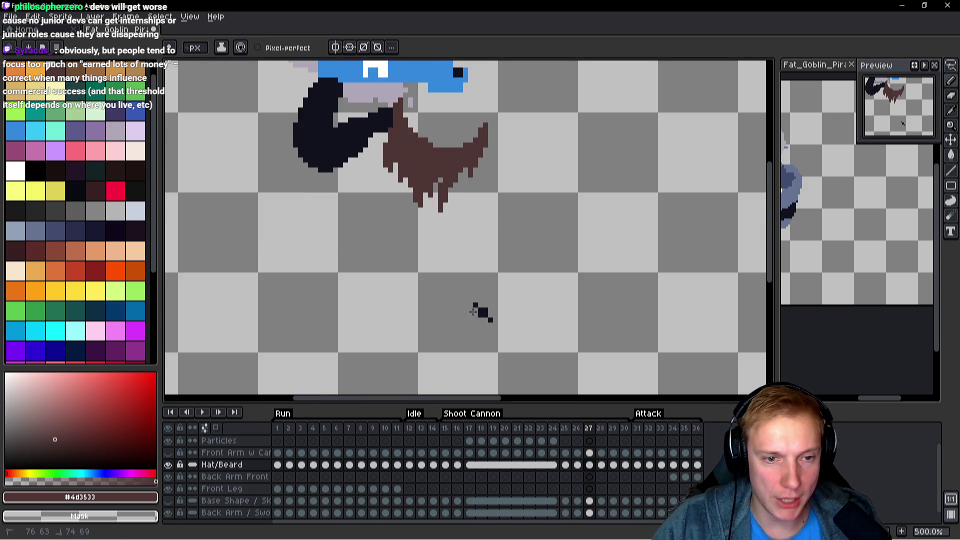
Erase the stray black arm line from the Hat/Beard layer in frame 24.
key(Left)
key(Left)
scroll(545, 296, up, 3)
key(Left)
key(Left)
key(Left)
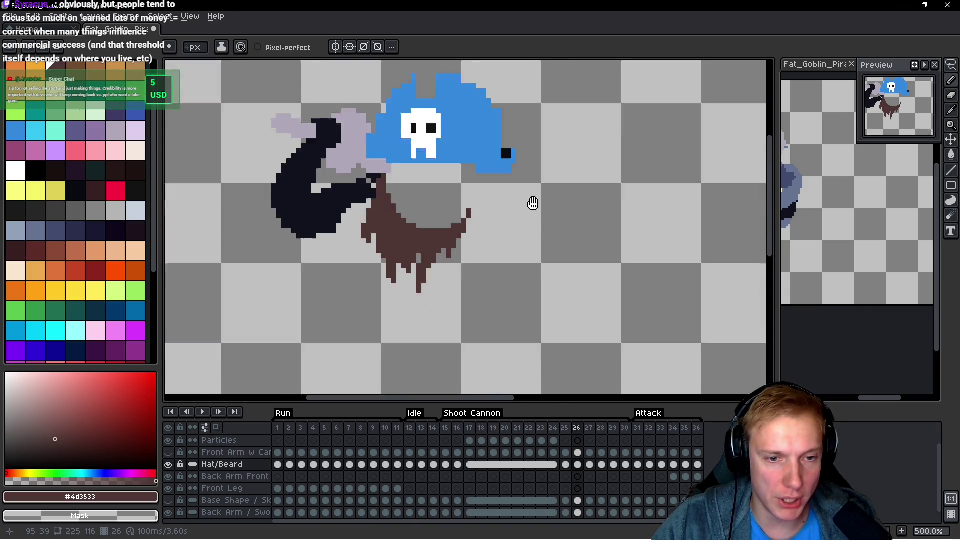
scroll(535, 220, down, 5)
drag(445, 245, 435, 307)
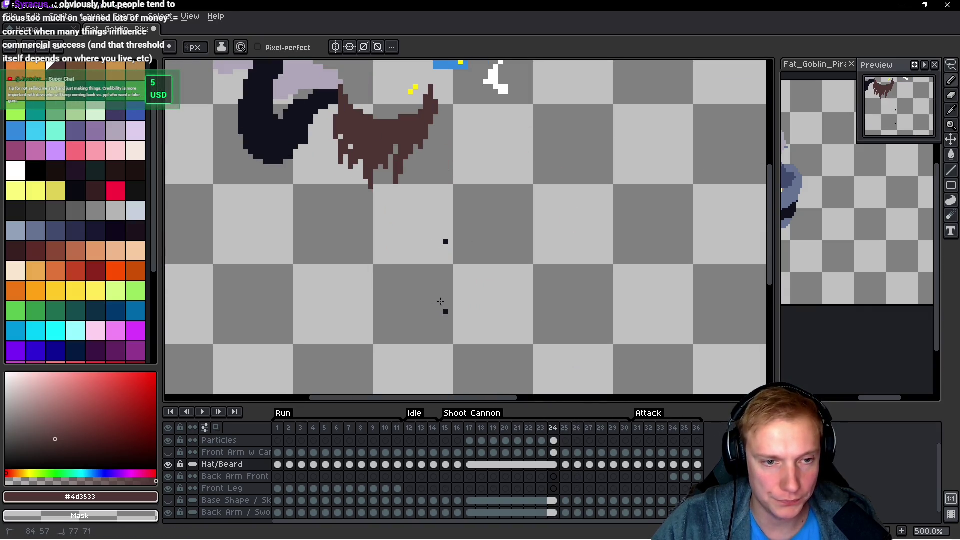
scroll(491, 276, up, 4)
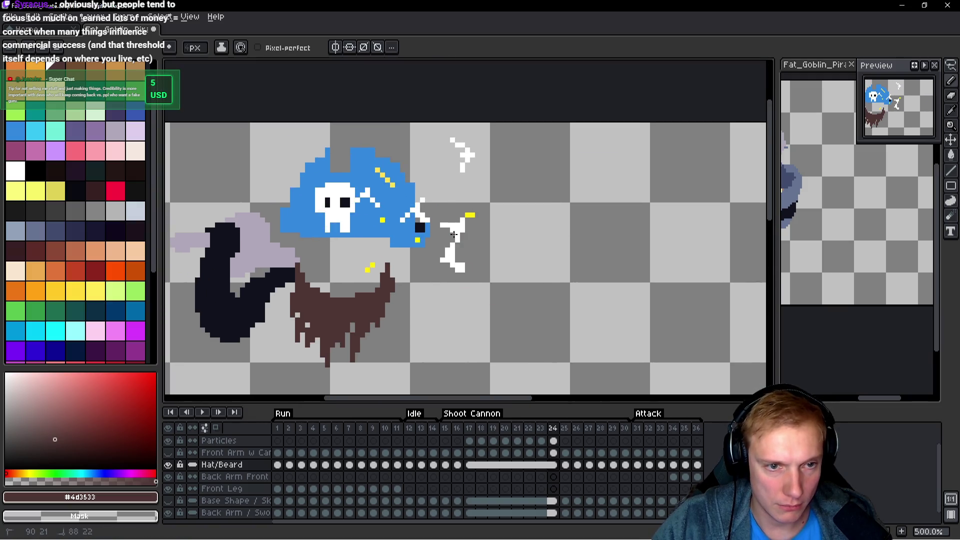
key(Left)
scroll(508, 192, down, 3)
scroll(508, 191, down, 3)
Erase the stray dark pixels and fragment below the beard in frame 16.
key(Left)
key(Left)
key(Left)
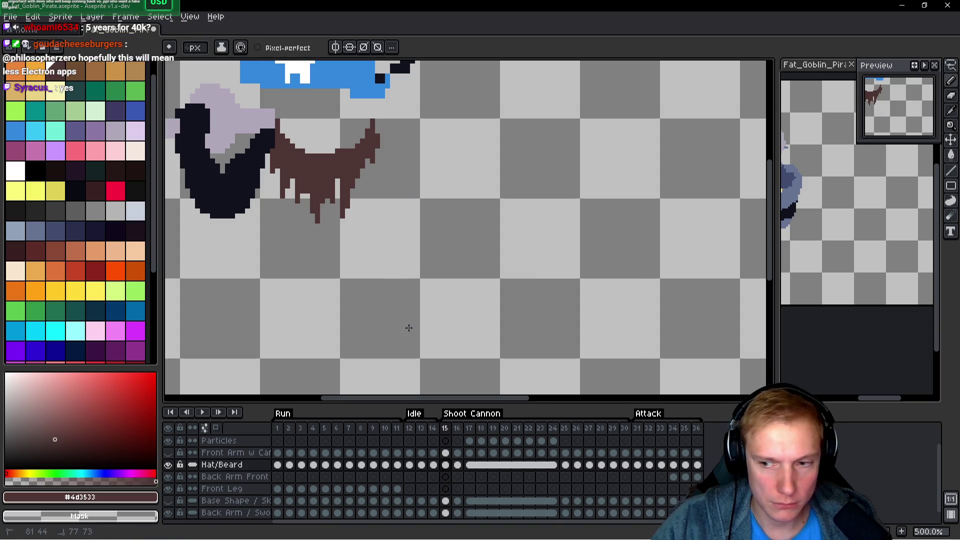
key(Right)
drag(423, 171, 407, 272)
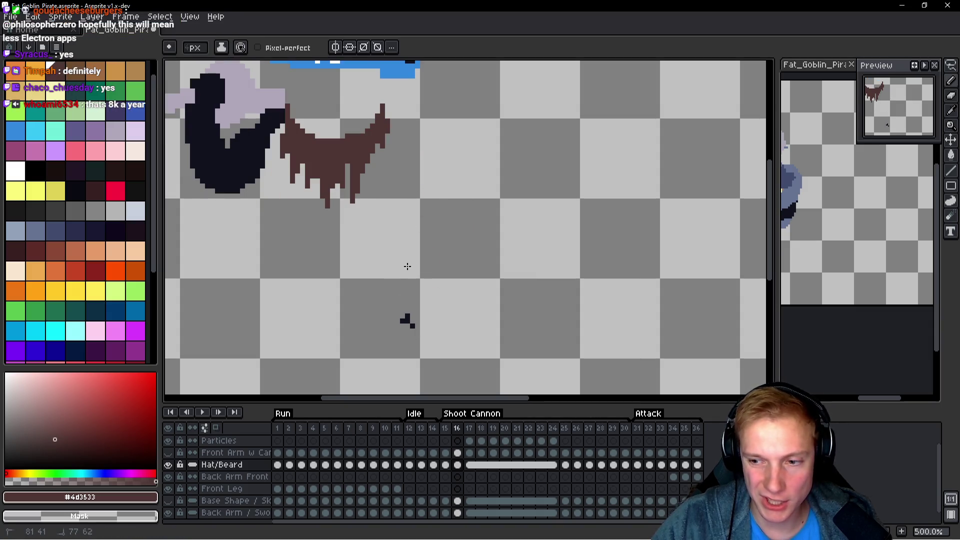
drag(404, 329, 420, 317)
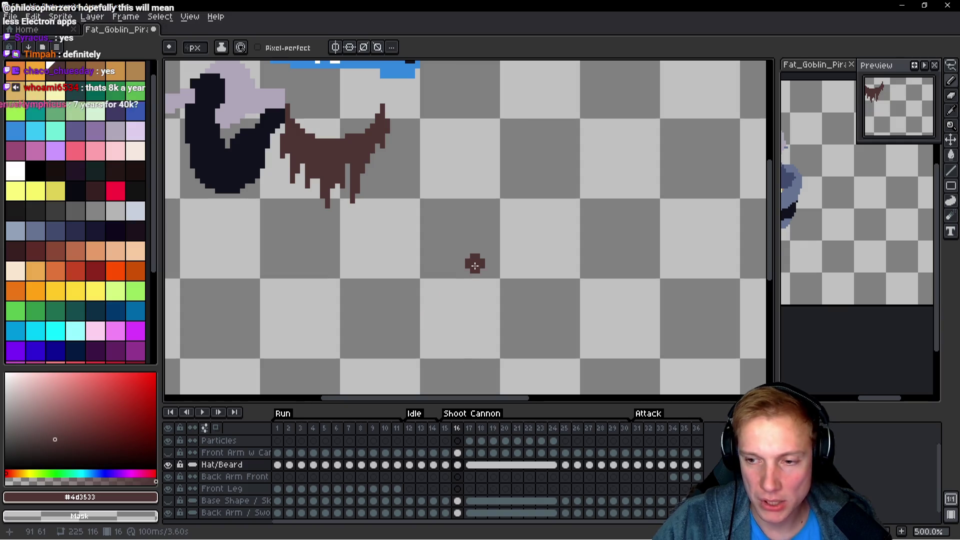
scroll(473, 210, up, 3)
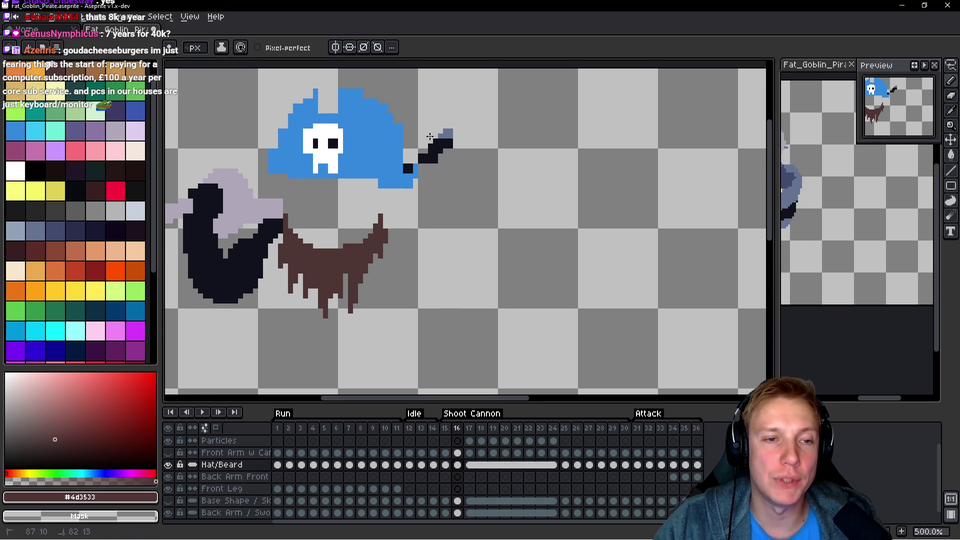
Check frames 15 and 14, recentring the view on the hat.
key(h)
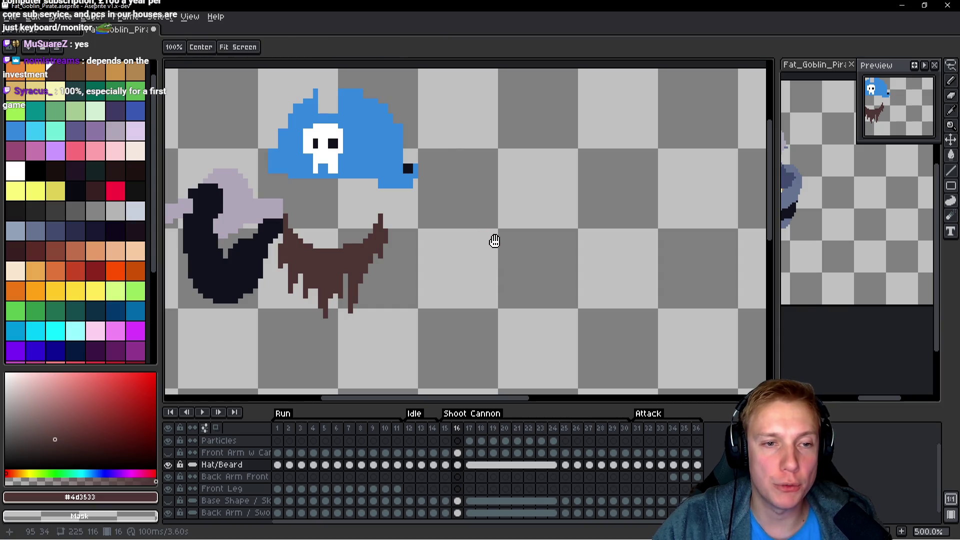
key(Right)
key(Left)
key(Left)
key(b)
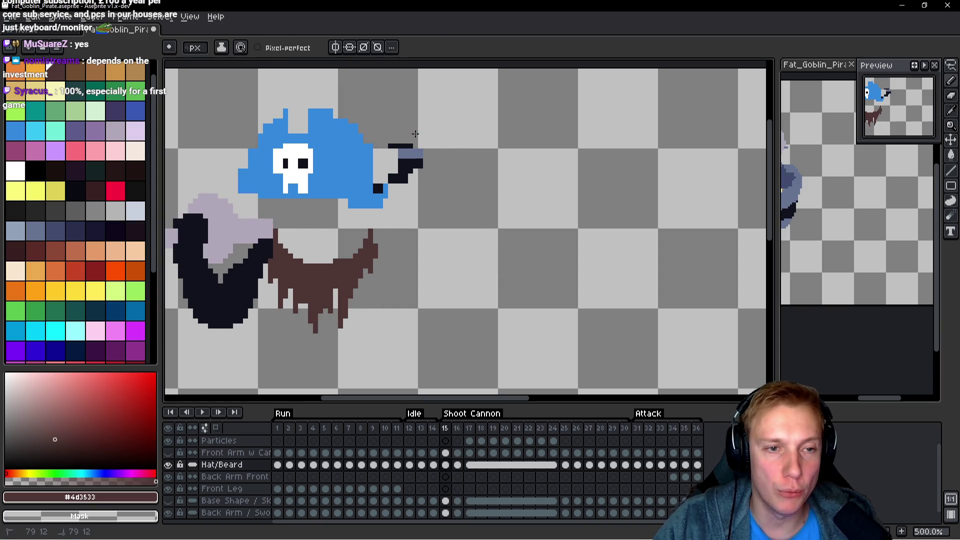
key(Left)
key(h)
mouse_move(471, 237)
mouse_down()
mouse_move(498, 238)
mouse_move(481, 222)
mouse_up()
key(b)
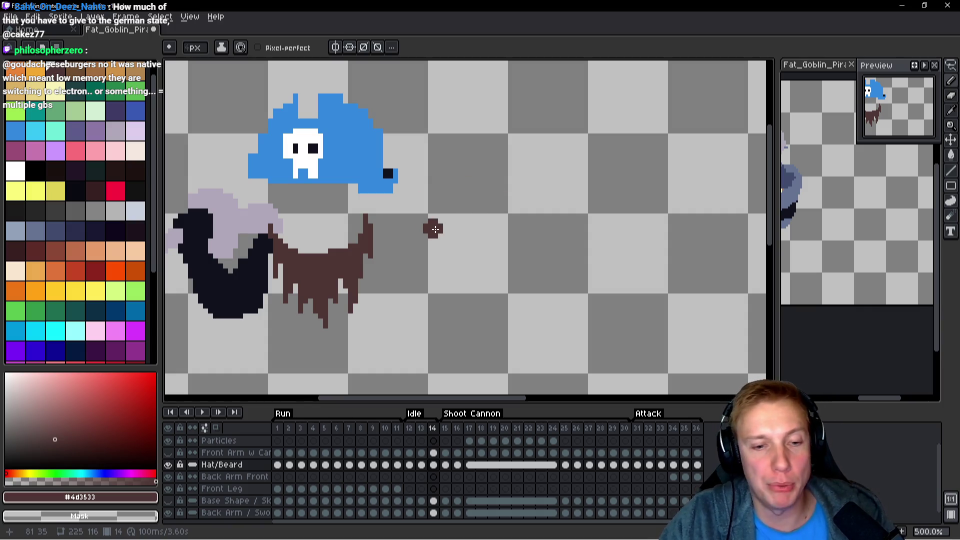
key(space)
Check the Hat/Beard layer in frames 10 back to 2 for leftover pixels.
key(Left)
key(Left)
key(Left)
scroll(450, 225, down, 3)
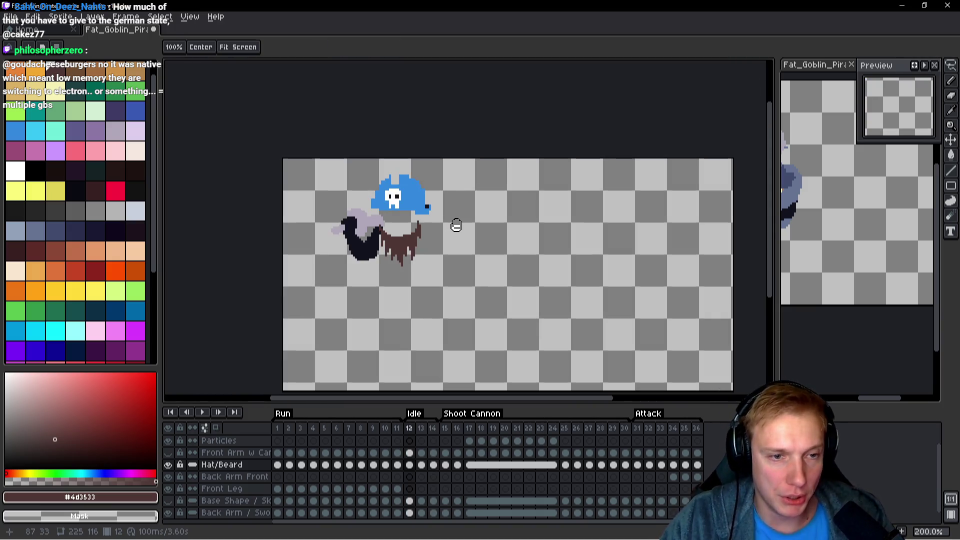
scroll(450, 260, up, 2)
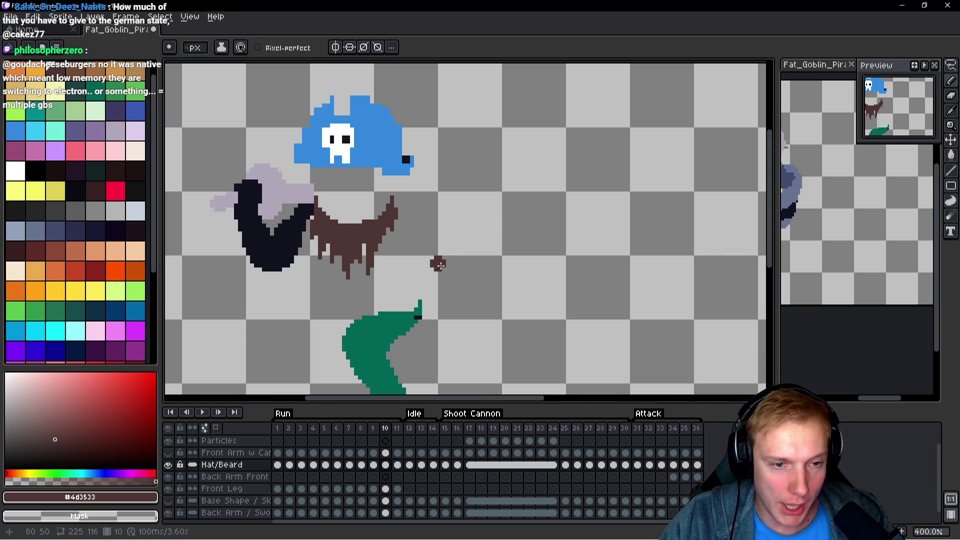
key(Left)
key(Left)
key(Left)
key(Left)
key(Left)
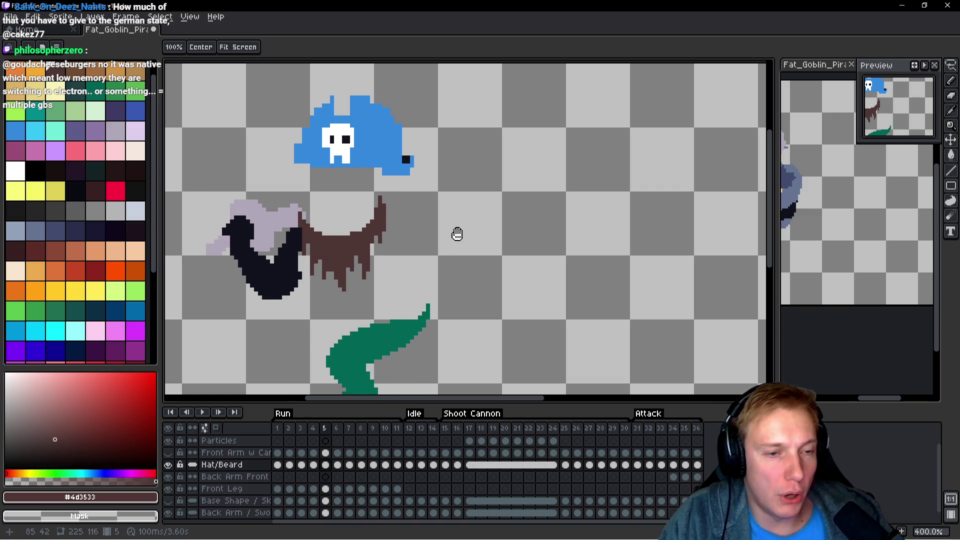
key(Right)
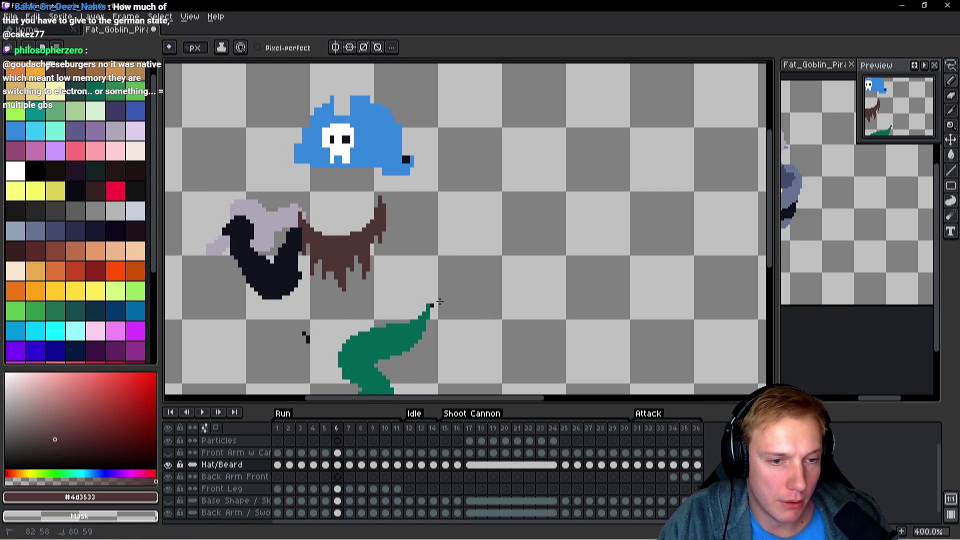
key(Right)
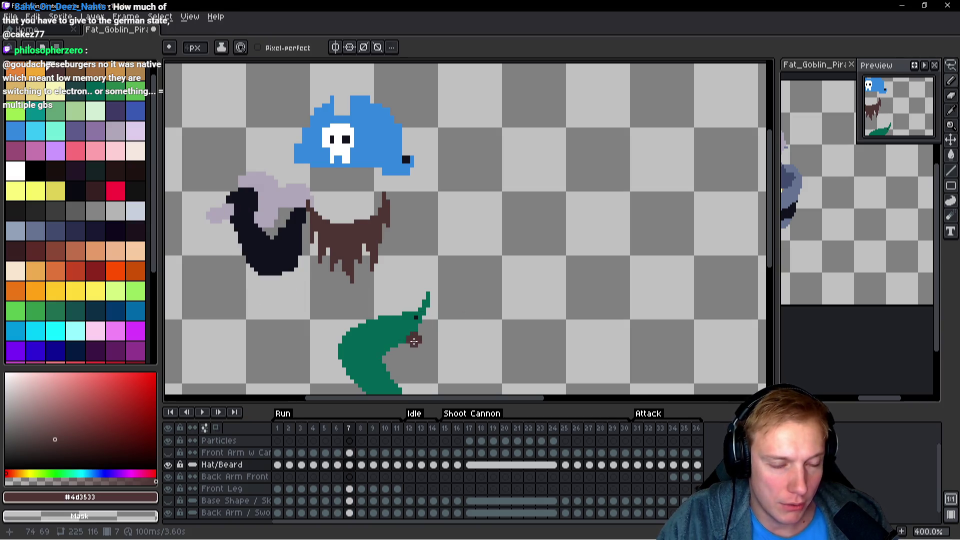
scroll(408, 305, up, 2)
scroll(479, 280, down, 2)
key(space)
key(Left)
key(Left)
key(Left)
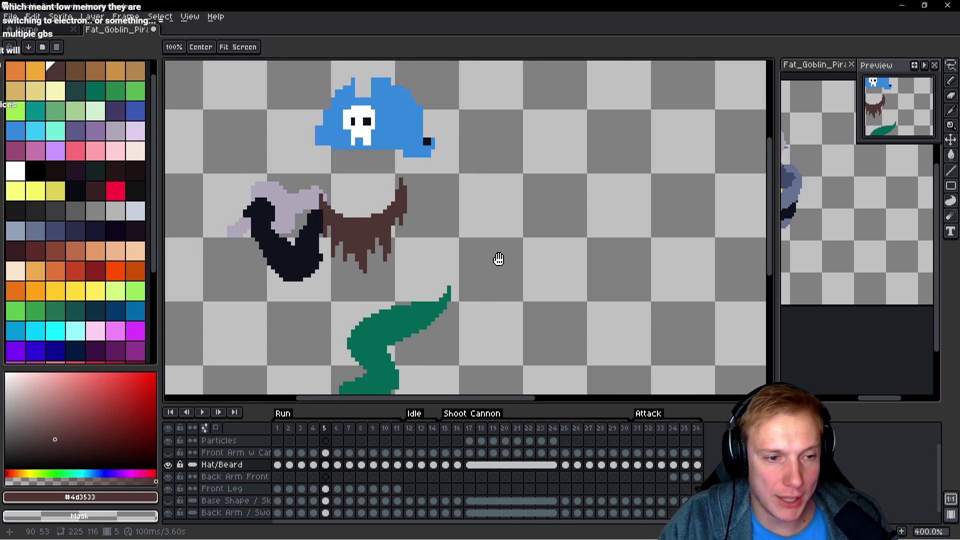
key(Left)
key(Left)
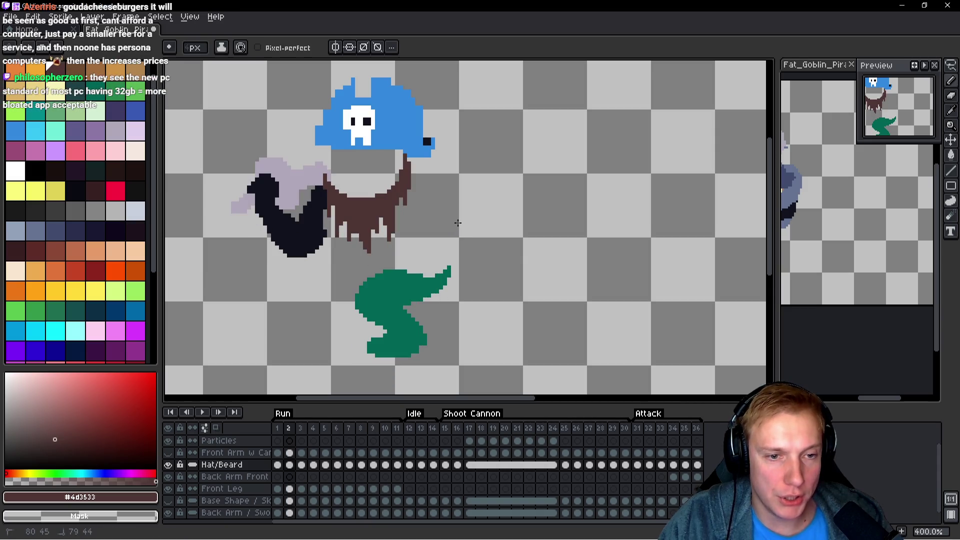
Erase the stray black pixels below the beard in frame 36, then check frame 35.
key(Left)
key(Left)
drag(445, 291, 450, 283)
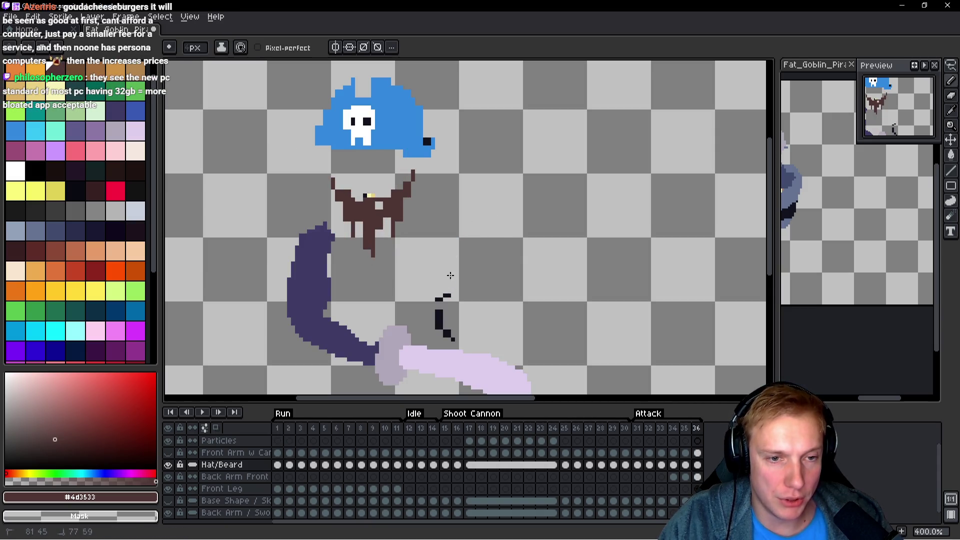
scroll(483, 273, down, 2)
key(Left)
scroll(488, 263, up, 1)
scroll(472, 236, down, 2)
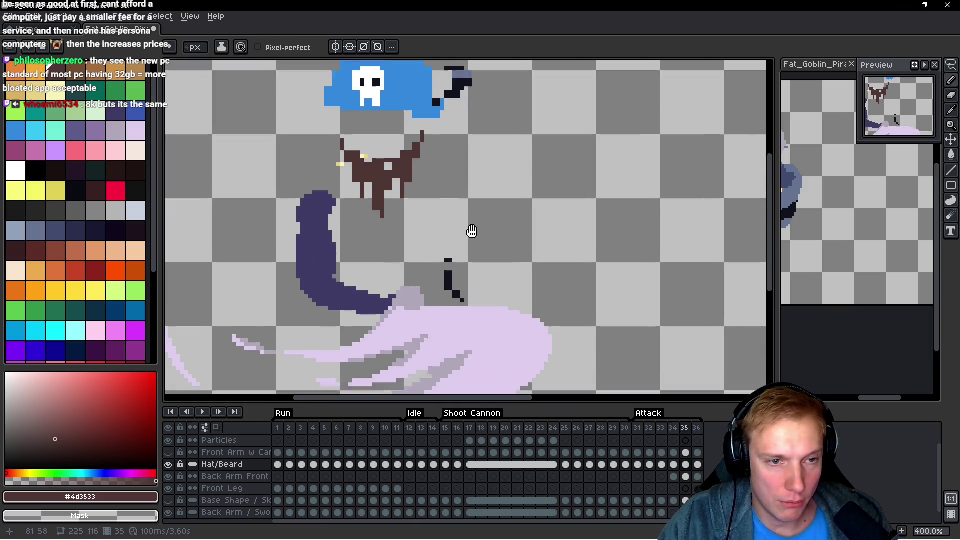
scroll(480, 260, up, 4)
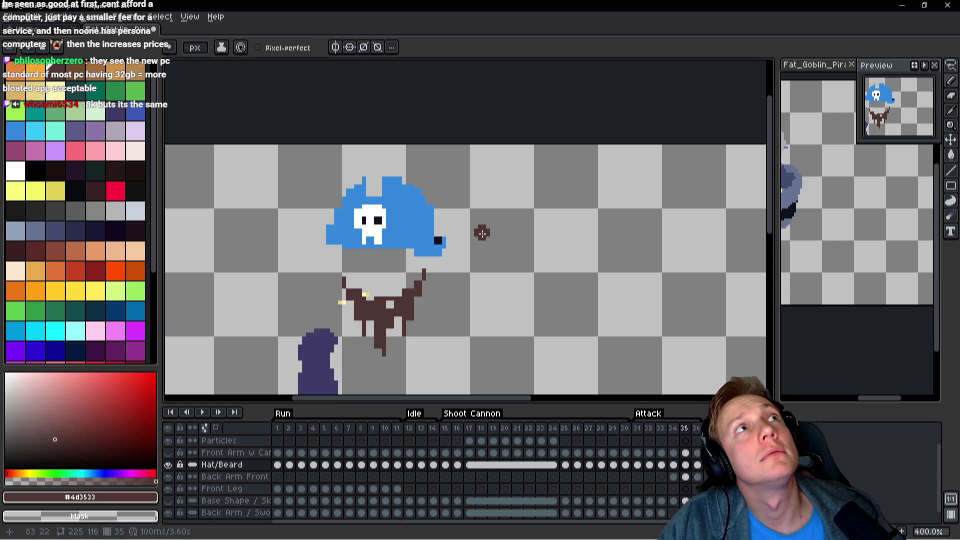
Clear the stray cannon pixels and brown blob beside the hat in frame 34.
key(Left)
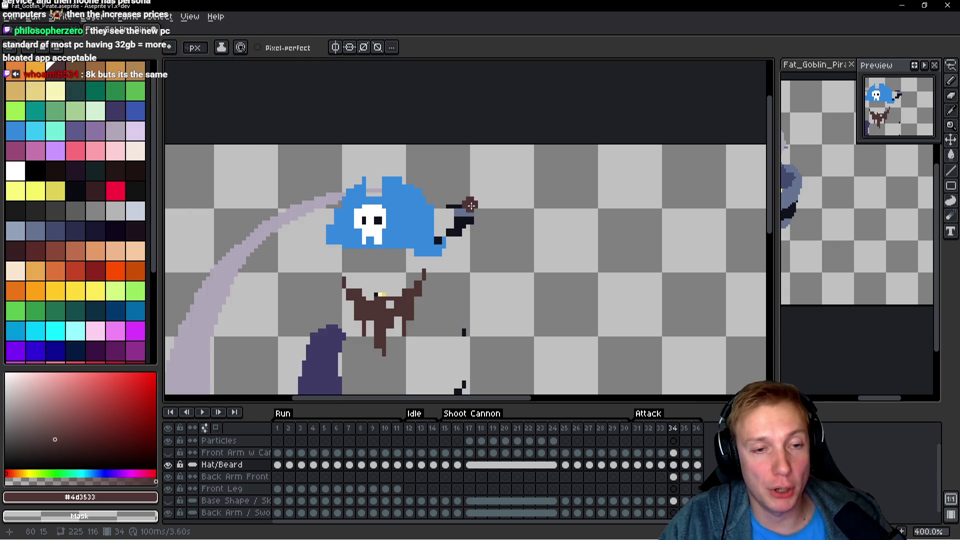
key(ctrl+z)
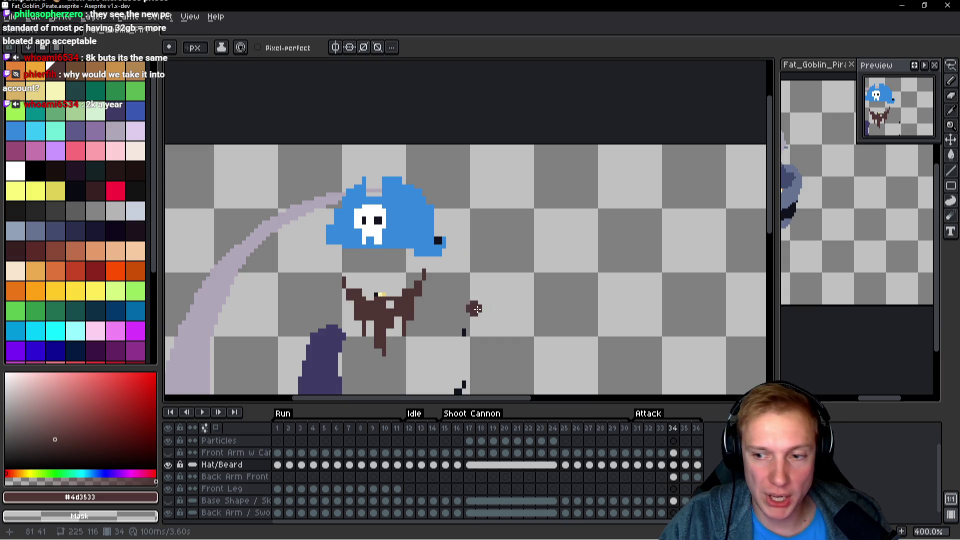
scroll(493, 252, down, 3)
drag(499, 229, 486, 296)
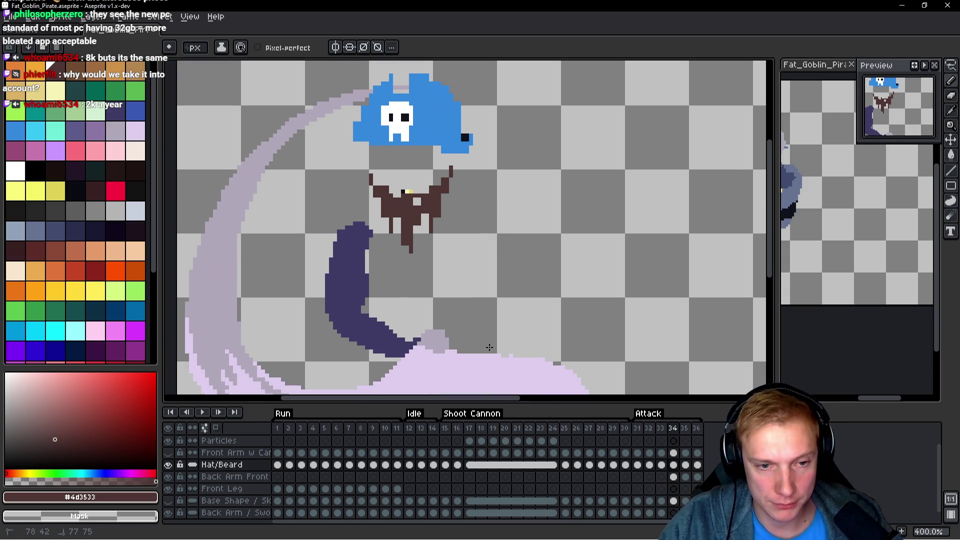
scroll(500, 321, down, 2)
Erase the leftover brown and dark pixels in frames 33 and 32.
key(Left)
scroll(519, 242, up, 2)
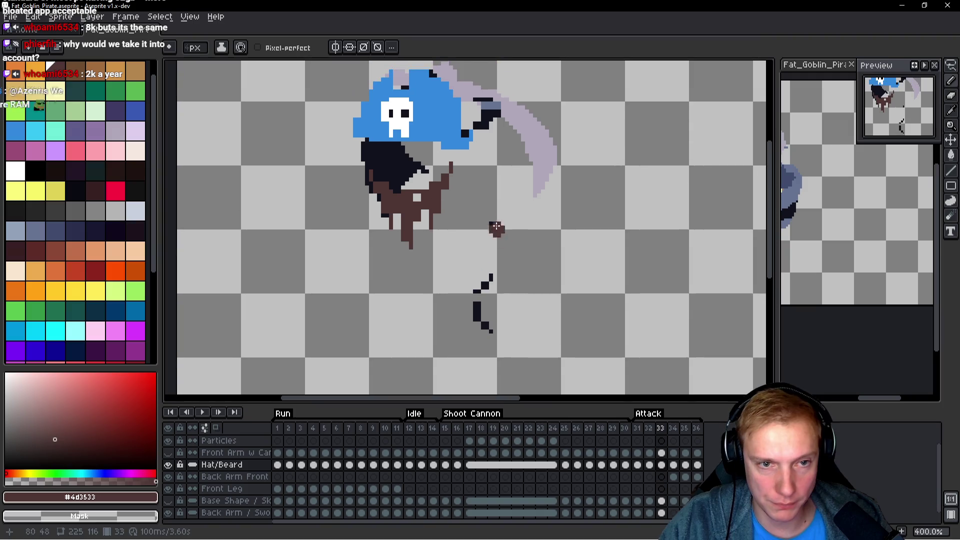
drag(499, 231, 497, 240)
scroll(495, 270, up, 3)
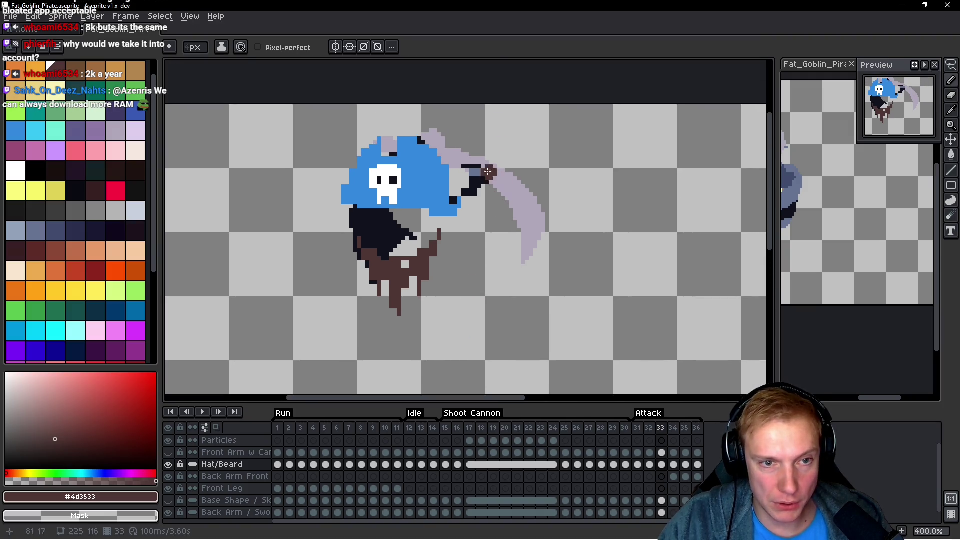
key(Left)
drag(555, 305, 577, 251)
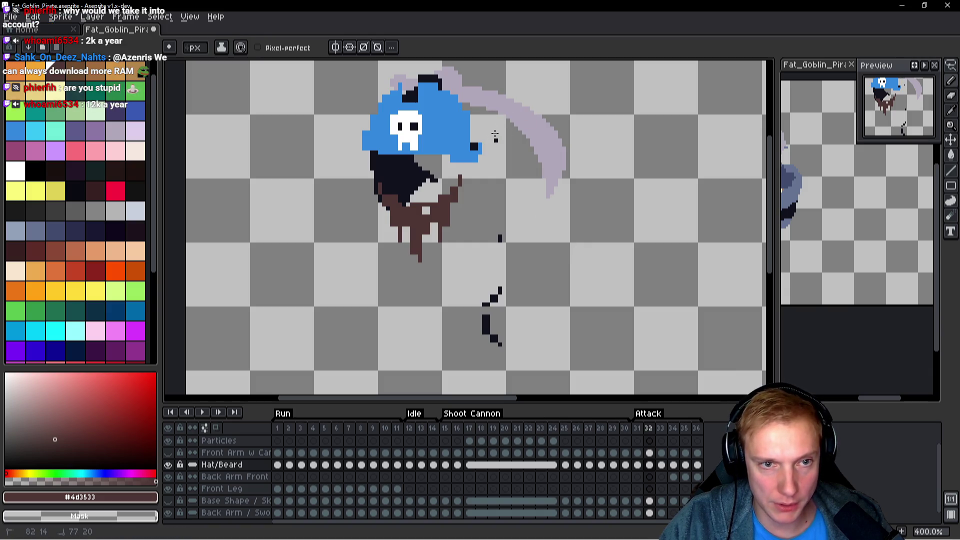
drag(501, 238, 501, 211)
click(501, 211)
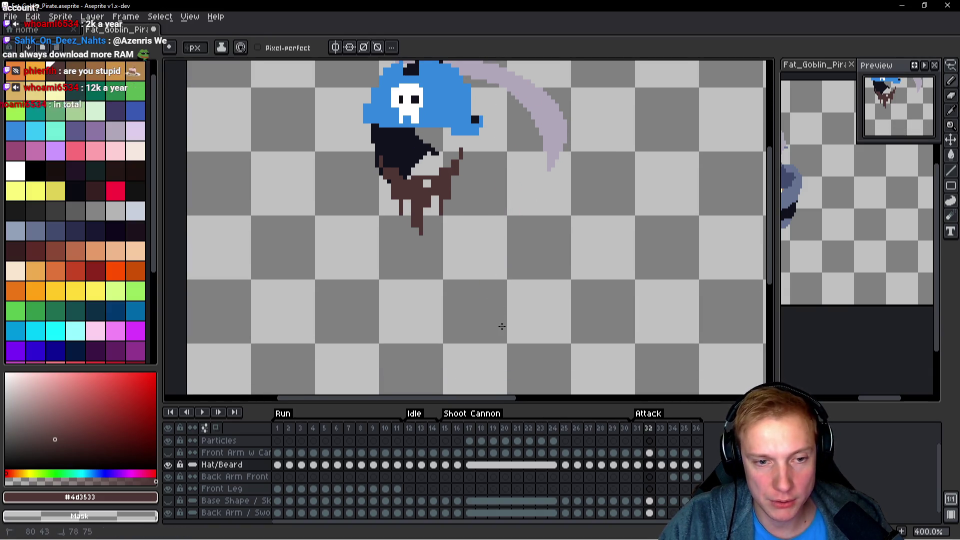
Review frame 31 back to the Shoot Cannon pose and play the animation.
key(Left)
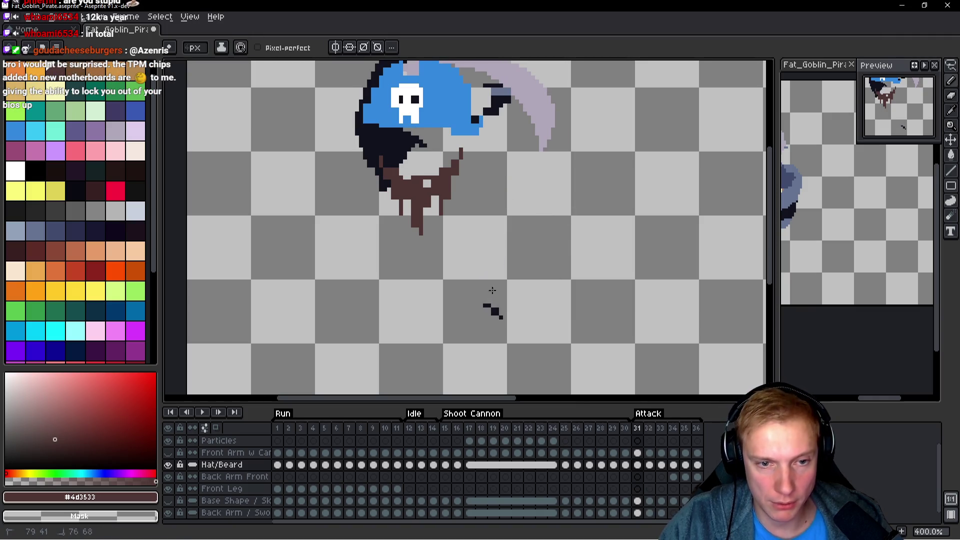
drag(528, 167, 521, 247)
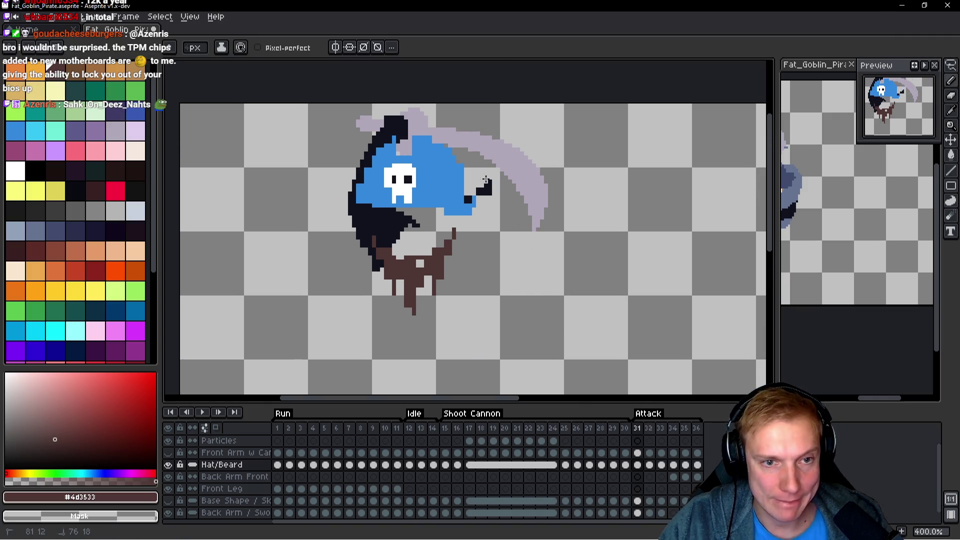
key(Left)
scroll(551, 255, down, 2)
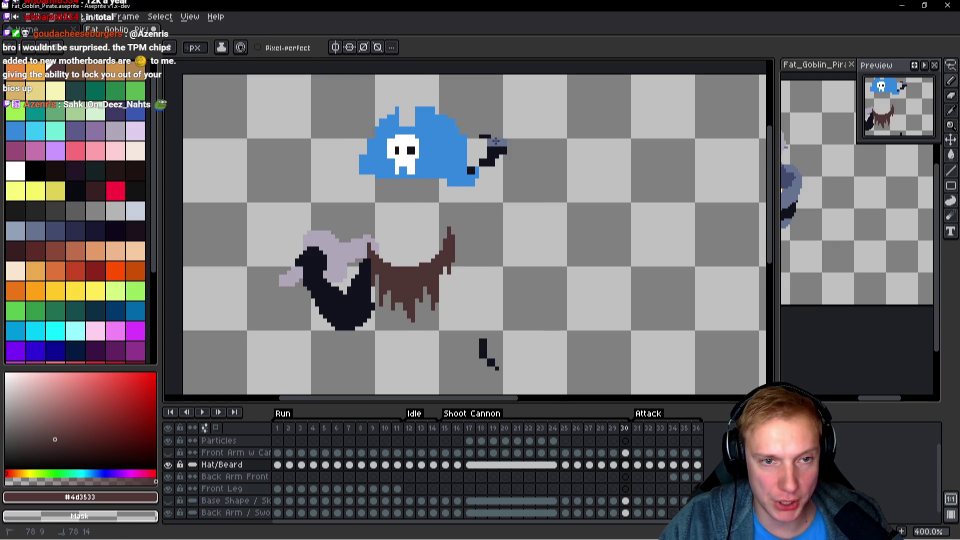
scroll(523, 197, down, 4)
key(Left)
key(space)
key(Left)
key(Left)
key(Left)
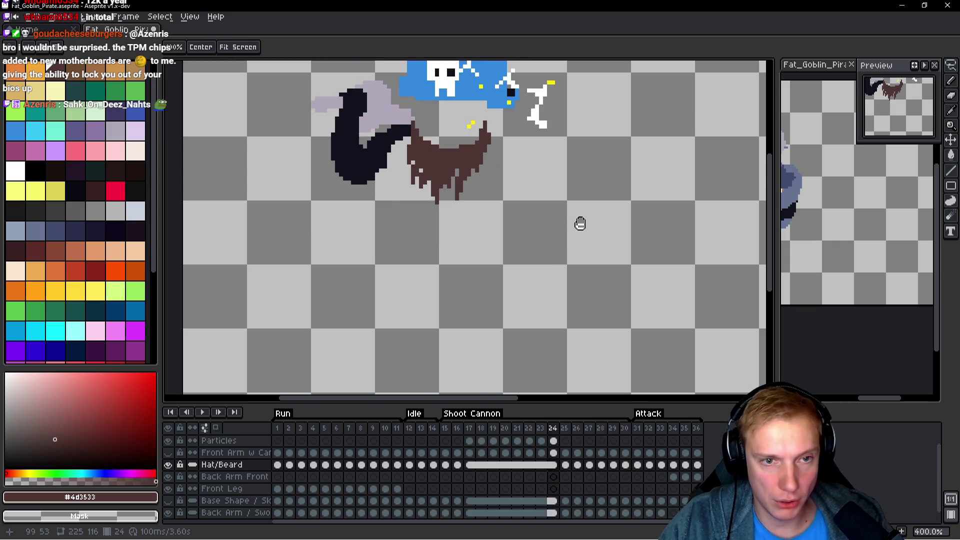
key(Return)
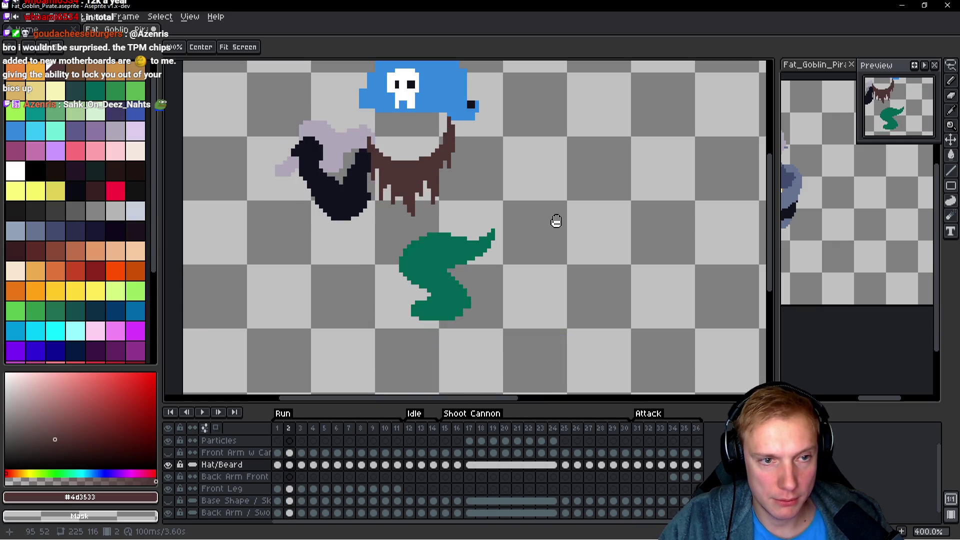
Undo the last pencil stroke on the beard in frame 36, then view frame 35.
key(Left)
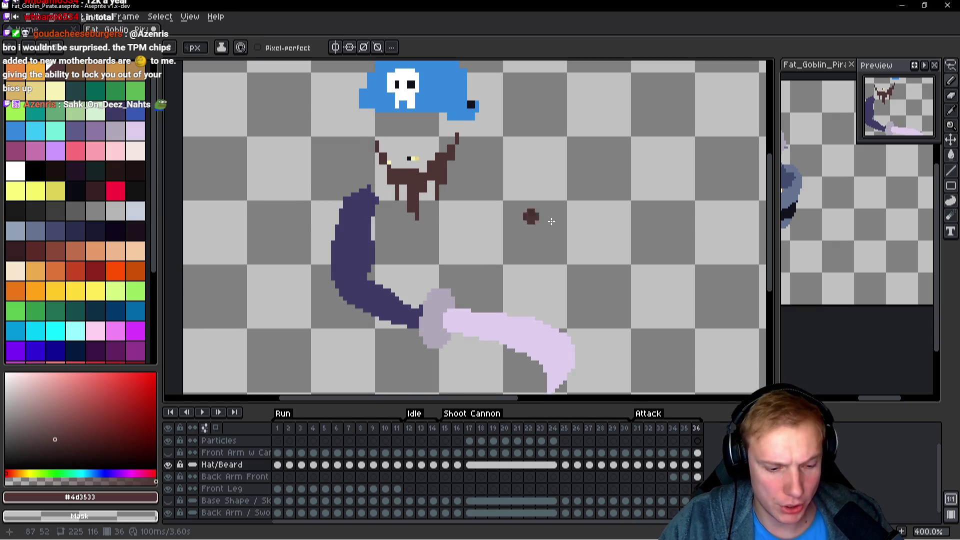
key(ctrl+z)
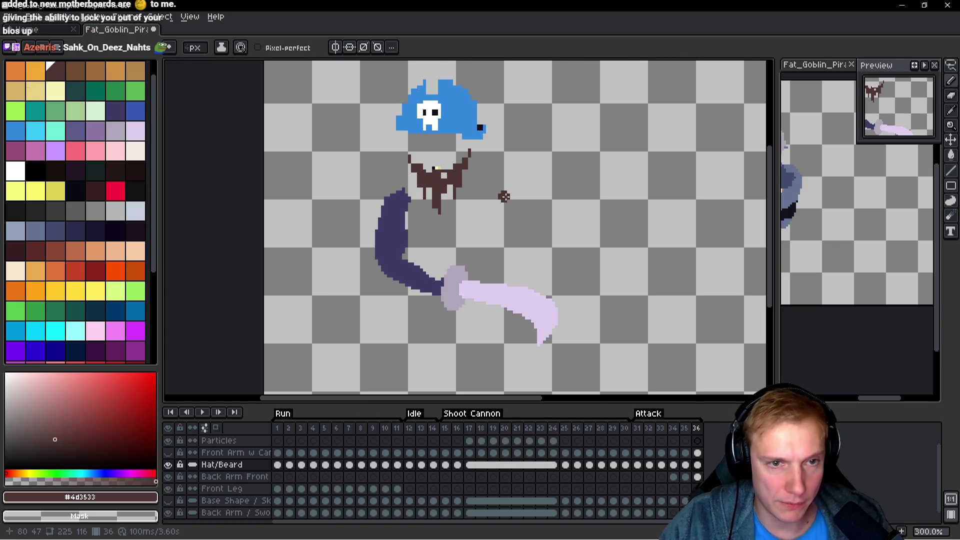
key(Left)
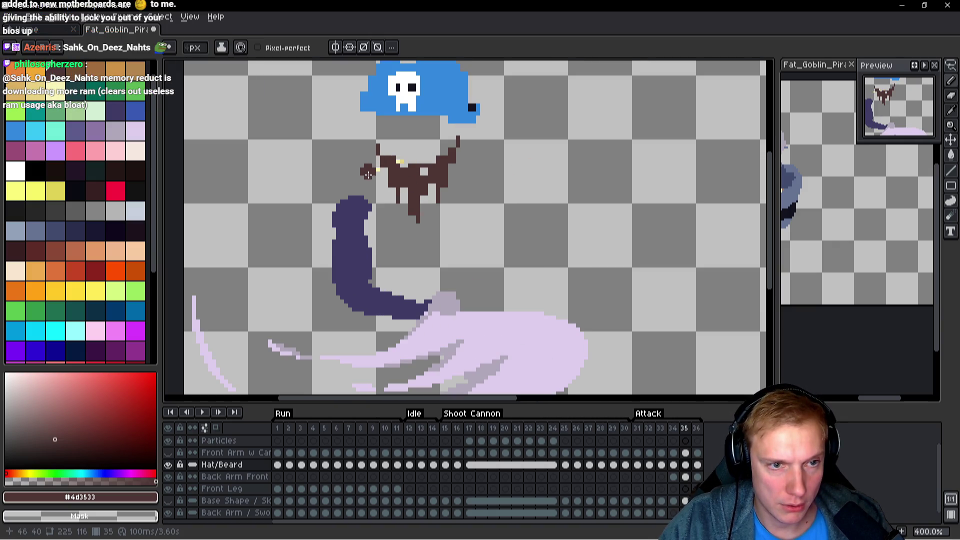
Hide the Hat/Beard layer and make Back Arm Front the active layer.
click(168, 465)
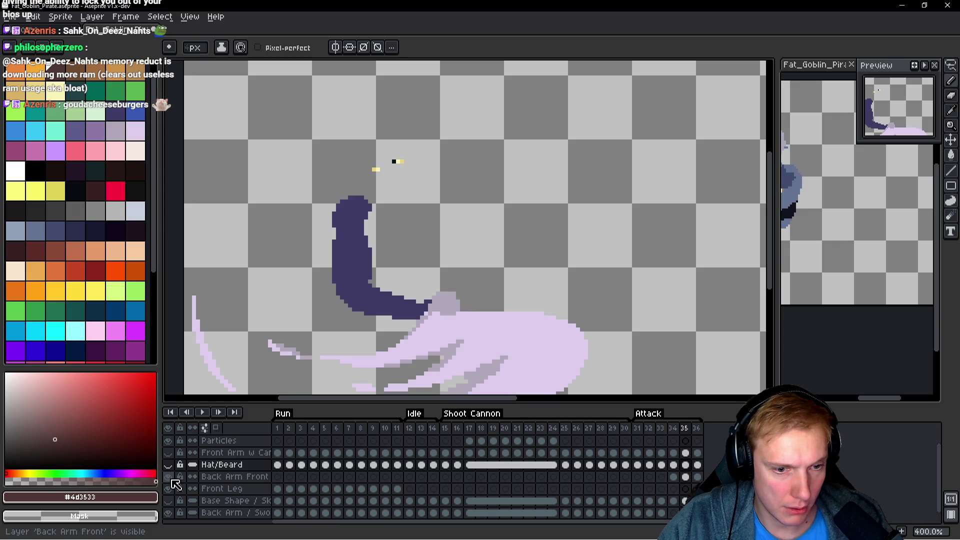
click(171, 481)
click(172, 480)
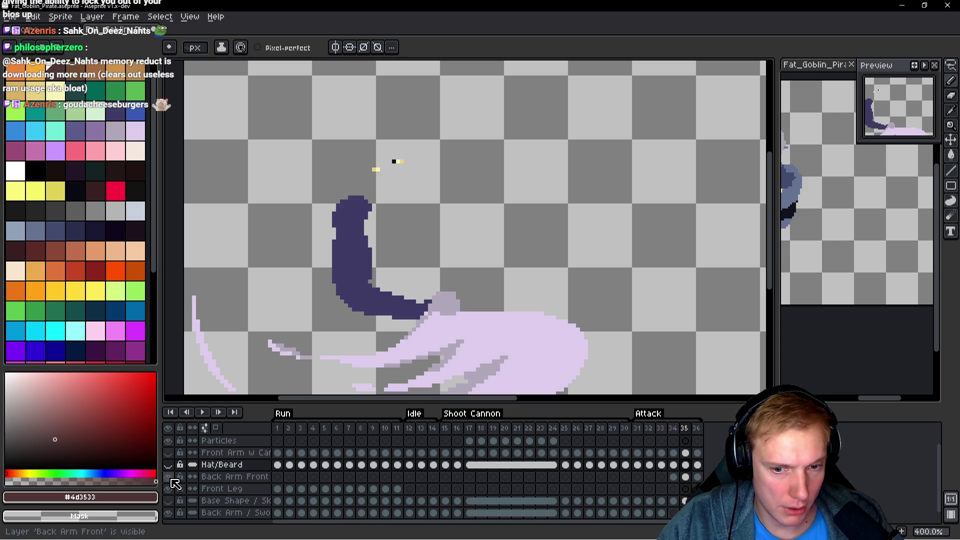
key(alt+Down)
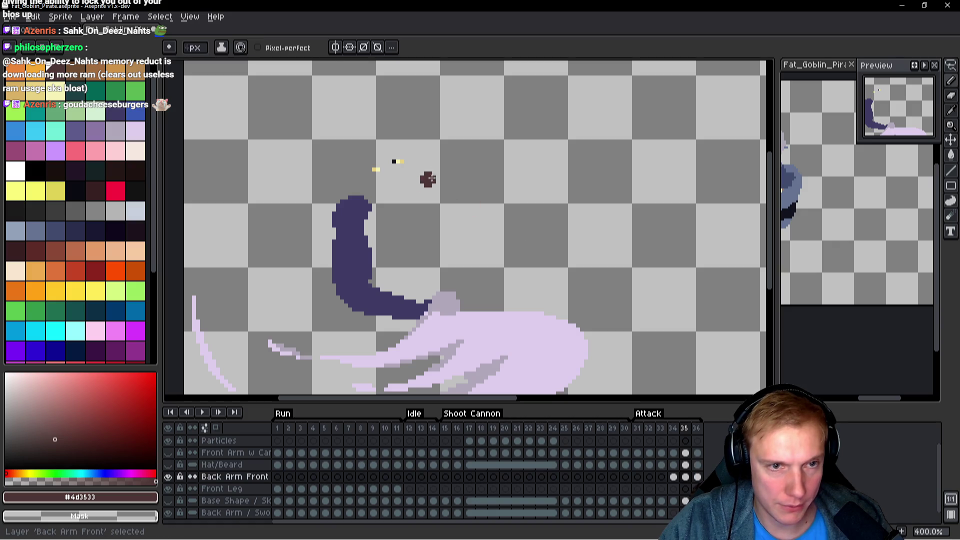
Review frames 34, 36, 1, 7, 14 and 32 without the hat and beard.
key(Left)
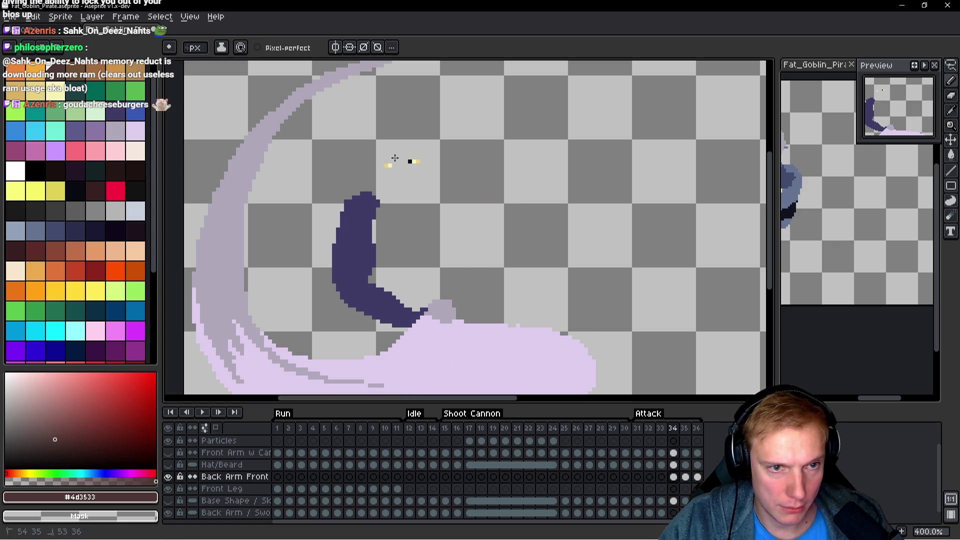
key(Right)
key(Right)
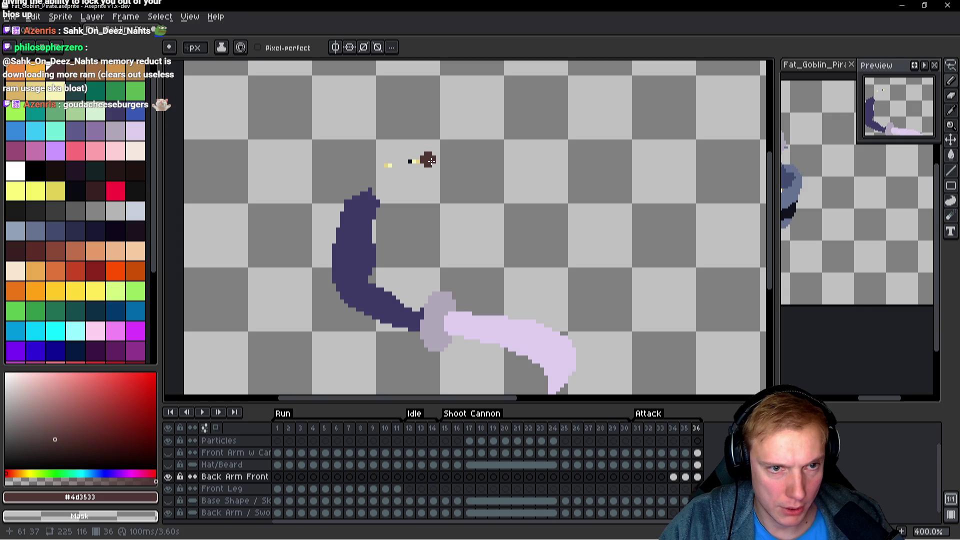
key(h)
key(Right)
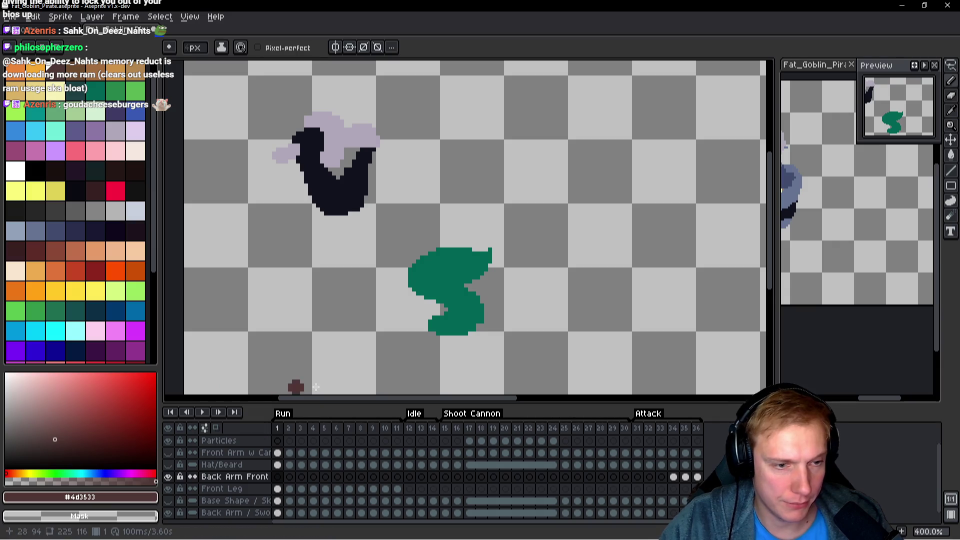
key(Right)
key(Right)
key(Right)
key(Right)
key(Right)
key(Right)
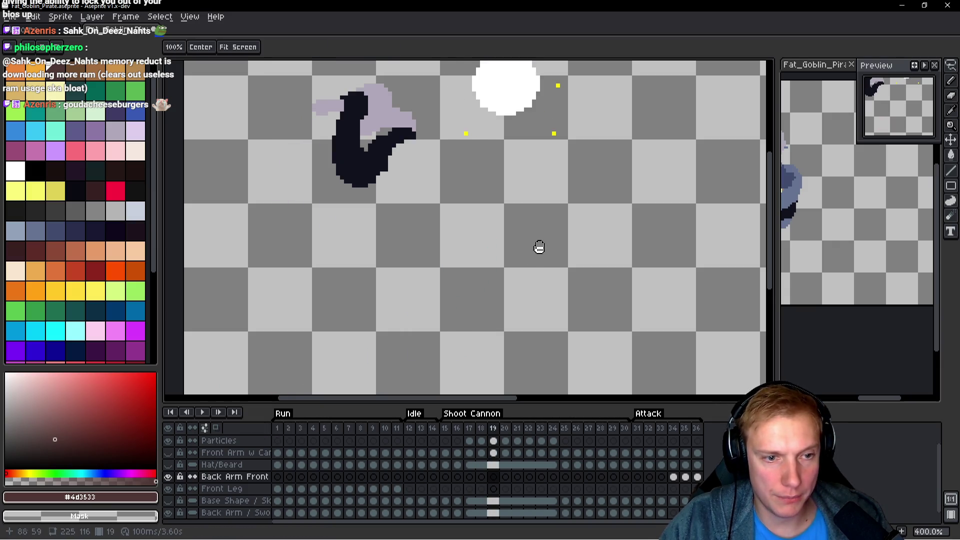
key(Right)
key(Right)
key(Right)
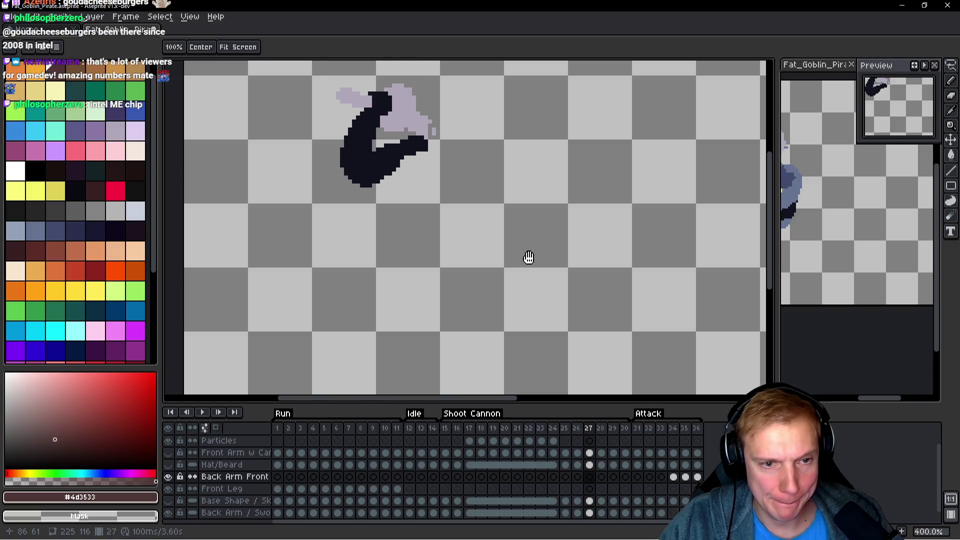
key(Right)
key(Right)
key(Right)
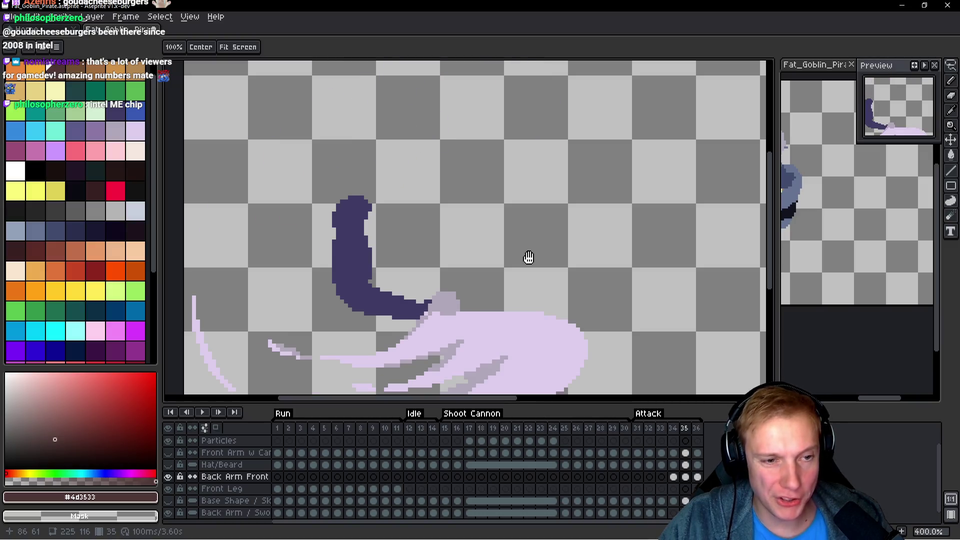
key(b)
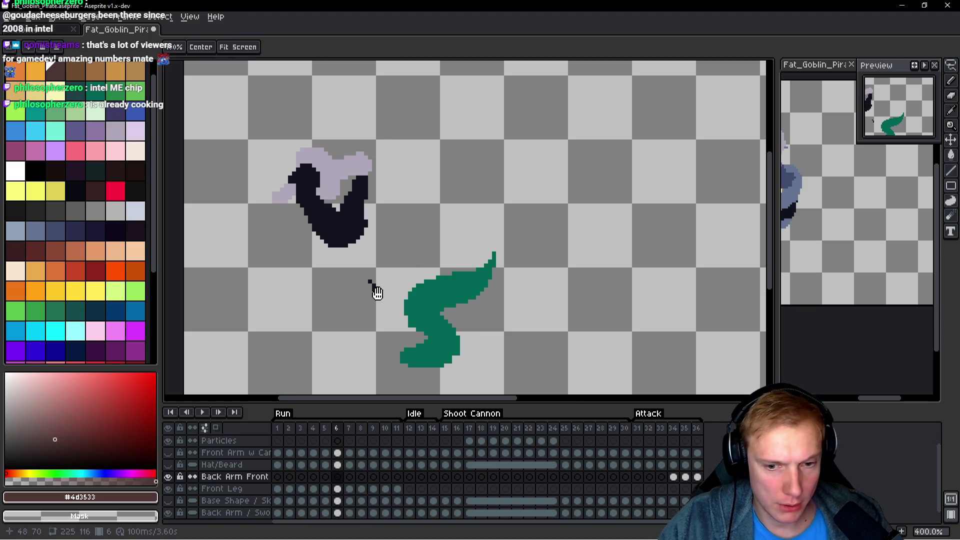
Inspect the Front Leg, base shape, Back Arm / Sword and cannon-arm layers.
key(Down)
key(Down)
click(373, 304)
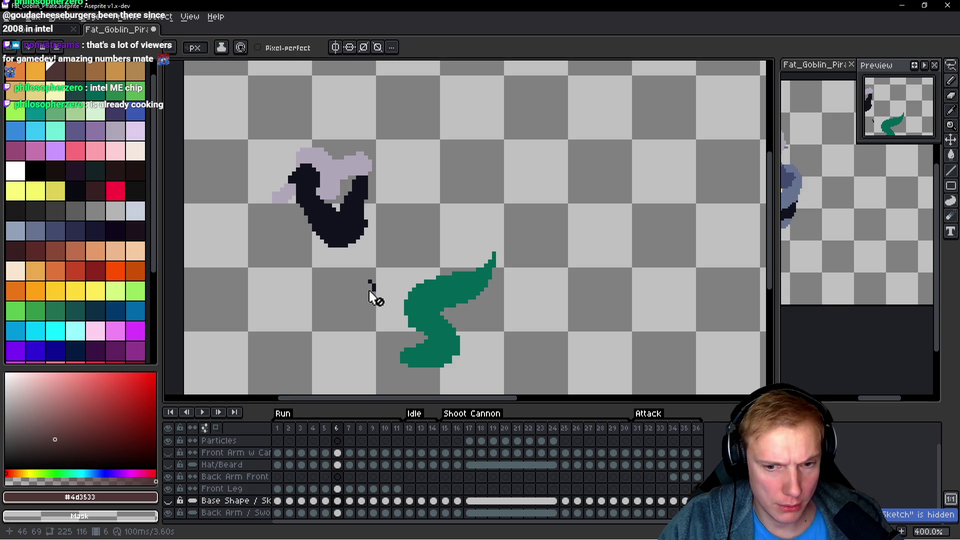
key(h)
key(Down)
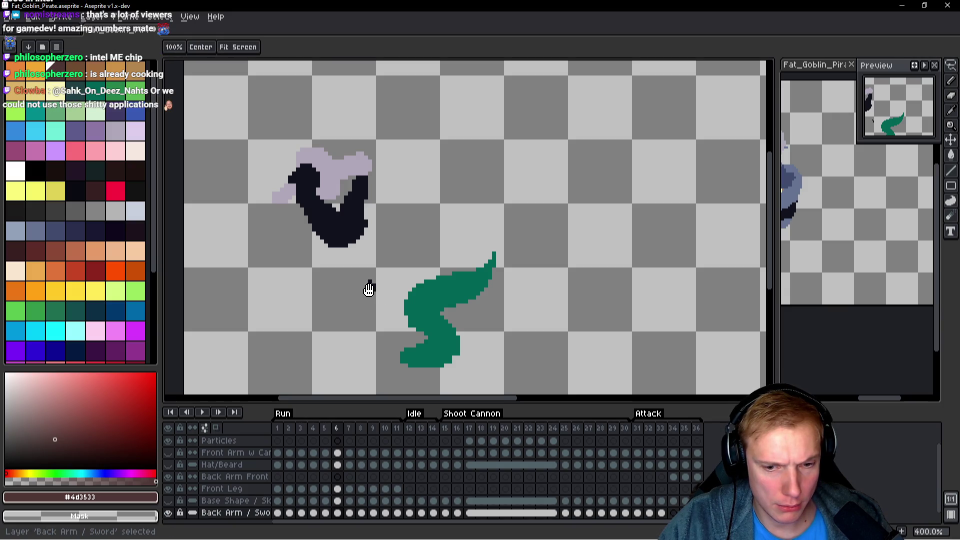
key(b)
key(h)
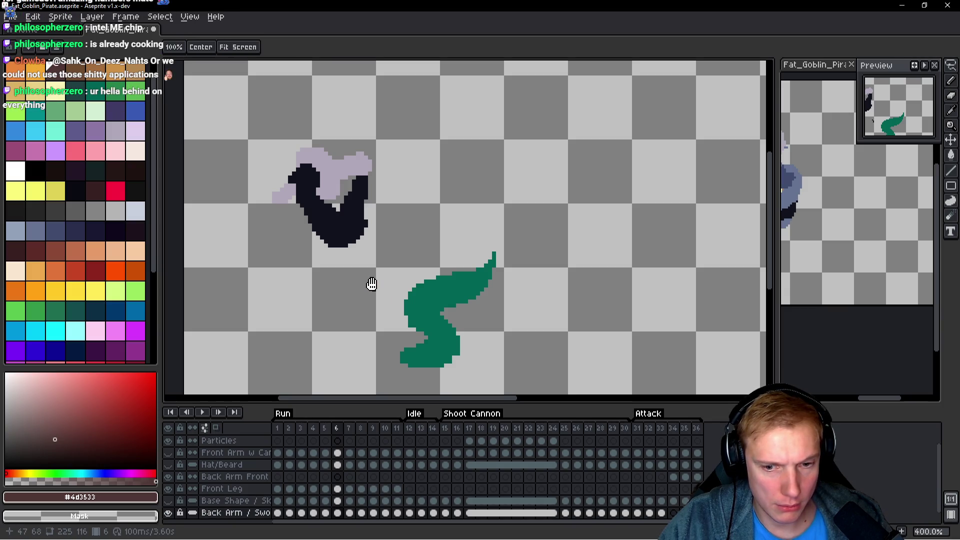
key(Up)
key(Up)
key(Up)
key(b)
key(h)
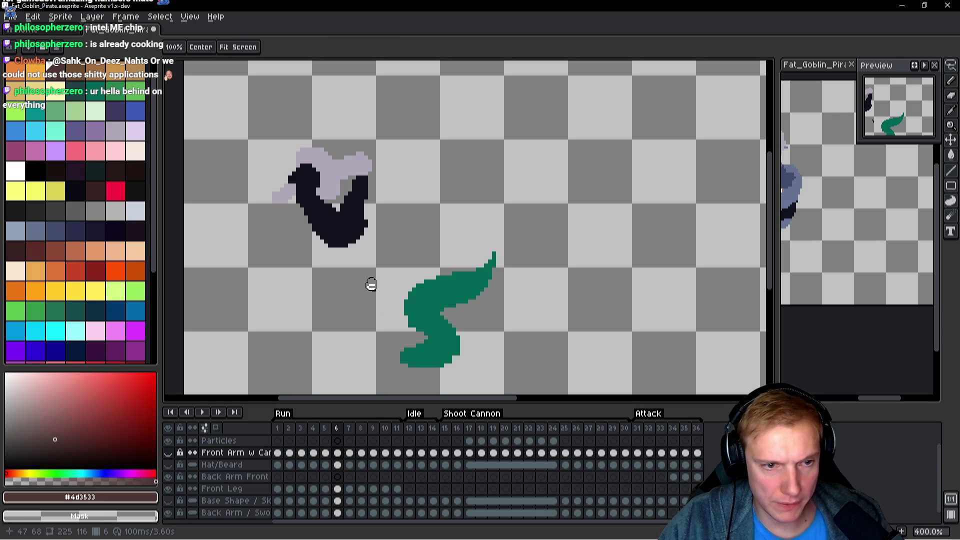
Inspect the Particles, Back Arm Front, base shape and Canon Load layers.
key(Down)
key(Up)
key(Up)
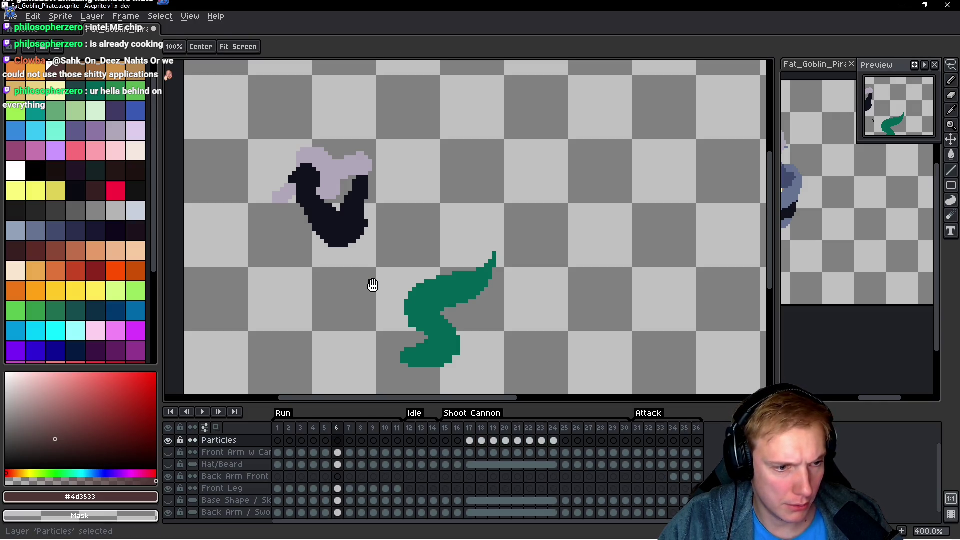
key(Down)
key(Down)
key(Down)
key(b)
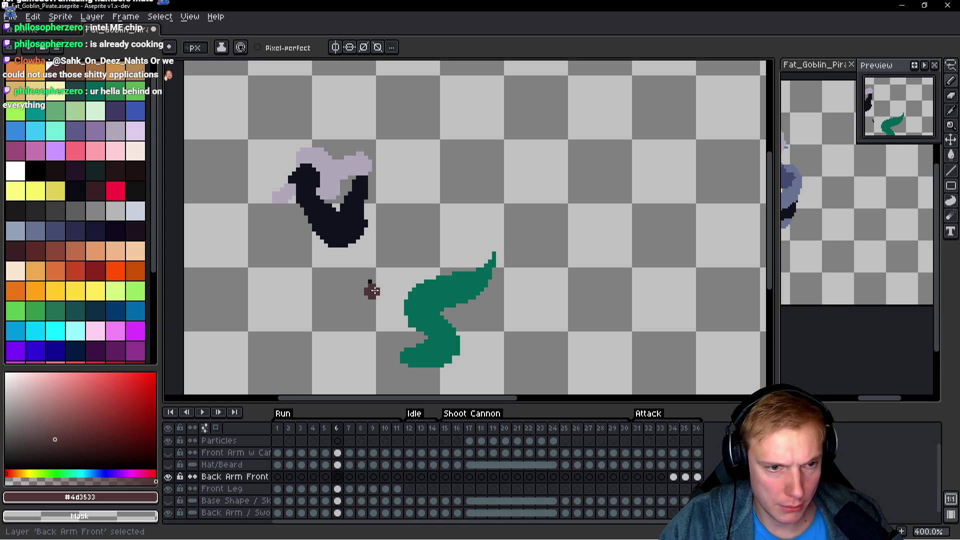
key(Down)
key(Down)
mouse_move(375, 281)
mouse_down()
mouse_move(379, 243)
mouse_move(378, 274)
mouse_up()
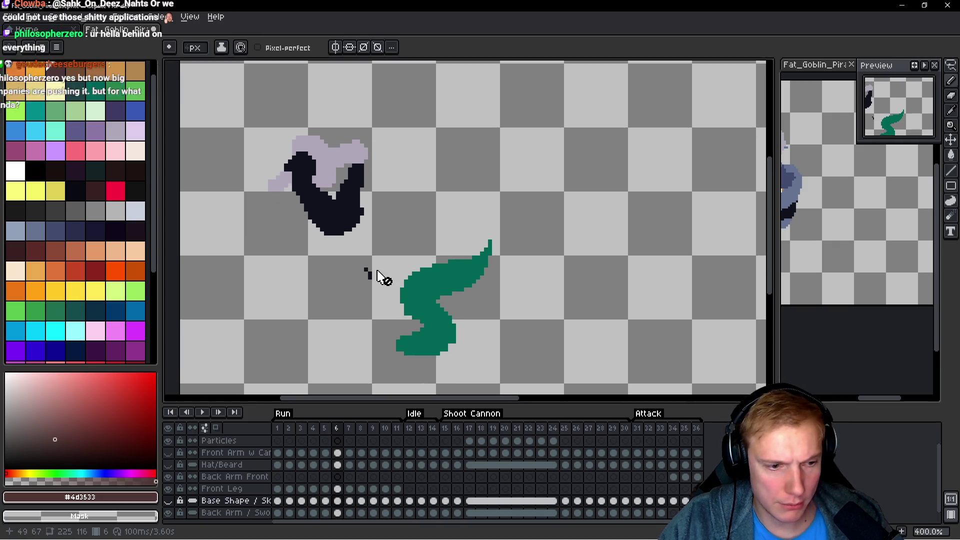
key(h)
key(Up)
key(Up)
key(Up)
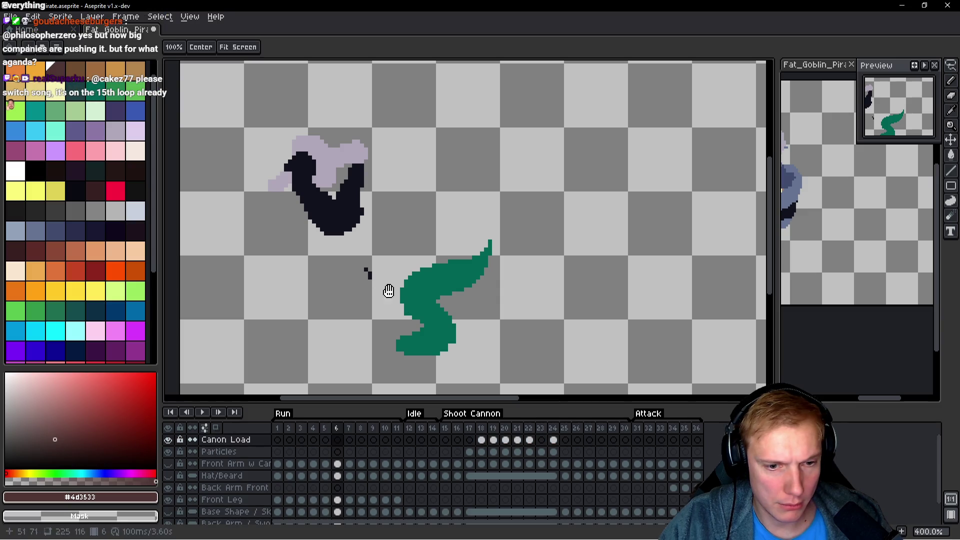
Enlarge the timeline to show another layer row and shift the canvas up.
drag(520, 403, 529, 388)
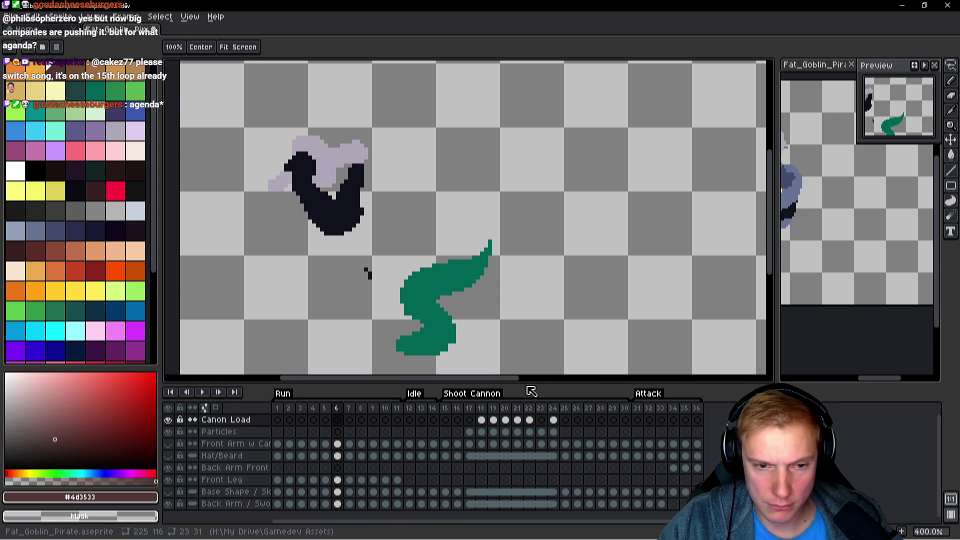
key(b)
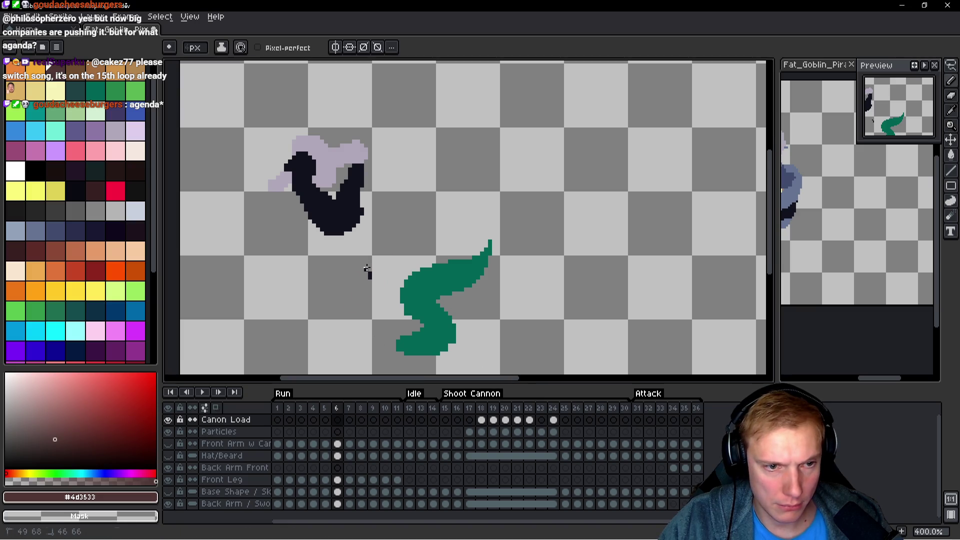
drag(367, 268, 371, 259)
key(h)
Move down through the layers to make Front Leg the active layer.
key(Down)
key(Down)
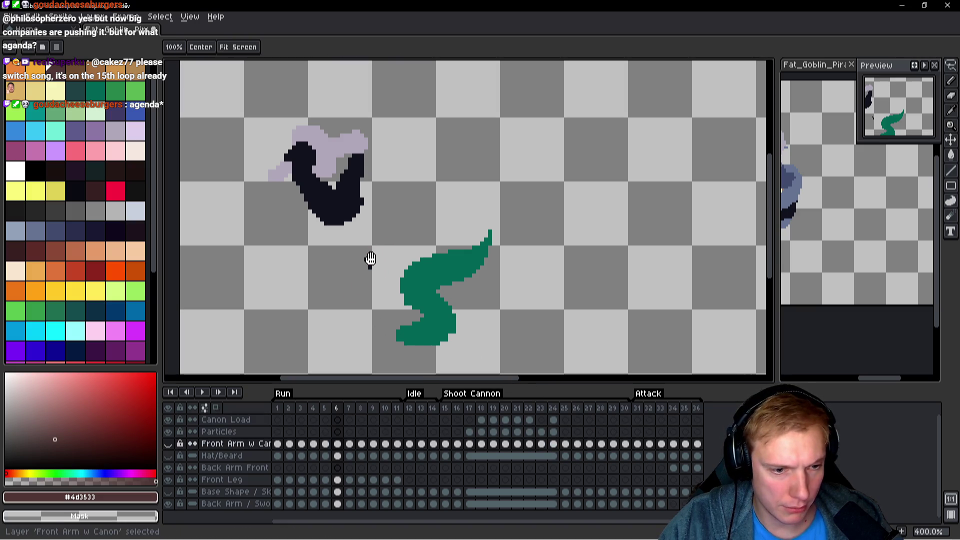
key(b)
key(Down)
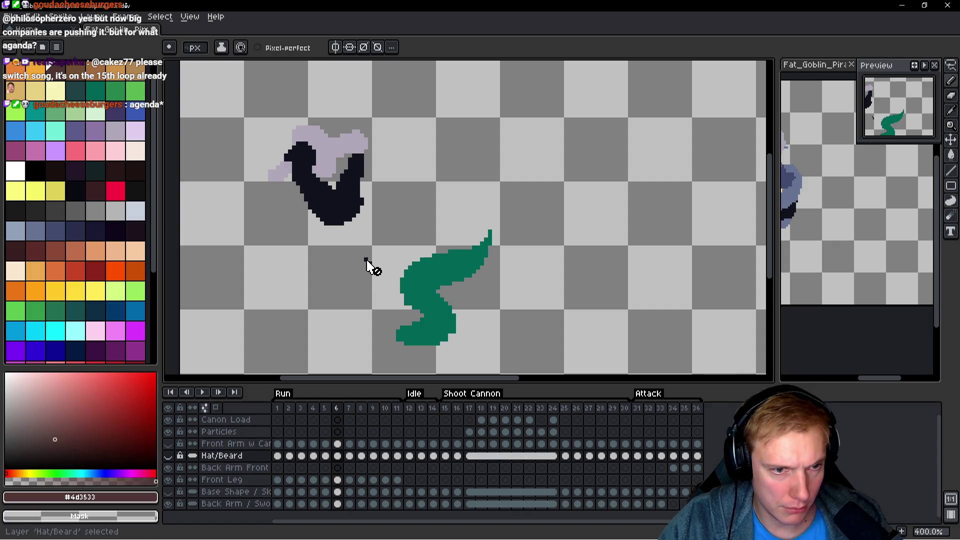
key(h)
key(Down)
key(b)
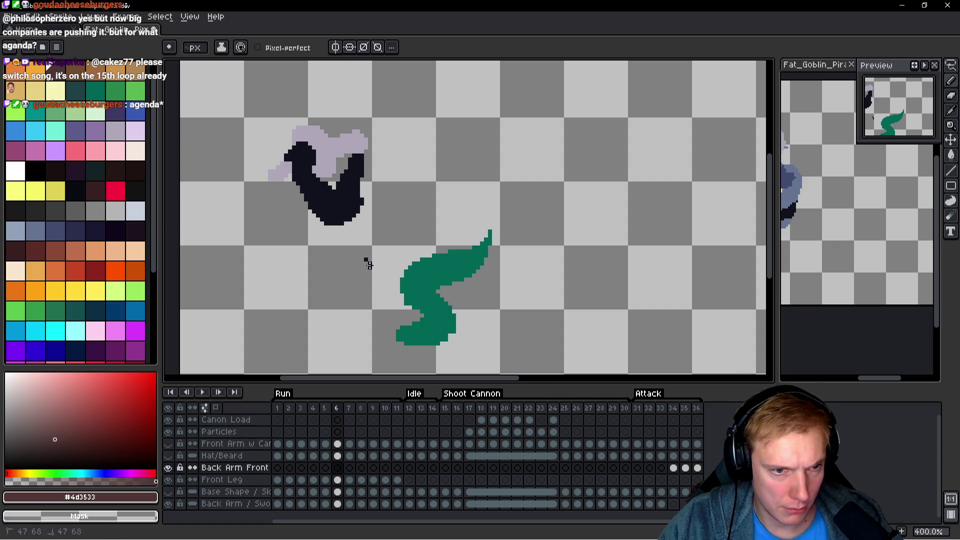
key(h)
key(Down)
key(b)
key(h)
Step through the front leg frames to frame 11, then open Tangy TD's Options.
key(Right)
key(Right)
key(Left)
key(Left)
key(Left)
key(Left)
key(Right)
key(Right)
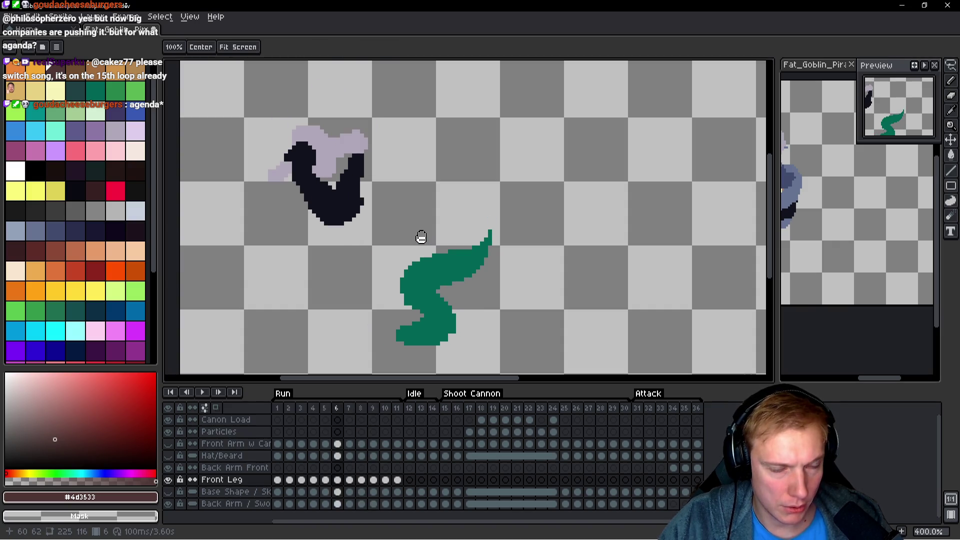
key(Left)
key(Left)
key(Left)
key(Right)
key(Right)
key(Right)
key(b)
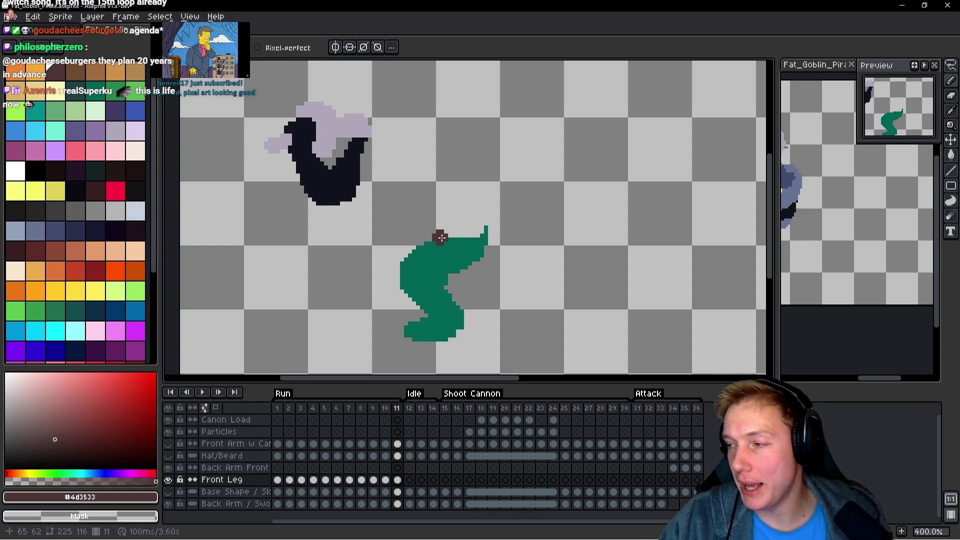
key(i)
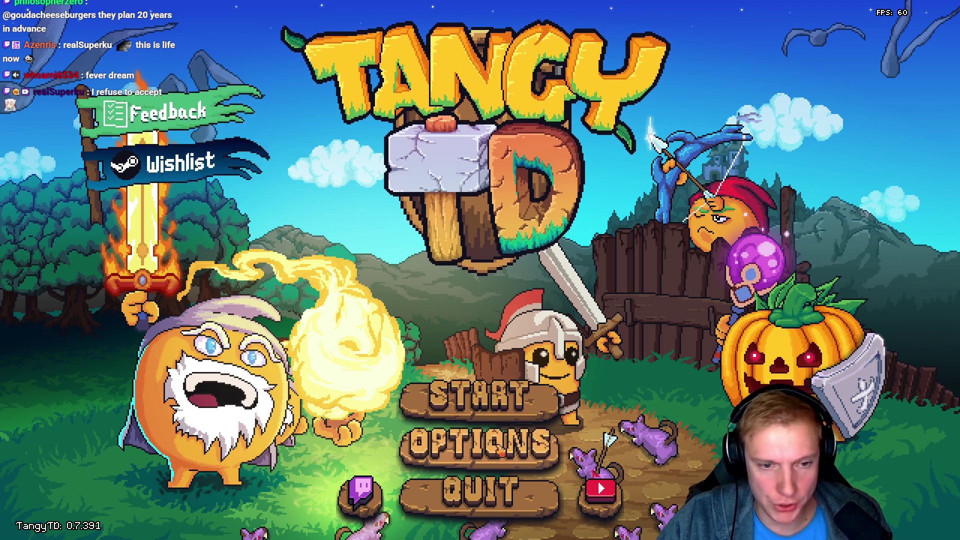
click(480, 441)
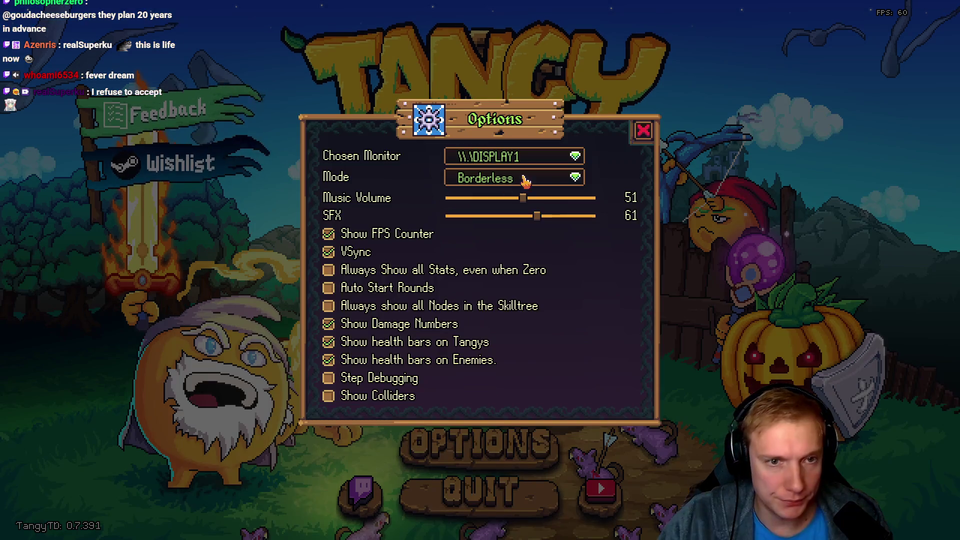
Set Tangy TD music volume to 0, close Options, dismiss the music player, return to Aseprite.
drag(524, 199, 348, 202)
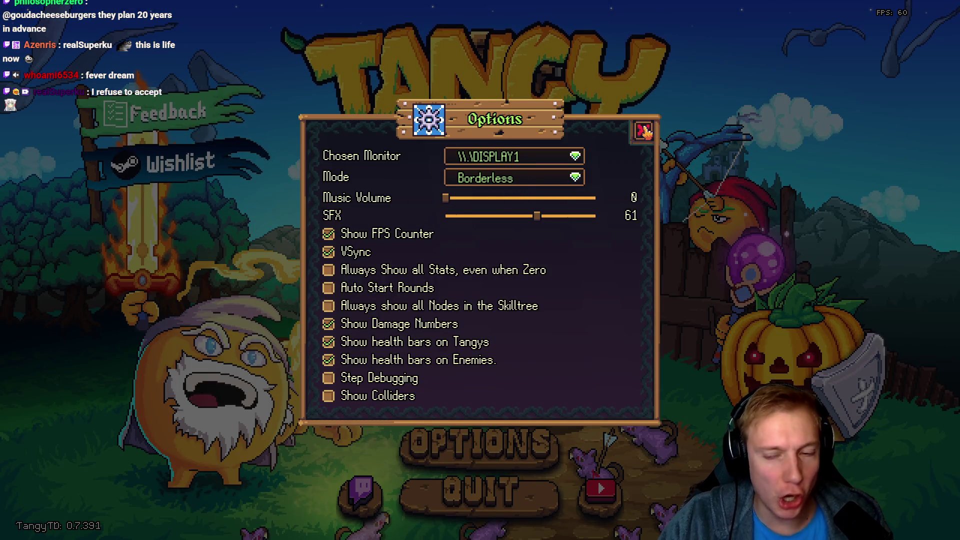
click(645, 133)
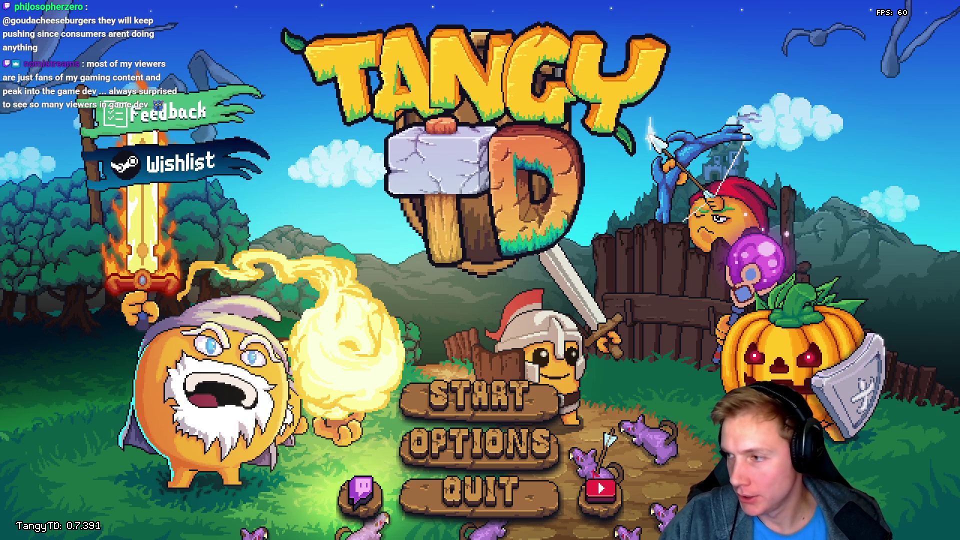
key(alt+Tab)
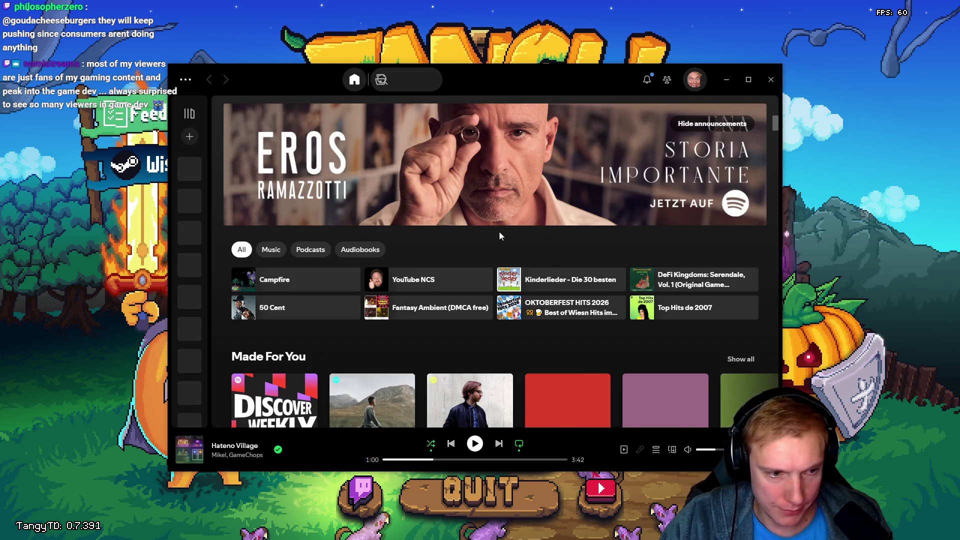
click(859, 272)
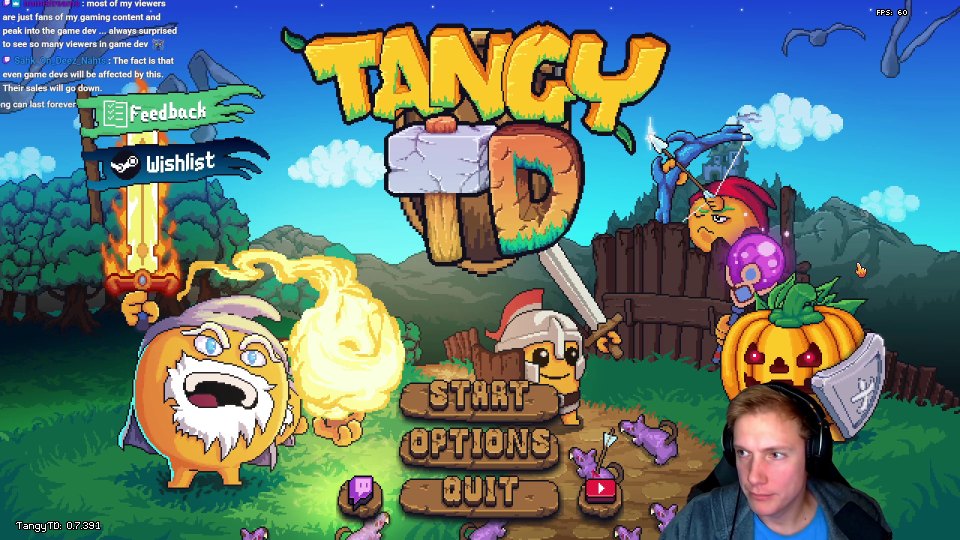
key(alt+Tab)
scroll(589, 250, up, 2)
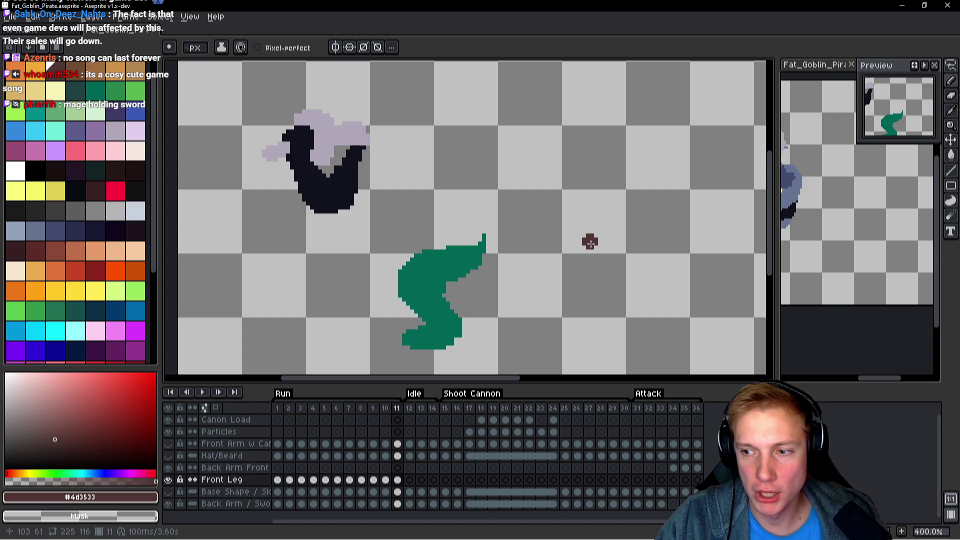
Pan over the sprite, preview the leg animation, then show the purple Base Shape layer.
scroll(600, 202, up, 3)
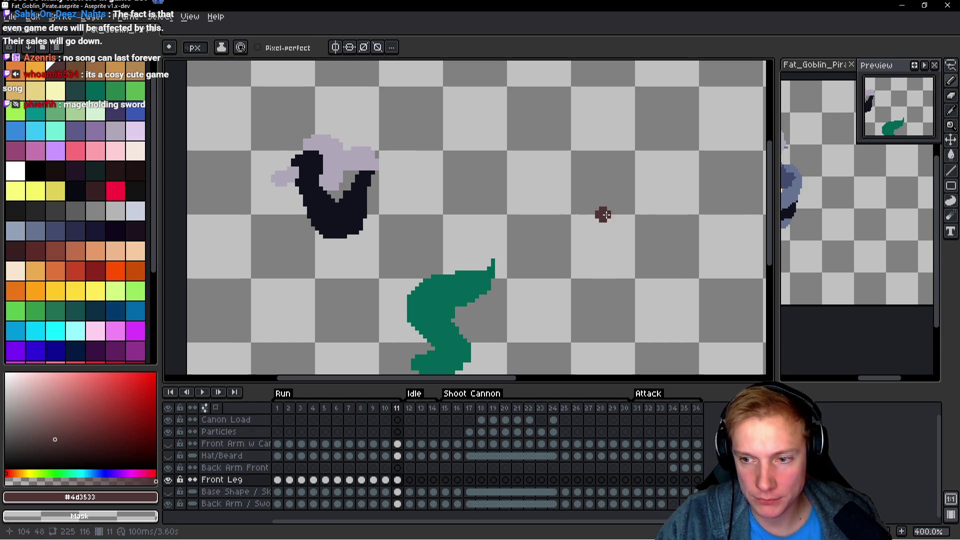
scroll(568, 219, right, 3)
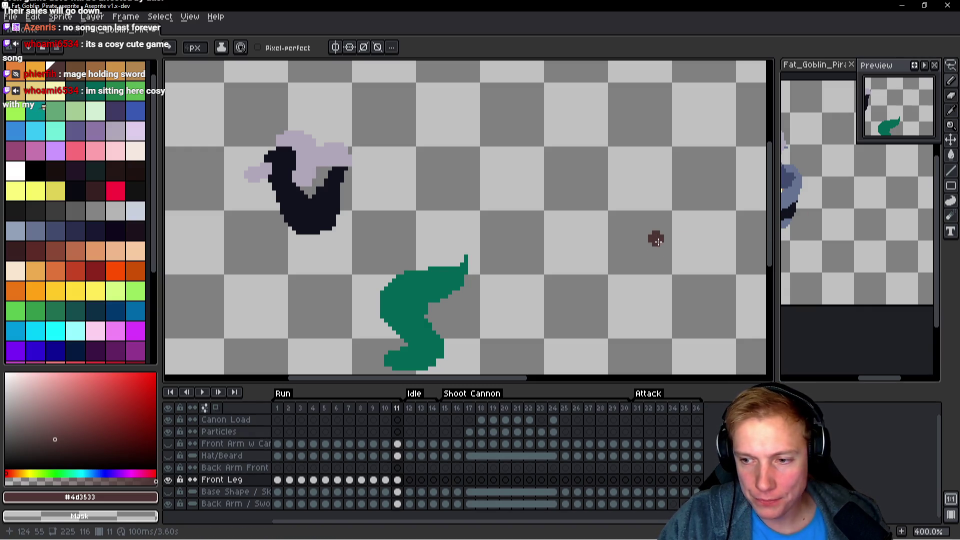
mouse_move(643, 216)
mouse_down()
mouse_move(653, 232)
mouse_move(632, 253)
mouse_up()
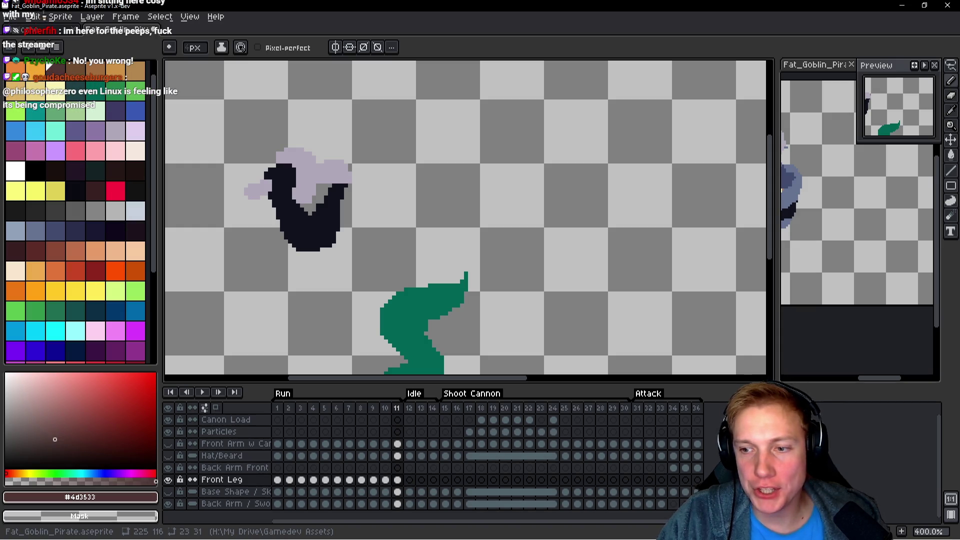
drag(607, 230, 620, 212)
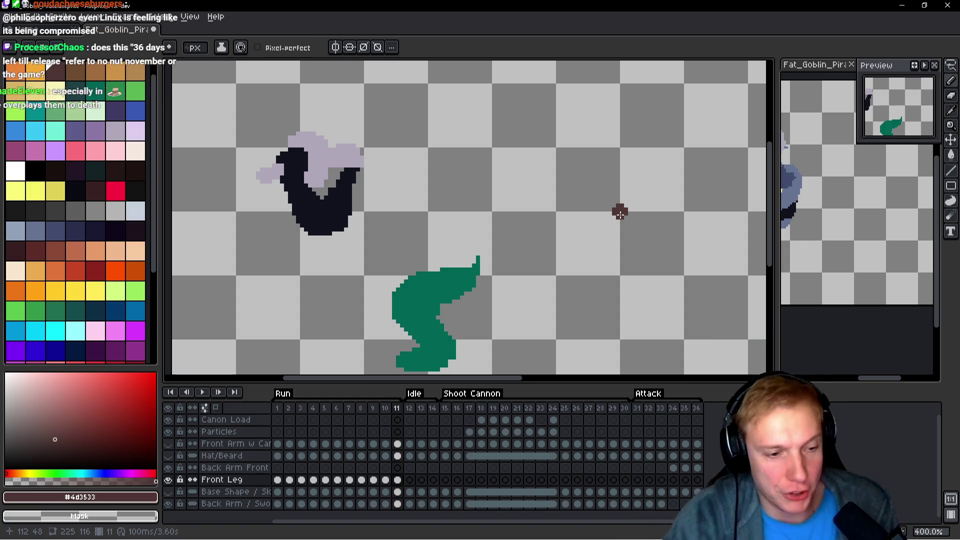
key(Return)
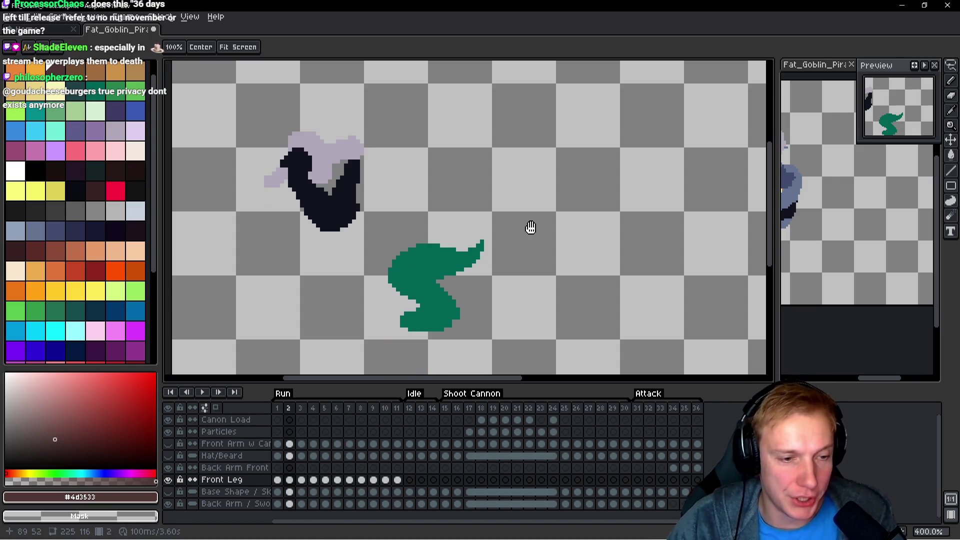
key(Return)
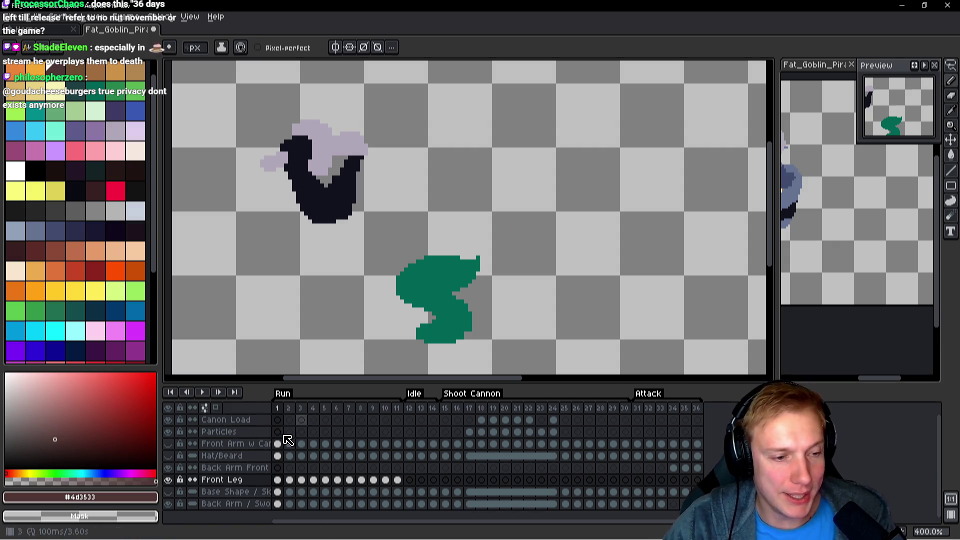
click(168, 491)
key(Return)
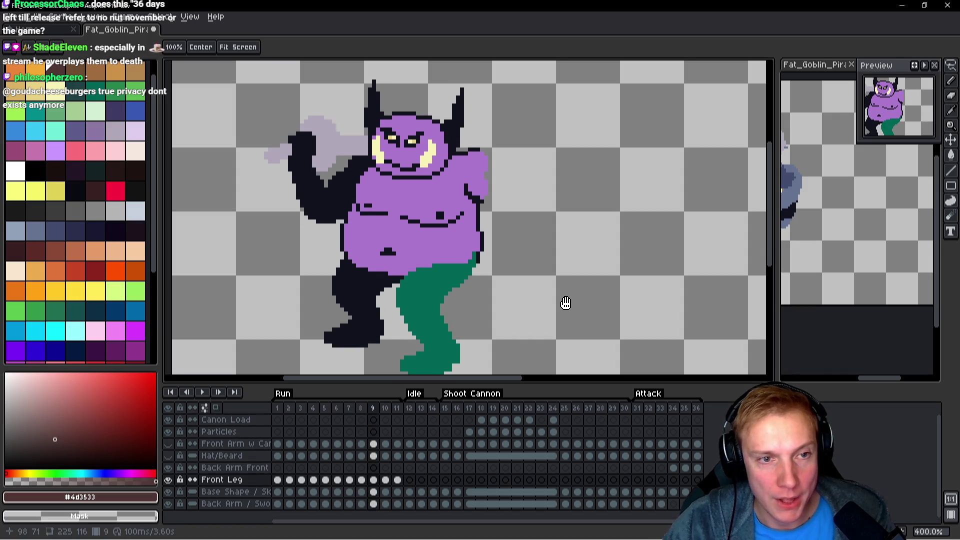
Stop at frame 15, show the Hat/Beard layer, and replay the animation.
key(Return)
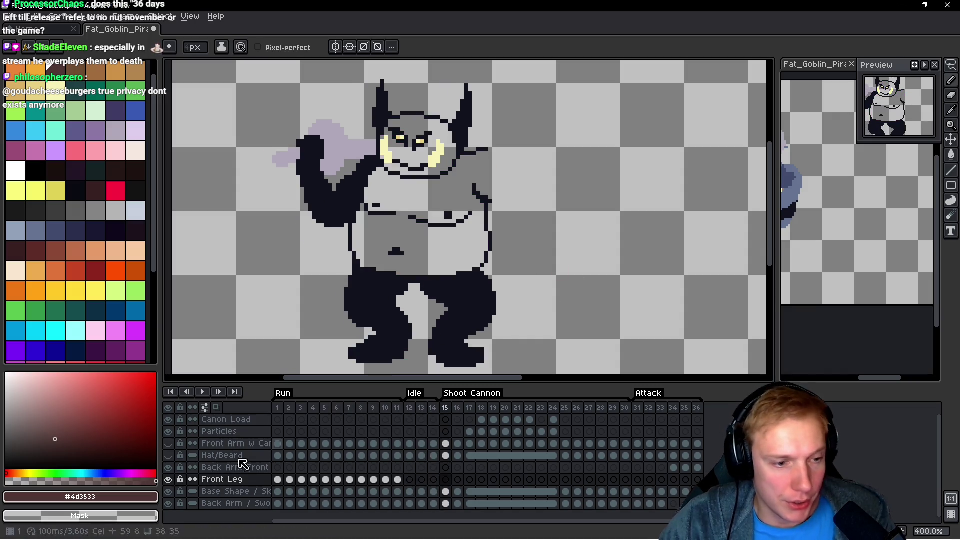
click(168, 456)
key(Return)
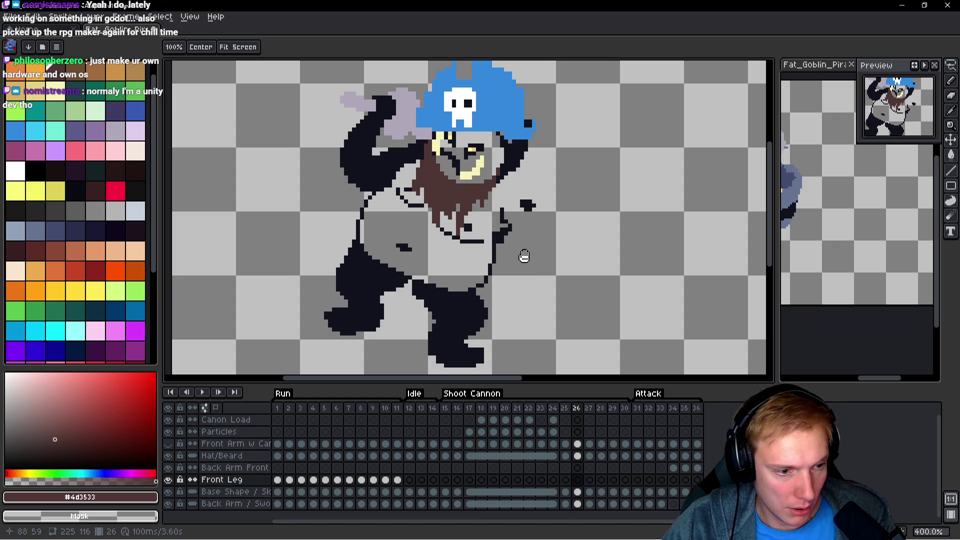
Select the Hat/Beard layer, try a lasso selection around the face and beard, then deselect.
key(Up)
key(Up)
scroll(529, 182, up, 2)
scroll(530, 182, down, 1)
key(v)
mouse_move(485, 193)
mouse_down()
mouse_move(415, 175)
mouse_move(350, 330)
mouse_move(507, 235)
mouse_move(506, 200)
mouse_up()
key(ctrl+d)
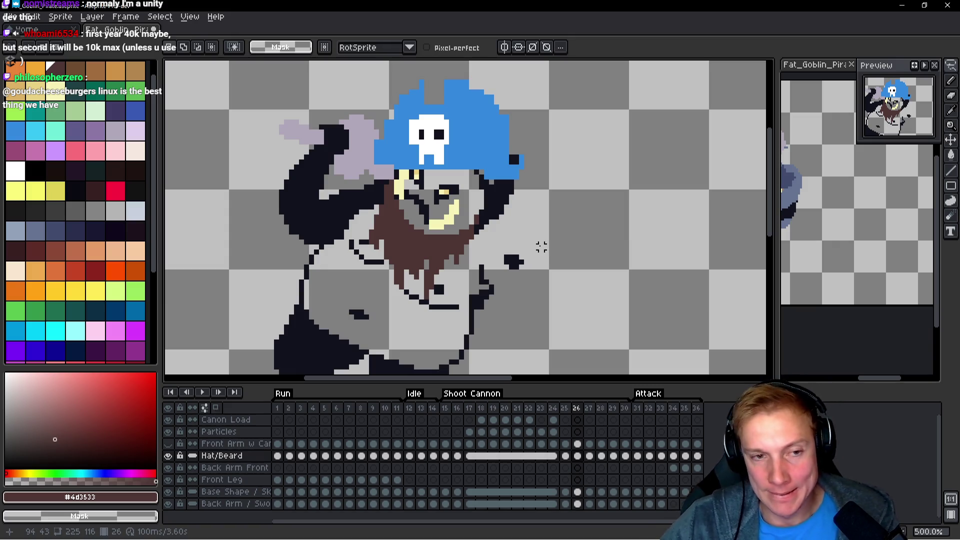
On frame 31, erase the beard and face lines and paste a copied beard into place.
key(Right)
key(Right)
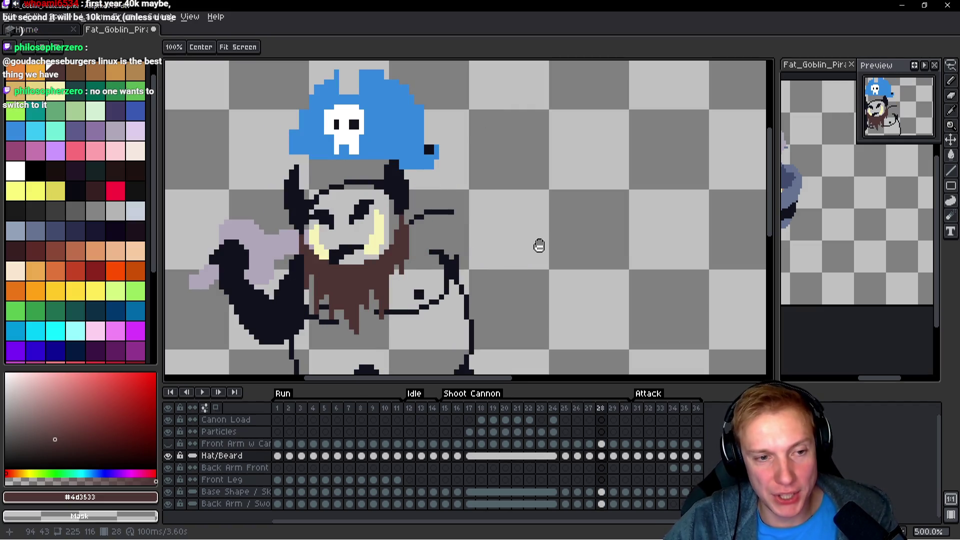
key(Right)
key(Right)
key(Right)
key(q)
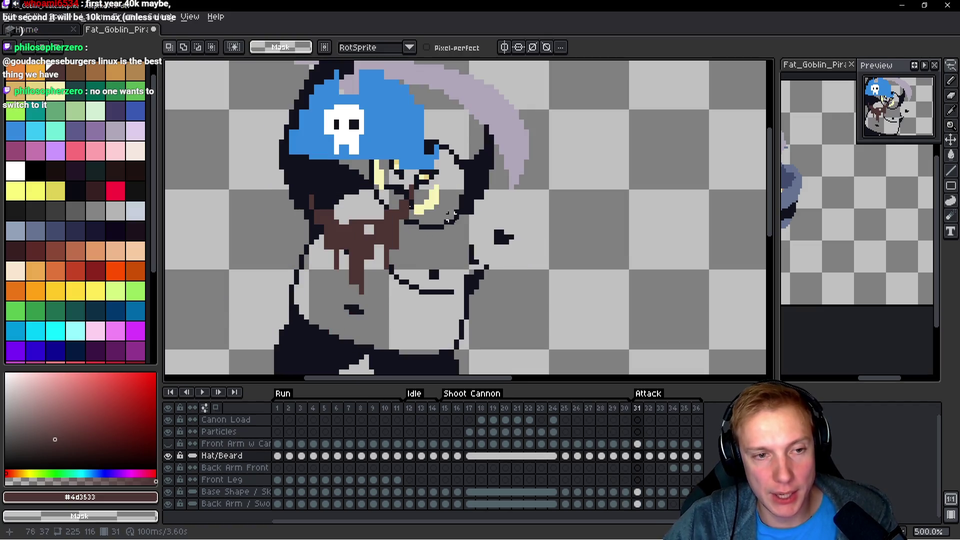
mouse_move(432, 210)
mouse_down()
mouse_move(433, 192)
mouse_move(283, 183)
mouse_move(432, 211)
mouse_up()
key(Delete)
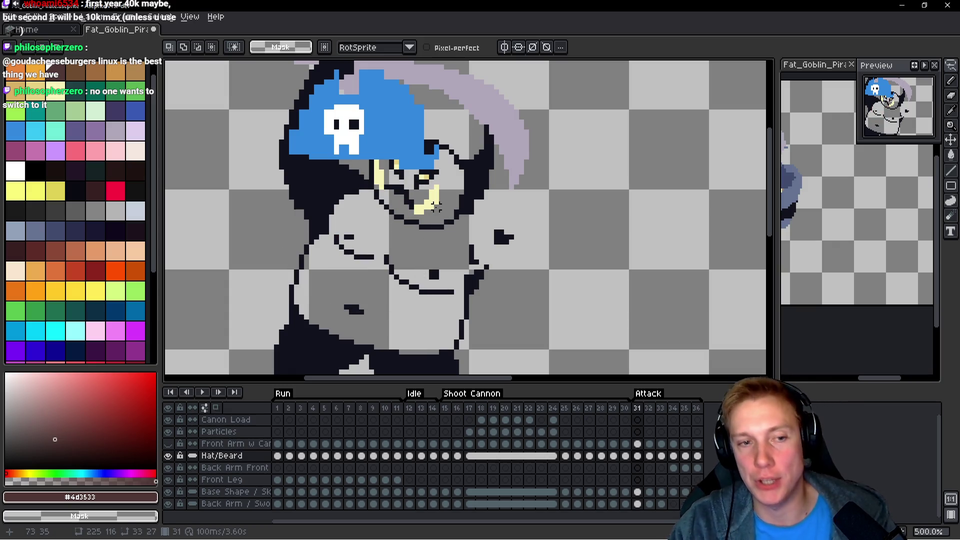
key(ctrl+v)
mouse_move(433, 260)
mouse_down()
mouse_move(435, 242)
mouse_move(415, 225)
mouse_up()
key(Return)
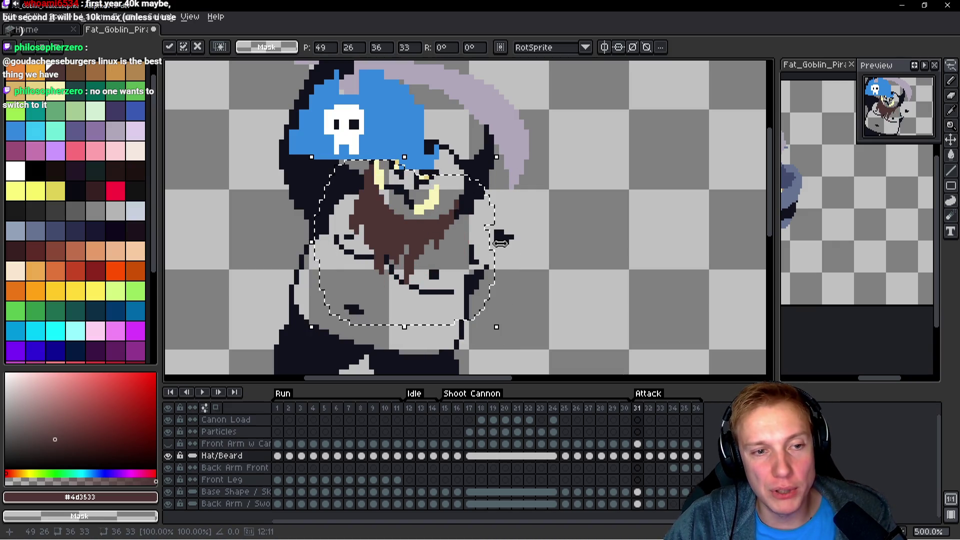
key(Left)
key(space)
Step back through the Attack frames to frame 26, then return to frame 31.
key(Left)
key(Left)
key(Left)
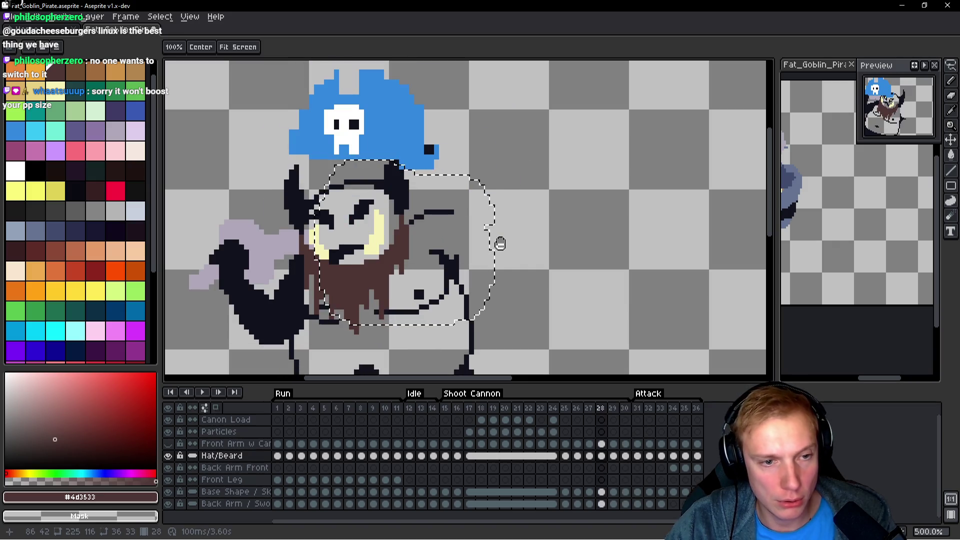
key(Right)
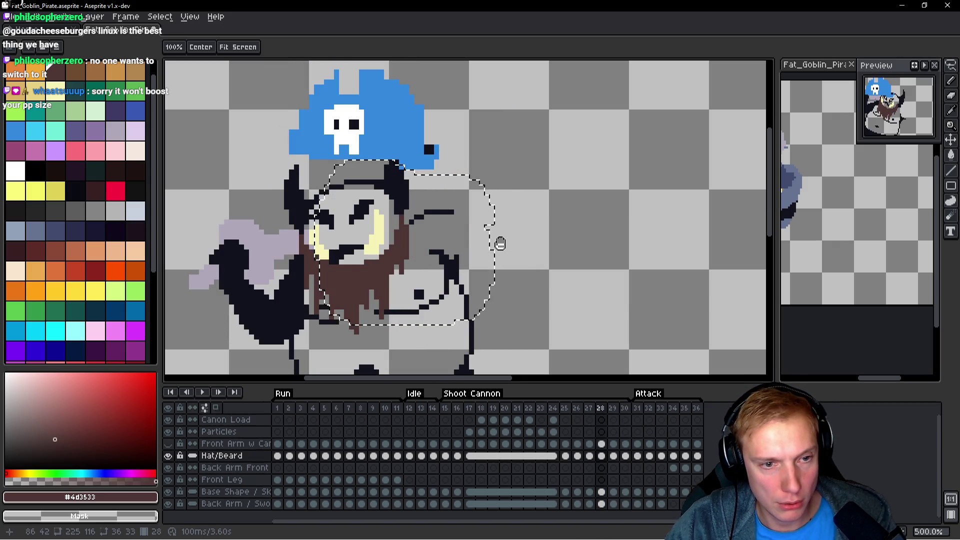
key(Left)
key(Left)
key(Right)
key(Right)
key(Right)
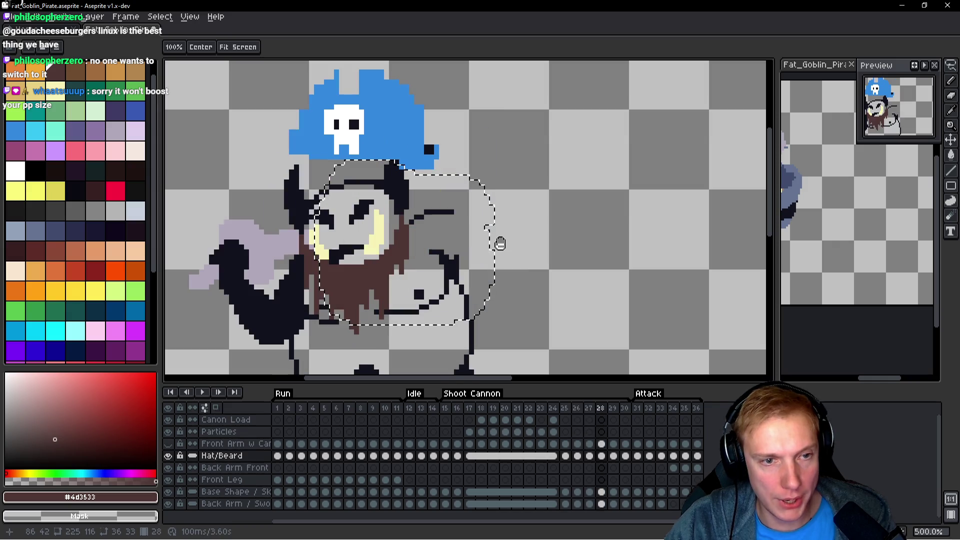
key(Right)
key(m)
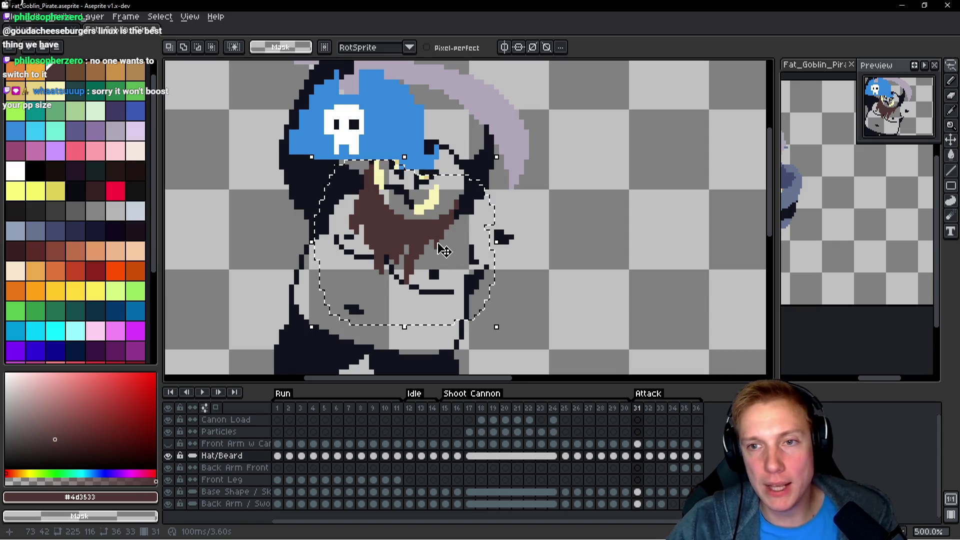
Shift the skull hat on frame 31 right over the goblin's head, then take the Pencil.
key(ctrl+d)
drag(435, 190, 435, 237)
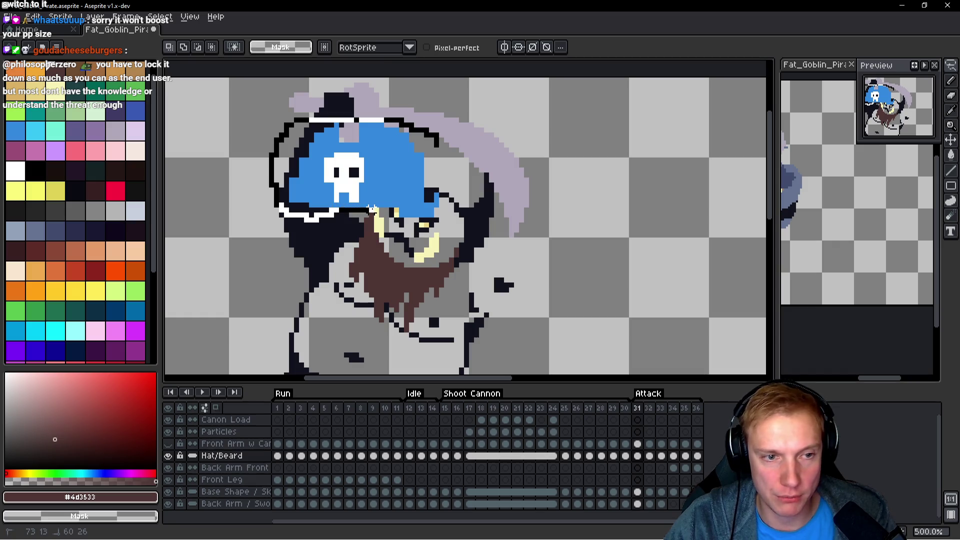
drag(266, 115, 471, 236)
mouse_move(410, 173)
mouse_down()
mouse_move(485, 173)
mouse_move(475, 171)
mouse_up()
click(621, 180)
scroll(621, 180, down, 2)
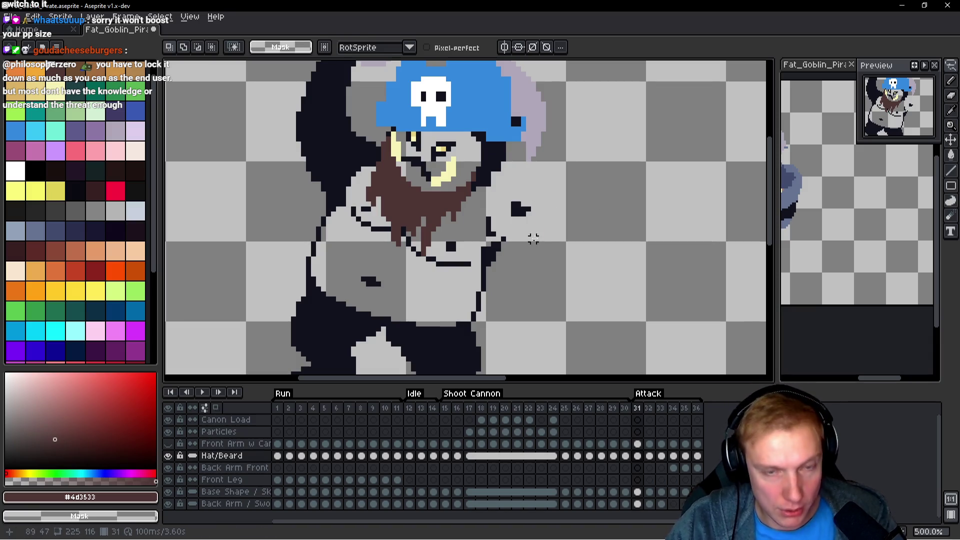
key(b)
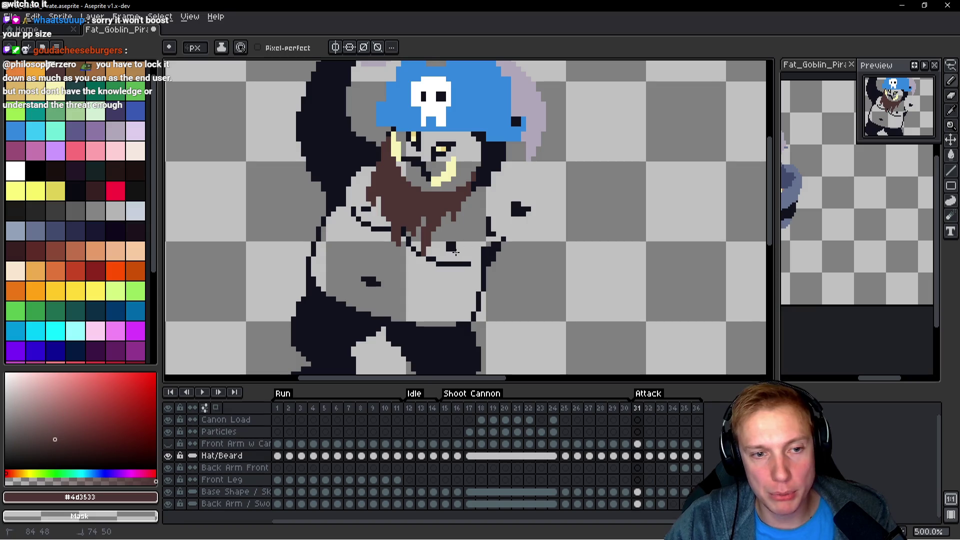
scroll(554, 257, down, 2)
click(519, 248)
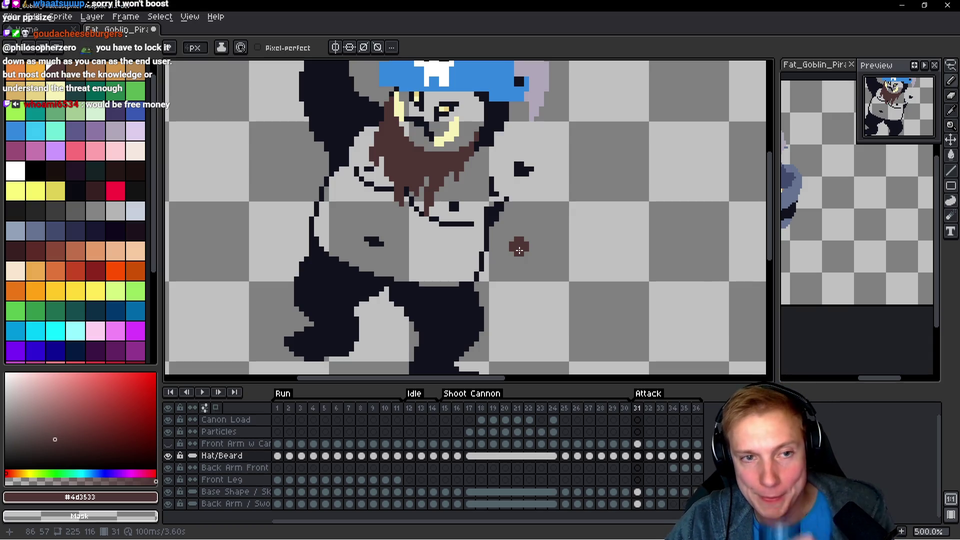
key(ctrl+z)
drag(546, 198, 552, 229)
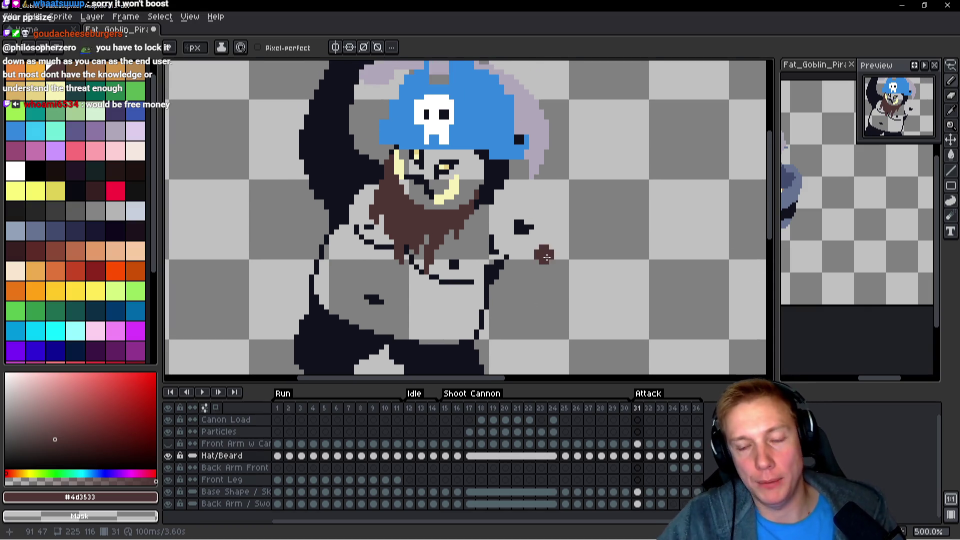
scroll(556, 256, up, 1)
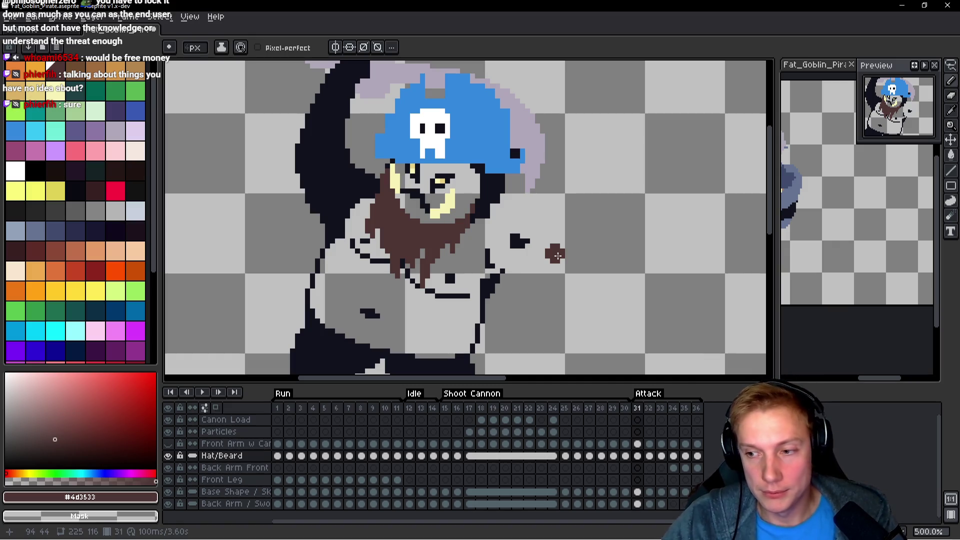
Compare with frame 26, then trial-delete frame 32's beard and undo it.
key(space)
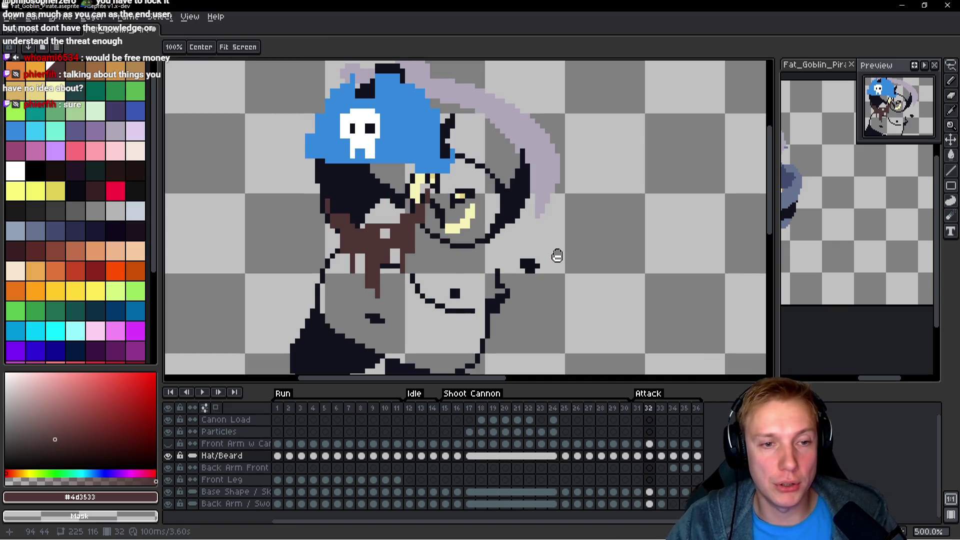
key(Left)
key(Left)
key(Left)
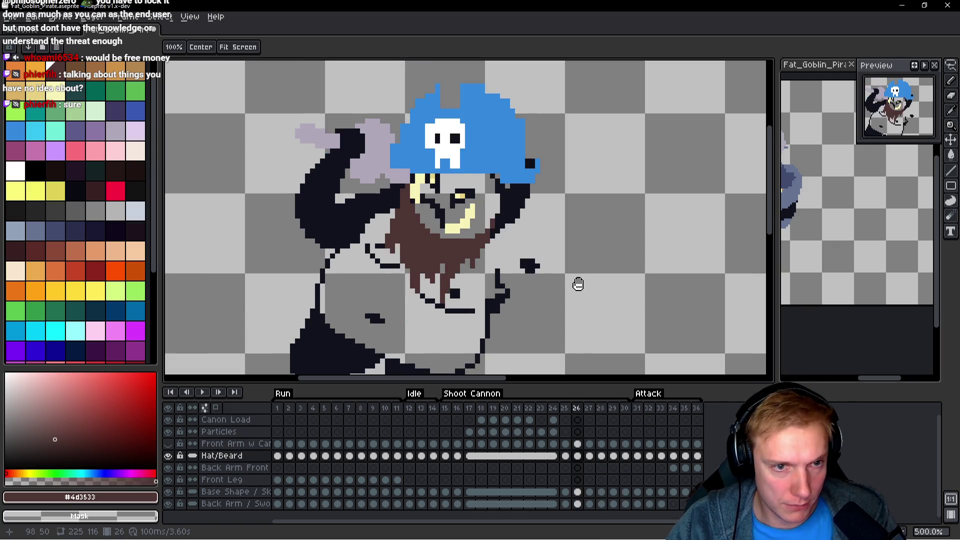
mouse_move(517, 244)
mouse_down()
mouse_move(505, 205)
mouse_move(373, 190)
mouse_move(500, 335)
mouse_move(520, 335)
mouse_up()
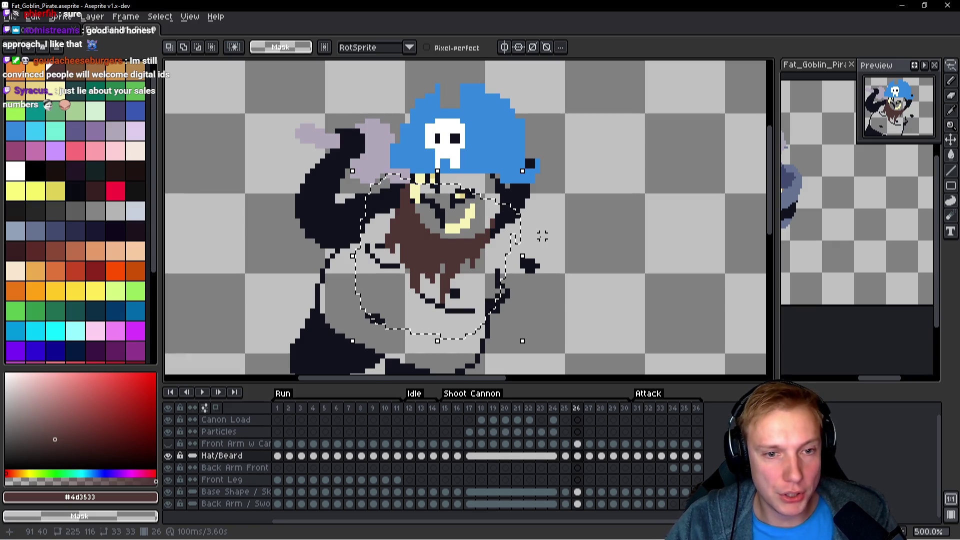
key(Right)
key(Right)
key(Right)
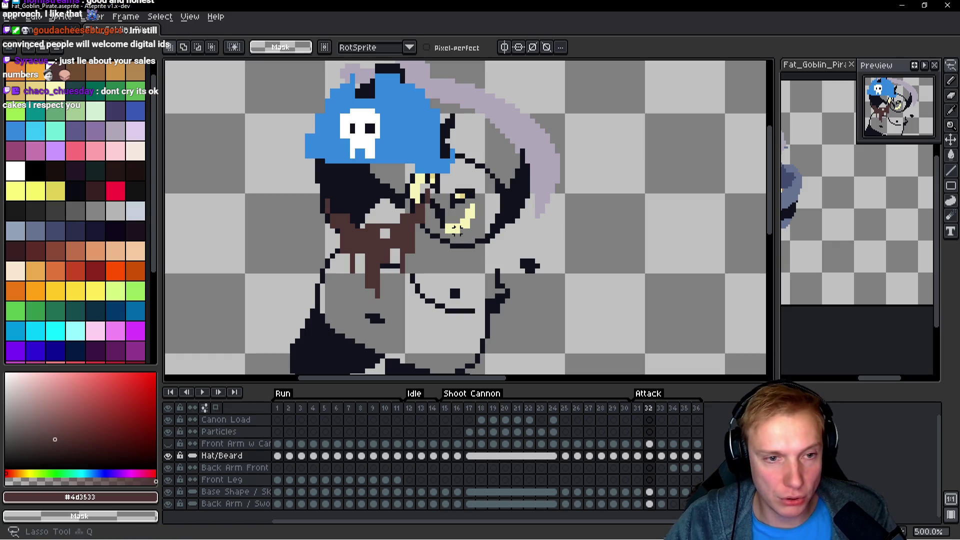
mouse_move(400, 182)
mouse_down()
mouse_move(425, 343)
mouse_move(472, 213)
mouse_up()
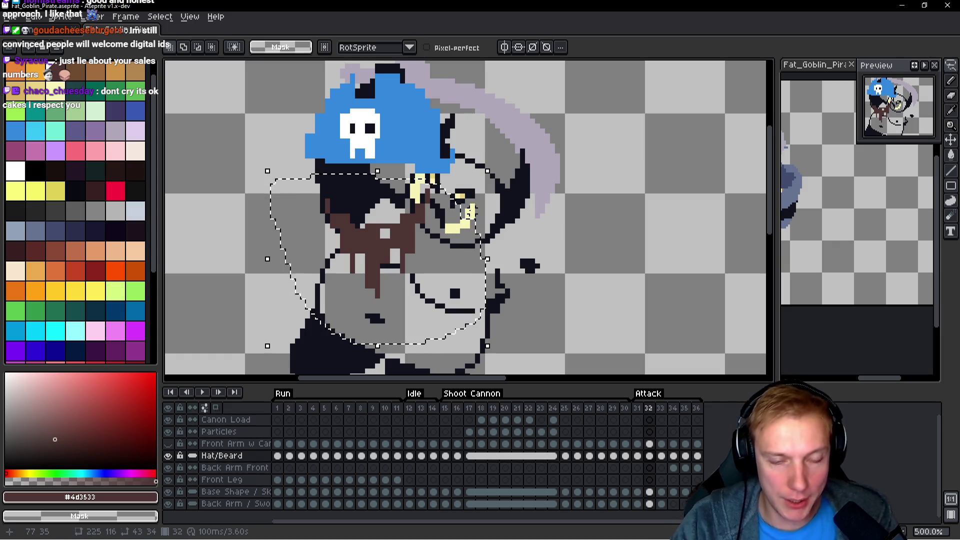
key(Delete)
key(ctrl+z)
key(Left)
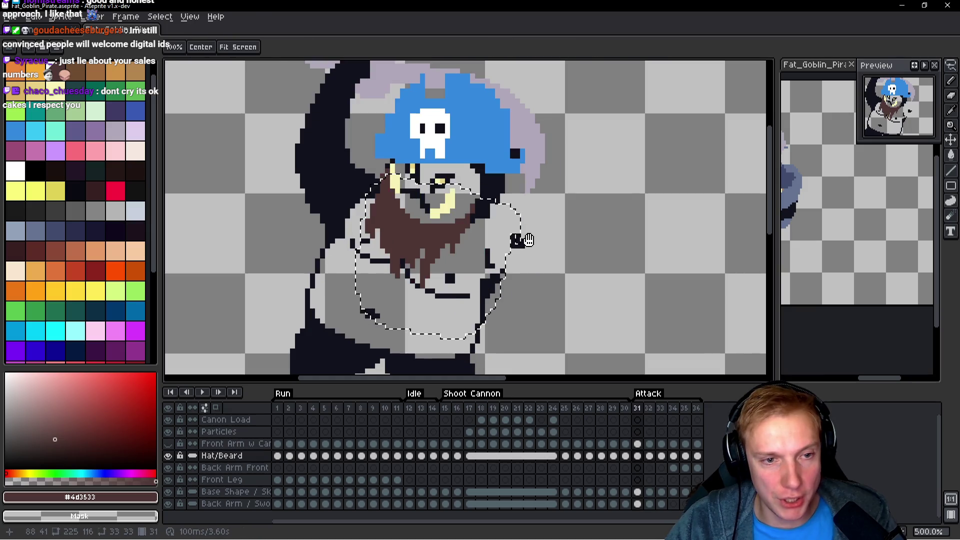
key(Right)
key(Right)
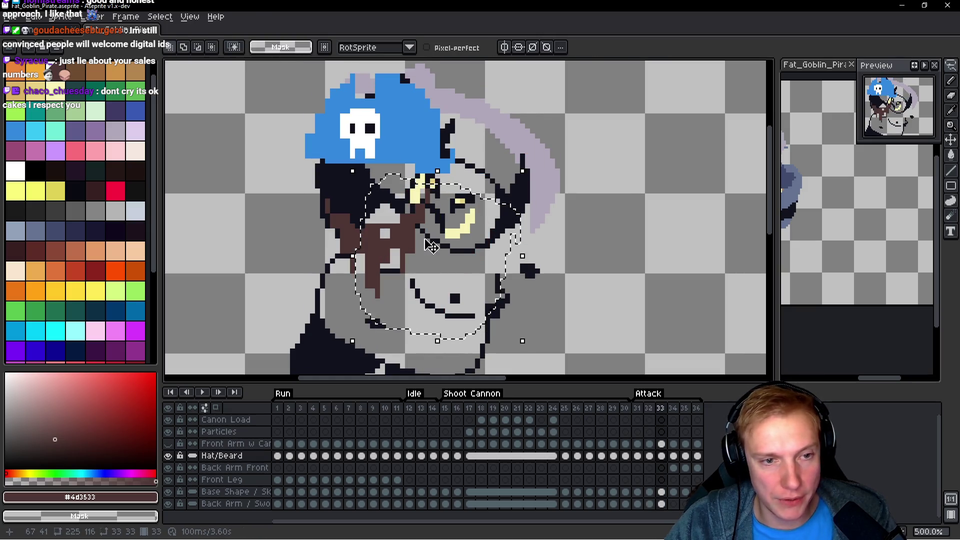
key(ctrl+d)
Cut the misplaced beard out of frames 33 and 34.
mouse_move(440, 197)
mouse_down()
mouse_move(423, 328)
mouse_move(455, 220)
mouse_up()
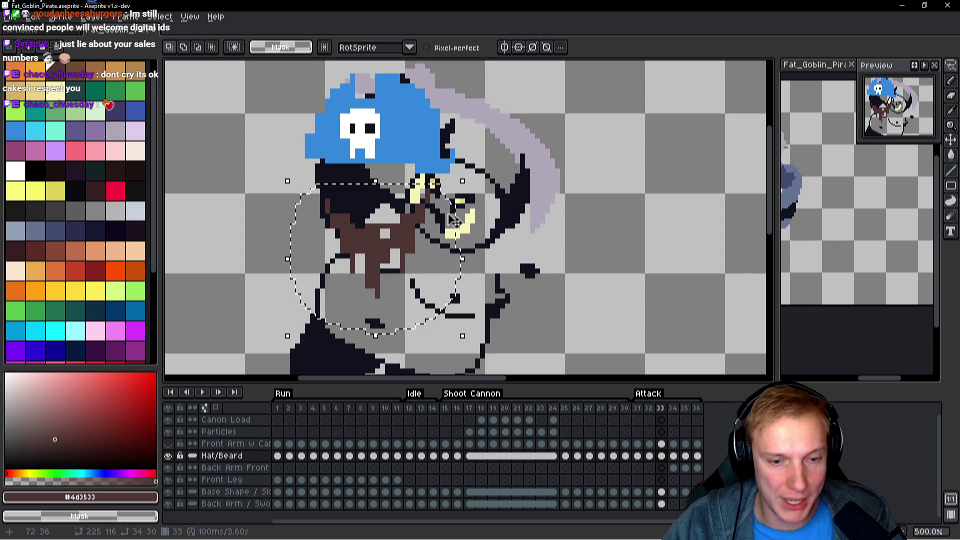
key(Delete)
key(ctrl+v)
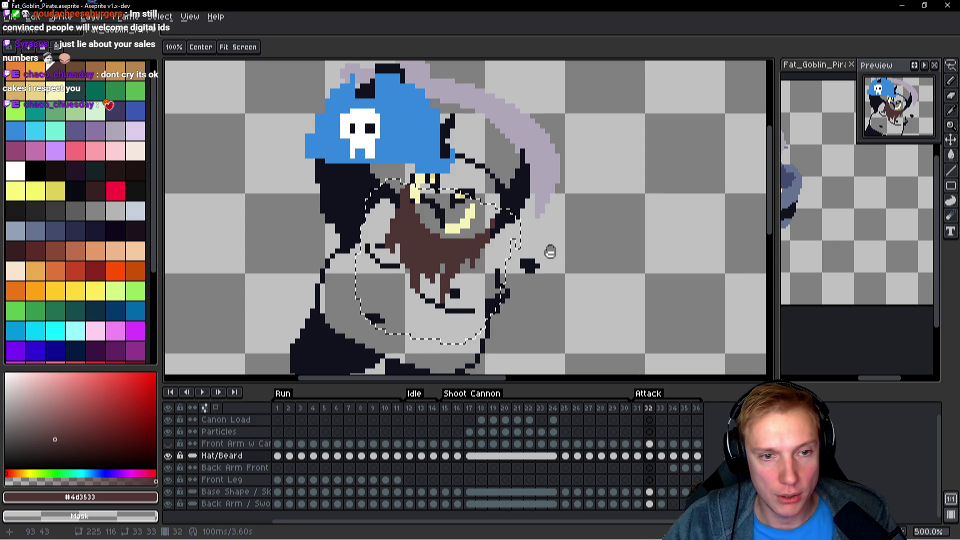
key(Right)
key(ctrl+d)
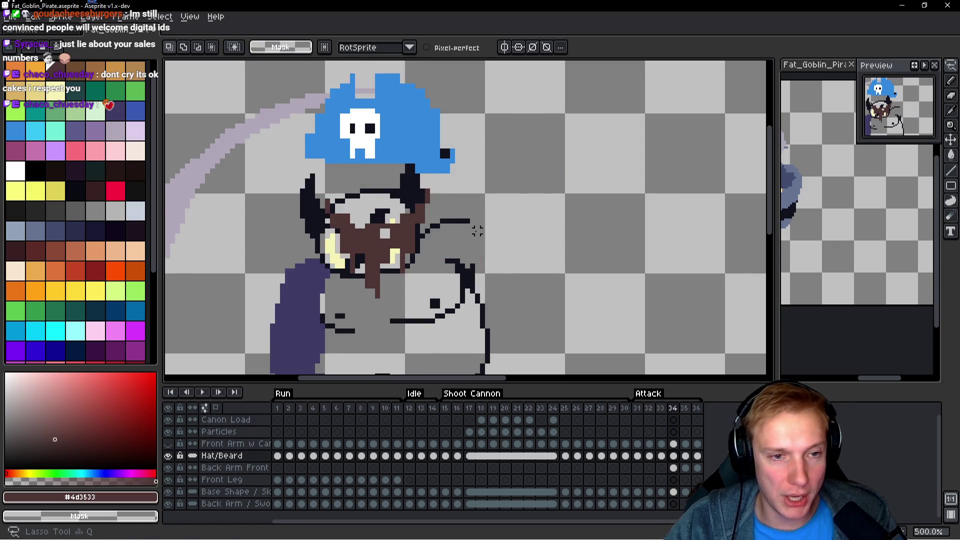
mouse_move(360, 185)
mouse_down()
mouse_move(290, 240)
mouse_move(495, 230)
mouse_move(435, 190)
mouse_up()
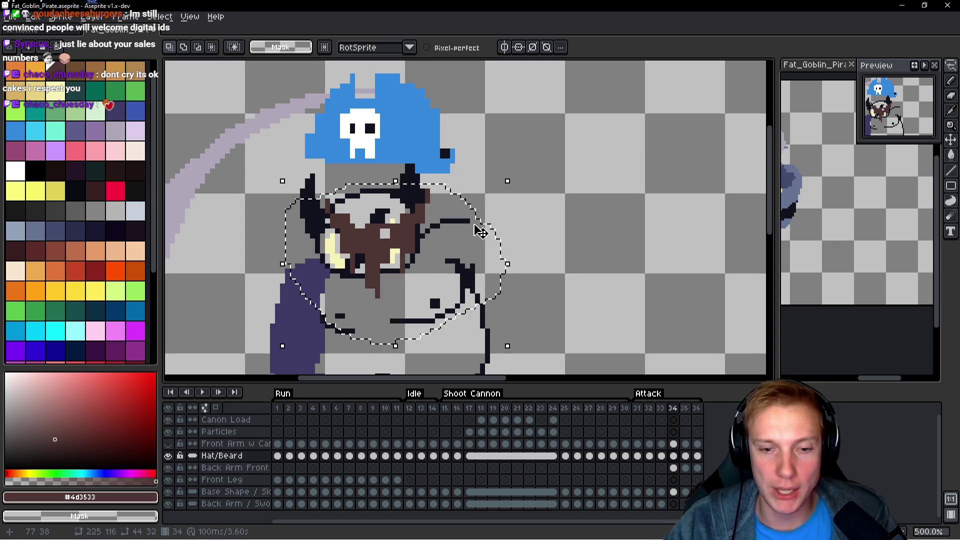
key(Delete)
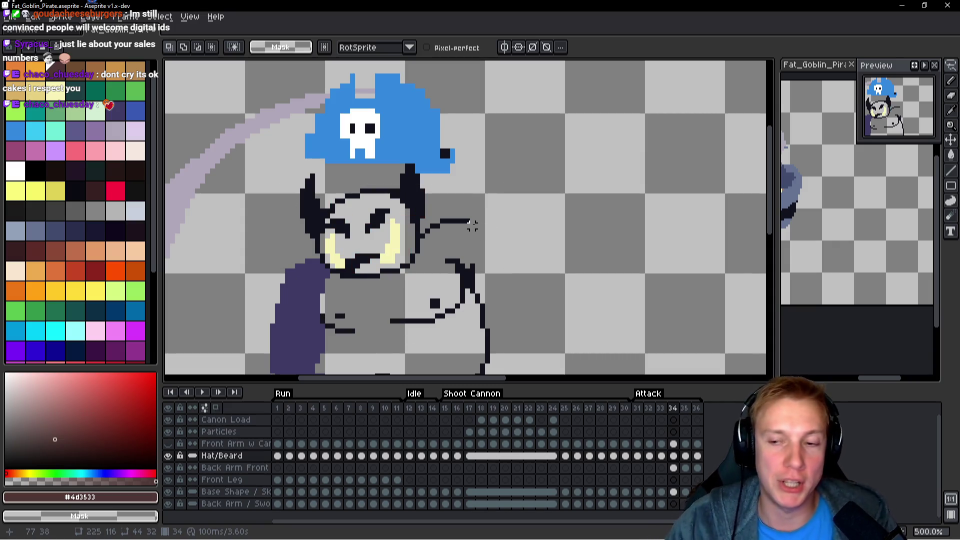
key(ctrl+d)
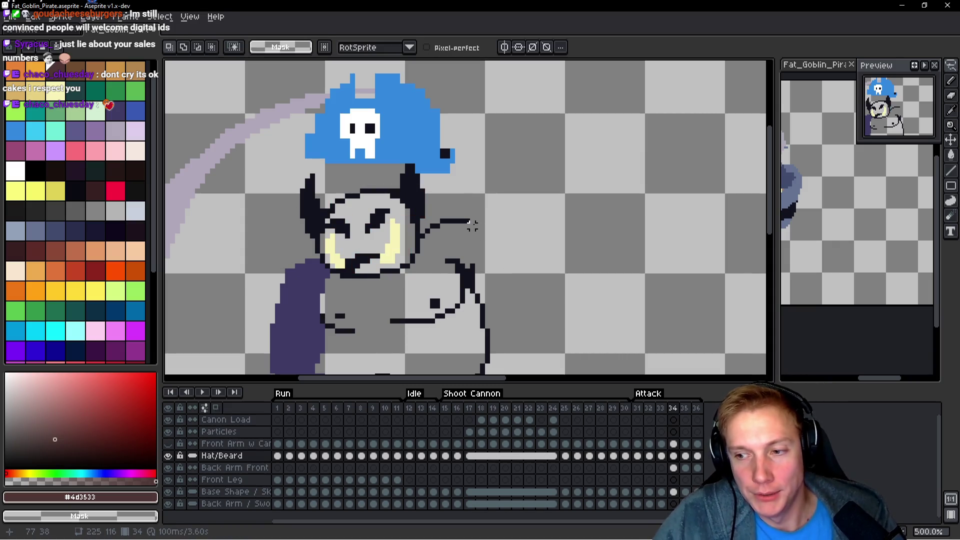
Lasso frame 29's face and beard, copy it, and paste it onto frame 34.
key(Left)
key(Left)
key(Left)
drag(553, 238, 562, 225)
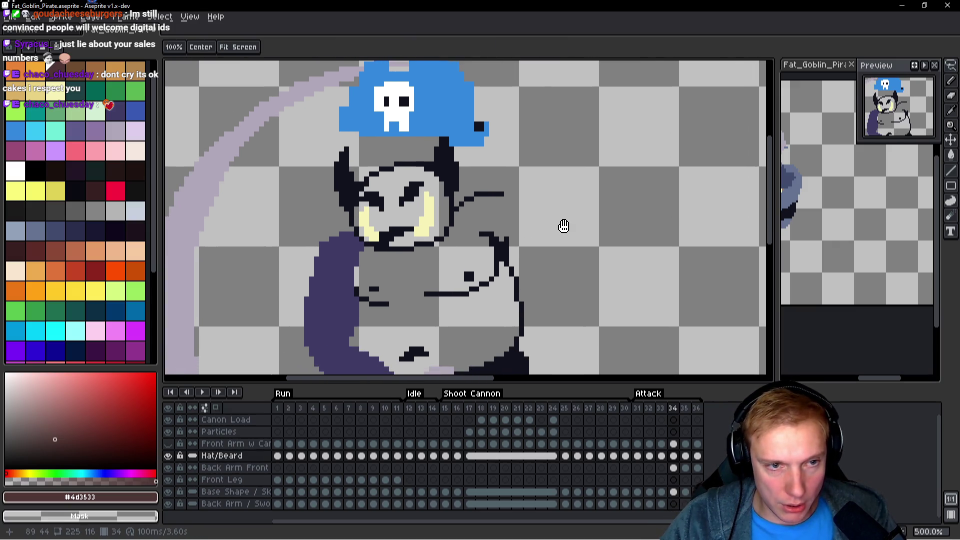
key(q)
mouse_move(506, 210)
mouse_down()
mouse_move(317, 203)
mouse_move(544, 227)
mouse_move(507, 215)
mouse_up()
key(ctrl+d)
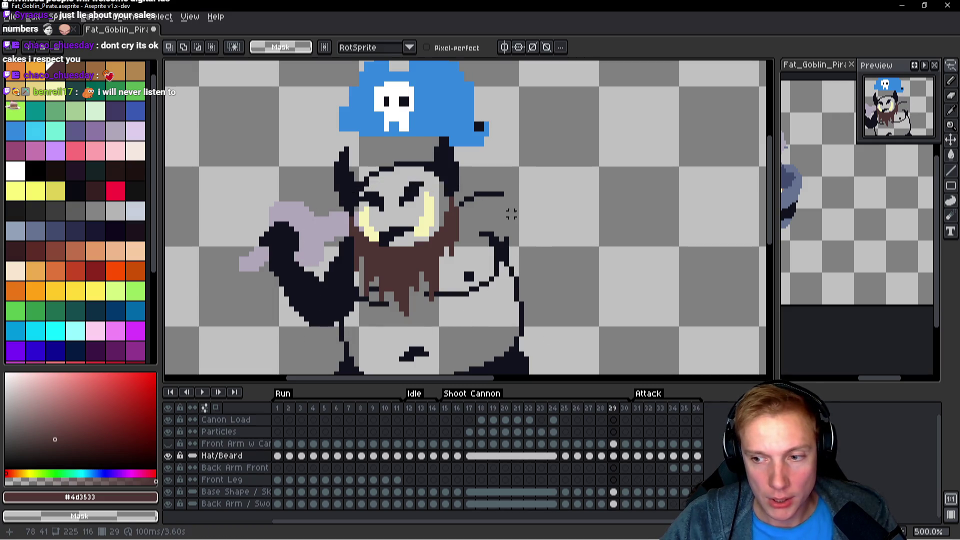
key(h)
key(Right)
key(Right)
key(Right)
key(q)
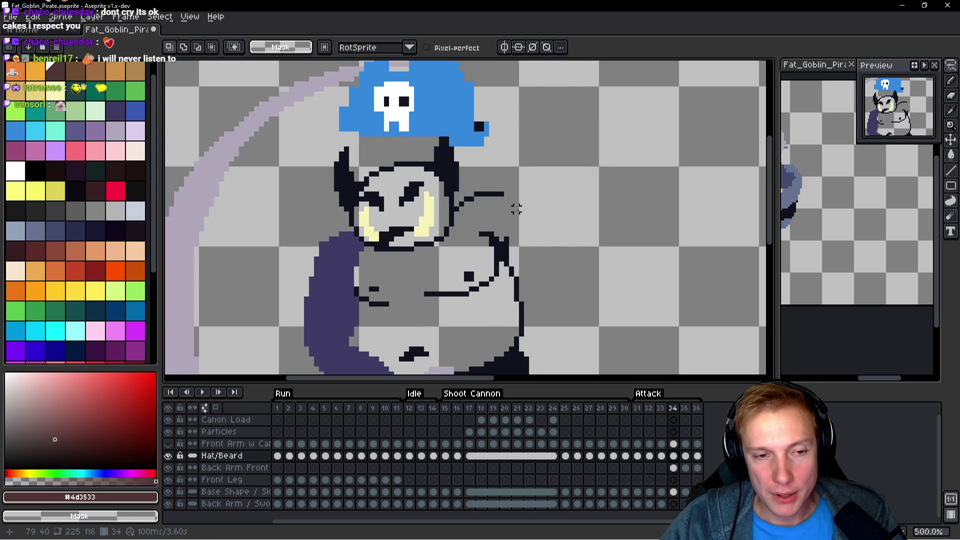
key(ctrl+v)
Commit the pasted beard, nudge it down, and play the animation to check it.
key(Return)
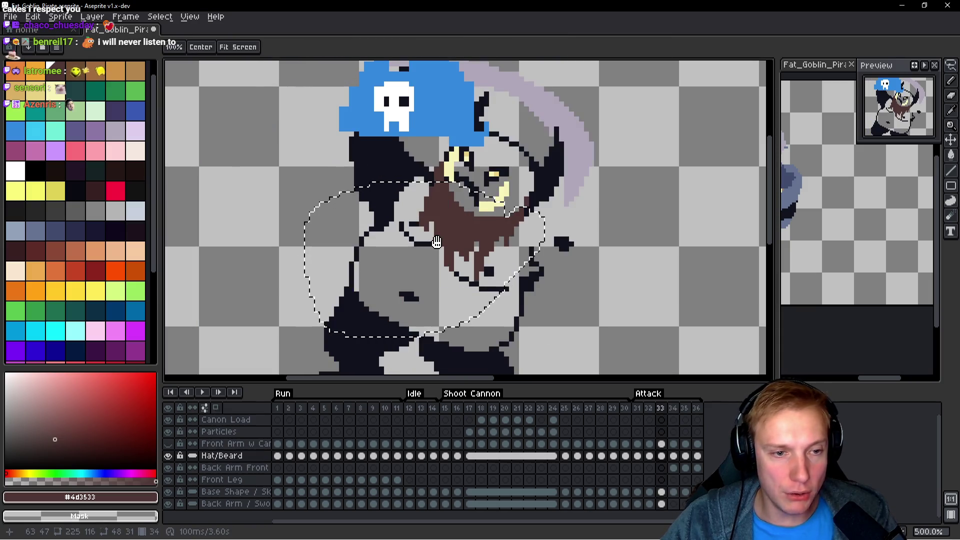
key(h)
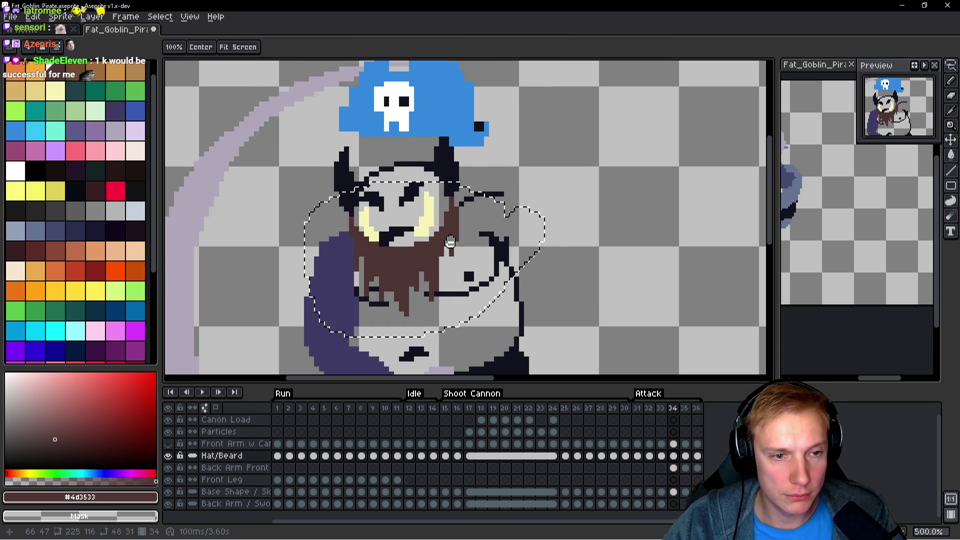
key(v)
drag(426, 245, 428, 261)
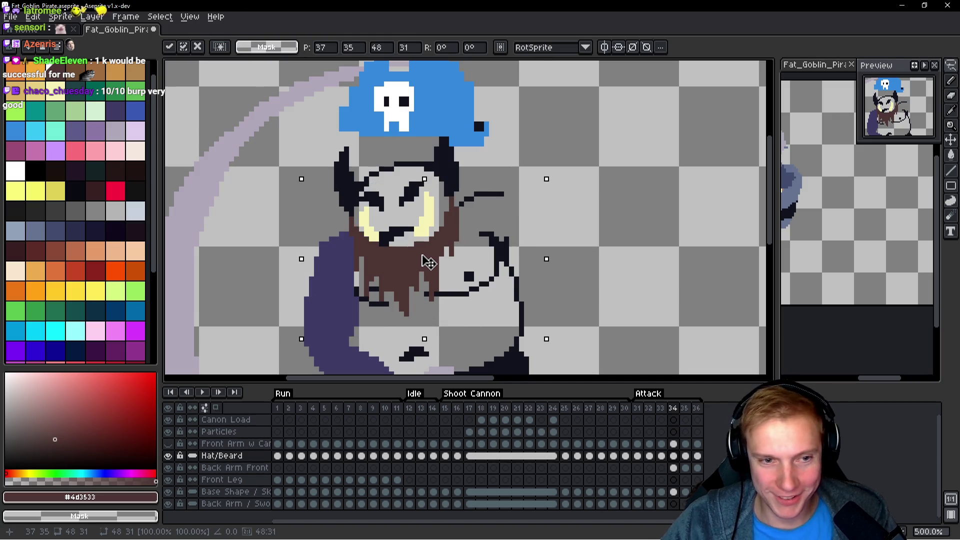
key(Return)
key(Return)
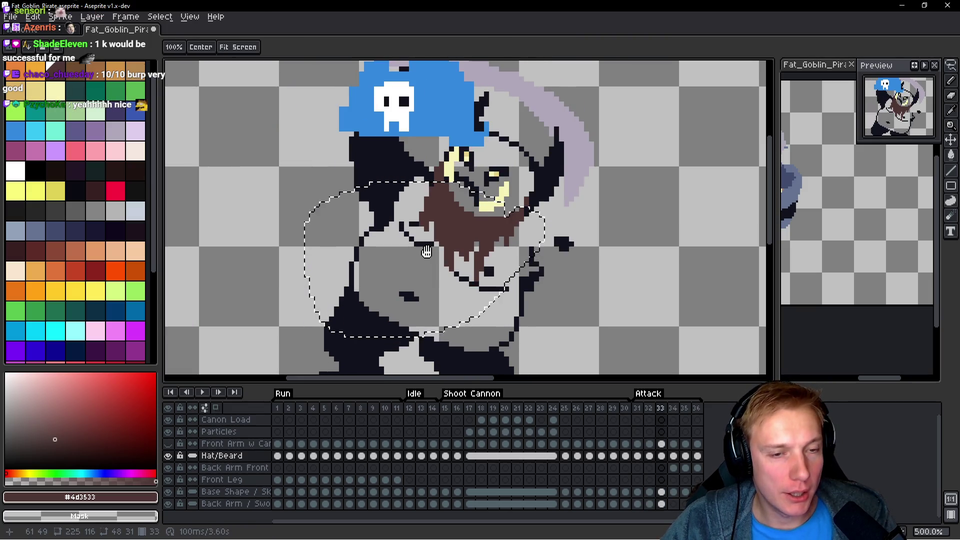
key(Return)
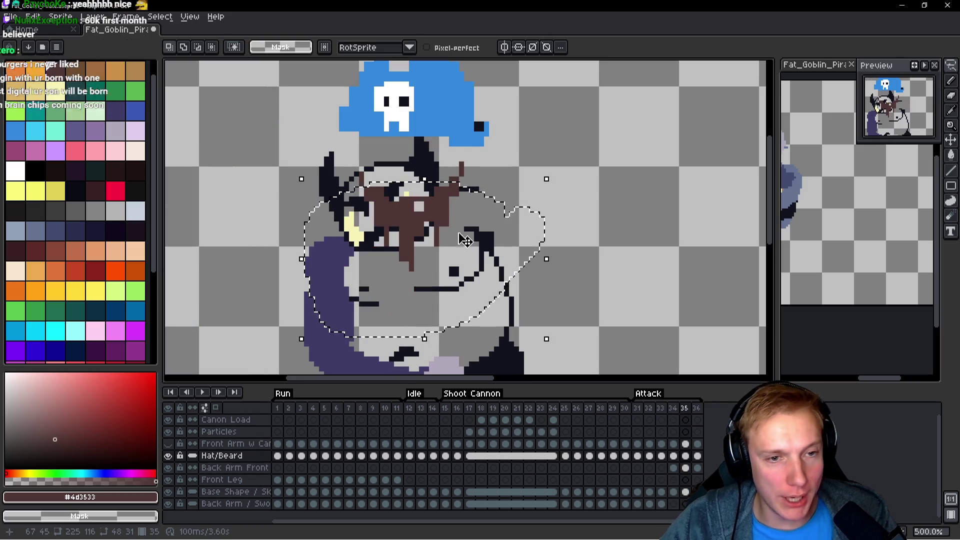
Lasso the face and beard on frame 35 and shift it down and 3 pixels left.
key(q)
drag(474, 229, 486, 188)
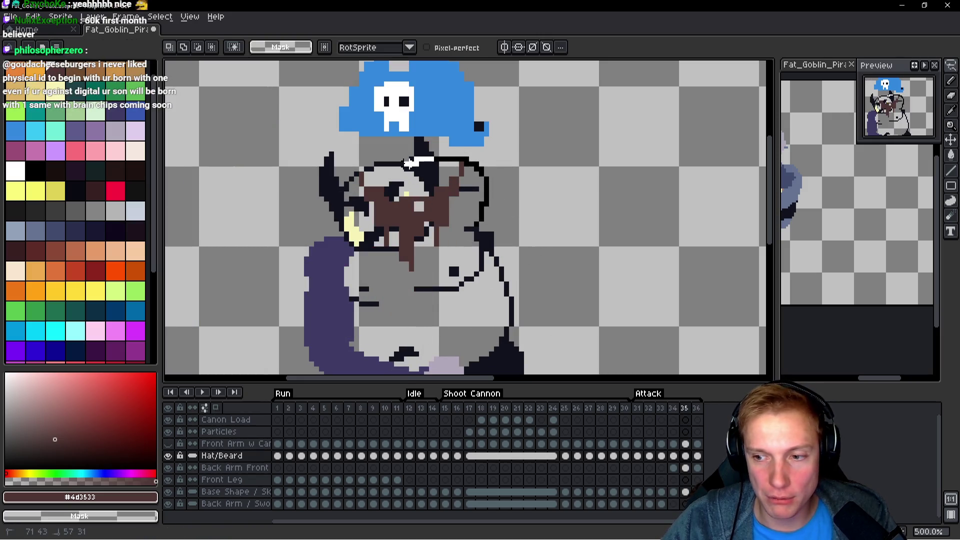
mouse_move(334, 169)
mouse_down()
mouse_move(450, 279)
mouse_move(475, 230)
mouse_up()
drag(463, 198, 483, 220)
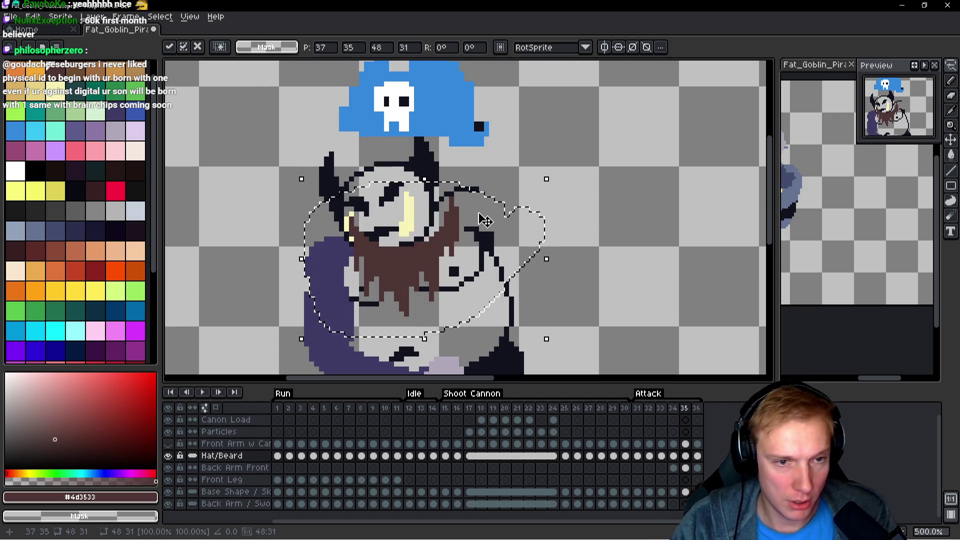
key(Left)
key(Left)
key(Left)
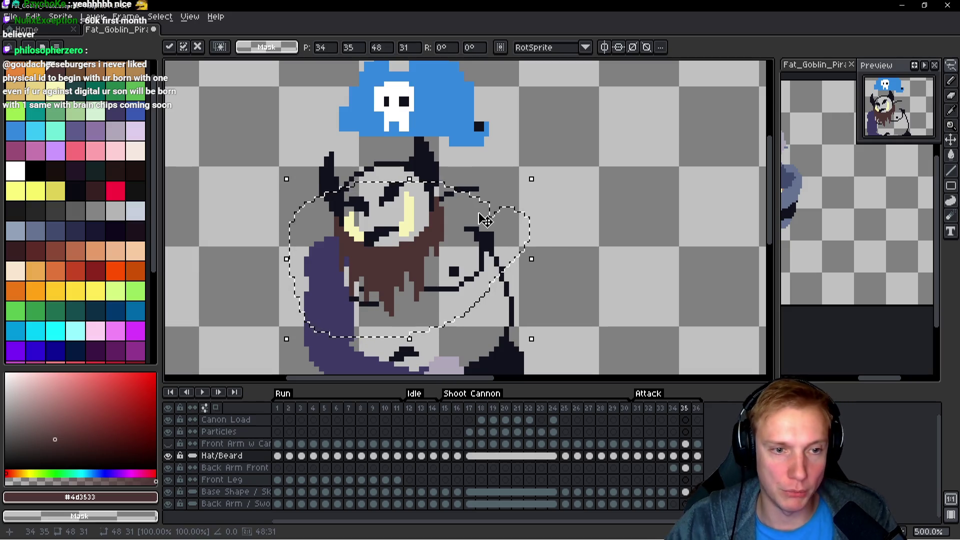
key(ctrl+d)
key(Left)
key(Right)
key(Right)
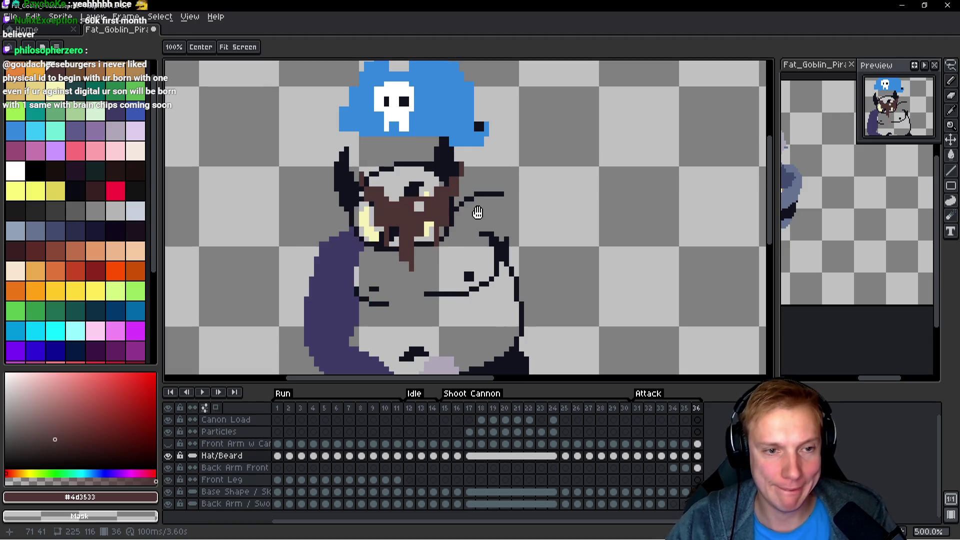
Paste the copied bearded face onto frame 35 and compare it with frame 36.
key(ctrl+shift+d)
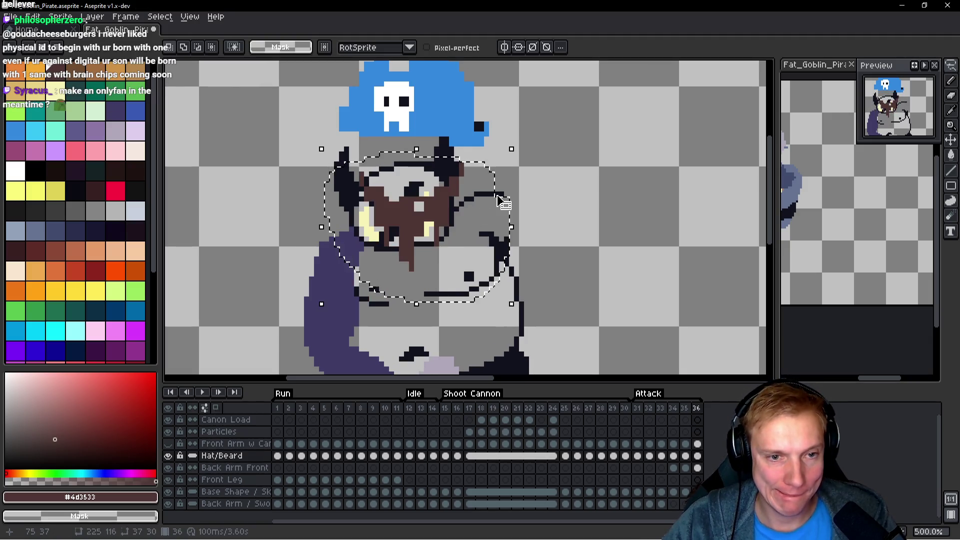
key(ctrl+v)
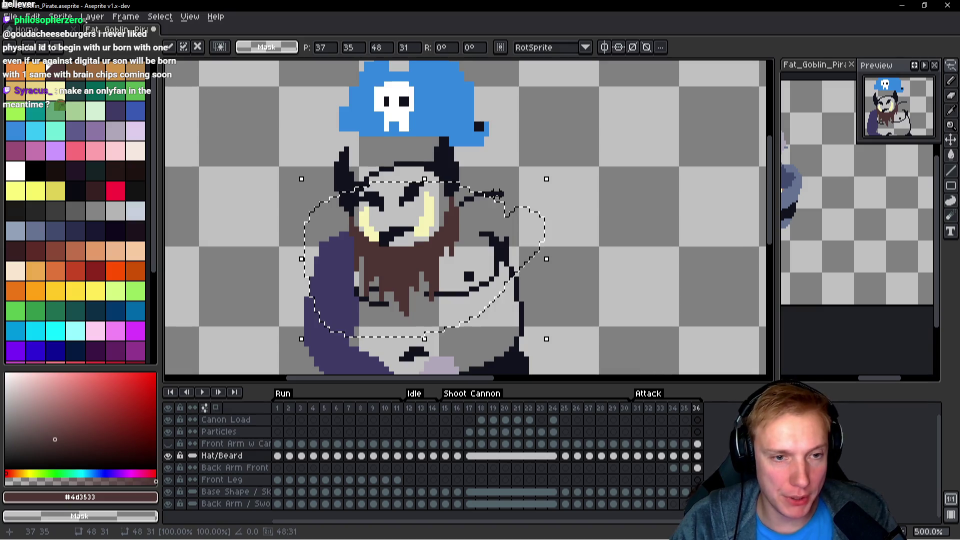
key(comma)
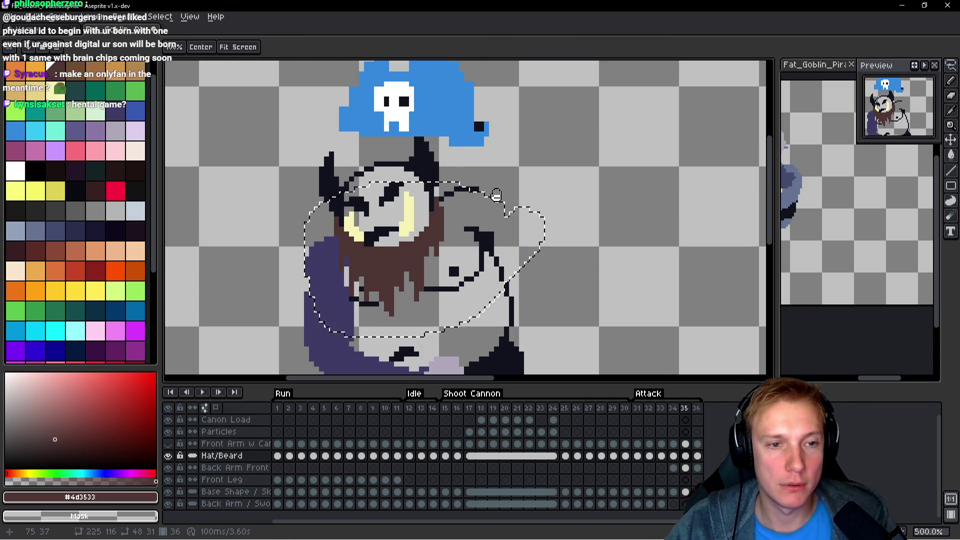
key(period)
key(comma)
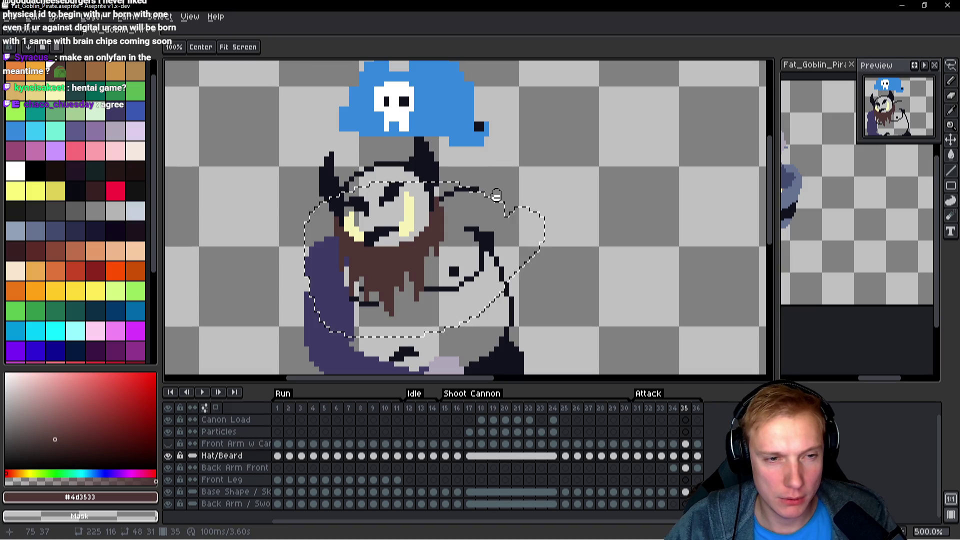
key(period)
Pick up the pasted face and compare frame 35 against frame 34.
click(496, 195)
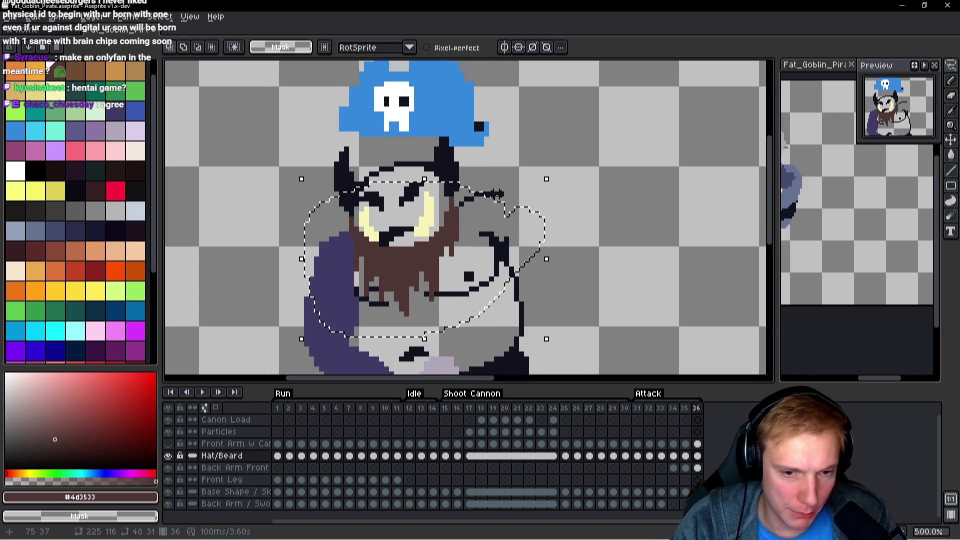
key(space)
key(comma)
key(comma)
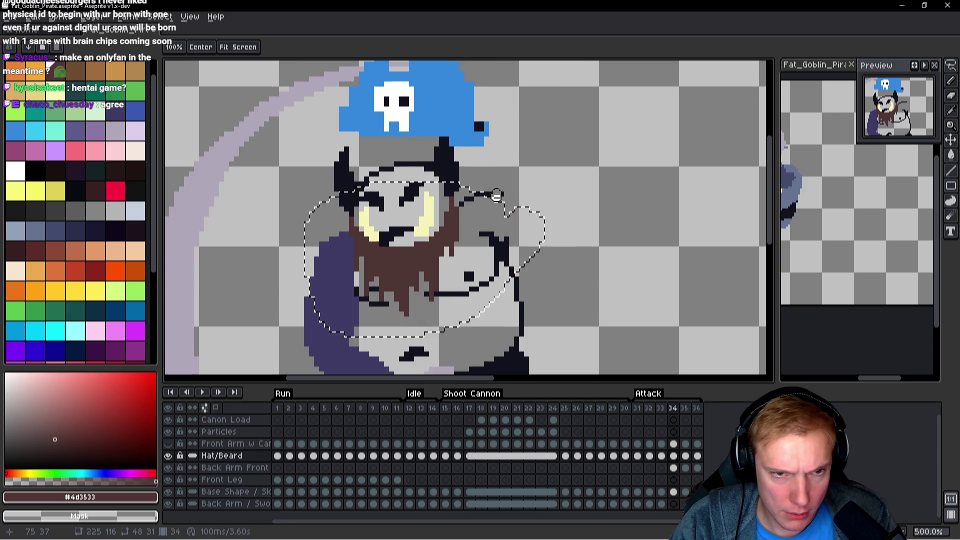
key(period)
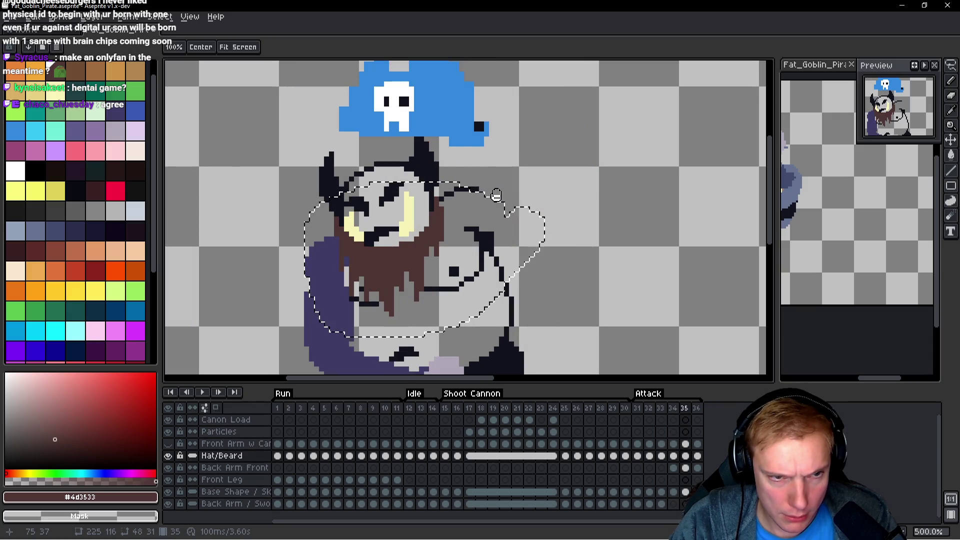
key(comma)
key(period)
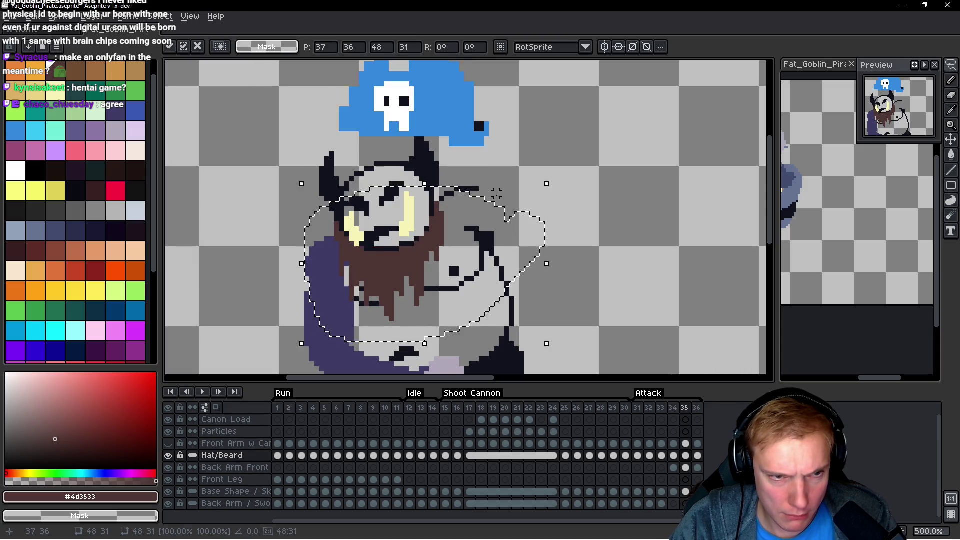
Nudge the pasted face up one pixel and check alignment against frames 34 and 36.
key(Up)
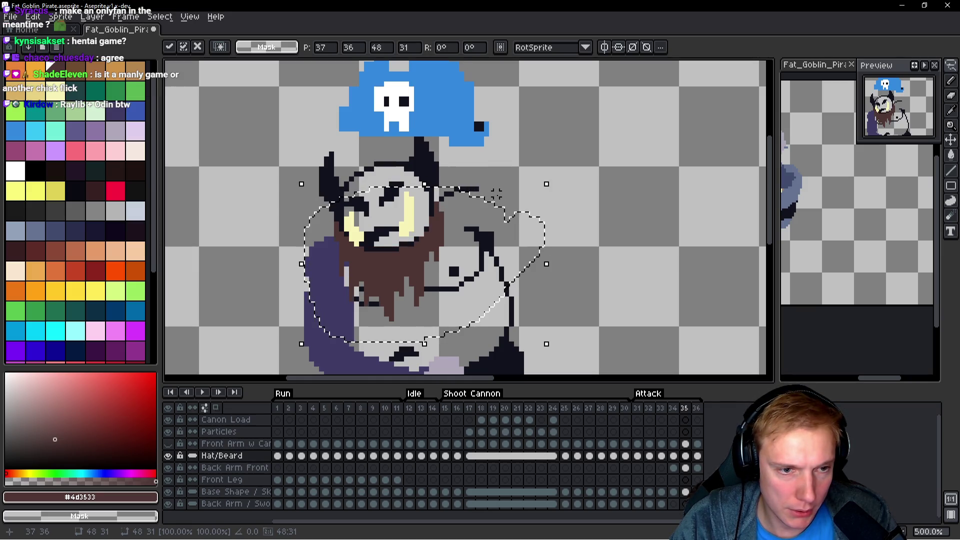
key(comma)
key(period)
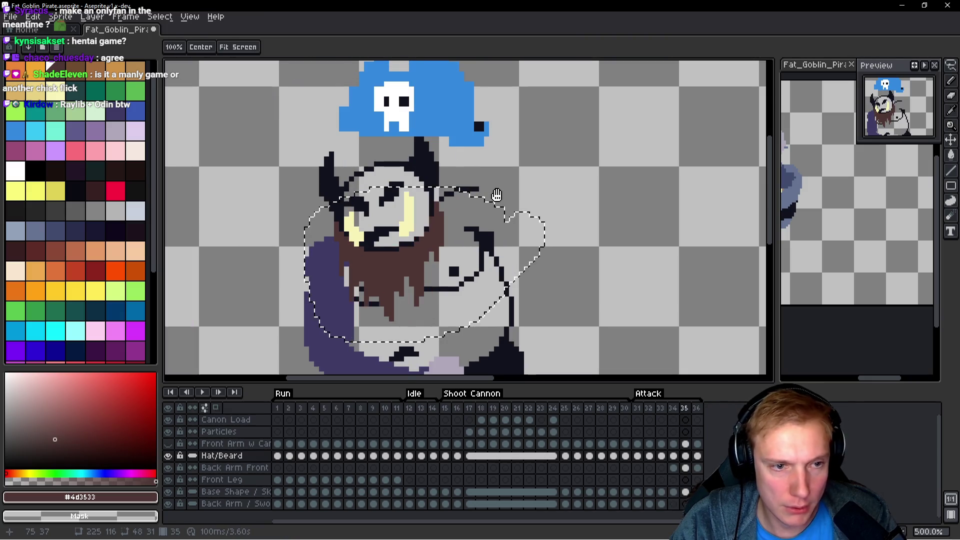
key(comma)
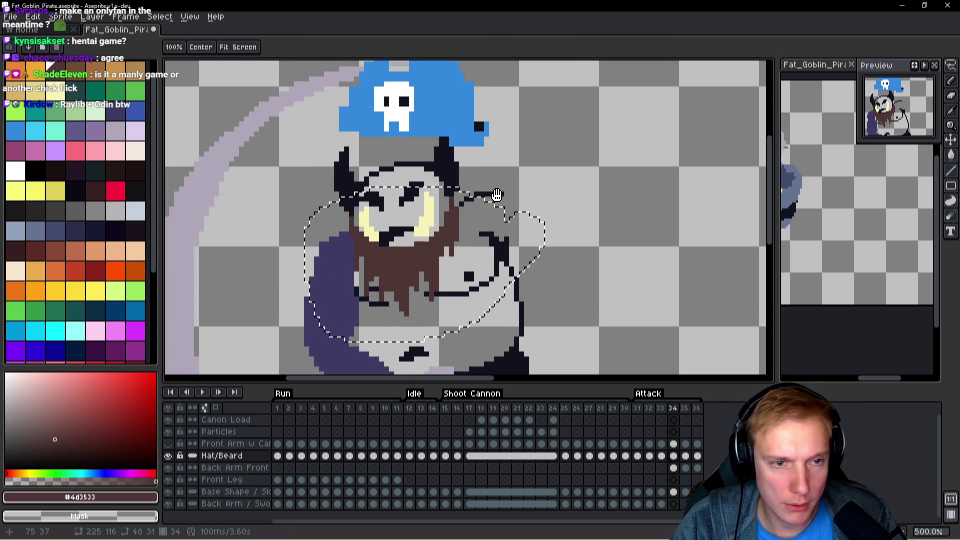
key(period)
key(period)
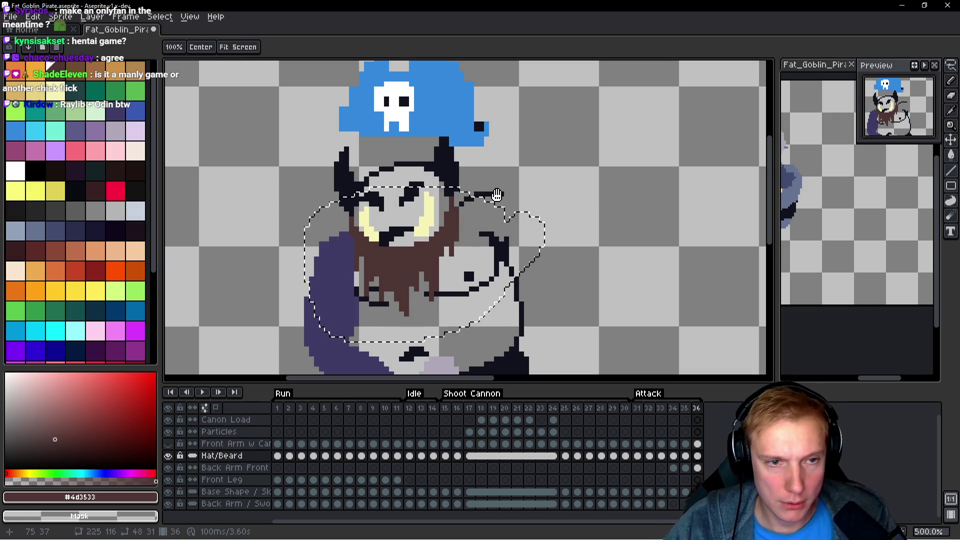
key(comma)
key(comma)
key(period)
scroll(438, 212, up, 2)
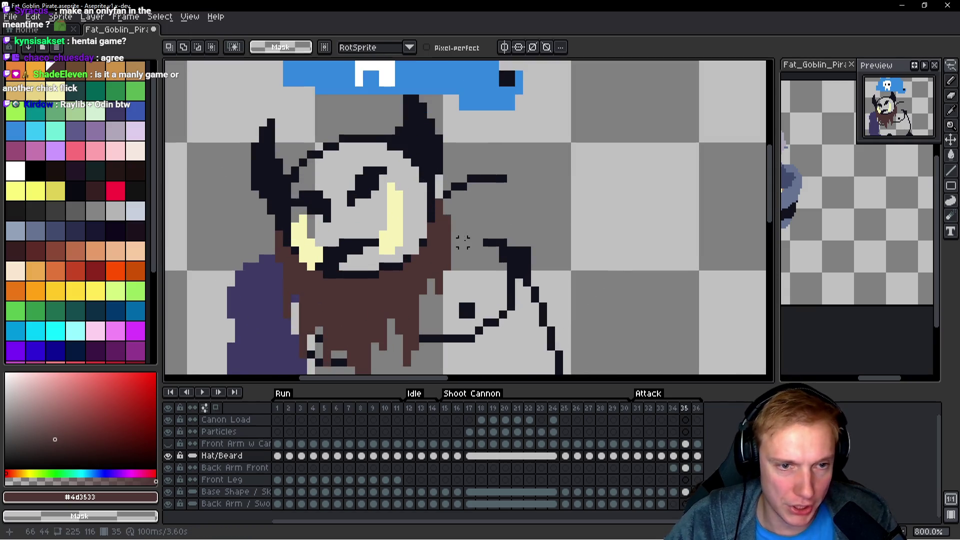
Undo a stray pencil mark and paint grey over stray brown pixels beside the beard.
mouse_move(387, 280)
mouse_down()
mouse_move(405, 261)
mouse_move(369, 269)
mouse_up()
key(b)
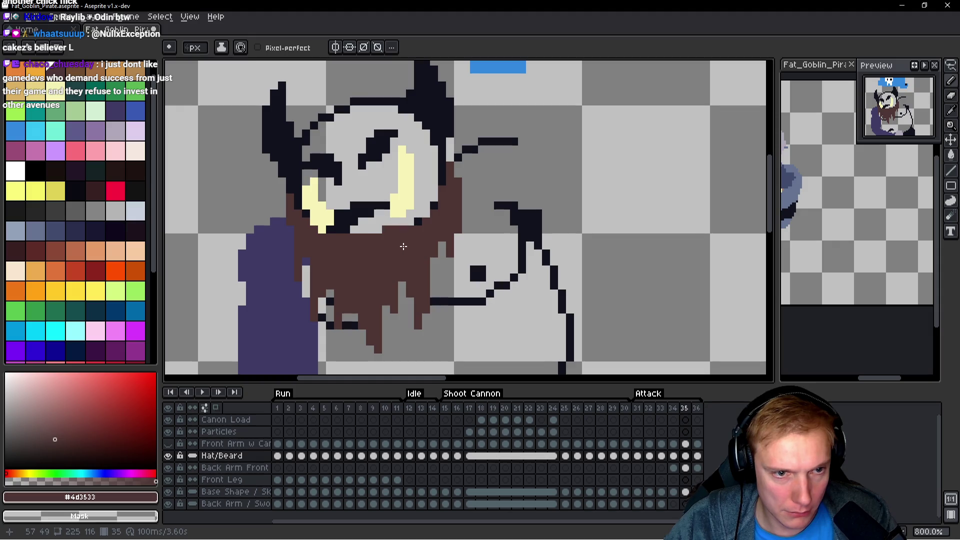
key(ctrl+z)
drag(182, 109, 189, 101)
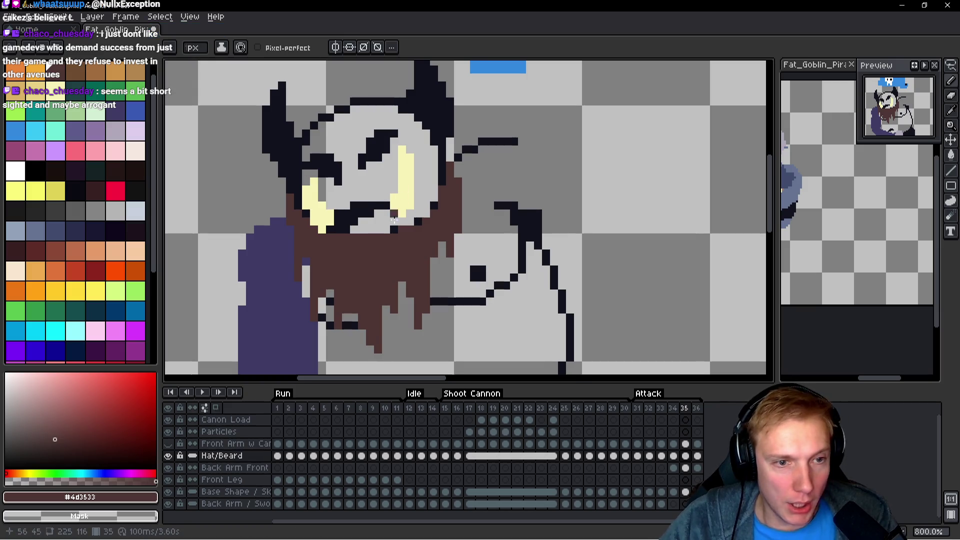
scroll(393, 235, up, 3)
click(472, 192)
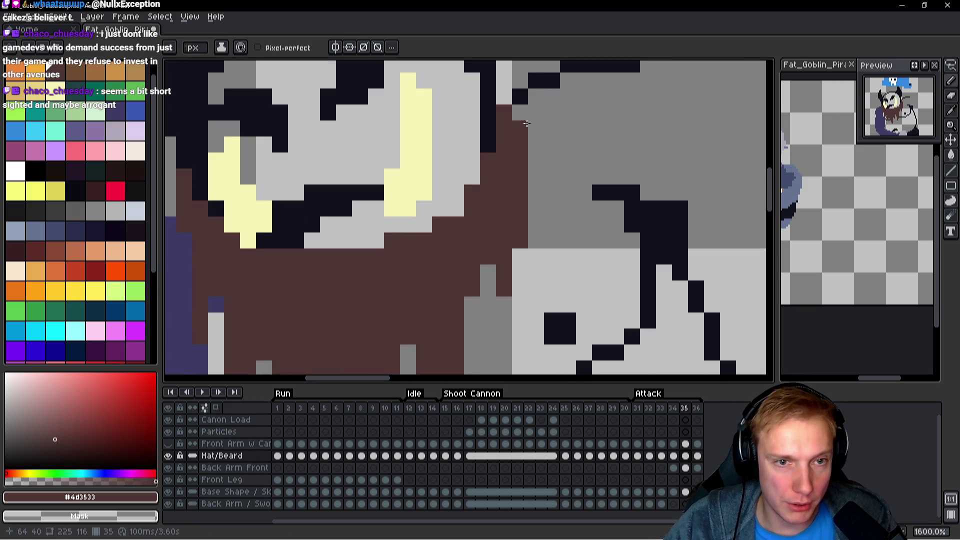
drag(520, 135, 520, 248)
click(488, 113)
click(489, 115)
click(536, 145)
scroll(553, 166, down, 4)
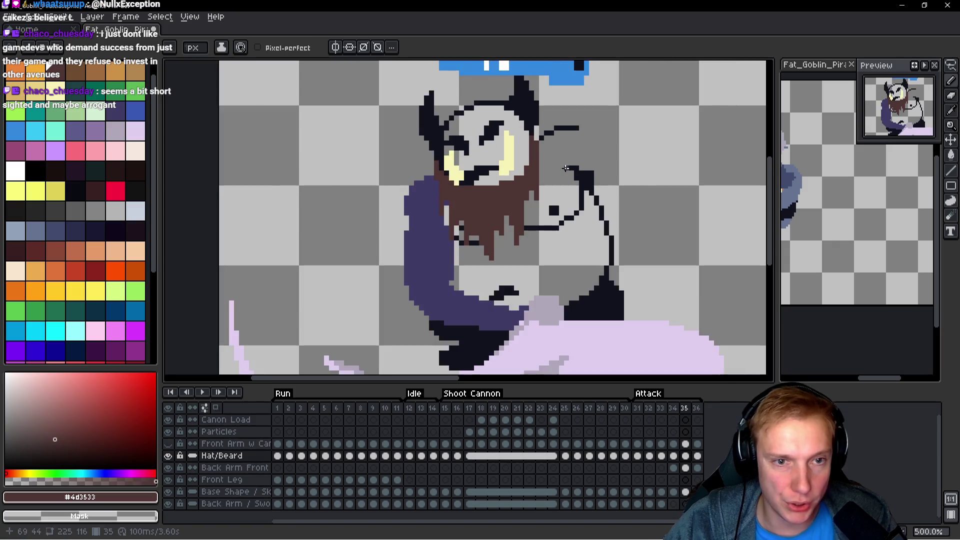
Compare with frame 34, then paint a brown column to extend the beard.
key(Left)
key(Right)
key(Left)
key(Right)
scroll(555, 165, up, 4)
drag(519, 147, 523, 186)
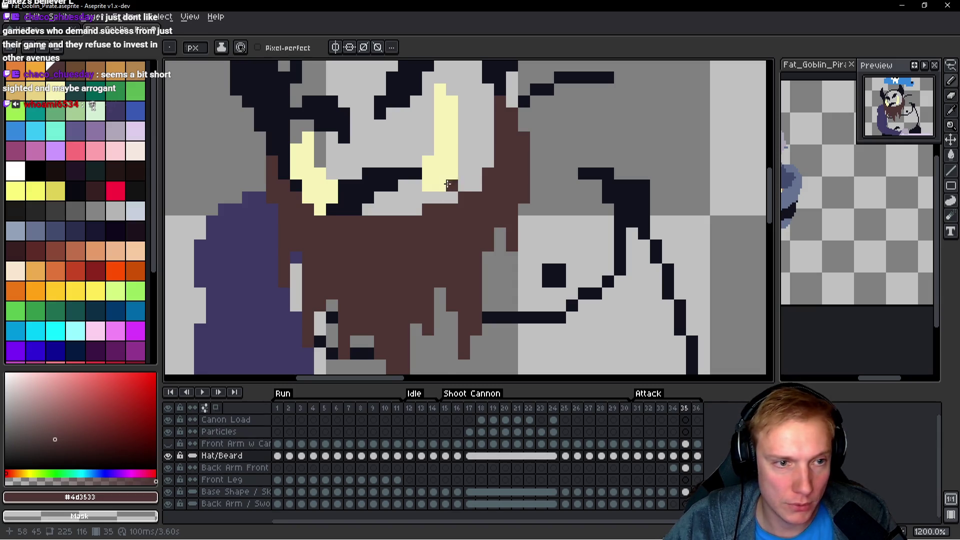
scroll(448, 184, down, 1)
scroll(415, 206, down, 2)
Draw a dark line under the mouth across the beard.
key(Left)
key(Right)
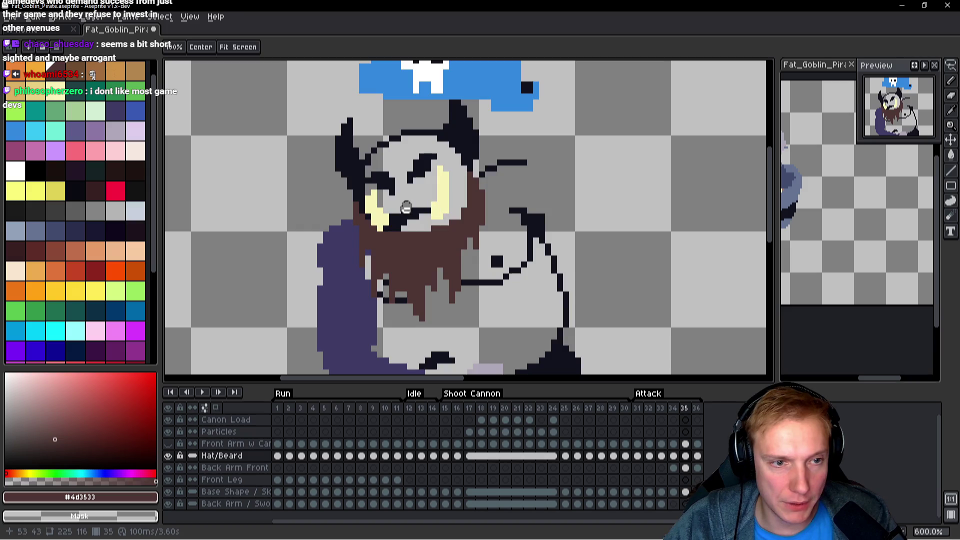
scroll(400, 200, up, 4)
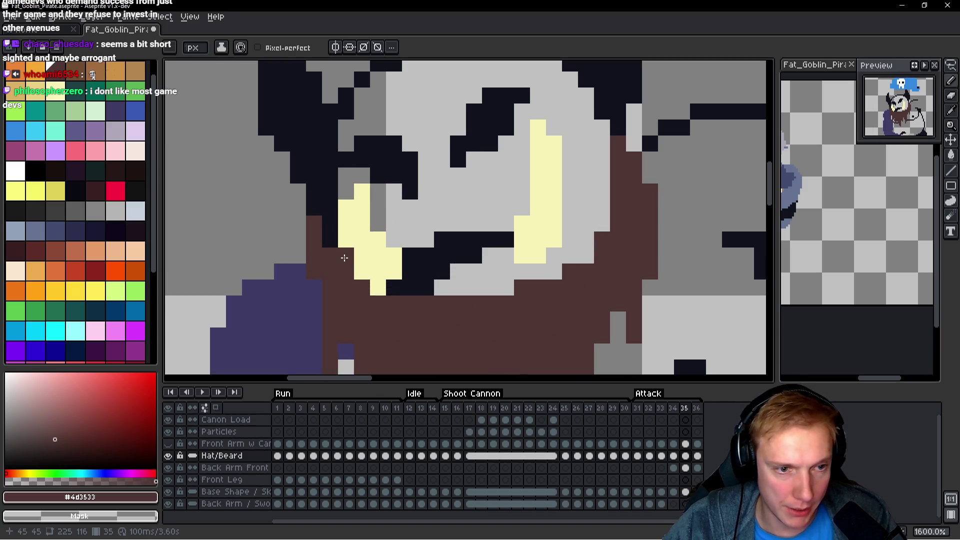
scroll(419, 235, down, 4)
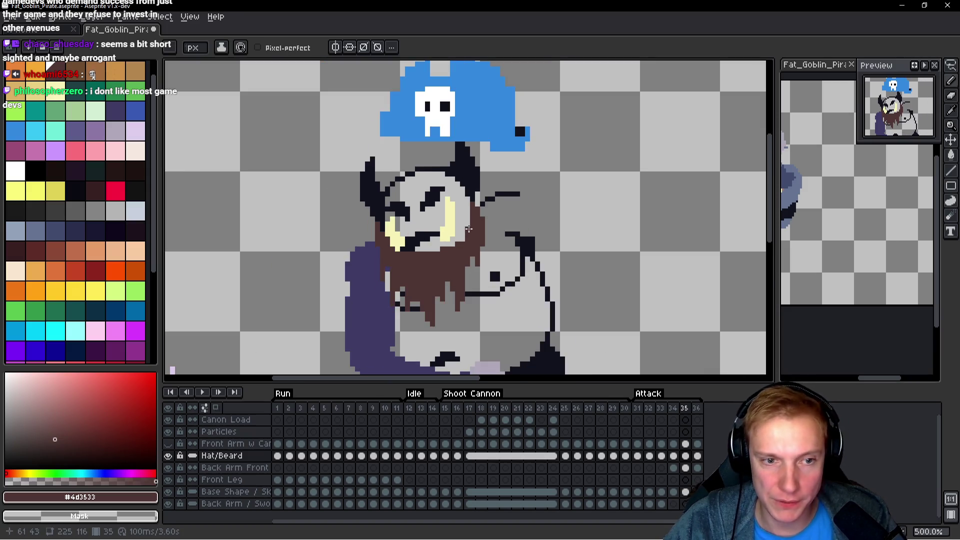
scroll(468, 229, up, 2)
drag(385, 248, 404, 252)
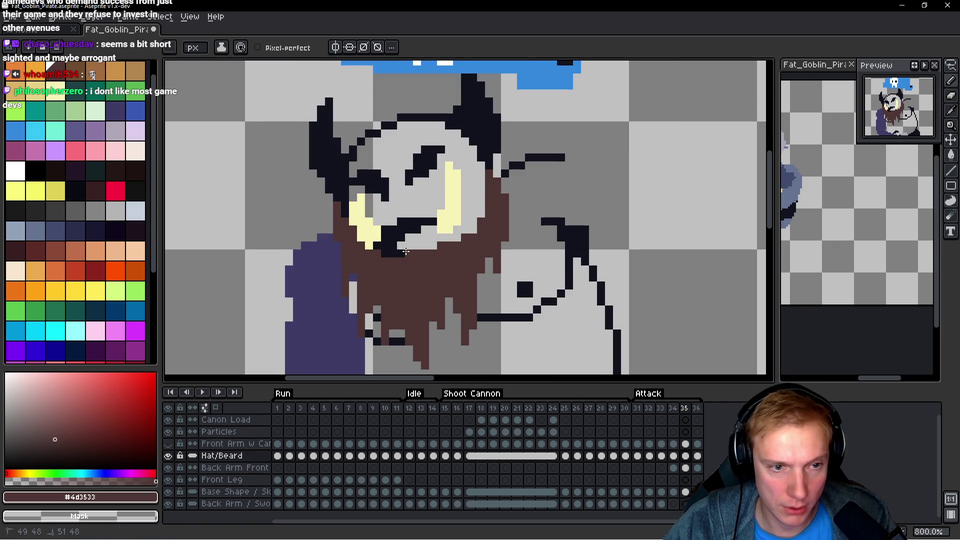
shift+click(417, 253)
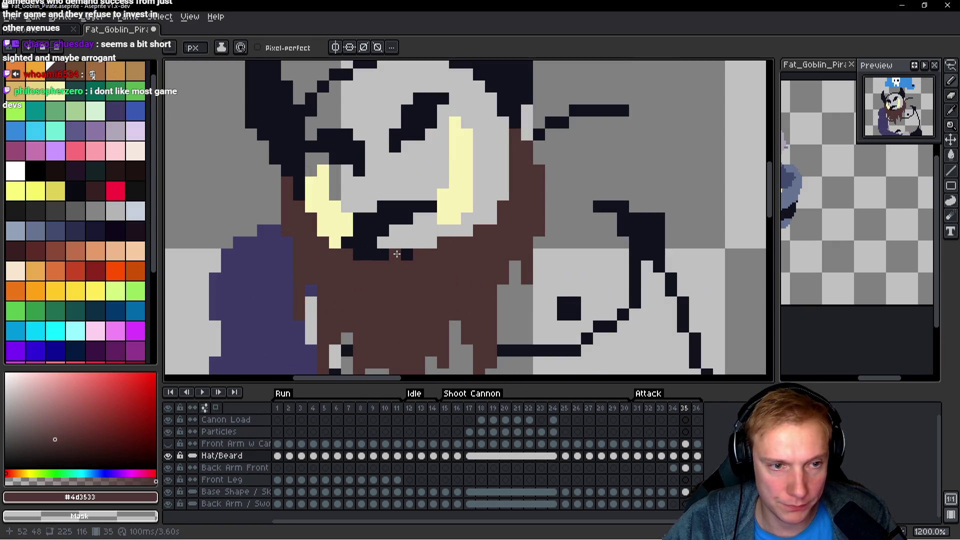
scroll(388, 244, down, 3)
Compare frames 34 and 35, then advance to frame 36.
key(h)
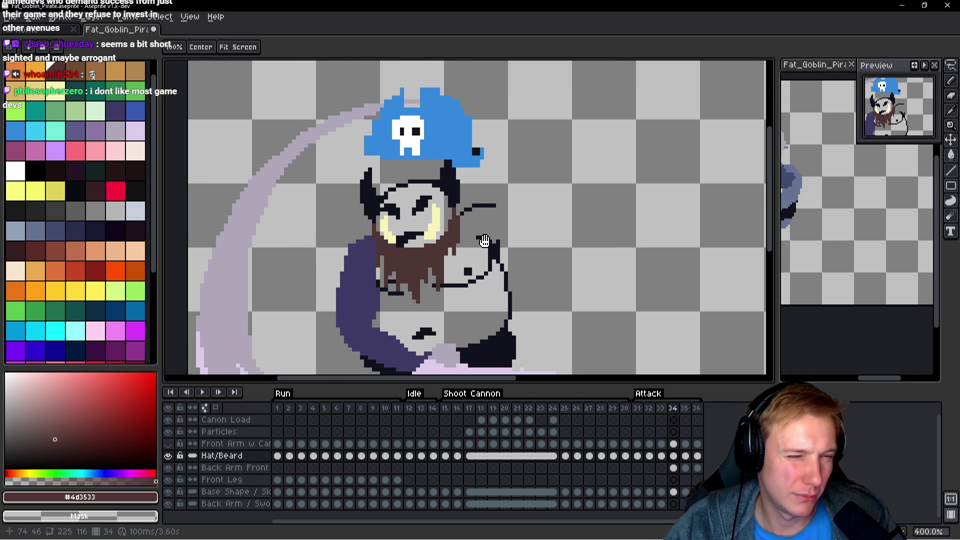
scroll(443, 227, up, 3)
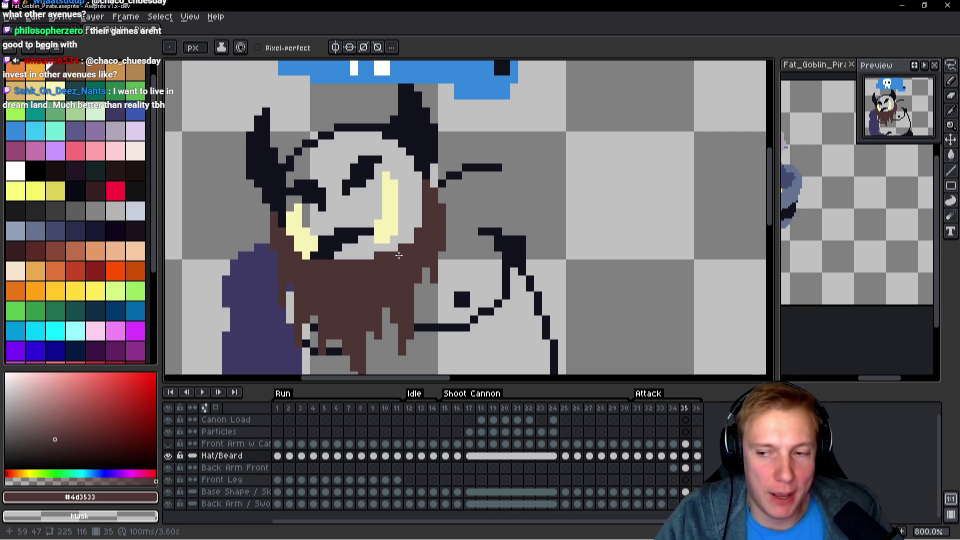
scroll(440, 249, down, 3)
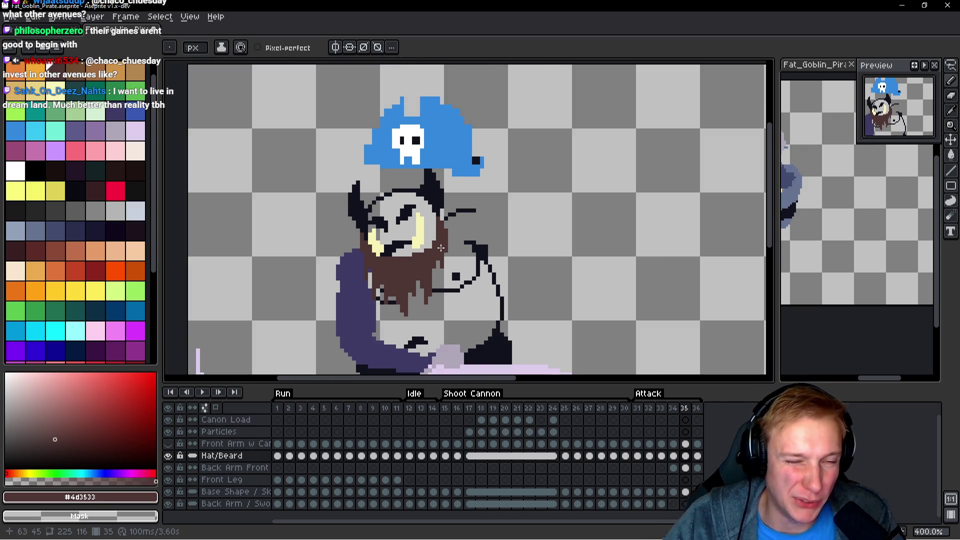
scroll(400, 247, up, 1)
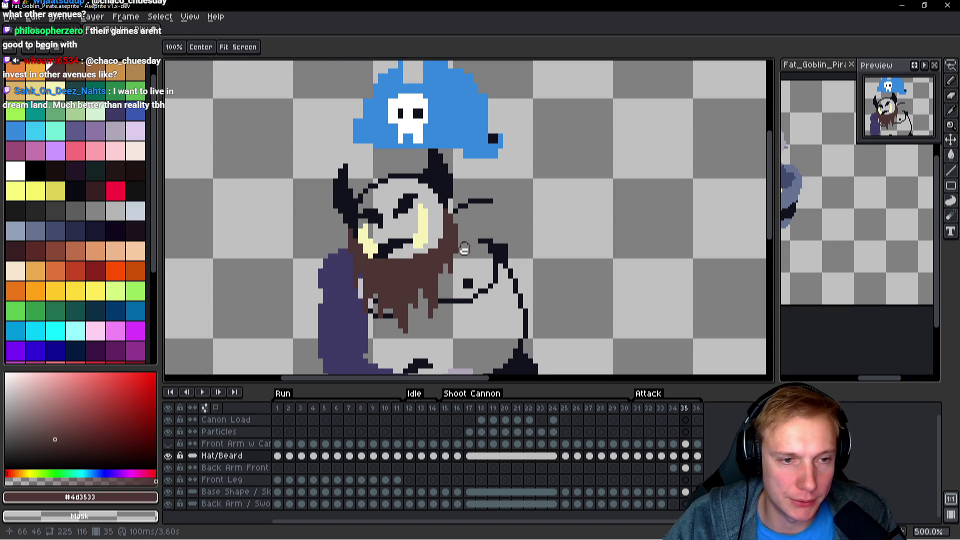
key(comma)
key(period)
scroll(371, 258, up, 5)
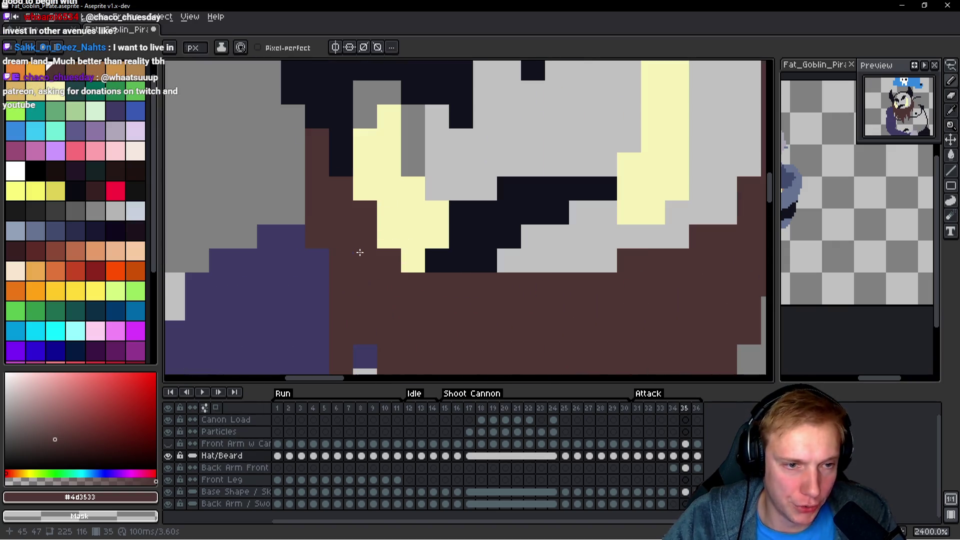
scroll(360, 195, down, 4)
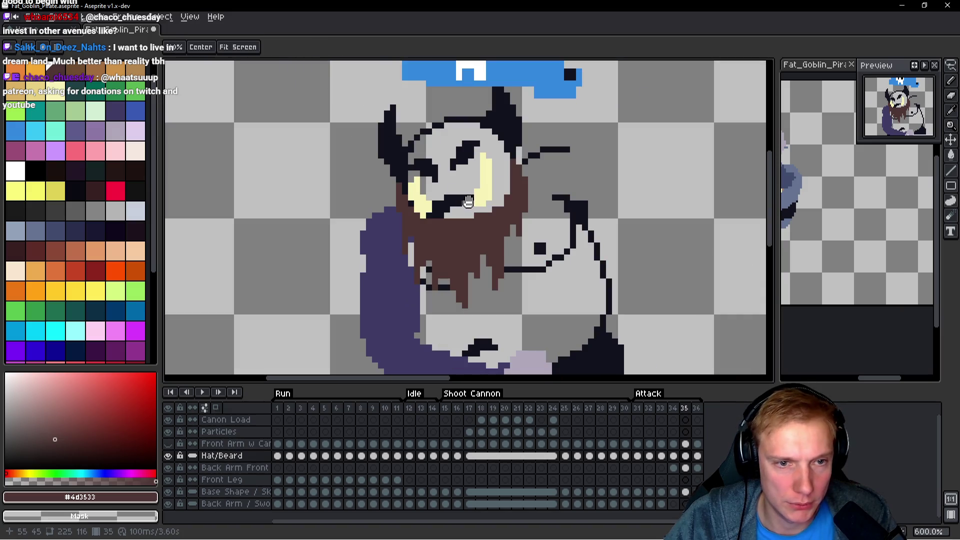
scroll(496, 225, down, 2)
key(period)
scroll(521, 248, down, 2)
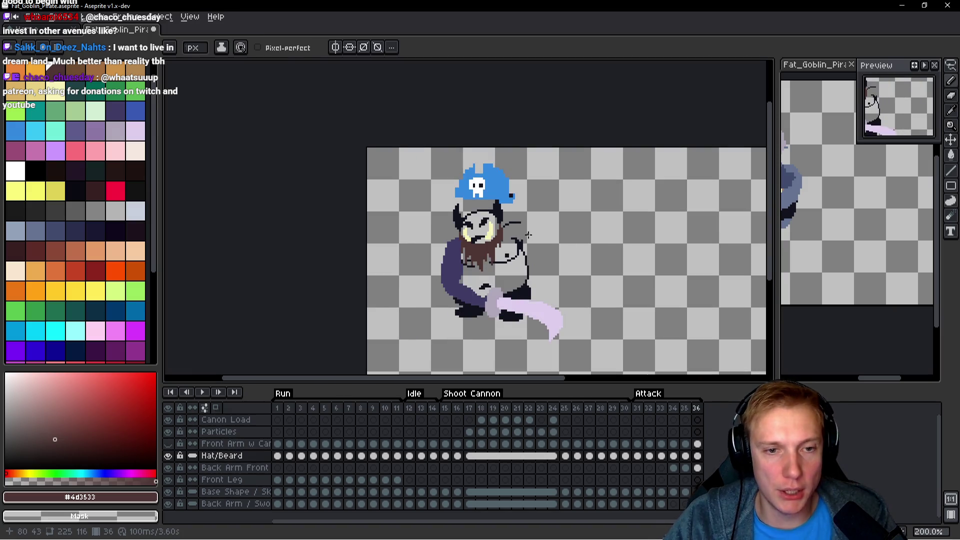
Play and stop the animation several times, stepping to frame 15, then return to Run frame 1.
key(Return)
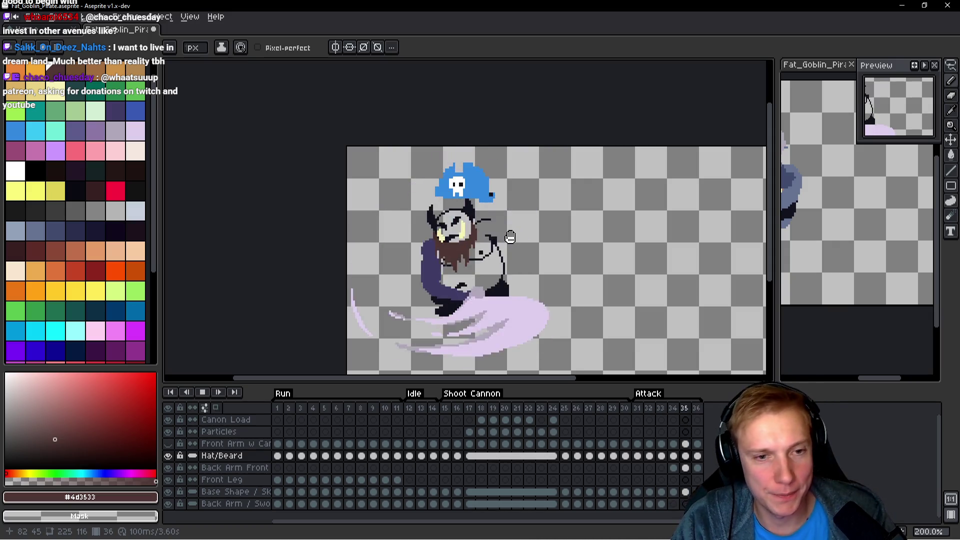
key(Return)
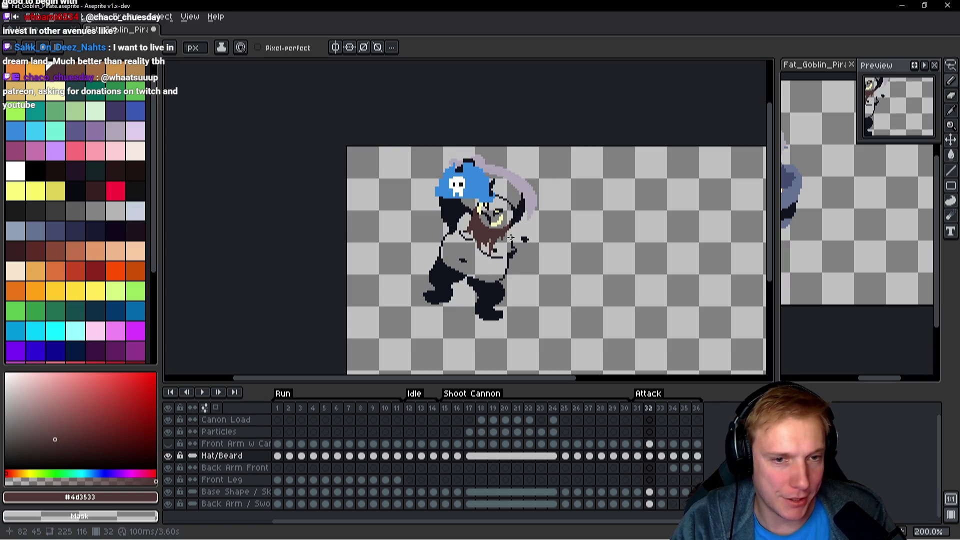
key(Return)
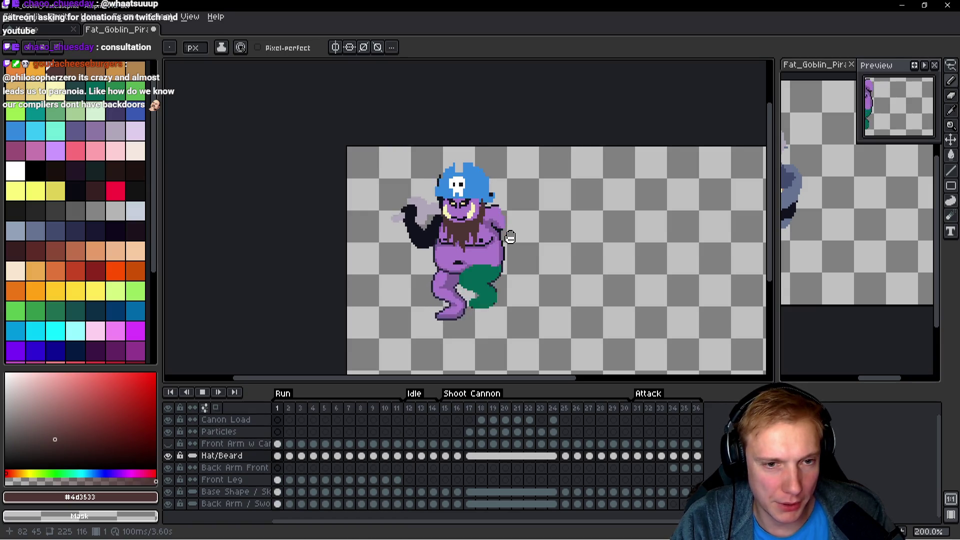
key(Return)
key(Right)
key(Right)
key(Right)
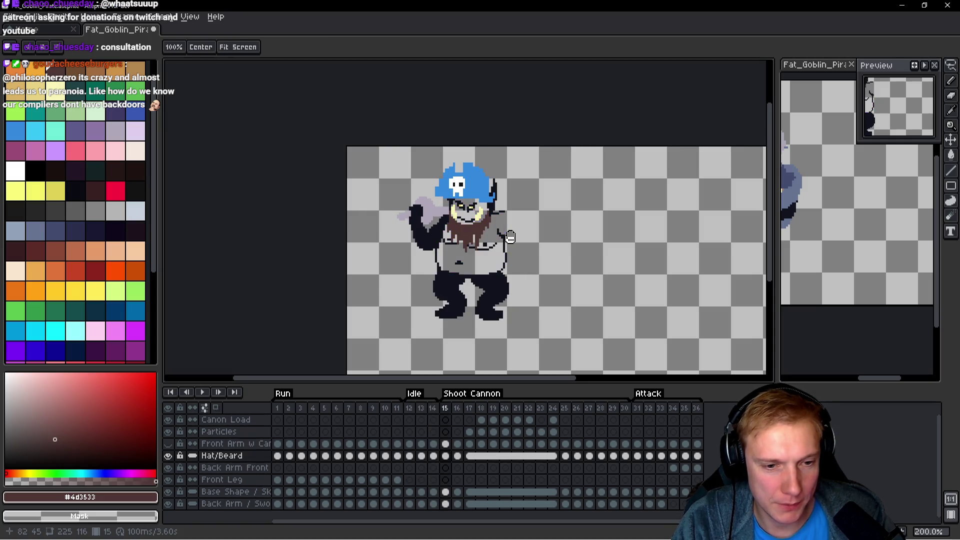
key(Return)
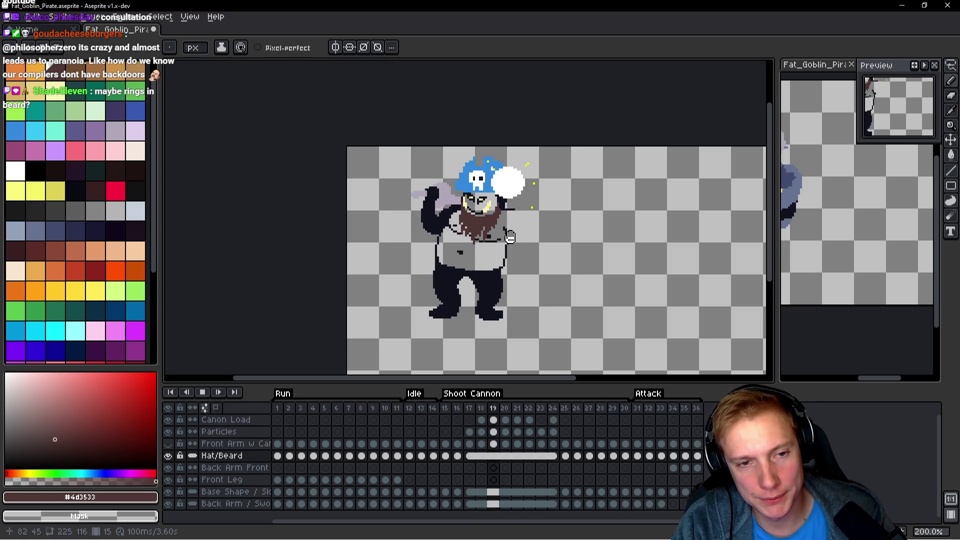
key(Return)
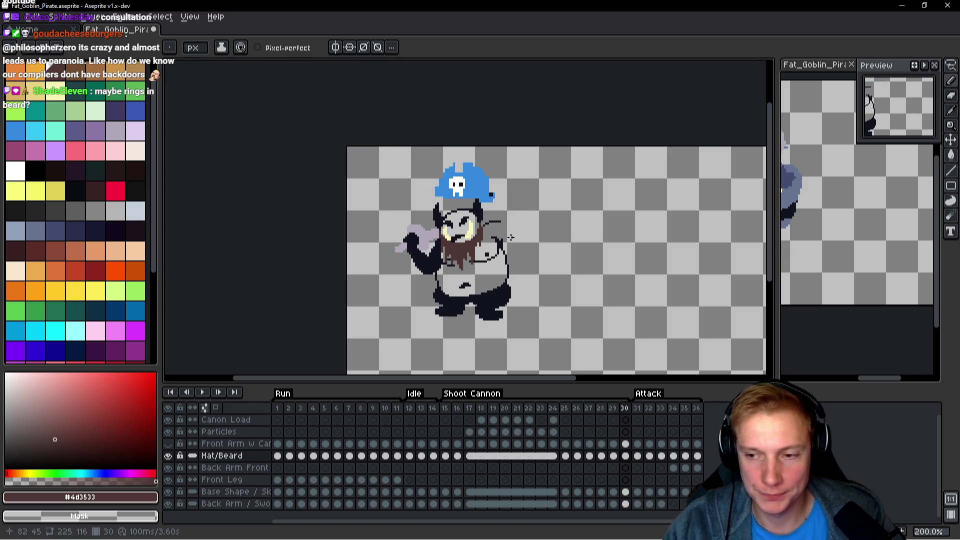
key(Return)
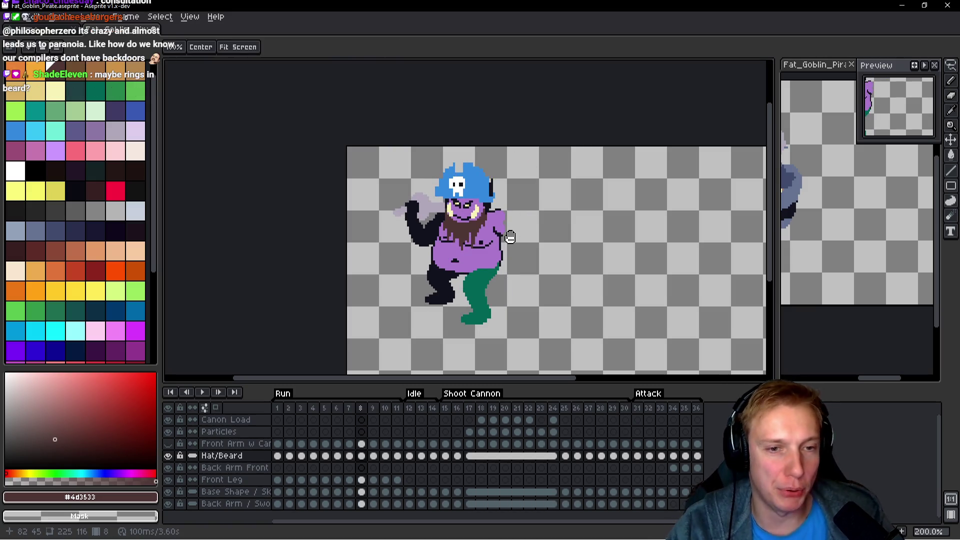
key(Left)
key(Left)
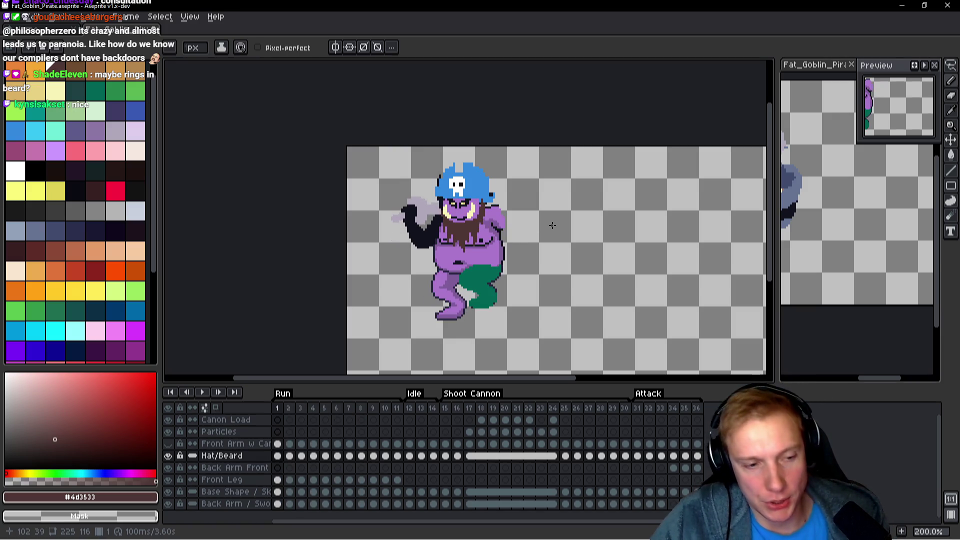
scroll(485, 199, up, 3)
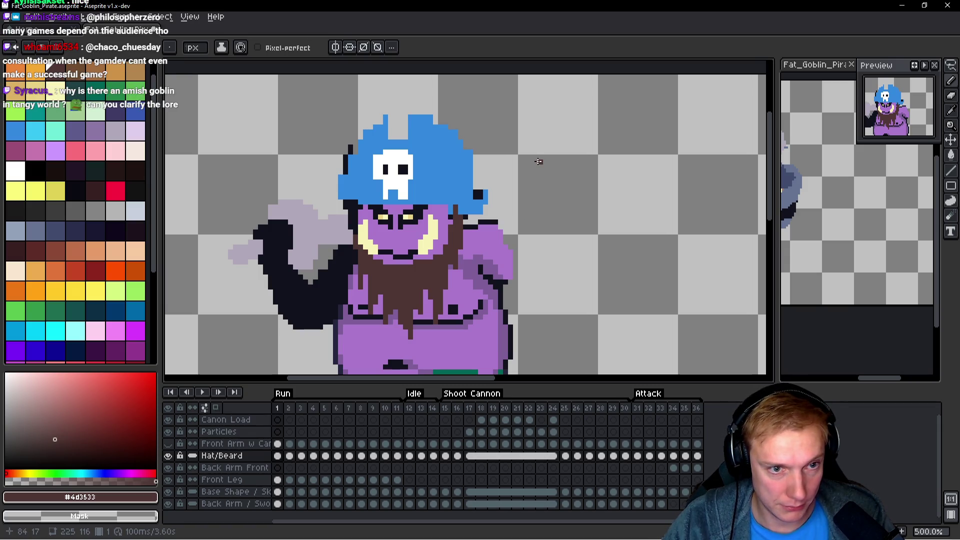
Lasso-select the pirate hat on frame 1 and delete it to expose the horns.
scroll(538, 161, down, 1)
key(q)
mouse_move(534, 145)
mouse_down()
mouse_move(407, 106)
mouse_move(371, 169)
mouse_move(423, 200)
mouse_up()
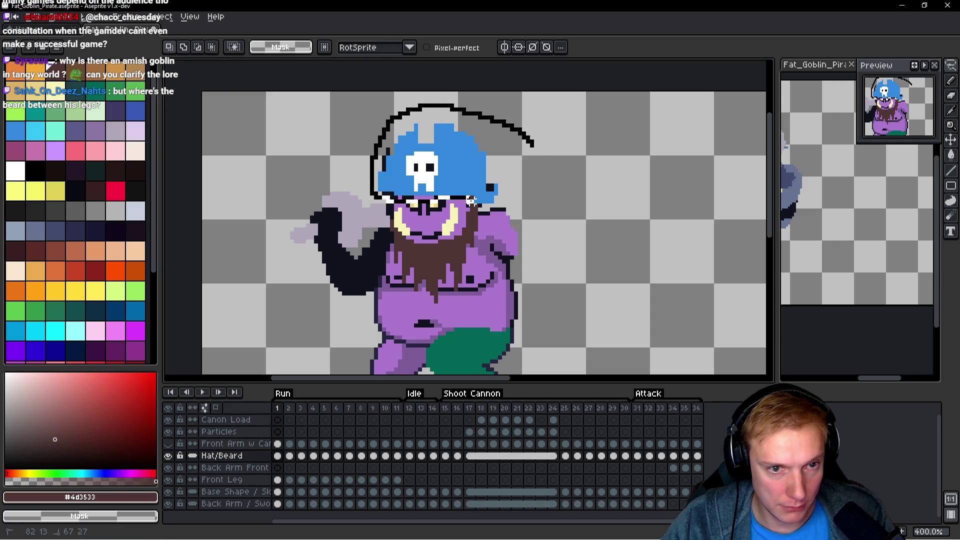
drag(535, 194, 553, 154)
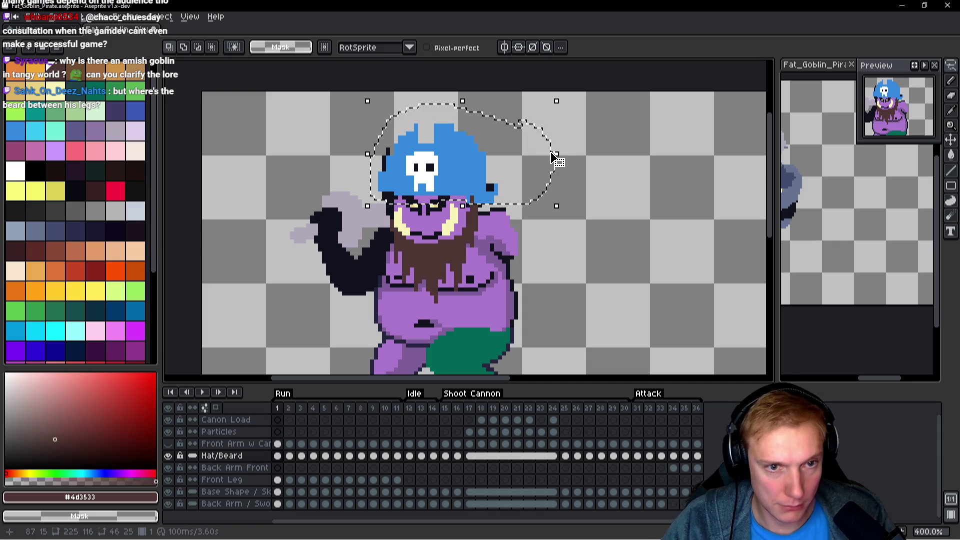
key(Delete)
Pencil in the pixels beside the right horn, then compare against frame 2.
scroll(507, 198, up, 3)
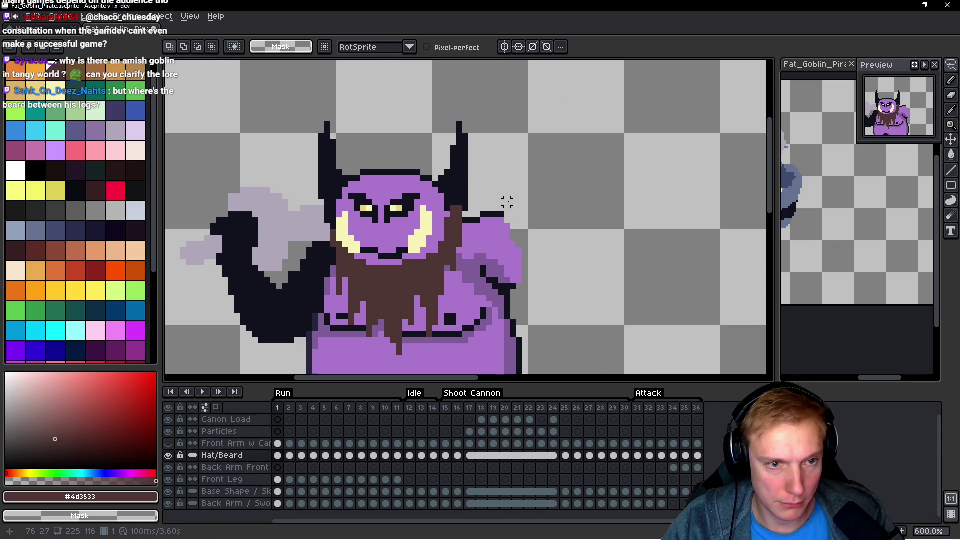
key(b)
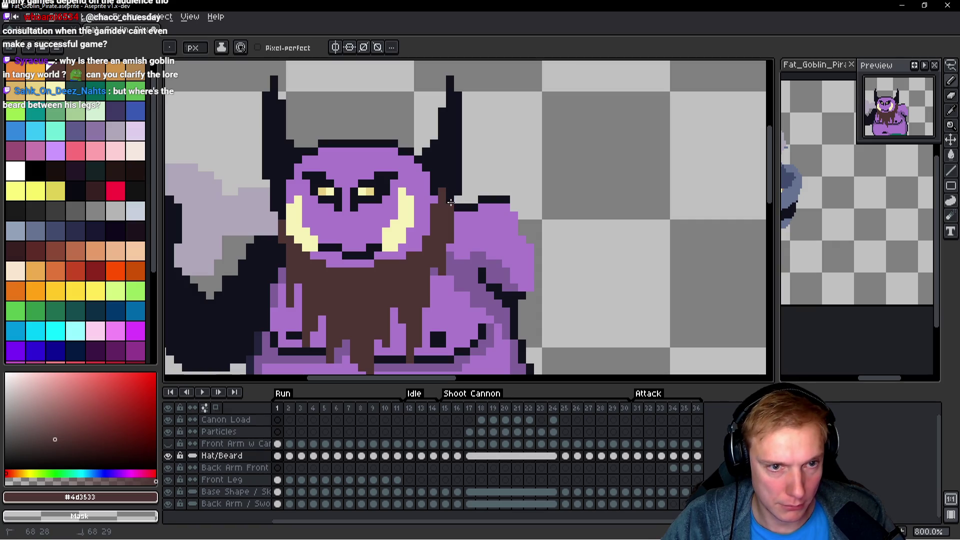
click(447, 201)
click(436, 209)
scroll(433, 221, down, 1)
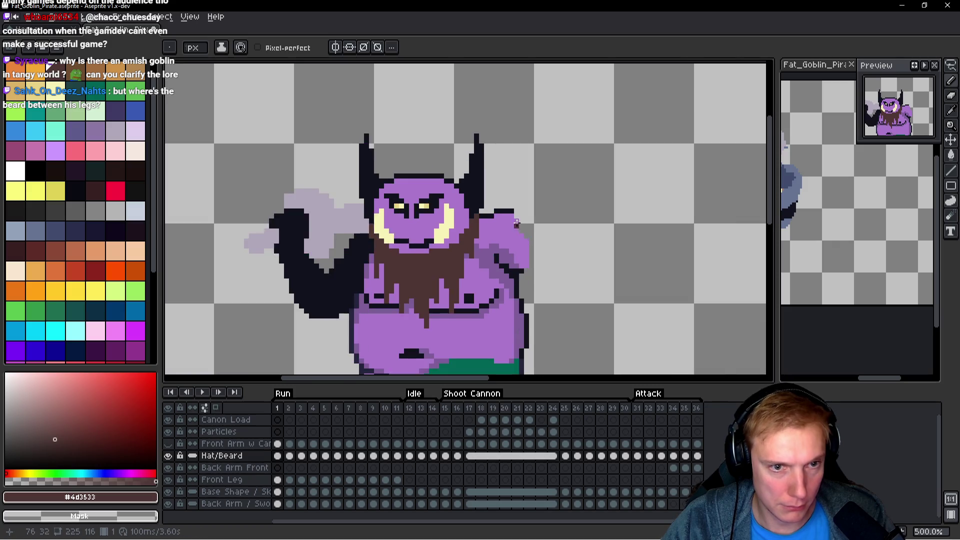
scroll(428, 250, up, 3)
scroll(427, 251, down, 2)
key(Right)
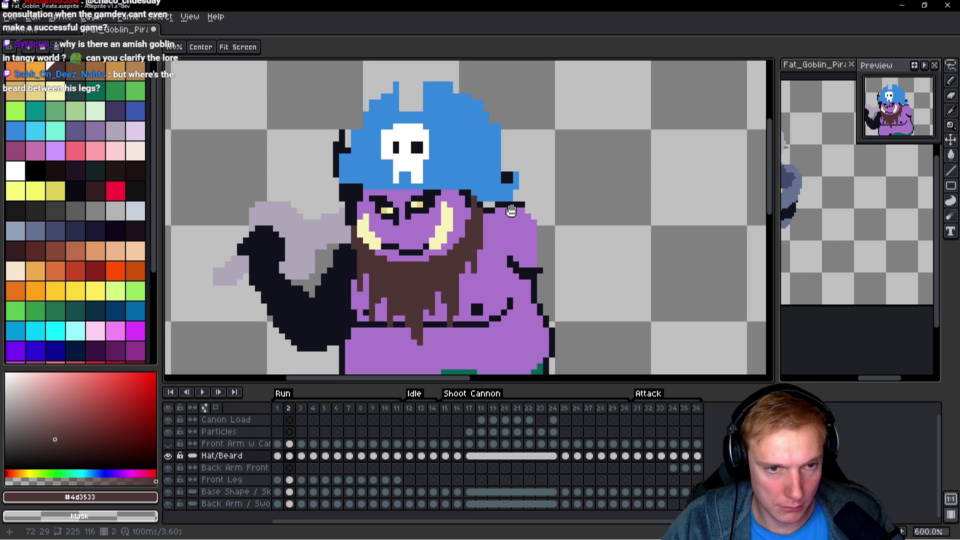
Paint a pixel beside the horn on frame 2, checking it against frame 1.
scroll(498, 209, up, 1)
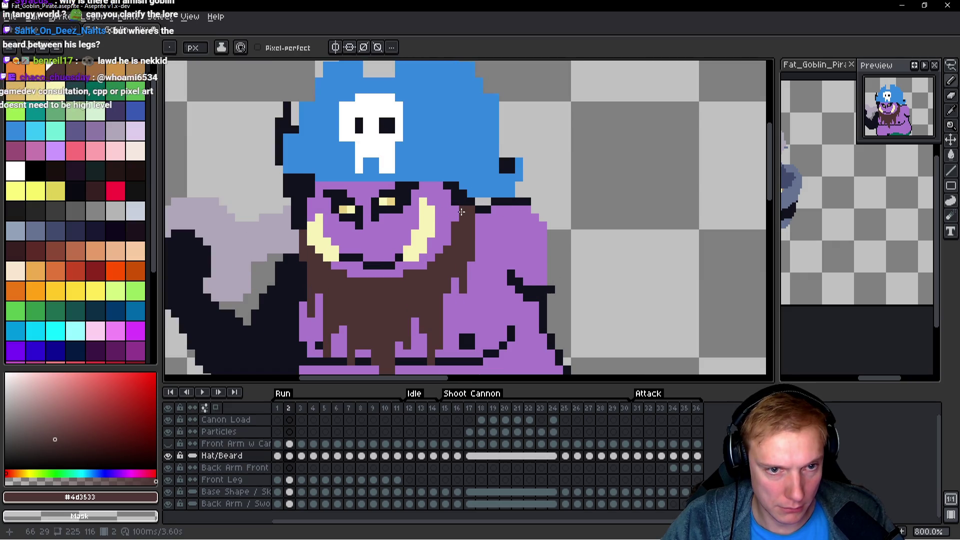
click(472, 212)
scroll(500, 215, down, 3)
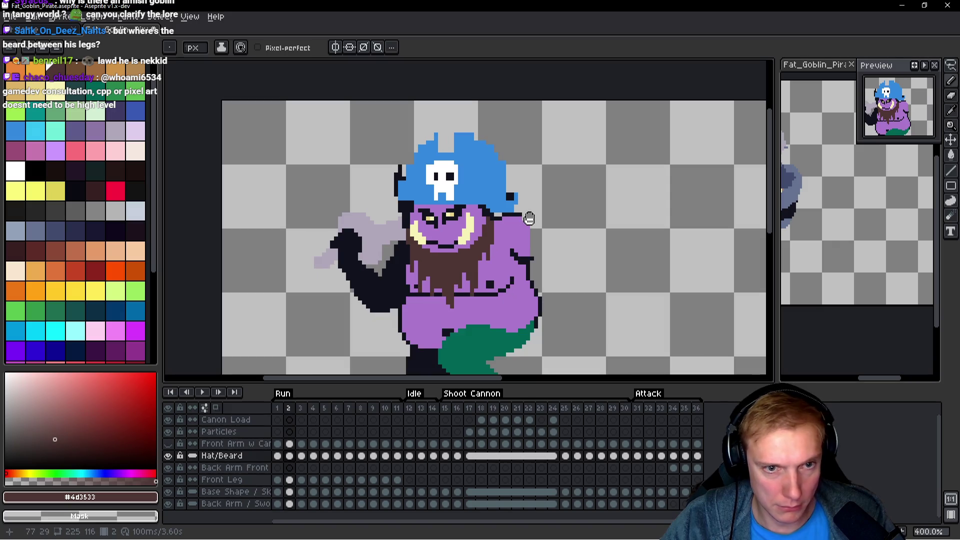
key(Left)
scroll(530, 218, up, 5)
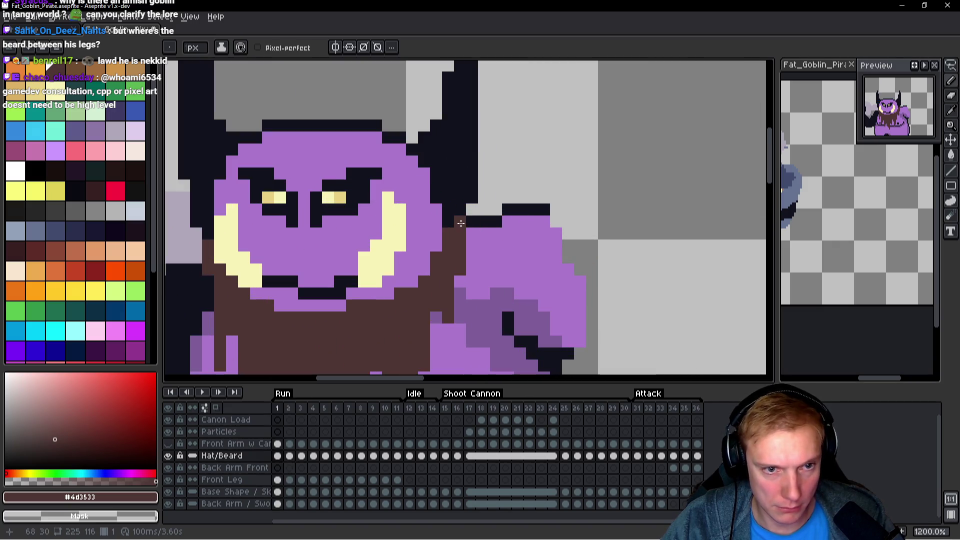
scroll(503, 220, down, 4)
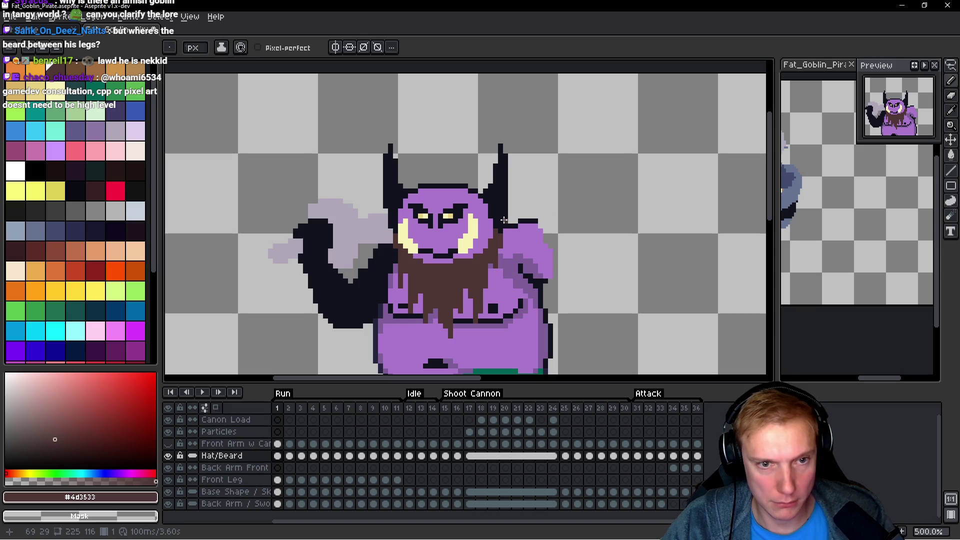
Step through frames 3 to 7 inspecting the beard edge by the right cheek.
key(Right)
key(Right)
scroll(498, 228, up, 4)
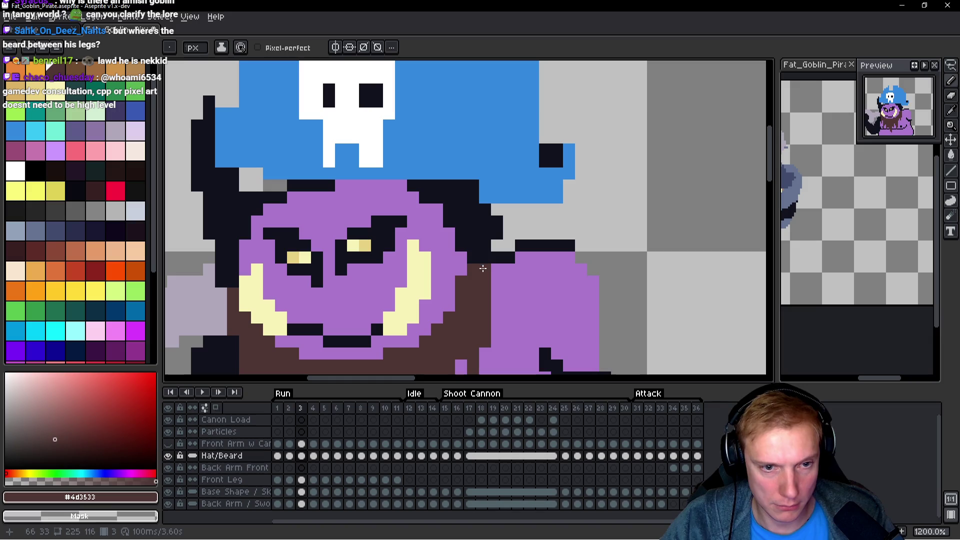
scroll(461, 282, down, 4)
key(Right)
scroll(499, 222, up, 4)
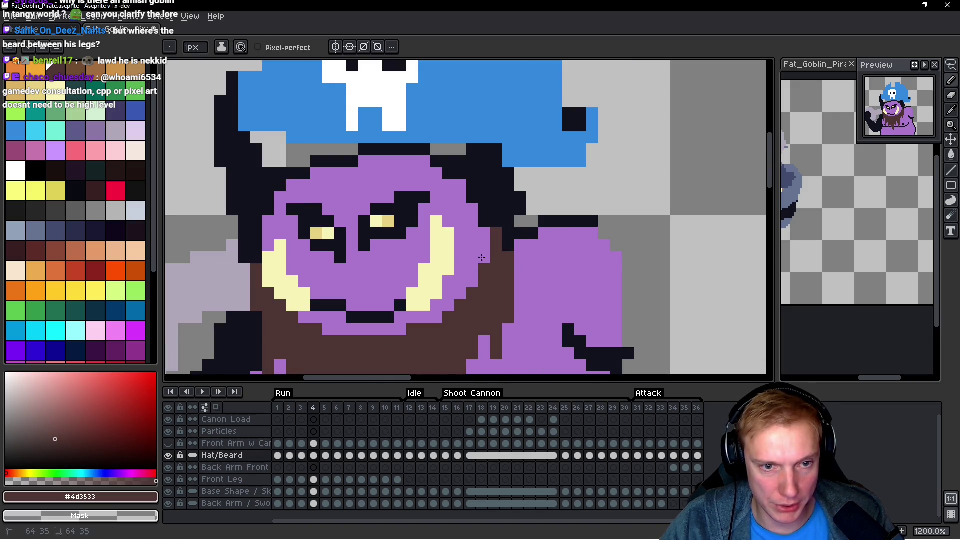
scroll(571, 232, down, 1)
key(Left)
key(Right)
key(Right)
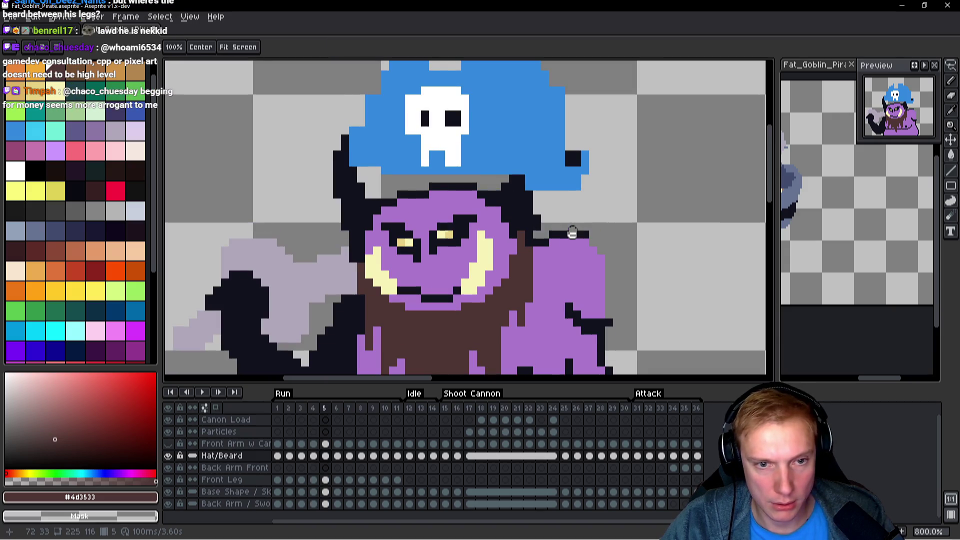
scroll(515, 250, up, 2)
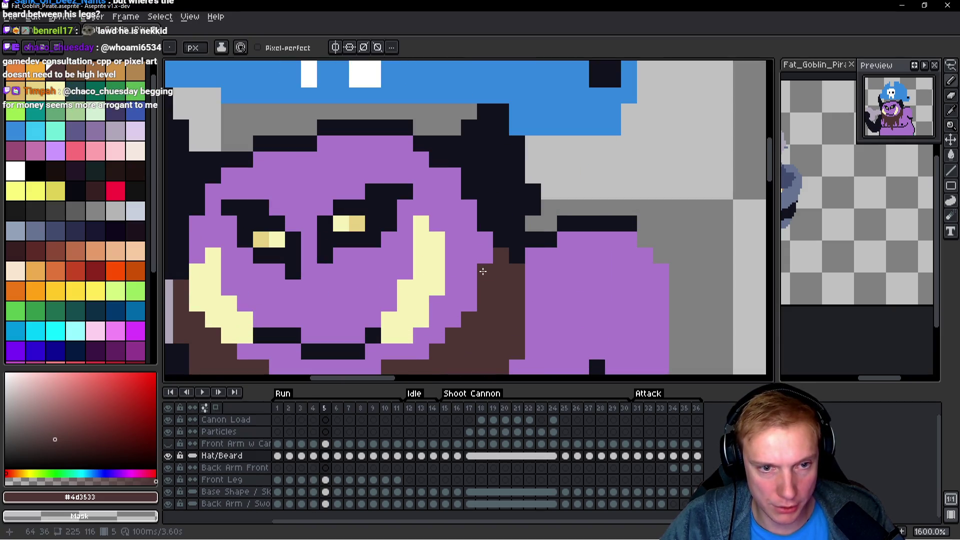
key(Right)
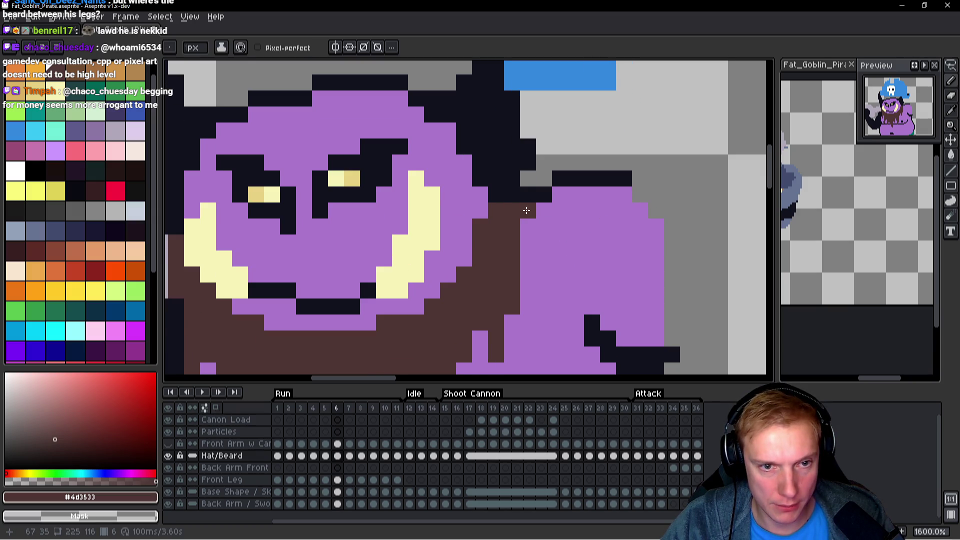
key(Right)
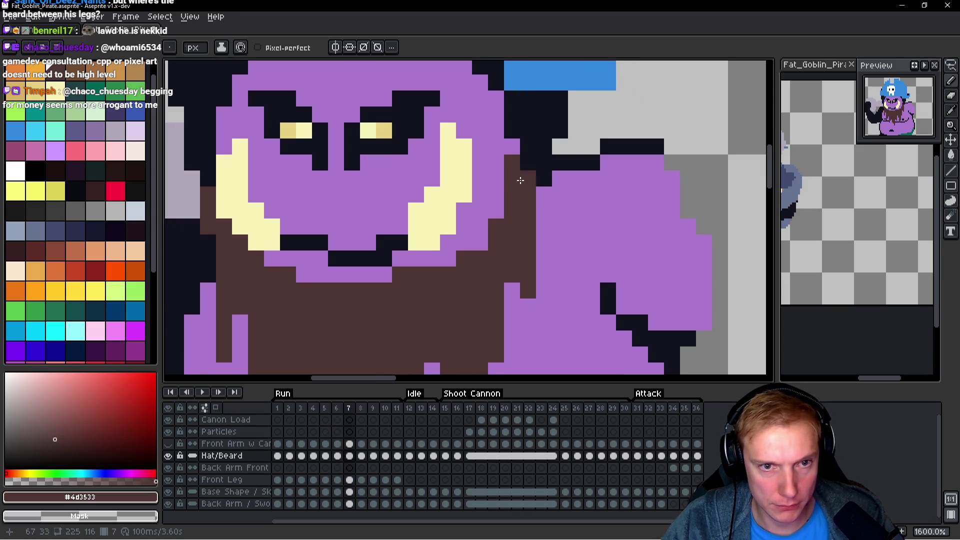
scroll(518, 162, down, 1)
key(space)
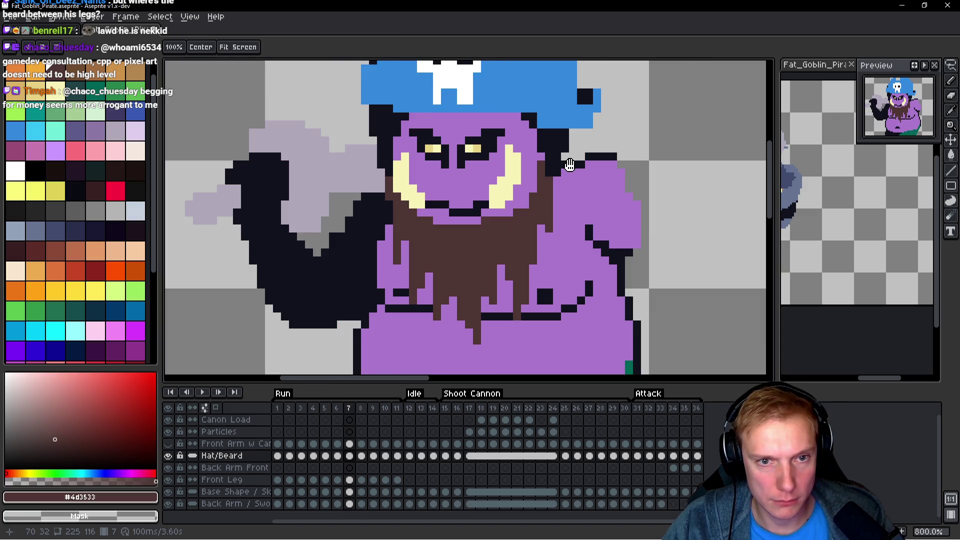
scroll(569, 166, up, 1)
key(Left)
key(Left)
key(Left)
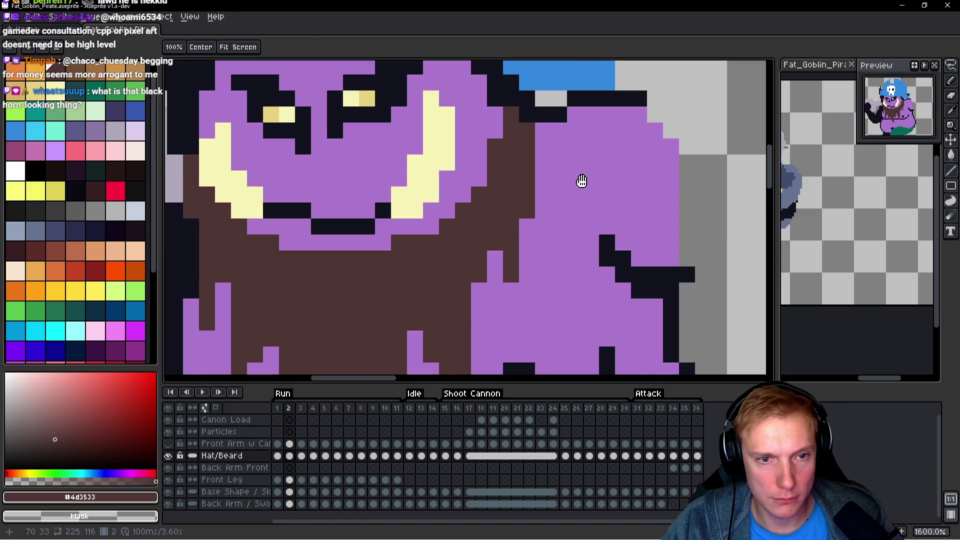
key(Right)
key(Right)
key(Right)
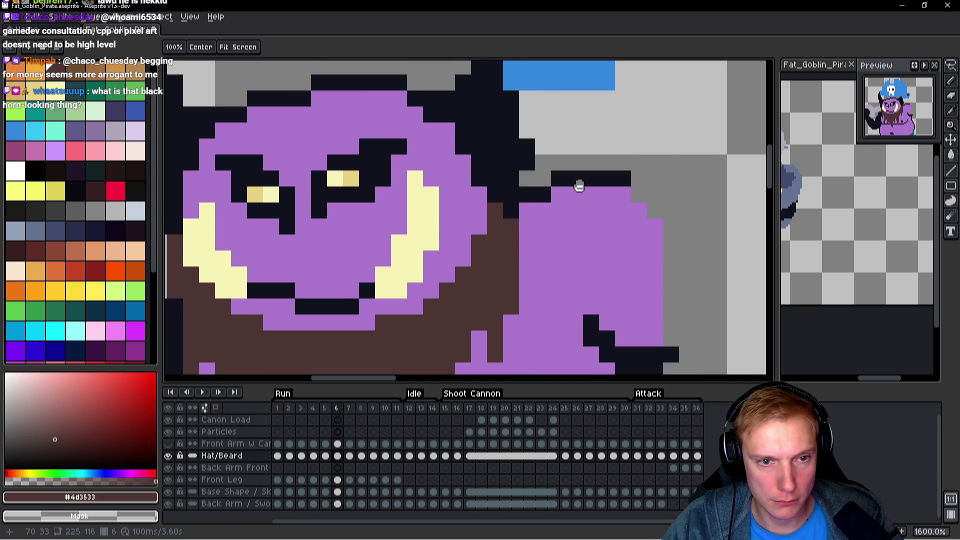
key(Right)
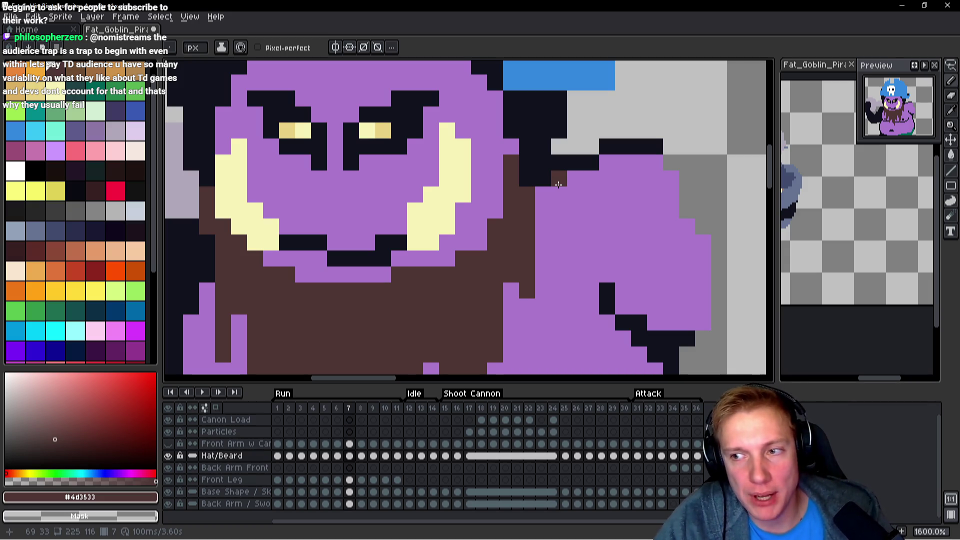
Advance through the poses to frame 27 and undo the stray brown pixels beside the beard.
scroll(576, 189, down, 3)
key(Right)
key(Right)
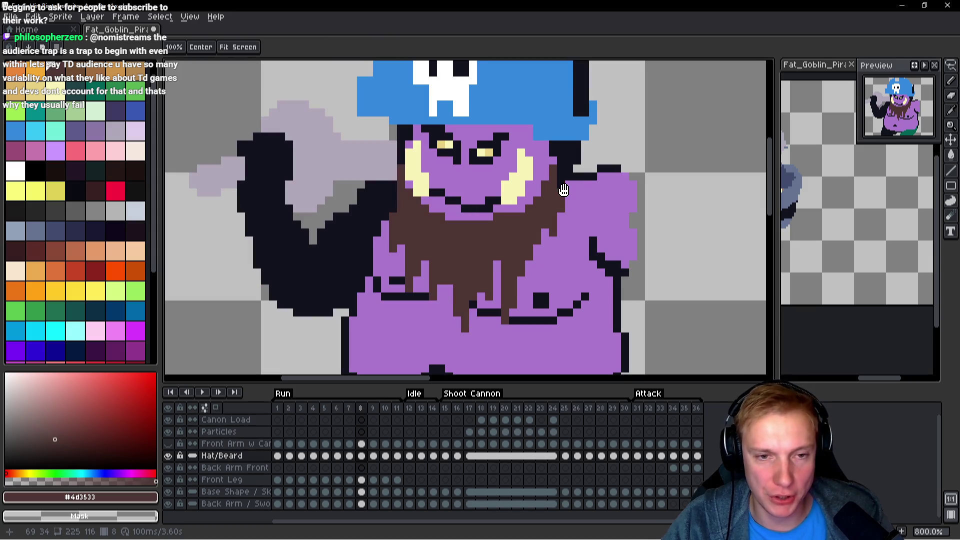
key(Right)
key(Right)
key(Right)
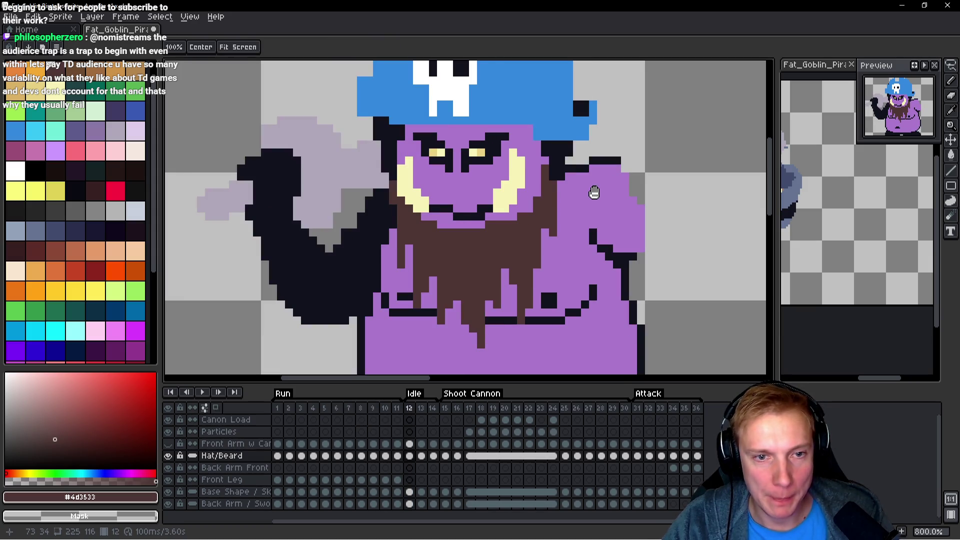
key(Right)
key(Right)
key(Right)
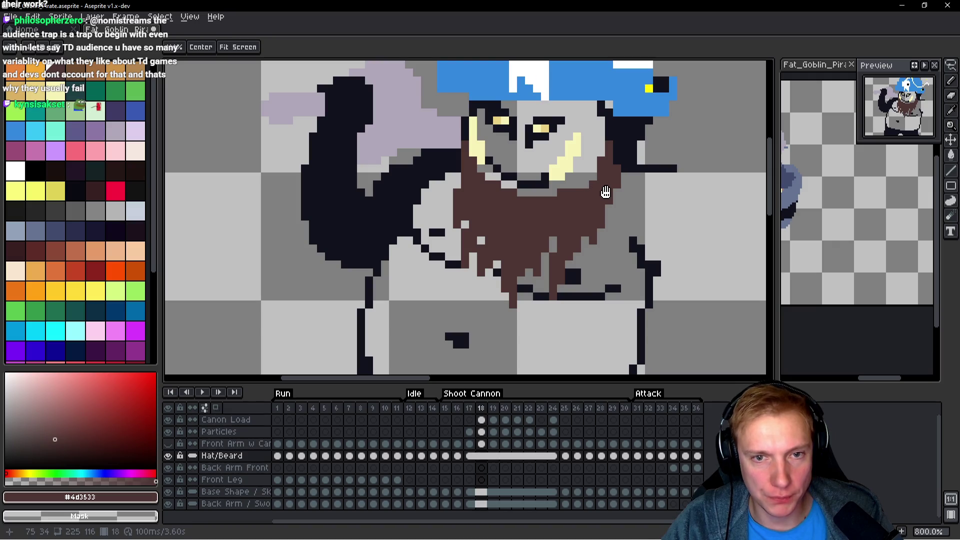
key(Right)
key(Right)
key(Right)
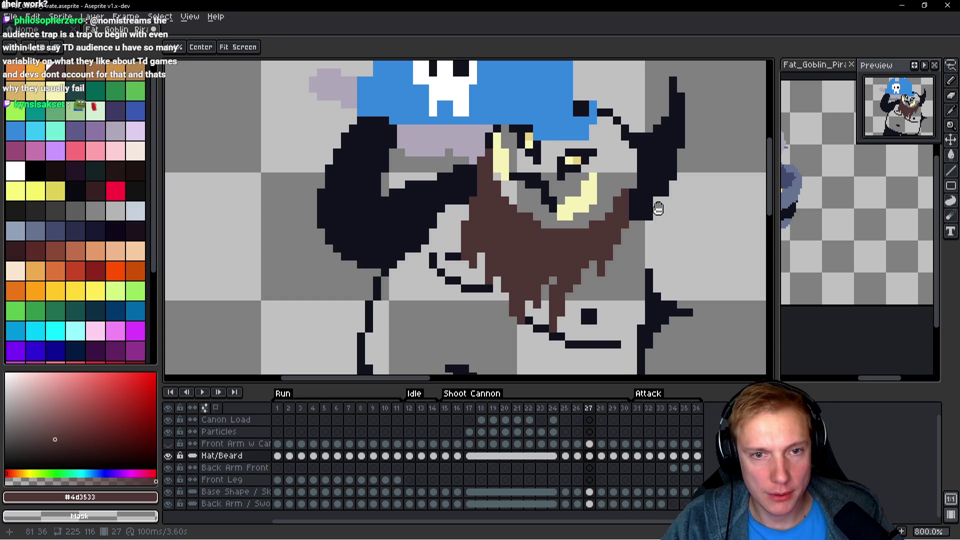
scroll(658, 208, up, 8)
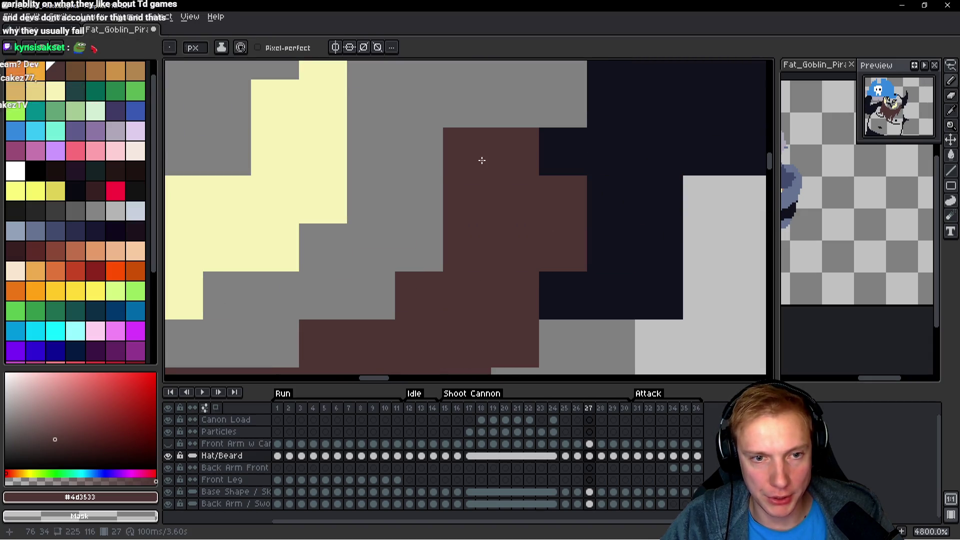
key(ctrl+z)
key(ctrl+z)
scroll(656, 240, down, 6)
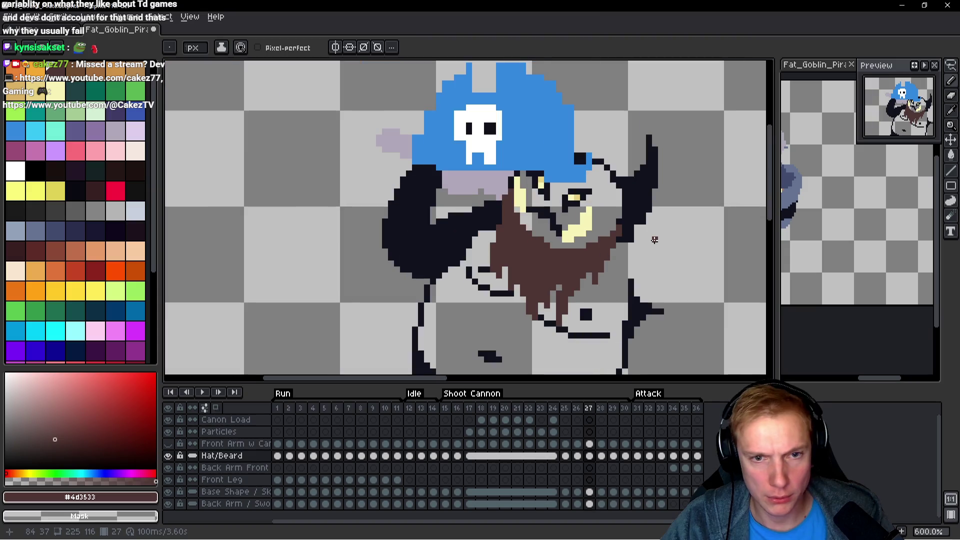
scroll(655, 240, down, 2)
Paint the dark pixels beside the beard brown on frames 31 and 32.
key(Right)
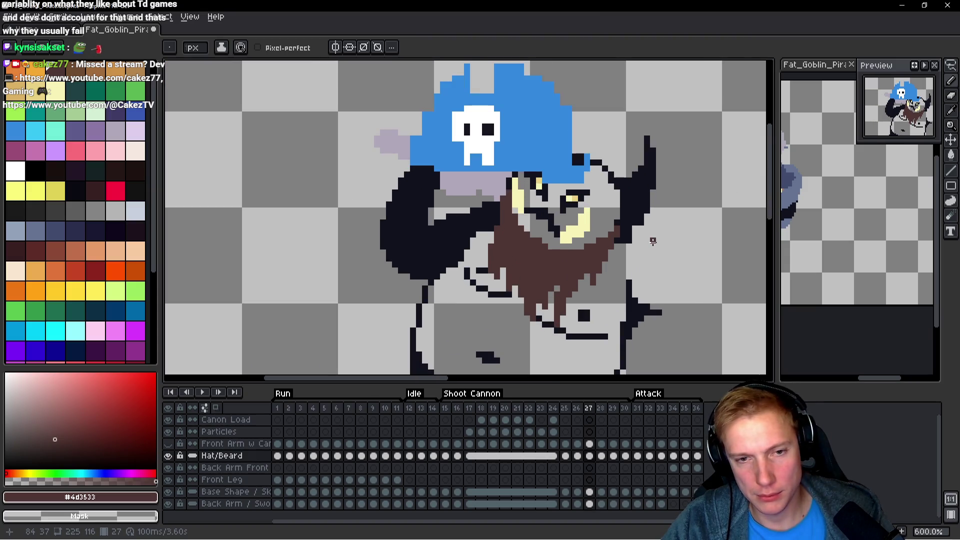
scroll(637, 253, up, 4)
scroll(482, 253, down, 4)
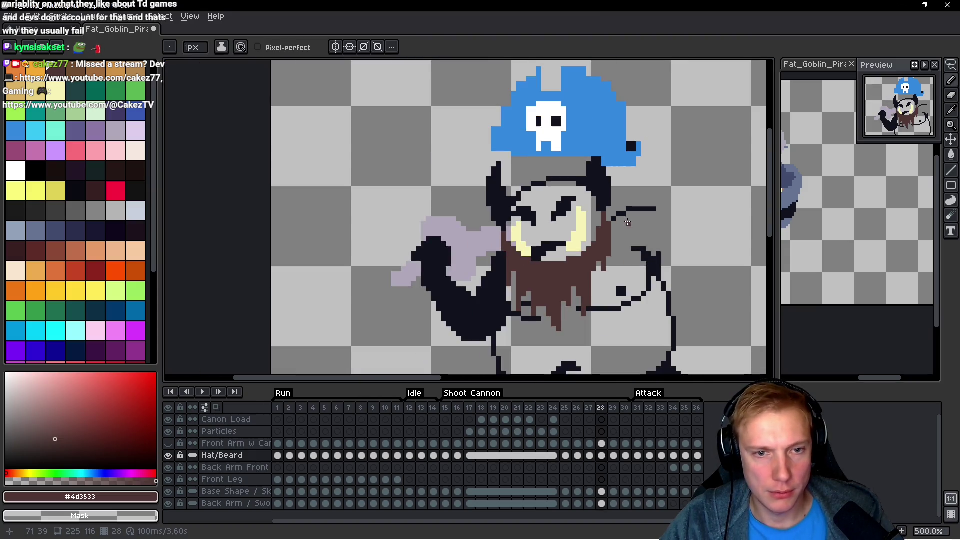
key(Right)
key(Right)
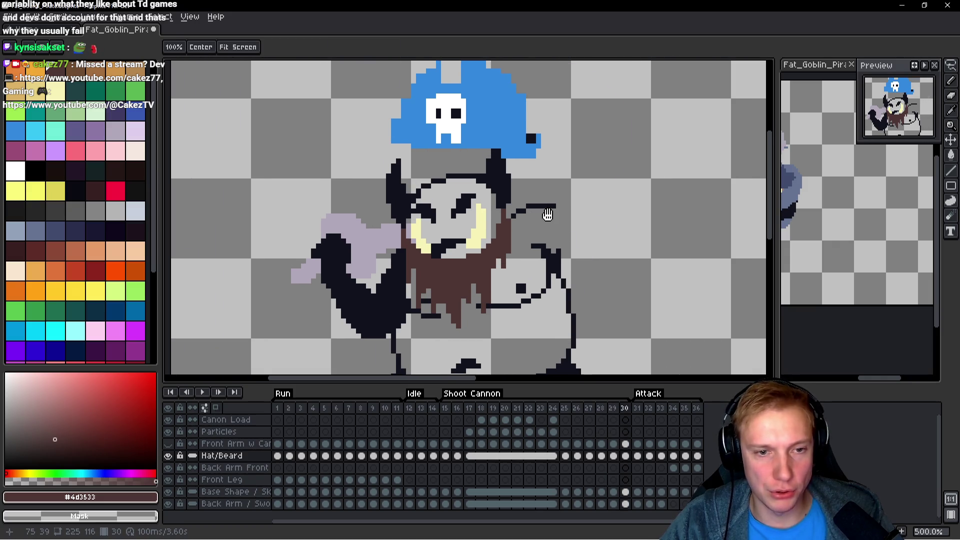
key(Right)
scroll(547, 214, up, 5)
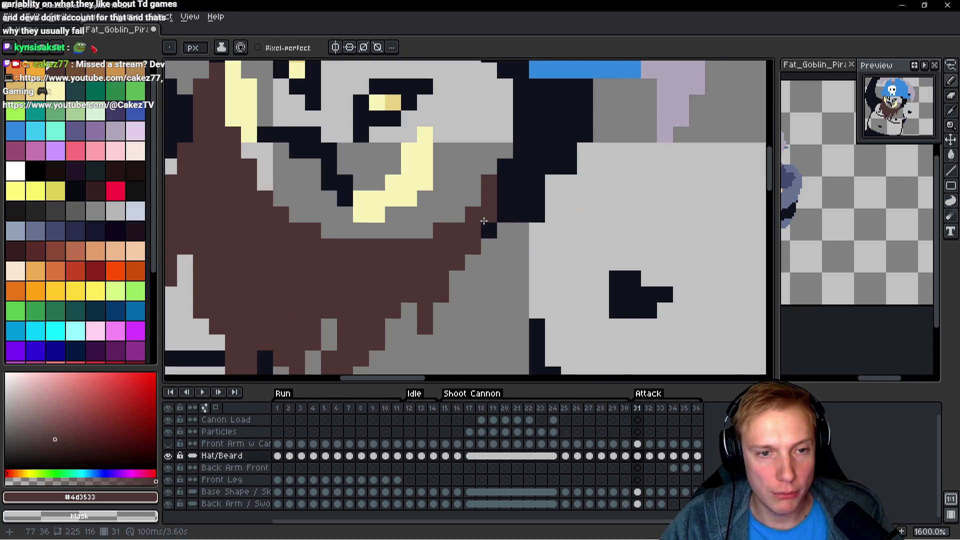
drag(505, 165, 505, 200)
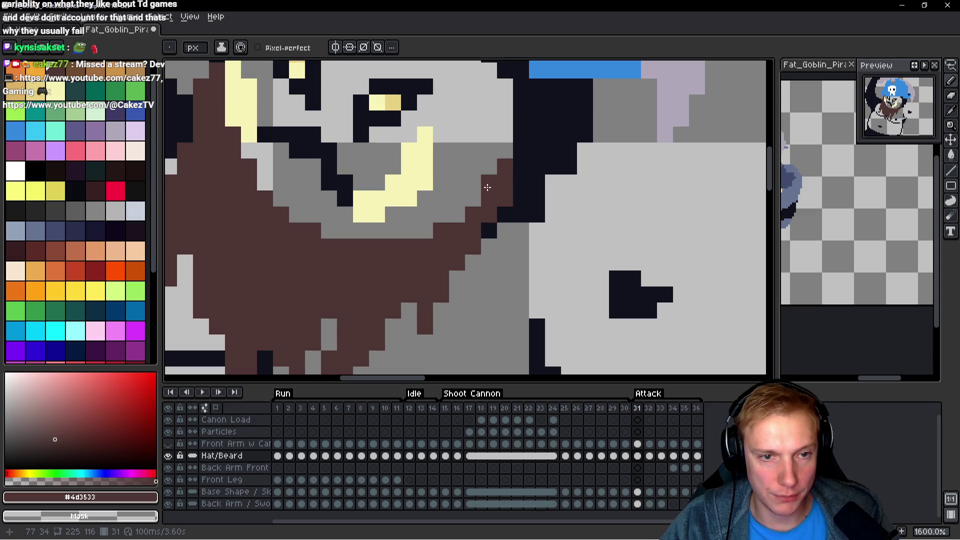
scroll(562, 192, down, 4)
key(Right)
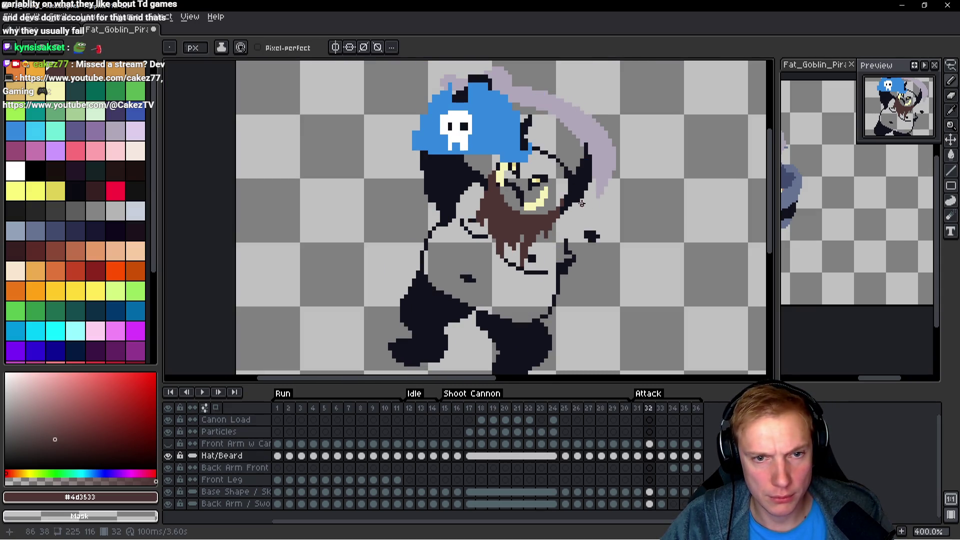
scroll(539, 201, up, 3)
click(533, 182)
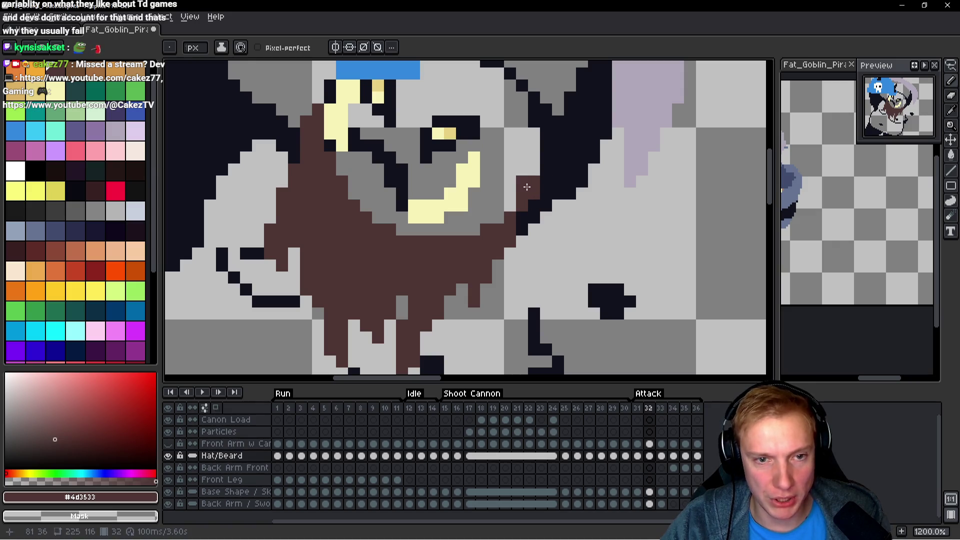
scroll(562, 198, down, 4)
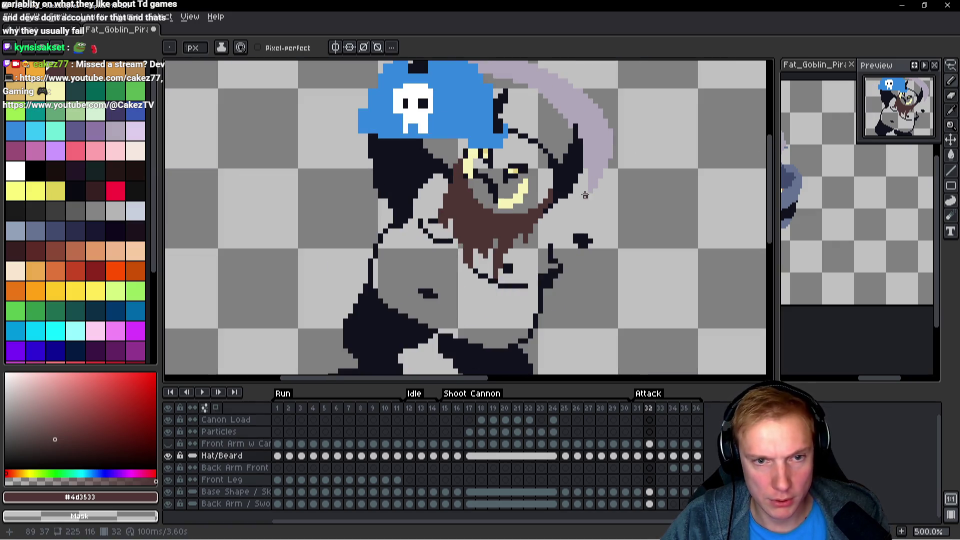
Extend the beard's brown edge beside the cheek with four pixels on frame 33.
key(Right)
scroll(553, 200, up, 5)
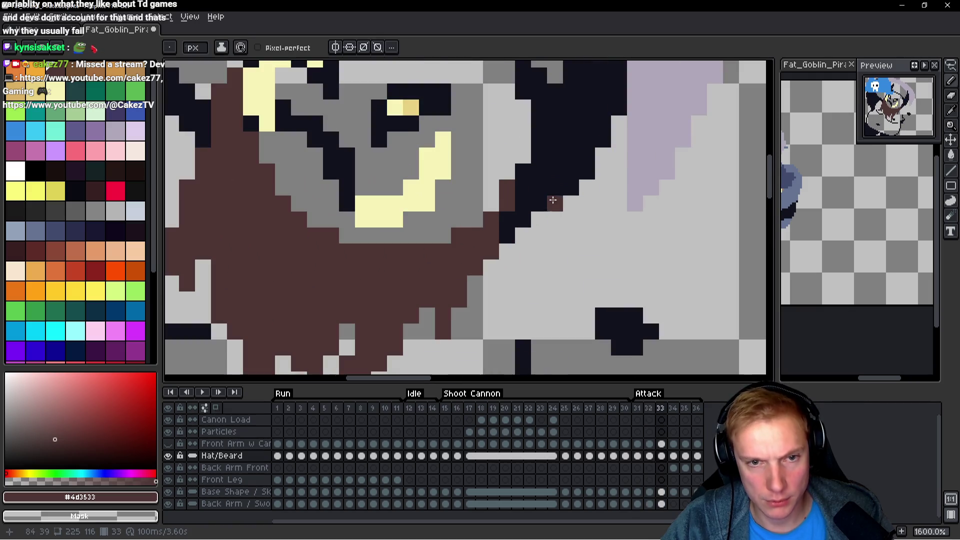
click(523, 171)
click(507, 219)
click(522, 203)
click(555, 202)
scroll(559, 199, down, 5)
Review the beard edge on frames 34 to 36, then loop around to Run frame 2.
key(Right)
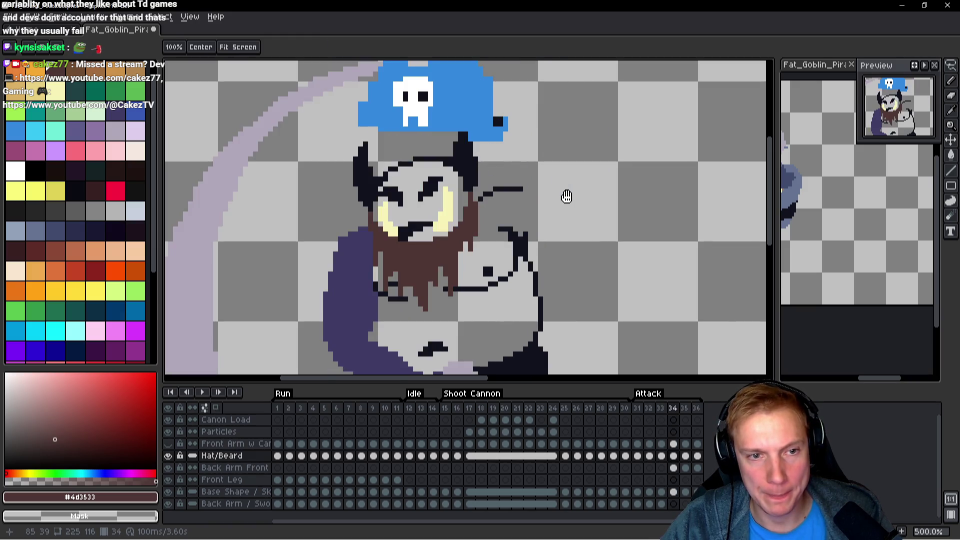
key(space)
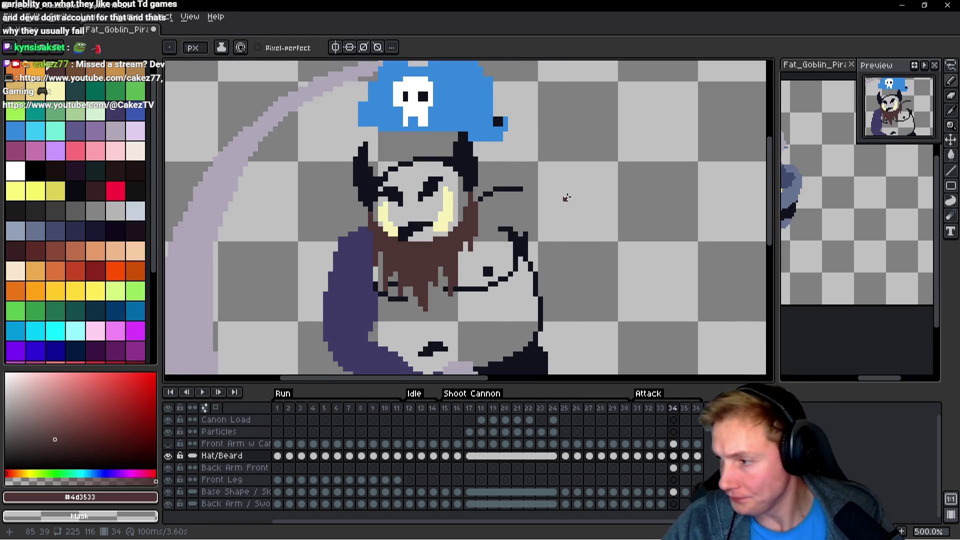
key(Right)
key(space)
scroll(567, 197, down, 1)
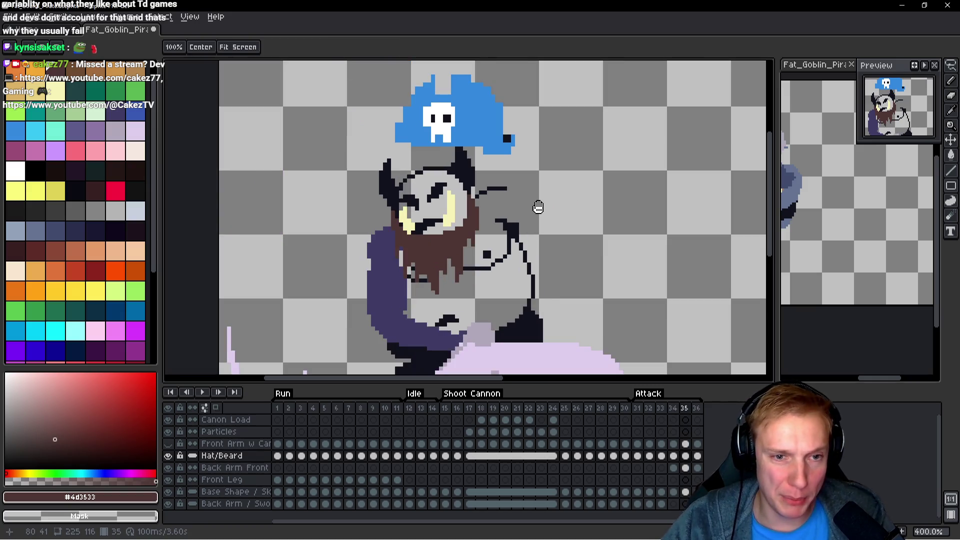
key(Right)
key(Left)
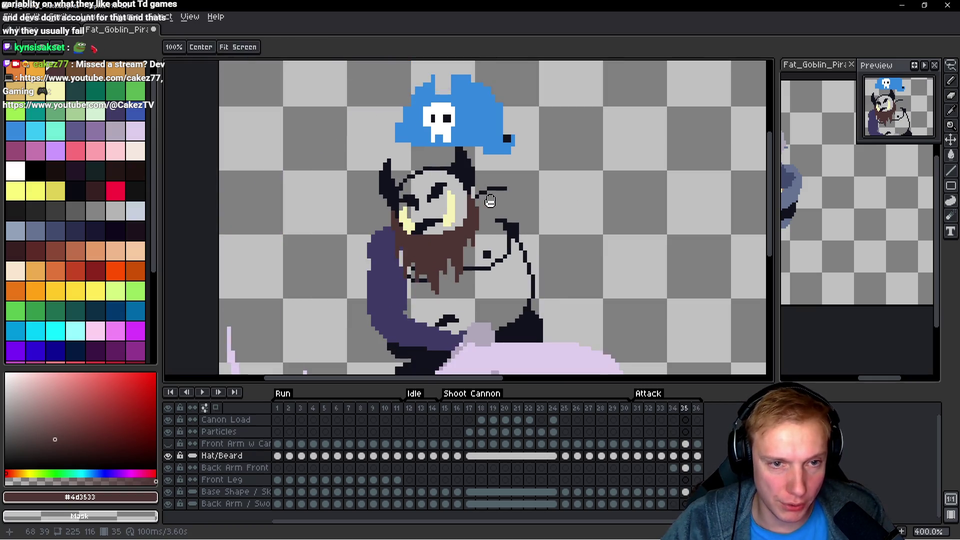
scroll(478, 194, up, 6)
scroll(558, 203, down, 1)
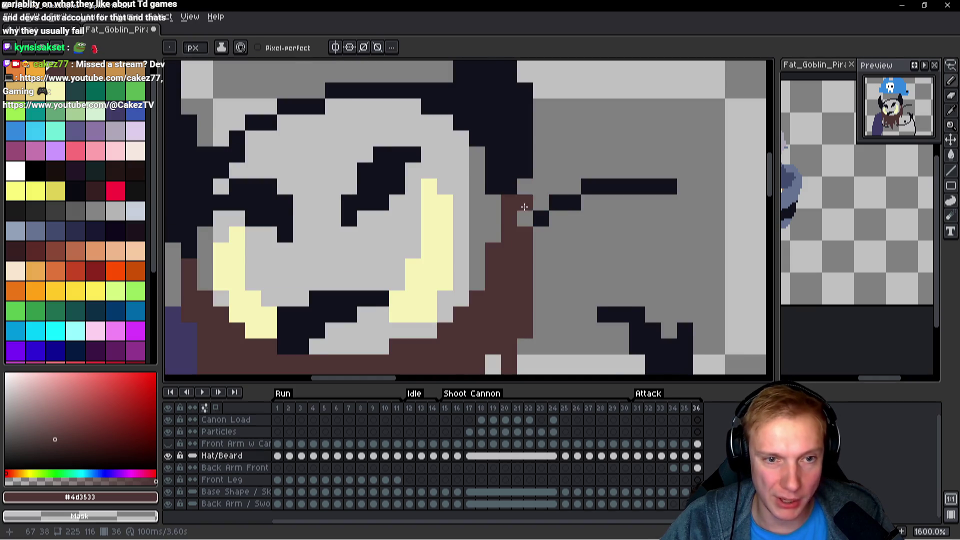
key(Right)
scroll(574, 206, down, 3)
key(space)
key(Right)
scroll(583, 195, down, 2)
scroll(590, 185, down, 1)
key(Right)
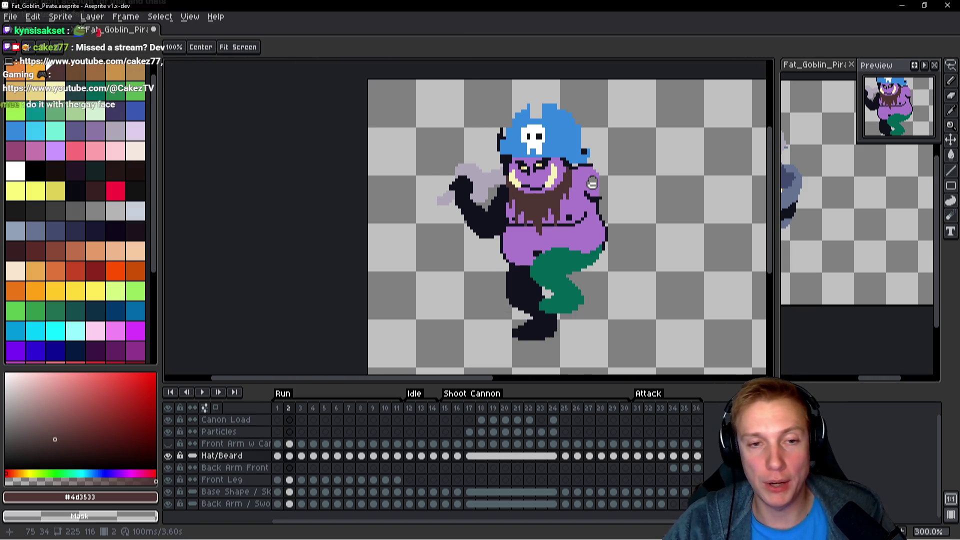
Lasso the hat on frame 2 and shift it slightly left.
drag(592, 183, 583, 249)
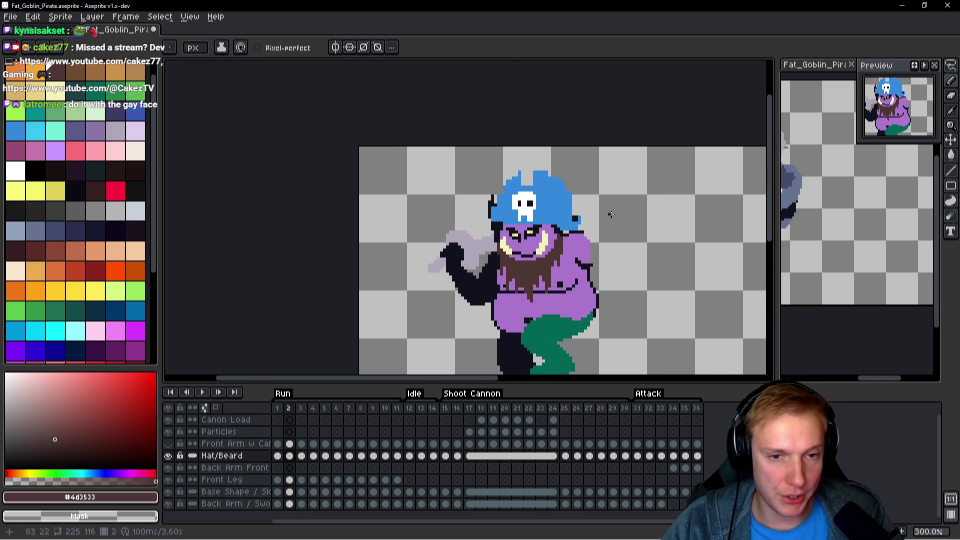
key(q)
mouse_move(599, 188)
mouse_down()
mouse_move(500, 156)
mouse_move(478, 199)
mouse_up()
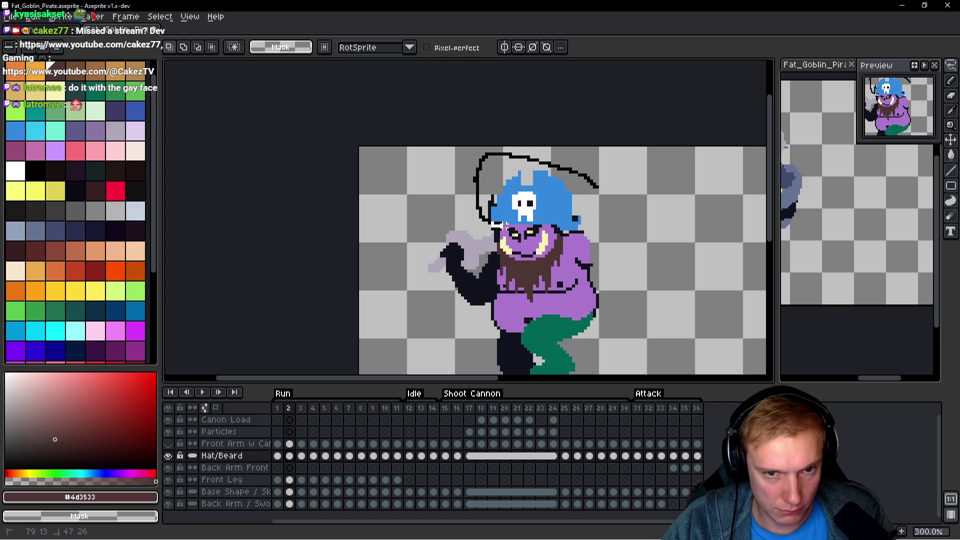
drag(590, 232, 562, 208)
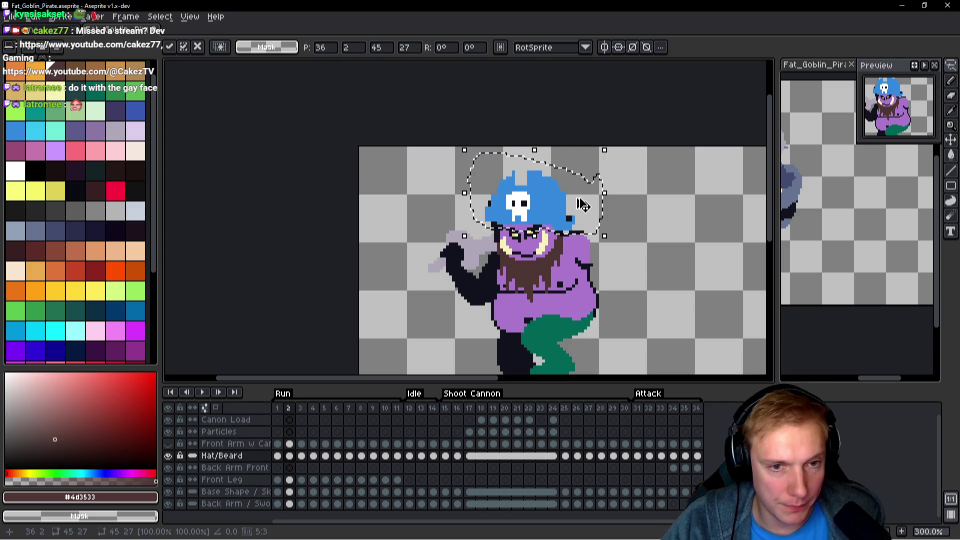
key(ctrl+d)
Back on the Hat/Beard layer at frame 2, lasso the hat again and cut it out.
click(277, 444)
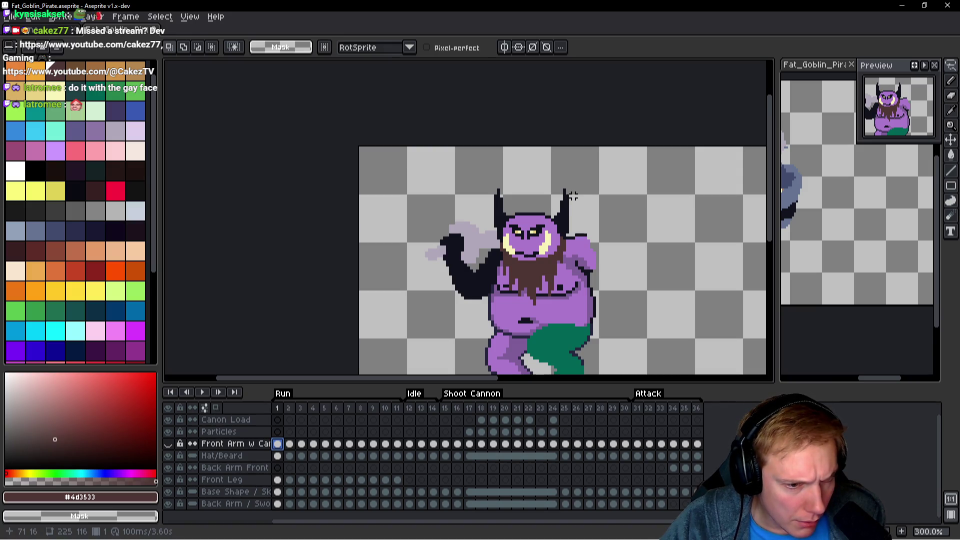
key(h)
key(Down)
key(Right)
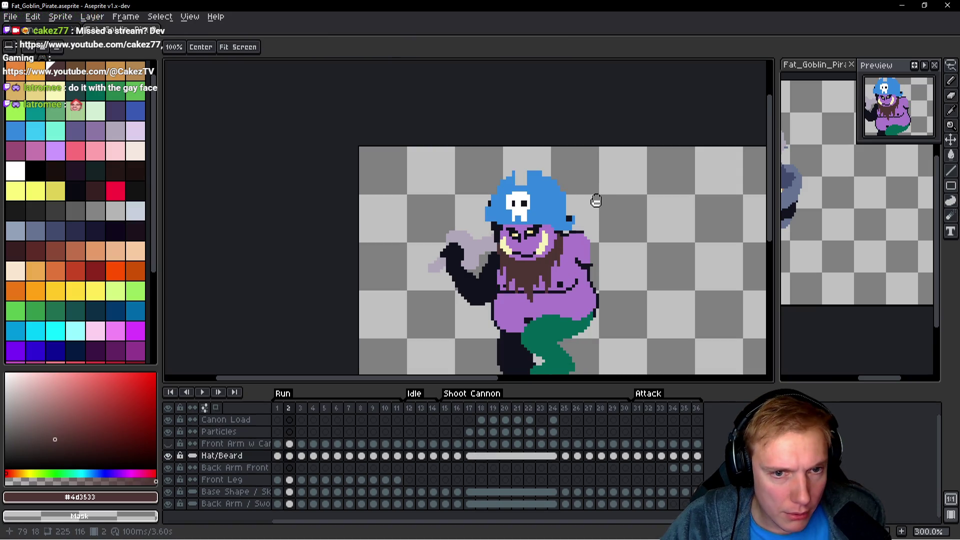
key(b)
drag(595, 190, 511, 166)
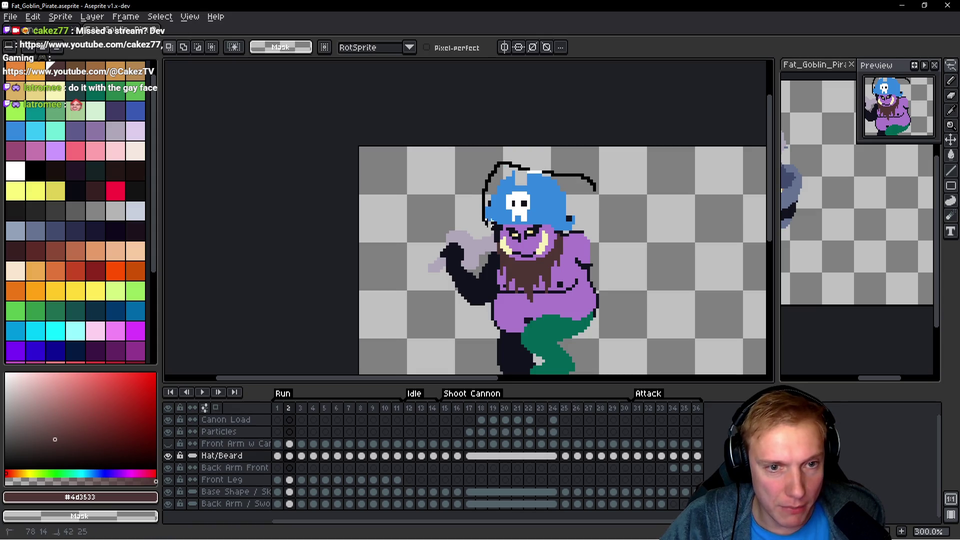
drag(573, 228, 576, 227)
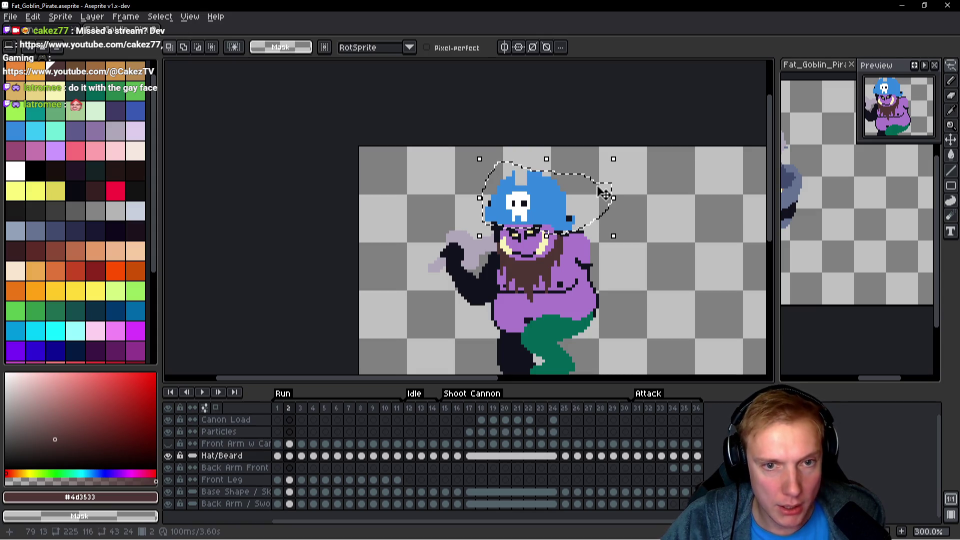
key(Delete)
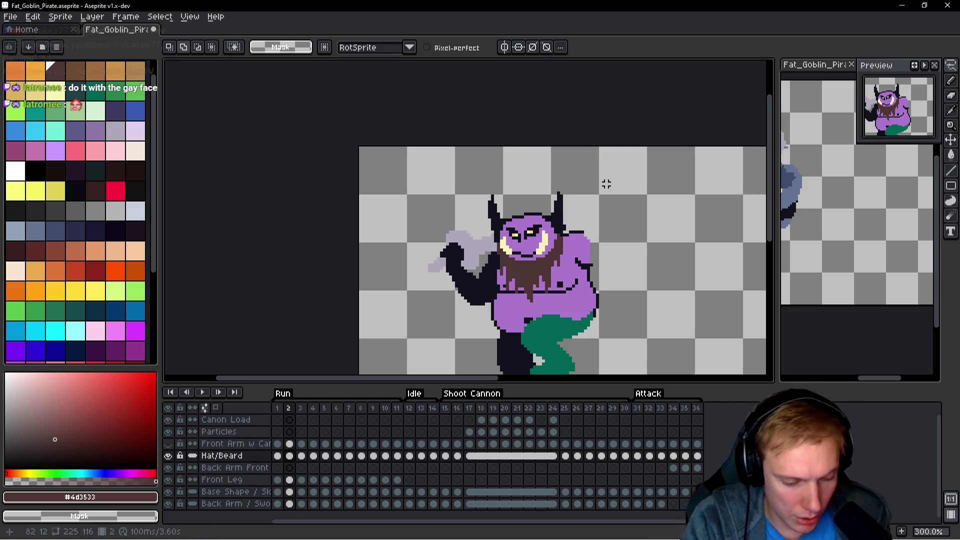
key(shift+n)
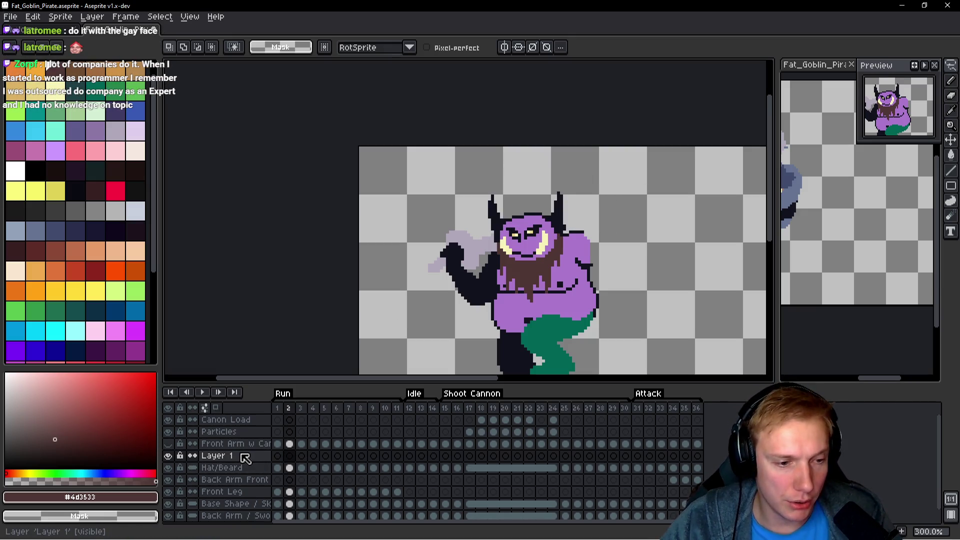
Rename the new layer 'Hat' and paste the cut hat onto it on frames 2 and 36.
double_click(244, 456)
text(Hat)
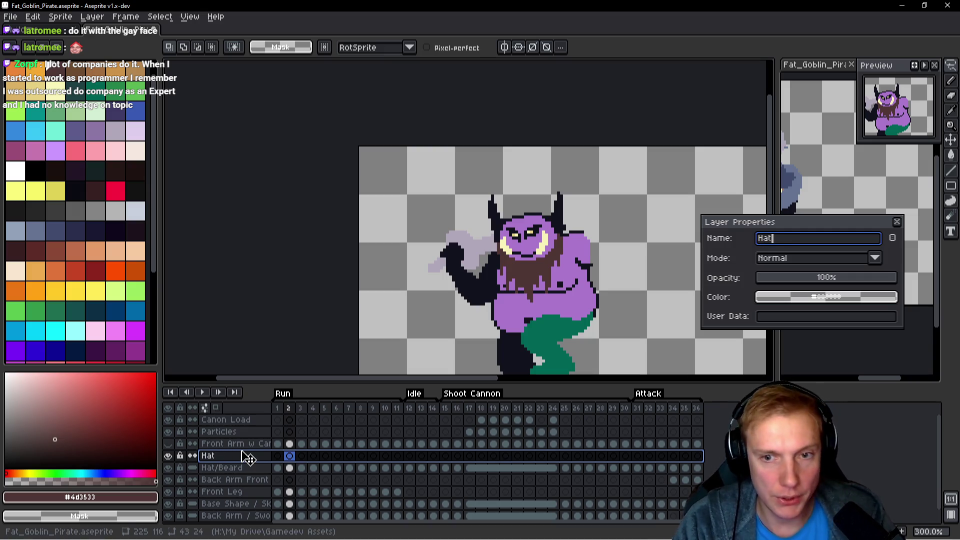
key(Return)
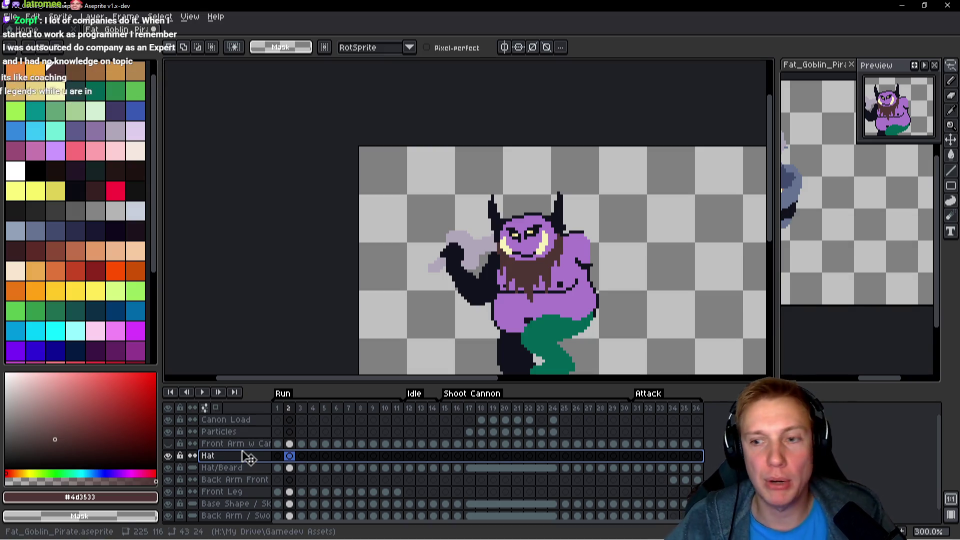
key(ctrl+v)
key(Return)
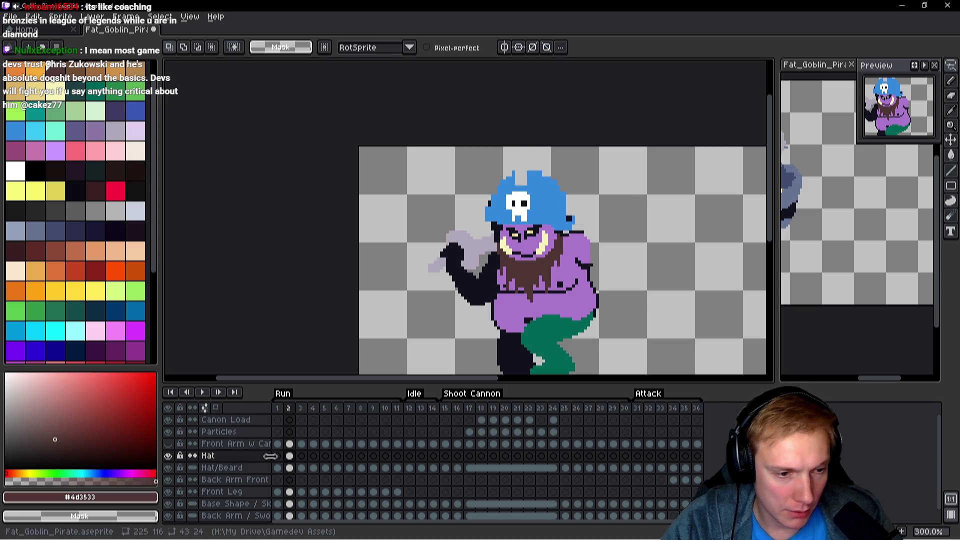
drag(278, 457, 697, 456)
key(ctrl+v)
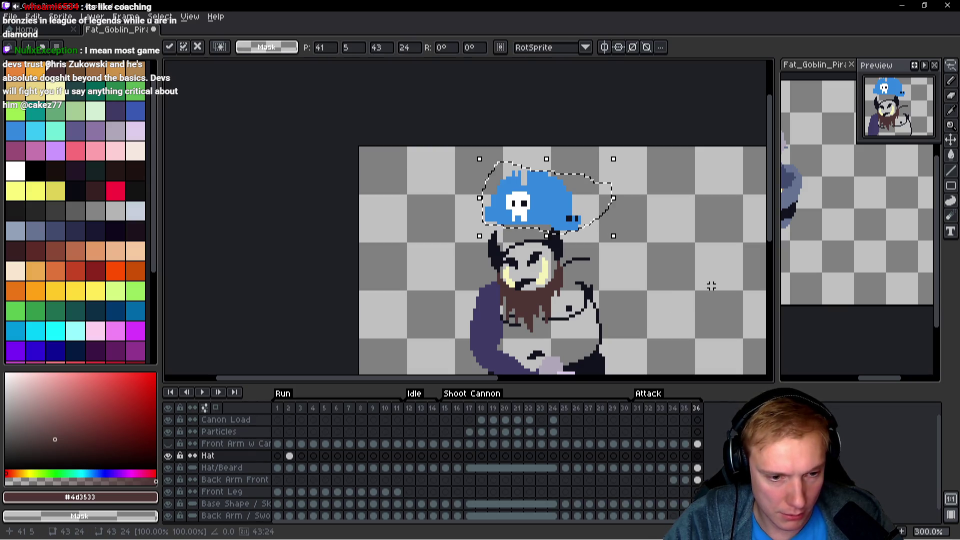
key(Return)
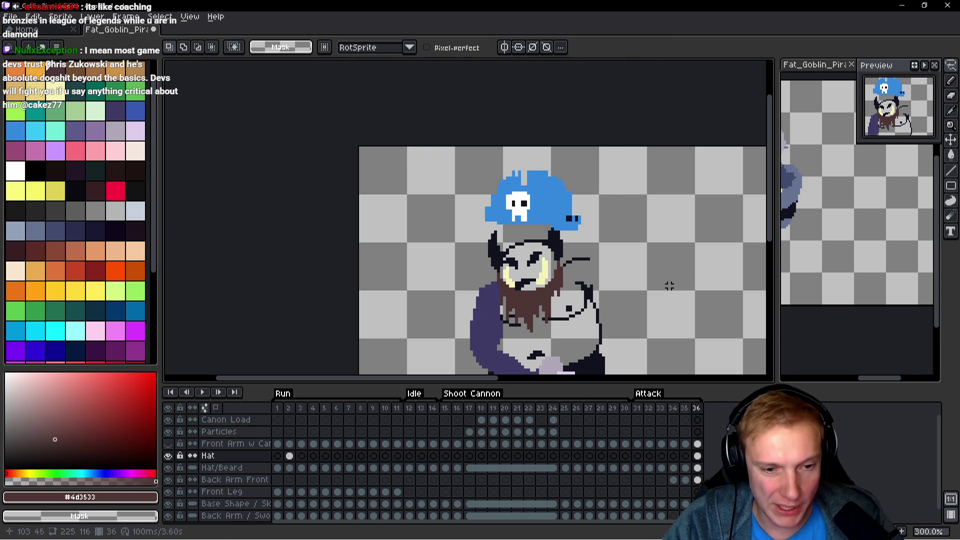
Make the Hat layer continuous, then link and unlink its cels from frame 2 to 36.
click(193, 457)
drag(289, 455, 697, 456)
click(292, 463)
right_click(290, 457)
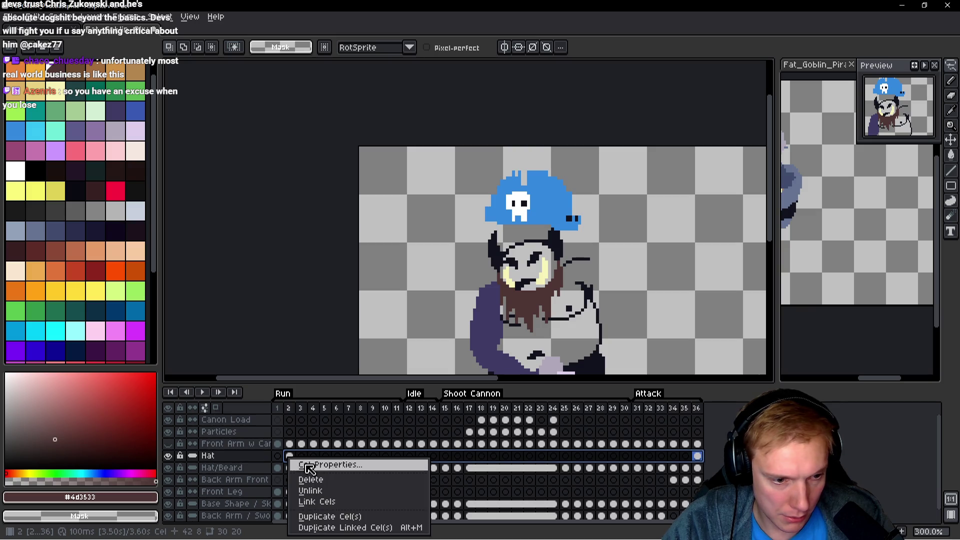
click(340, 500)
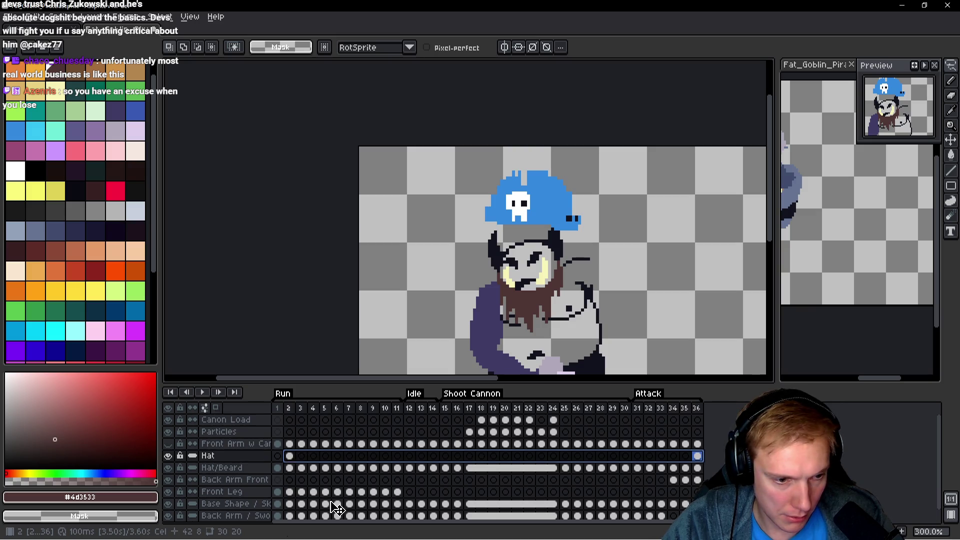
right_click(301, 456)
click(320, 488)
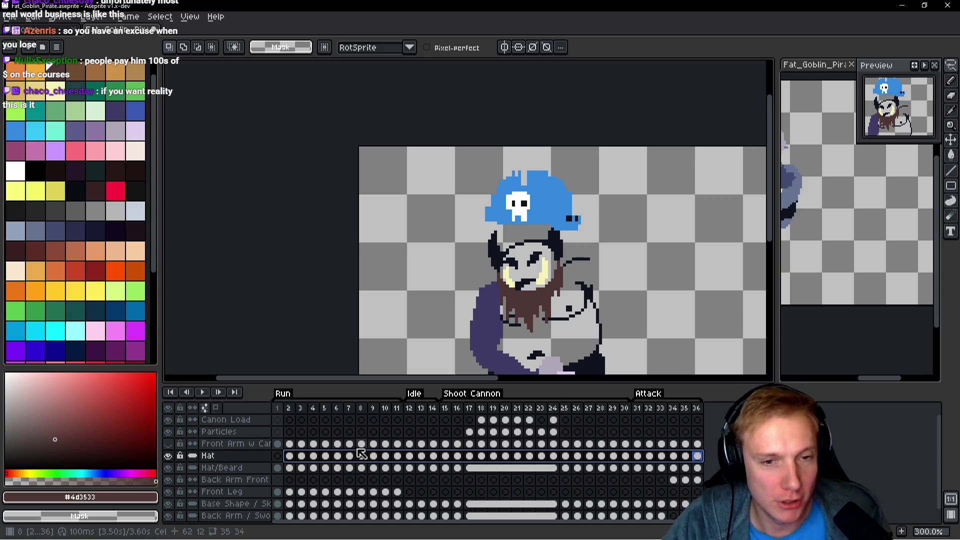
Play the animation to check the hat, then paste the hat onto frame 1.
key(Return)
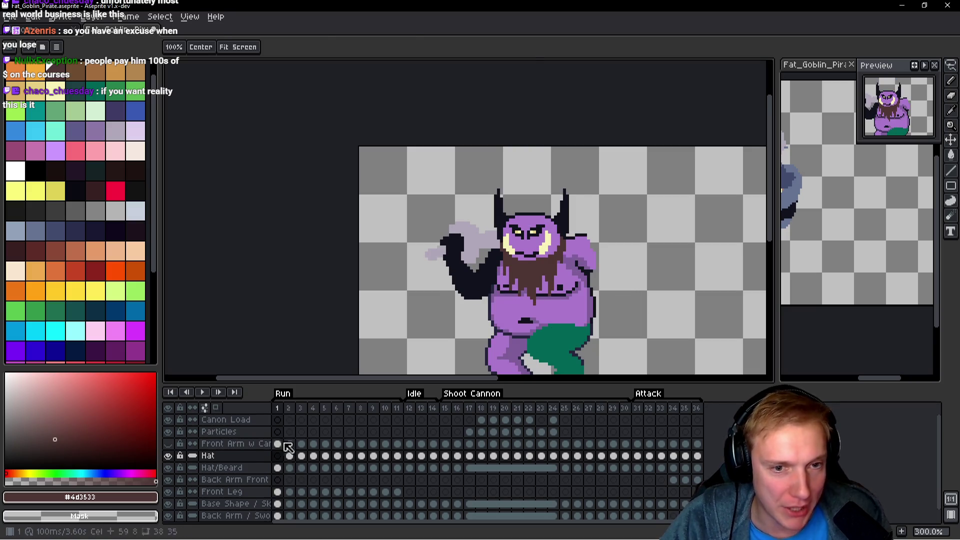
scroll(386, 300, down, 1)
scroll(392, 300, up, 1)
drag(404, 305, 411, 292)
key(ctrl+v)
key(Return)
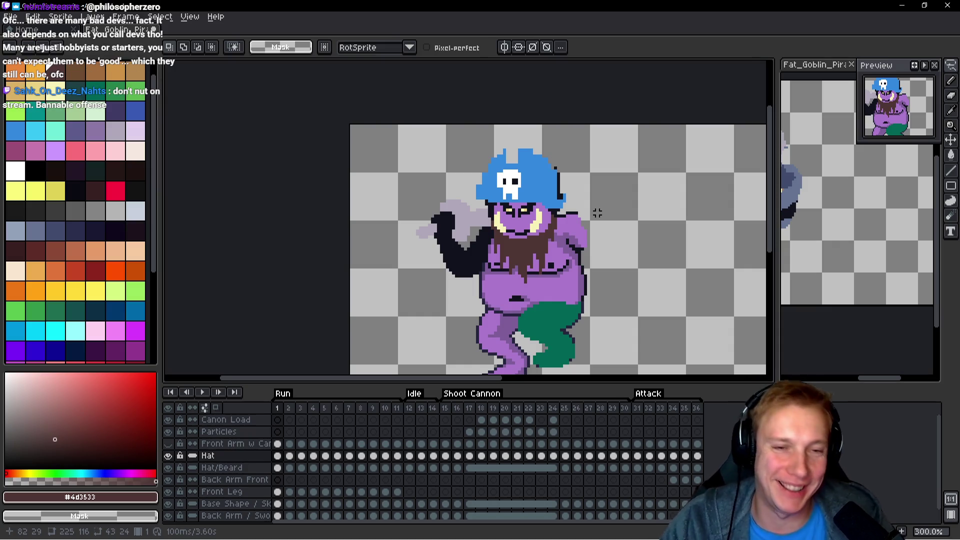
key(space)
key(Right)
key(Right)
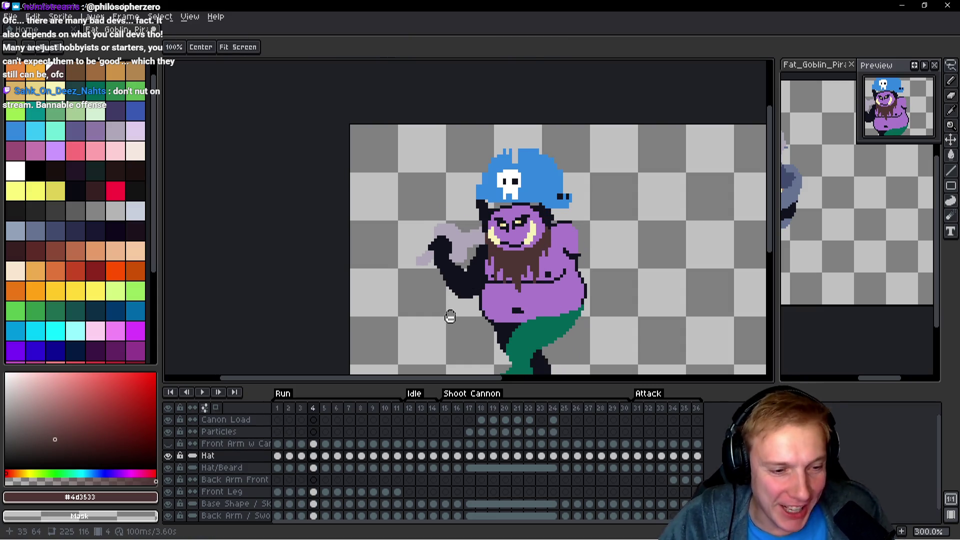
Hide the Hat layer, select the Hat/Beard layer and play the animation.
click(168, 455)
click(314, 468)
key(Return)
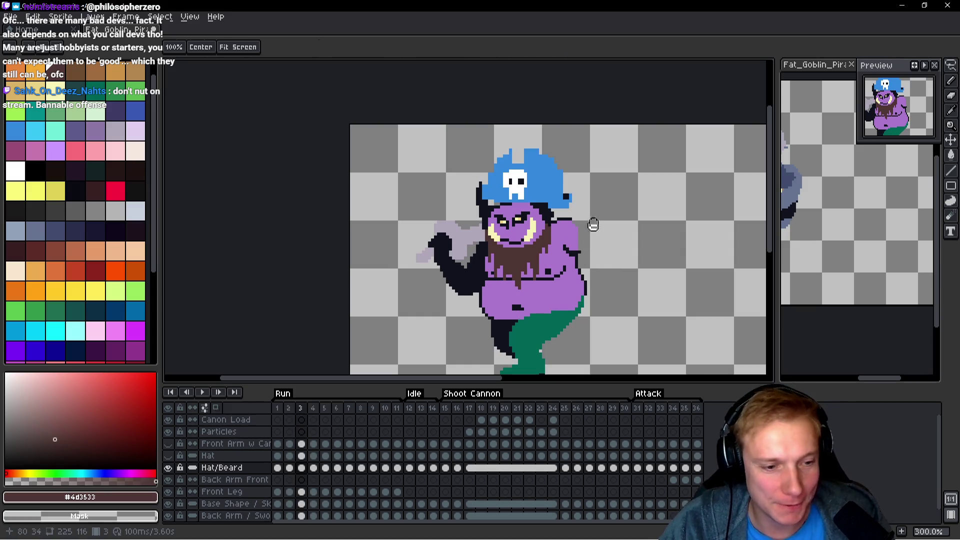
With freehand selection, lasso and delete the old hat on the Hat/Beard layer through frame 6.
drag(590, 230, 577, 268)
key(q)
mouse_move(574, 198)
mouse_down()
mouse_move(482, 176)
mouse_move(477, 245)
mouse_up()
drag(587, 228, 470, 185)
drag(476, 253, 560, 250)
key(Delete)
key(Right)
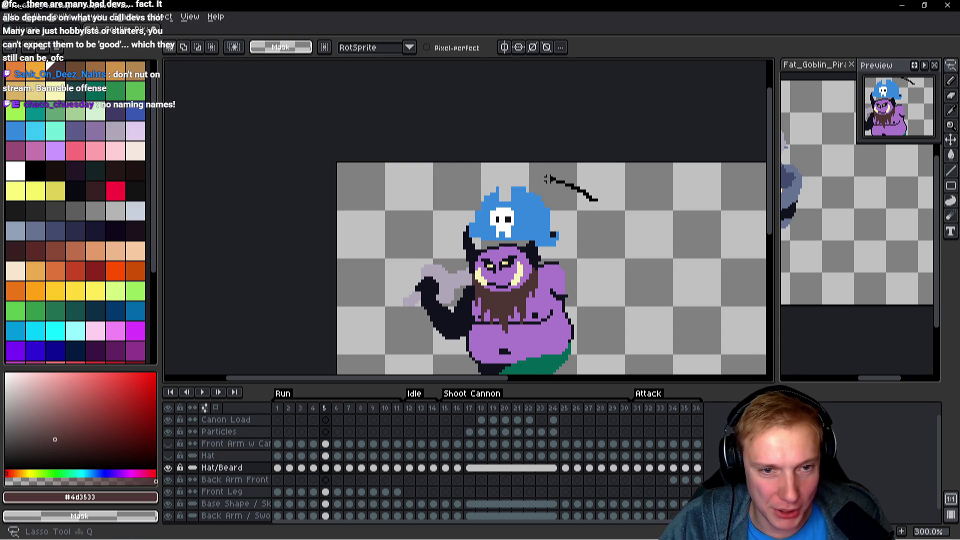
drag(566, 186, 462, 239)
drag(579, 249, 580, 249)
key(Delete)
key(Right)
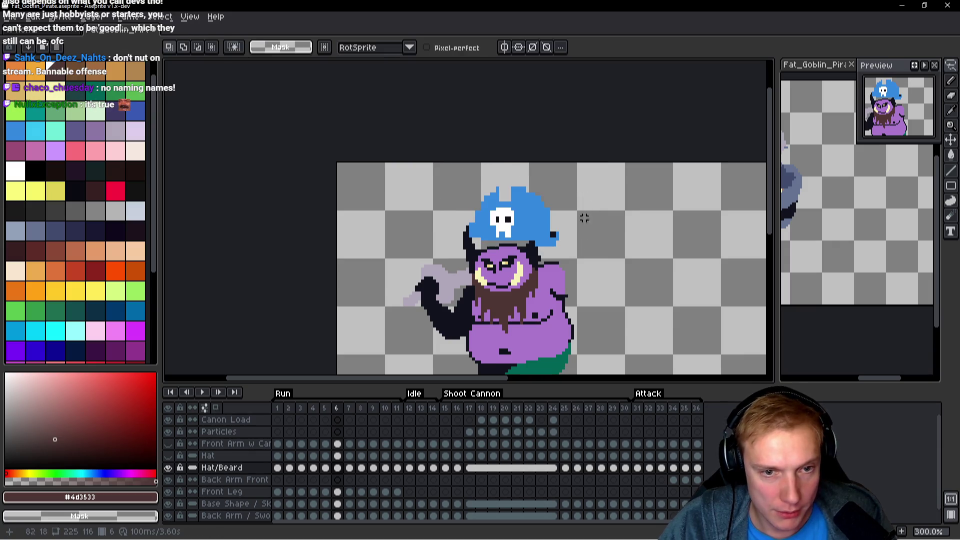
drag(577, 202, 475, 176)
drag(476, 243, 472, 245)
key(Delete)
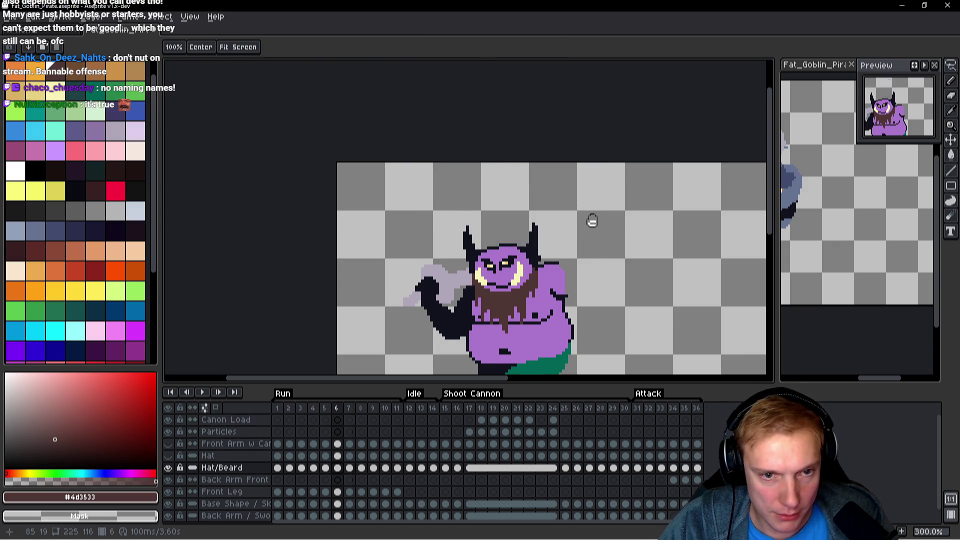
Lasso and delete the old hat on frames 7 through 9.
key(Right)
drag(579, 195, 437, 230)
drag(501, 247, 499, 248)
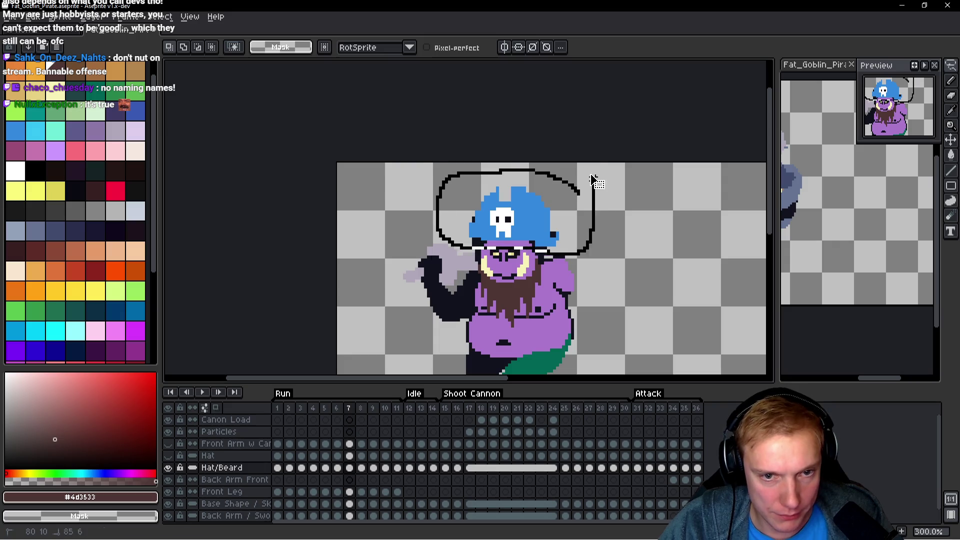
key(Delete)
key(Right)
drag(578, 196, 458, 212)
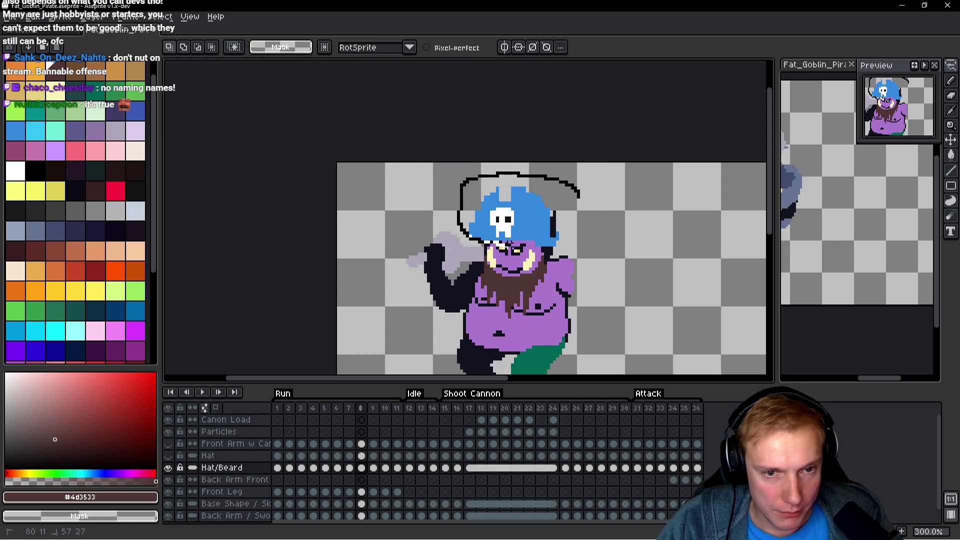
key(Delete)
drag(582, 189, 467, 205)
key(Right)
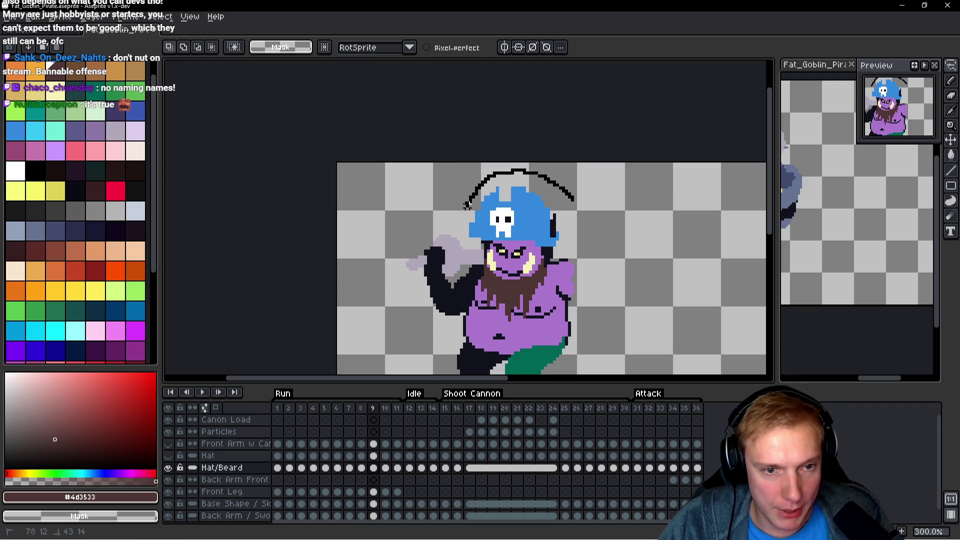
drag(495, 242, 577, 250)
key(Delete)
Lasso and delete the old hat on frames 10 through 13.
key(space)
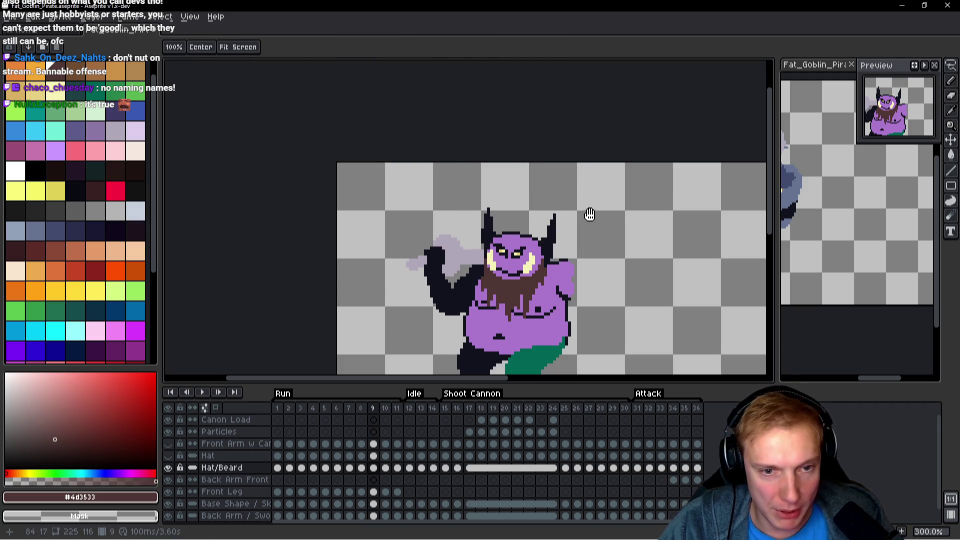
key(Right)
drag(582, 208, 498, 172)
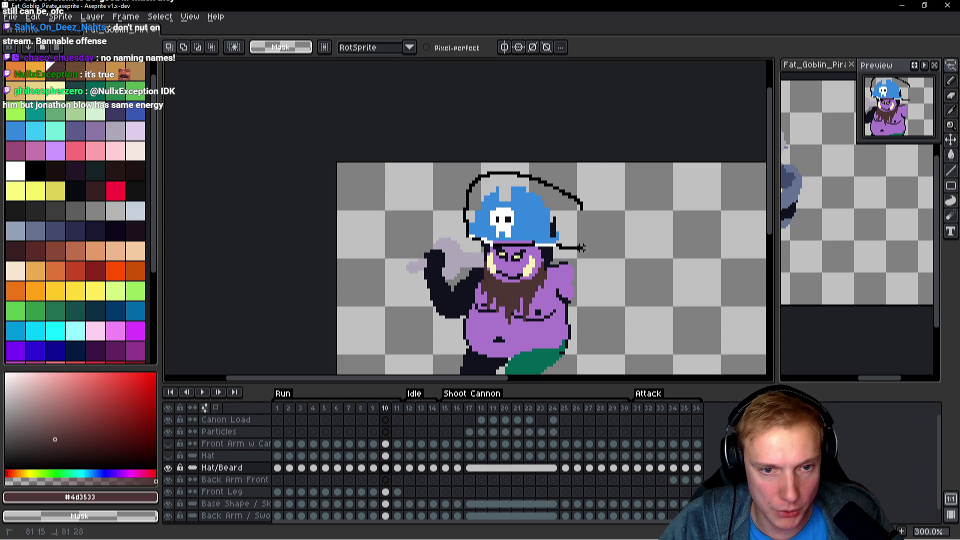
drag(575, 249, 576, 249)
key(Delete)
key(Right)
mouse_move(585, 212)
mouse_down()
mouse_move(453, 182)
mouse_move(507, 245)
mouse_move(582, 215)
mouse_move(458, 172)
mouse_up()
key(Delete)
key(Right)
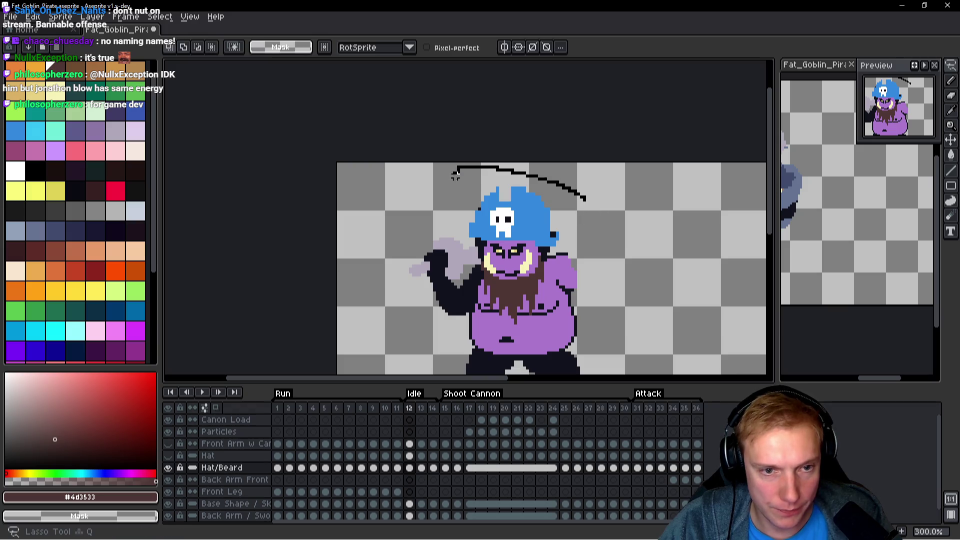
drag(538, 244, 578, 246)
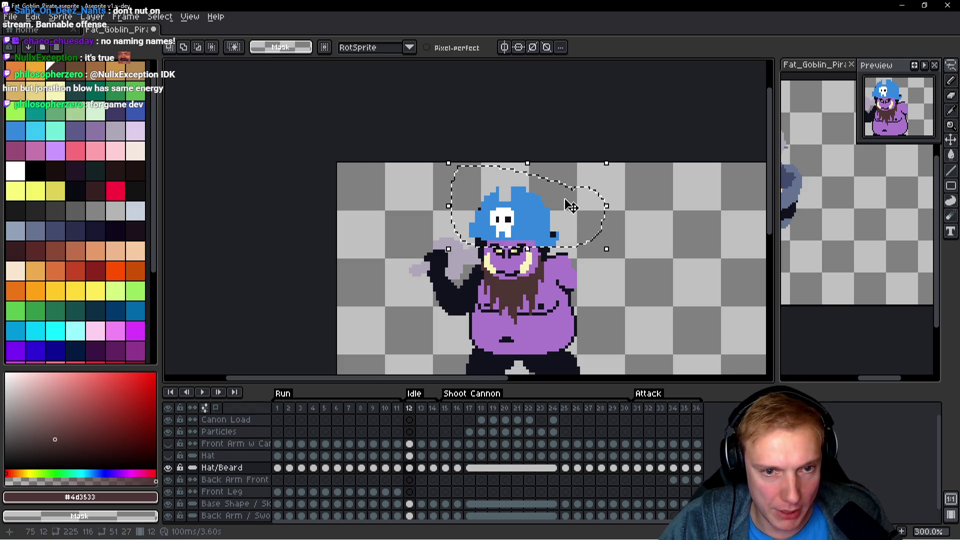
key(Delete)
key(Right)
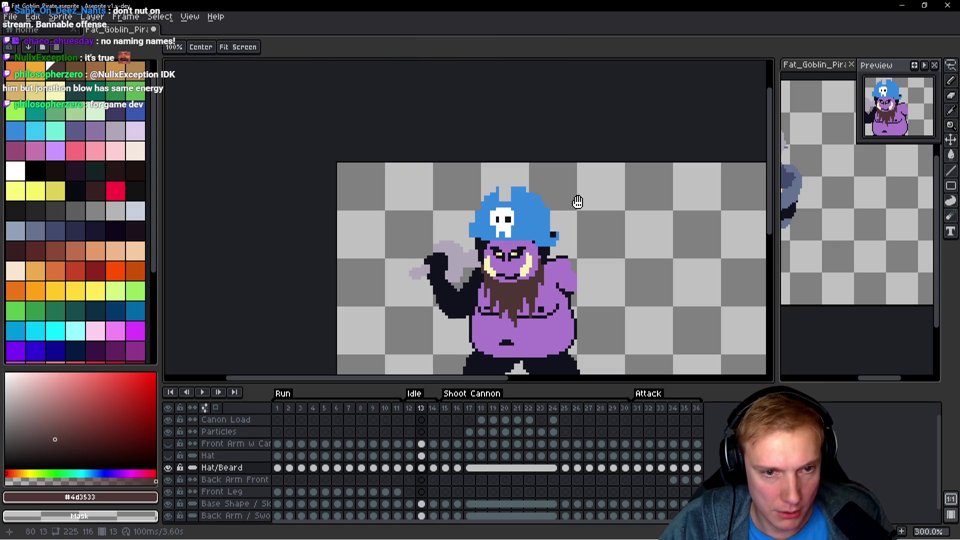
drag(580, 202, 461, 205)
drag(511, 248, 558, 245)
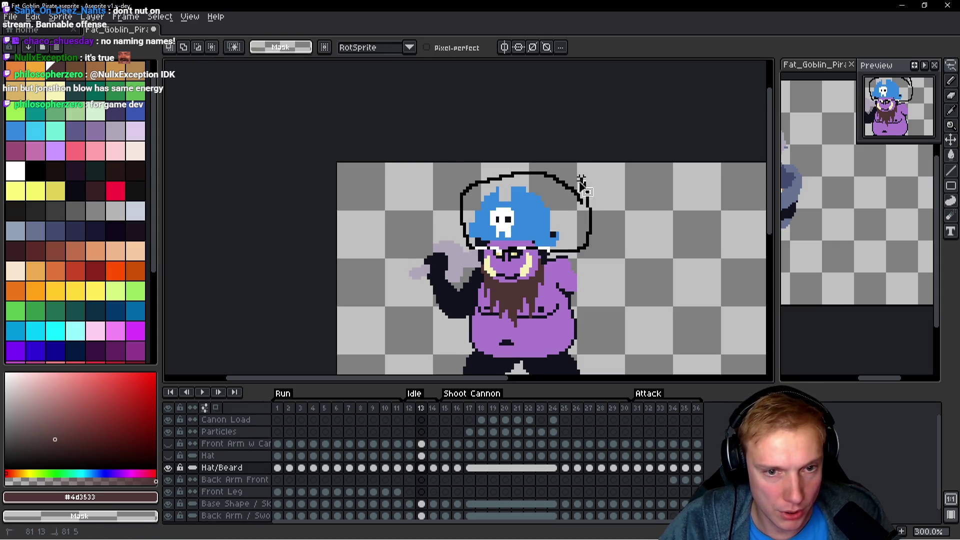
key(Delete)
Lasso and delete the old hat on frames 14 through 16.
key(Right)
drag(580, 196, 459, 212)
drag(521, 246, 558, 245)
key(Delete)
key(Right)
mouse_move(582, 197)
mouse_down()
mouse_move(475, 165)
mouse_move(469, 239)
mouse_up()
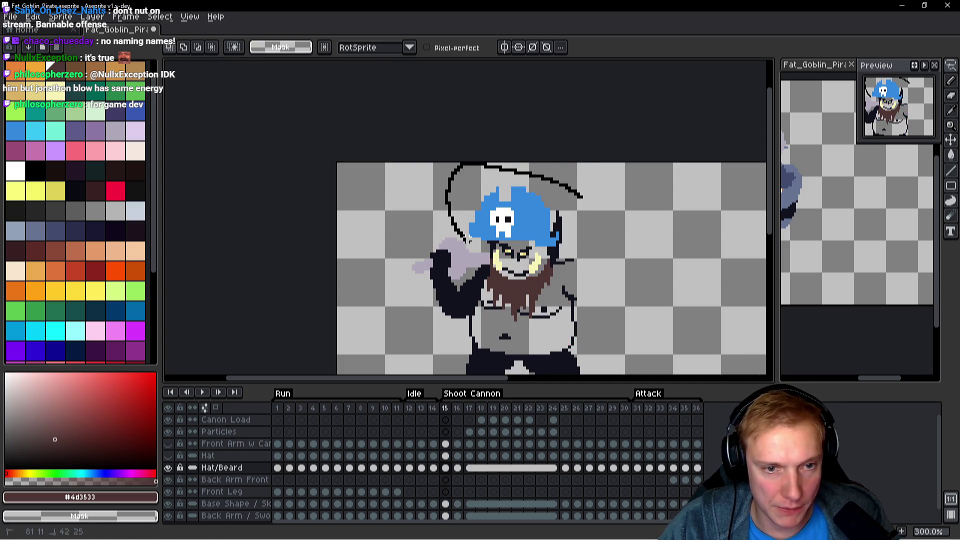
drag(529, 244, 558, 245)
key(Delete)
key(Right)
mouse_move(603, 194)
mouse_down()
mouse_move(485, 160)
mouse_move(475, 240)
mouse_move(558, 245)
mouse_up()
key(Delete)
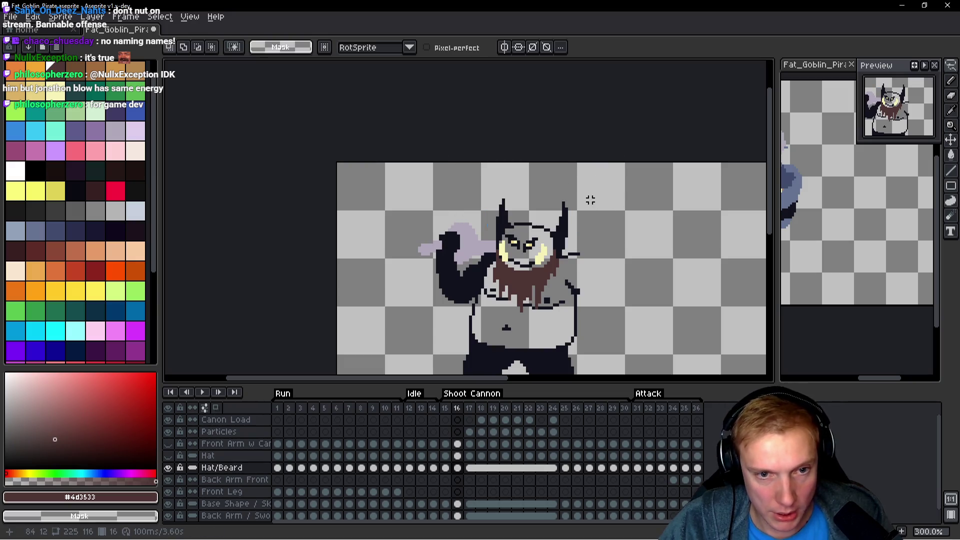
Lasso and delete the old hat on frame 17 and on frame 25.
key(Right)
mouse_move(622, 200)
mouse_down()
mouse_move(494, 170)
mouse_move(503, 228)
mouse_up()
drag(598, 242, 600, 240)
key(Delete)
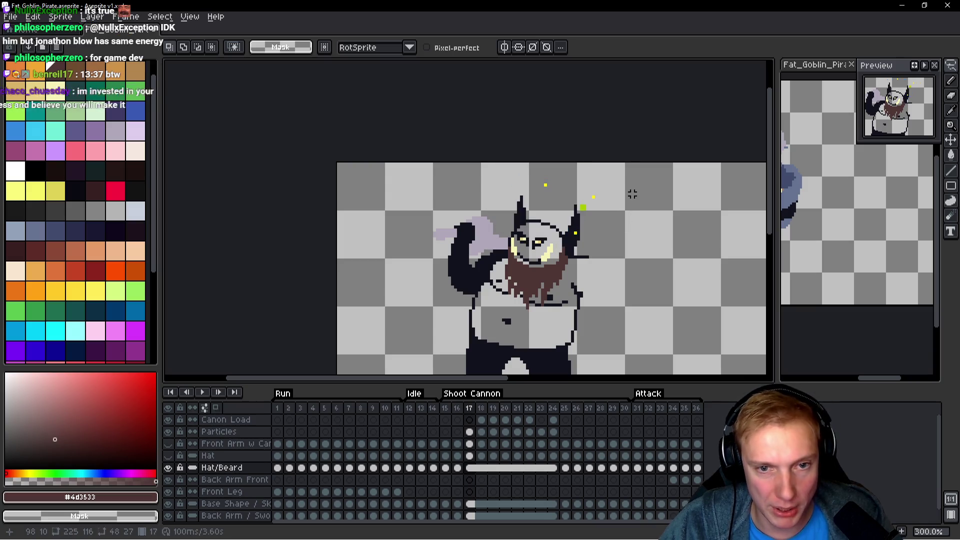
key(Right)
key(Right)
key(Right)
key(Right)
key(Right)
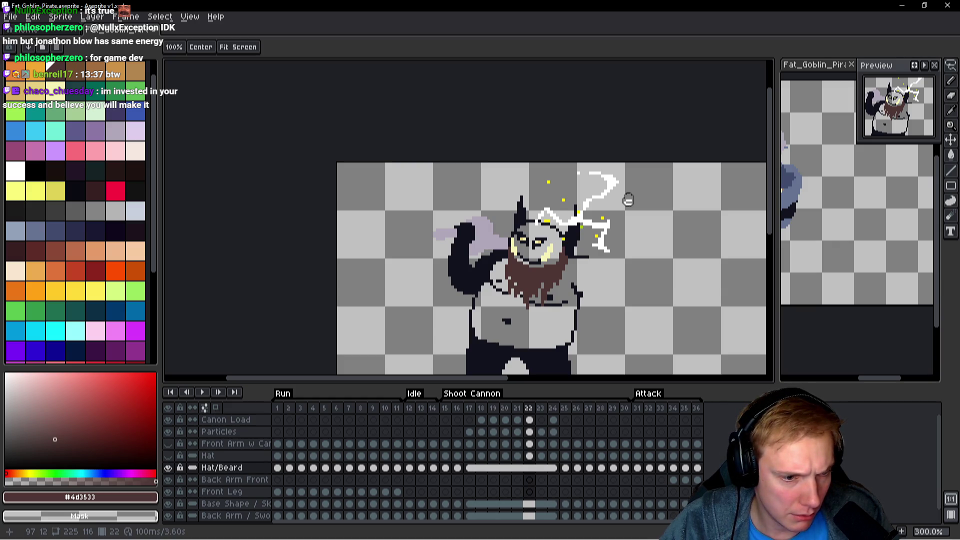
key(Right)
key(Right)
key(Right)
mouse_move(617, 223)
mouse_down()
mouse_move(552, 217)
mouse_move(525, 161)
mouse_move(420, 210)
mouse_move(440, 226)
mouse_up()
key(Delete)
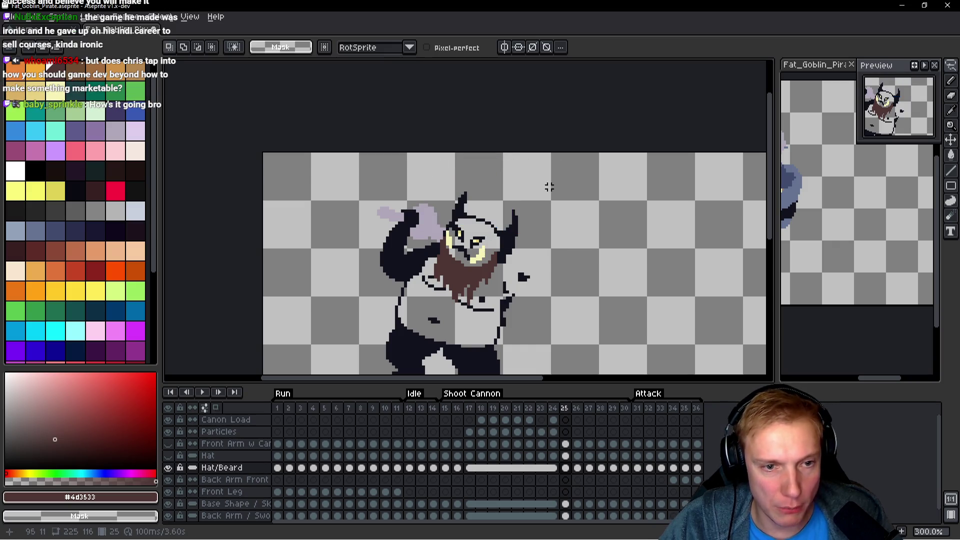
Lasso and delete the hat on frames 26 through 30 of the Hat/Beard layer.
key(Right)
drag(599, 201, 503, 169)
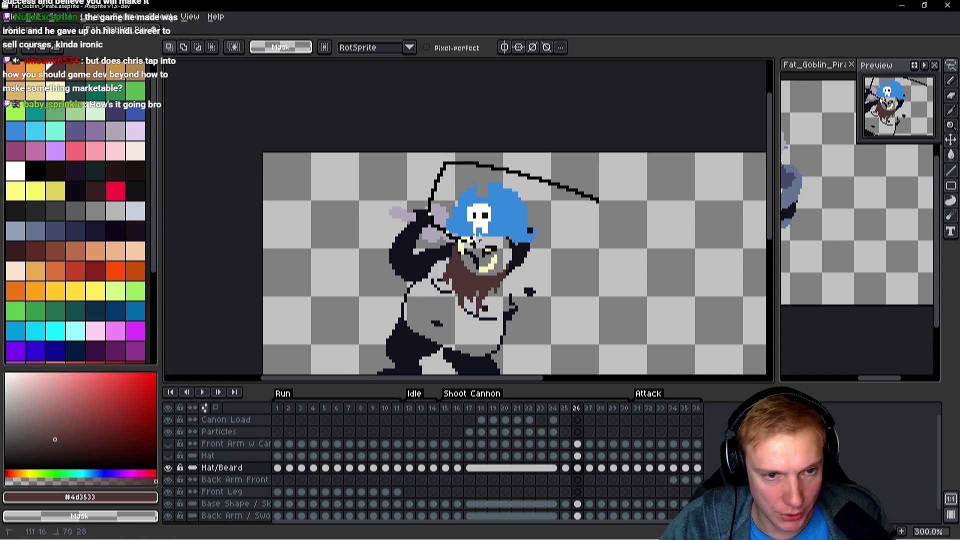
drag(557, 238, 575, 208)
key(Delete)
key(Right)
mouse_move(511, 184)
mouse_down()
mouse_move(470, 159)
mouse_move(405, 231)
mouse_up()
key(Delete)
mouse_move(465, 234)
mouse_down()
mouse_move(524, 209)
mouse_move(437, 159)
mouse_move(522, 214)
mouse_move(395, 232)
mouse_move(519, 221)
mouse_up()
key(Right)
key(Delete)
key(Right)
key(Delete)
key(Right)
mouse_move(513, 185)
mouse_down()
mouse_move(520, 212)
mouse_move(407, 170)
mouse_move(451, 231)
mouse_up()
key(Delete)
Lasso and delete the hat on frames 31 through 33.
key(Right)
drag(583, 191, 419, 192)
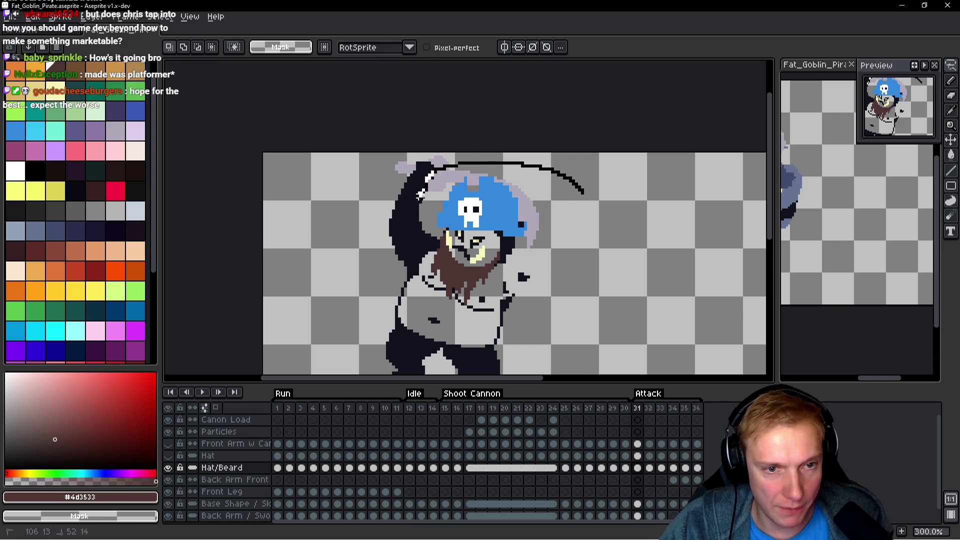
drag(538, 244, 574, 214)
key(Delete)
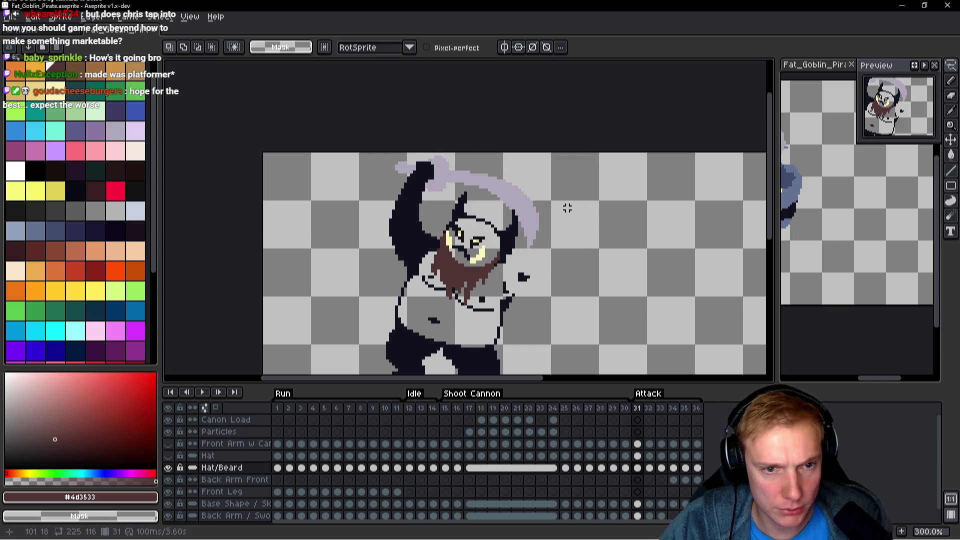
key(Right)
drag(521, 190, 420, 175)
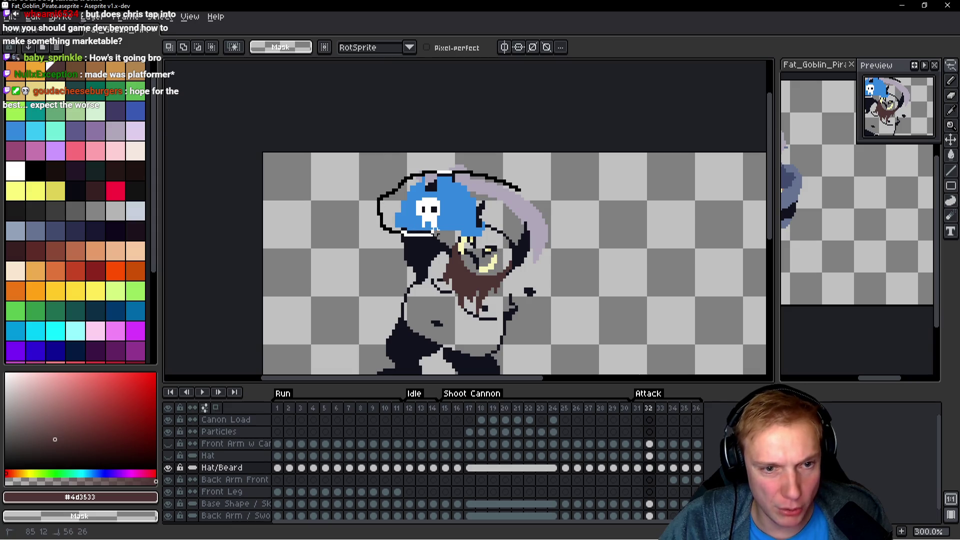
mouse_move(496, 234)
mouse_down()
mouse_move(520, 190)
mouse_move(384, 201)
mouse_up()
key(Delete)
key(Right)
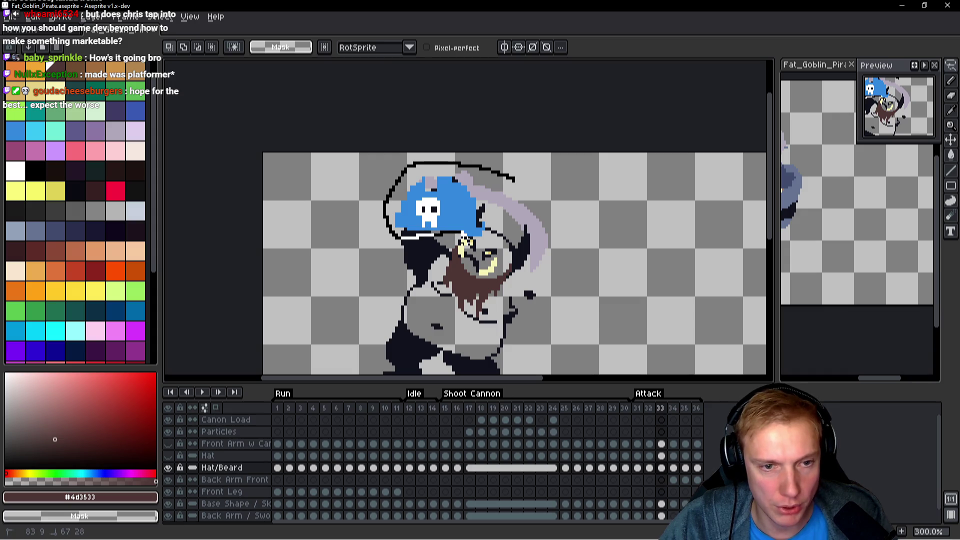
key(Delete)
mouse_move(514, 153)
mouse_down()
mouse_move(520, 165)
mouse_move(392, 167)
mouse_move(462, 235)
mouse_move(502, 183)
mouse_move(423, 168)
mouse_up()
Lasso and delete the hat on frames 34 through 36.
key(Right)
drag(410, 240, 505, 230)
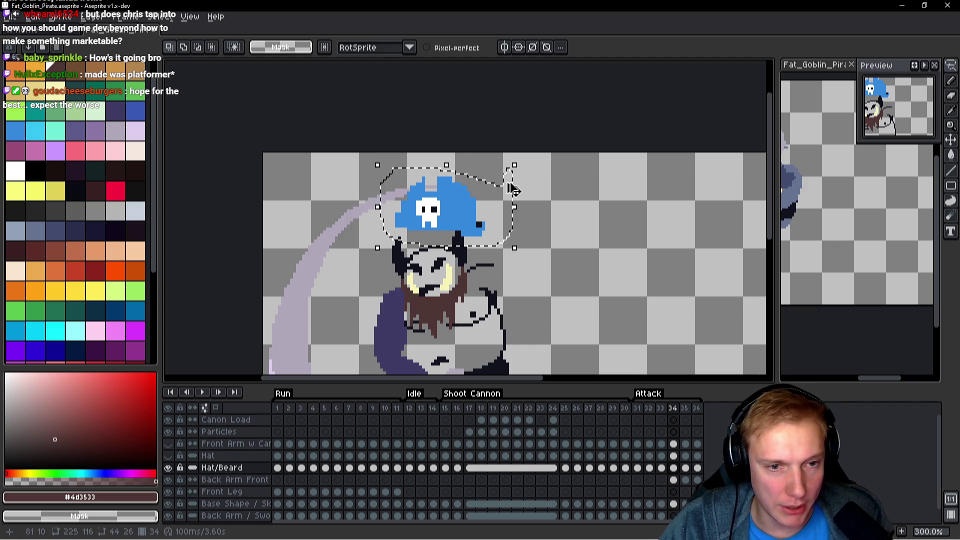
key(Delete)
key(Right)
drag(494, 178, 387, 220)
mouse_move(448, 240)
mouse_down()
mouse_move(489, 192)
mouse_move(394, 181)
mouse_up()
key(Delete)
key(Right)
drag(456, 241, 489, 172)
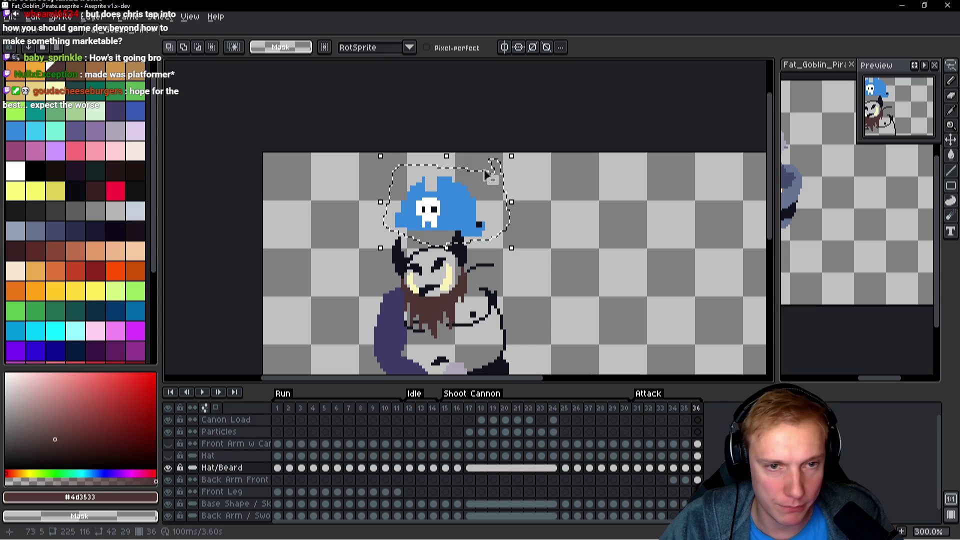
key(Delete)
Wrap back to frame 1, undo the last change, and play the animation.
key(Right)
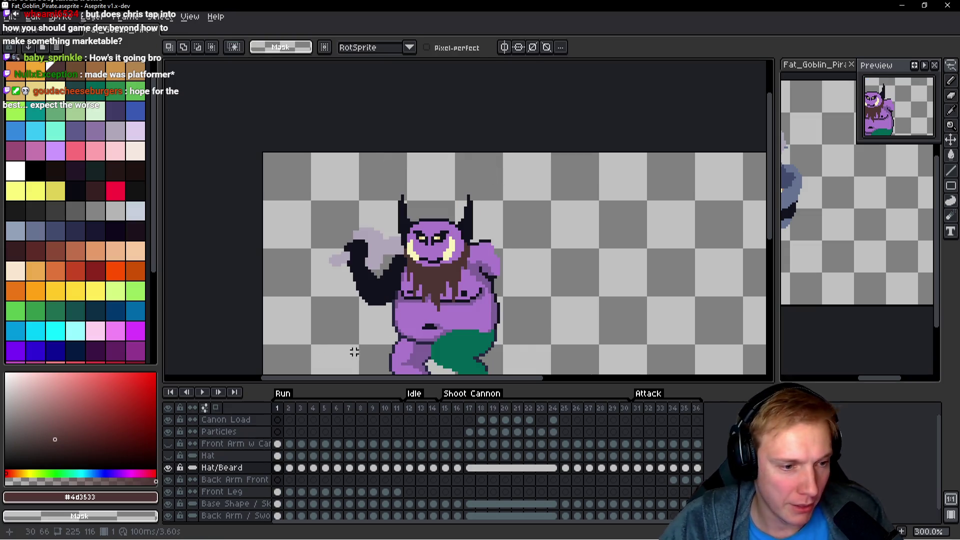
key(ctrl+z)
key(Return)
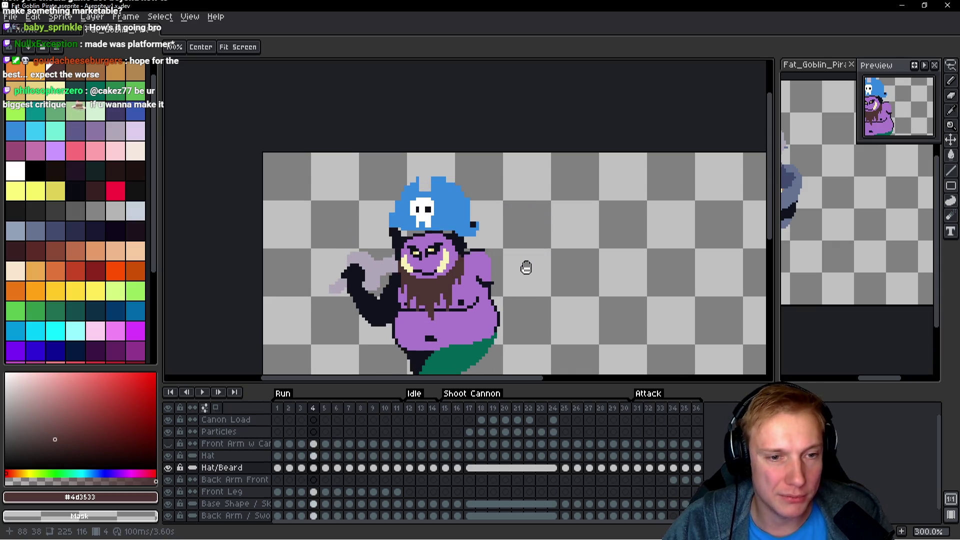
Pan and zoom around the goblin to review the skull hat during playback.
drag(526, 268, 607, 249)
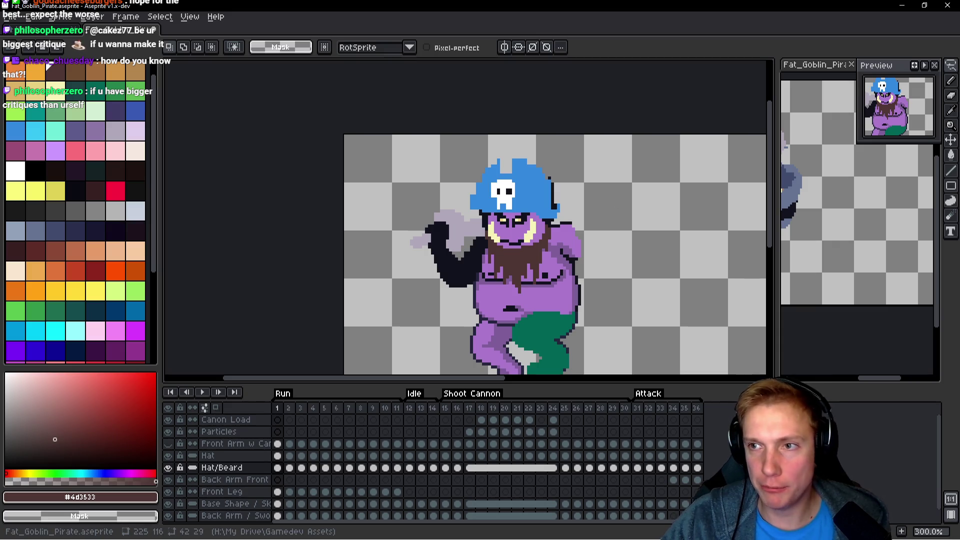
drag(676, 265, 660, 240)
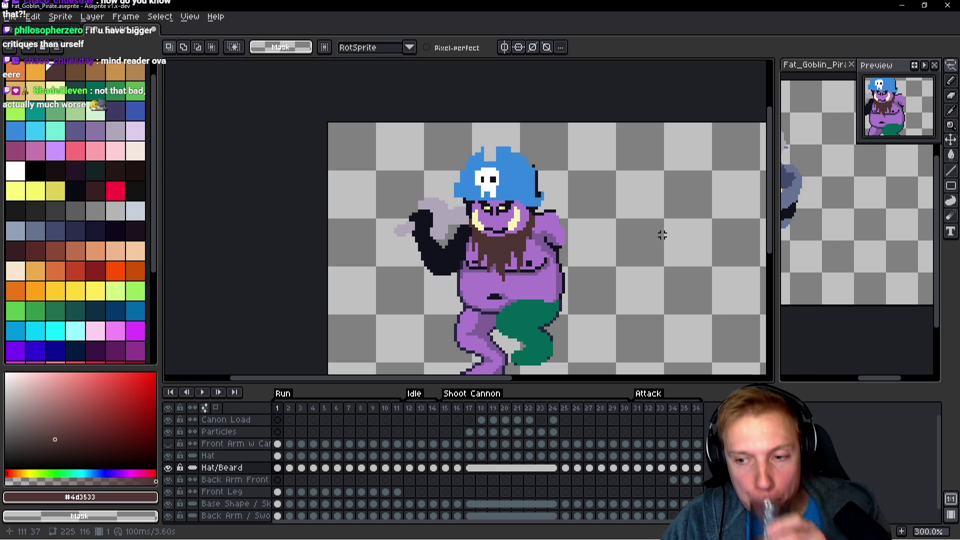
scroll(596, 214, up, 2)
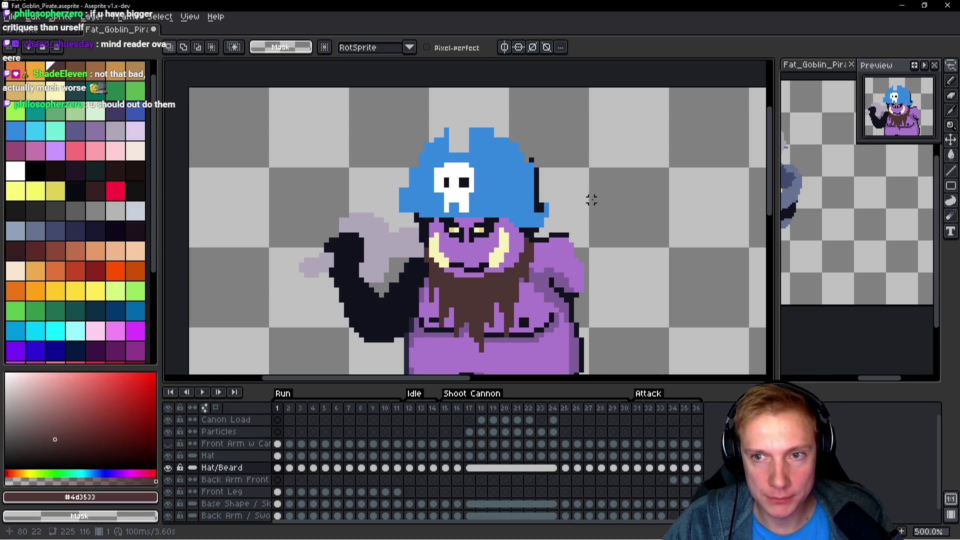
scroll(596, 196, down, 1)
scroll(592, 192, up, 1)
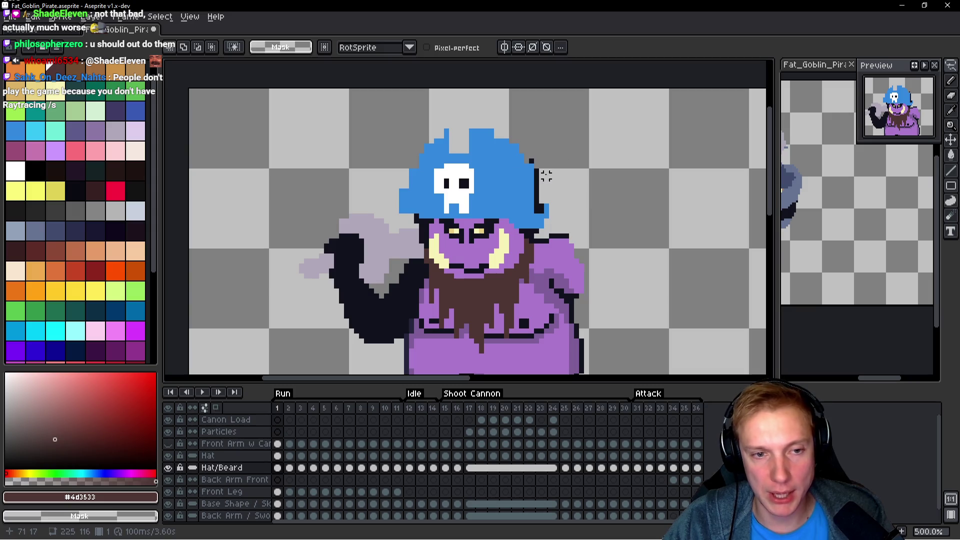
scroll(582, 172, down, 1)
scroll(570, 180, up, 1)
Lasso around the skull hat on the Hat layer and pick it up for repositioning.
mouse_move(589, 164)
mouse_down()
mouse_move(442, 114)
mouse_move(403, 229)
mouse_up()
mouse_move(512, 232)
mouse_down()
mouse_move(588, 150)
mouse_move(589, 161)
mouse_up()
key(ctrl+d)
key(Up)
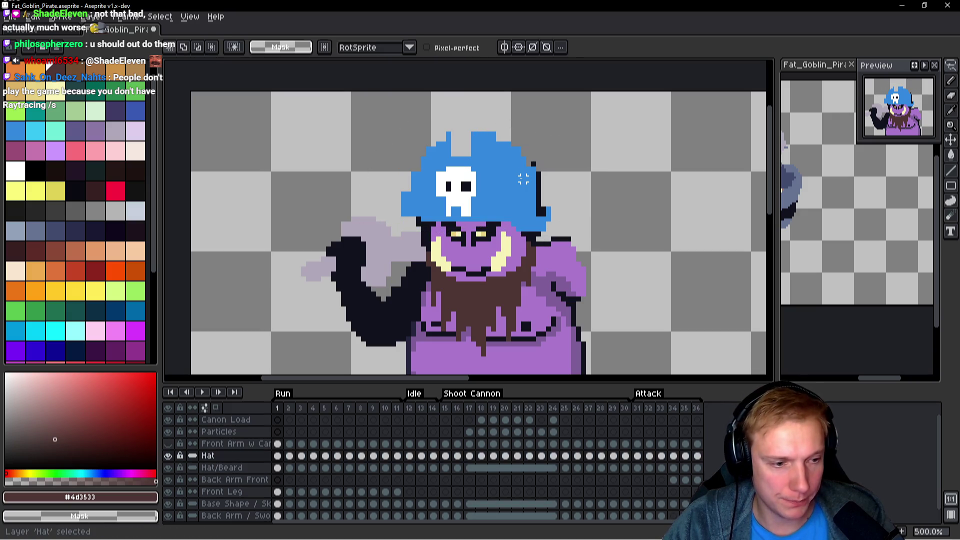
Nudge the hat about 2 pixels right, then 1 down and 1 left, and commit its position.
drag(487, 187, 493, 188)
key(Down)
key(Left)
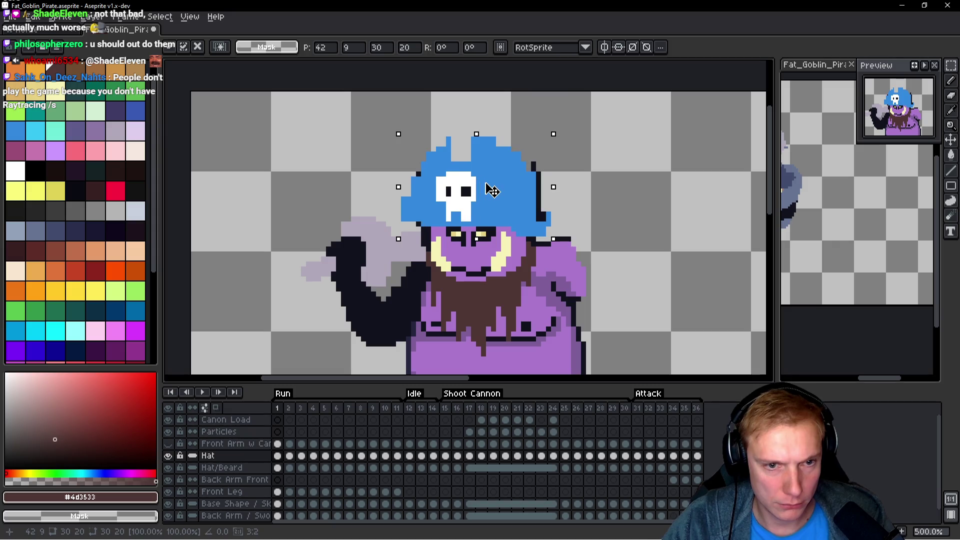
key(Return)
Reshape the hat's right brim edge with the Pencil, redrawing it in the hat's blue.
scroll(496, 189, up, 4)
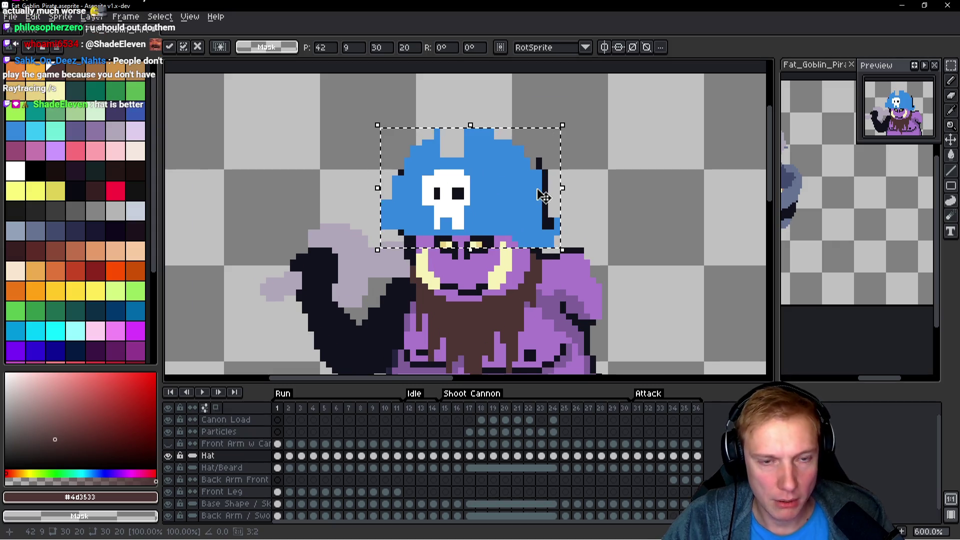
key(b)
drag(538, 150, 529, 208)
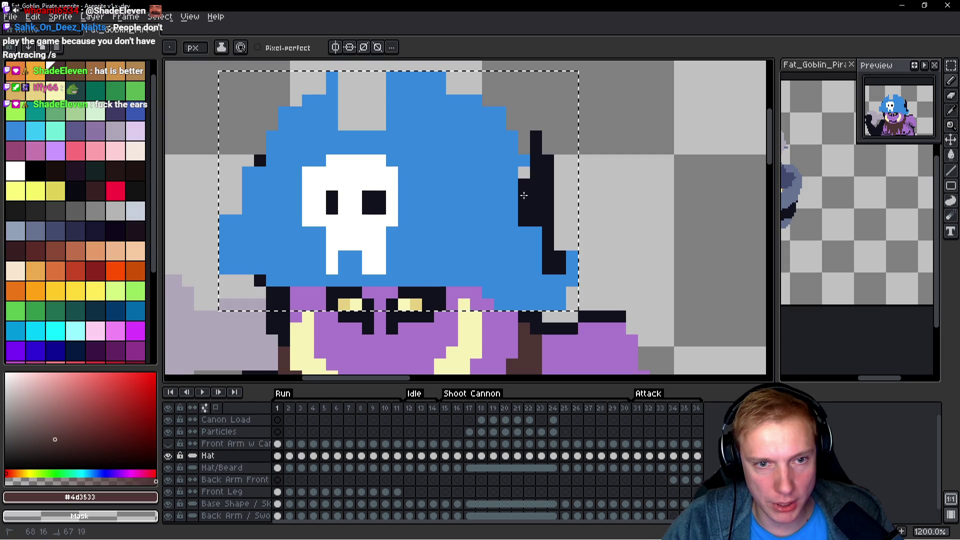
drag(528, 170, 527, 171)
key(ctrl+z)
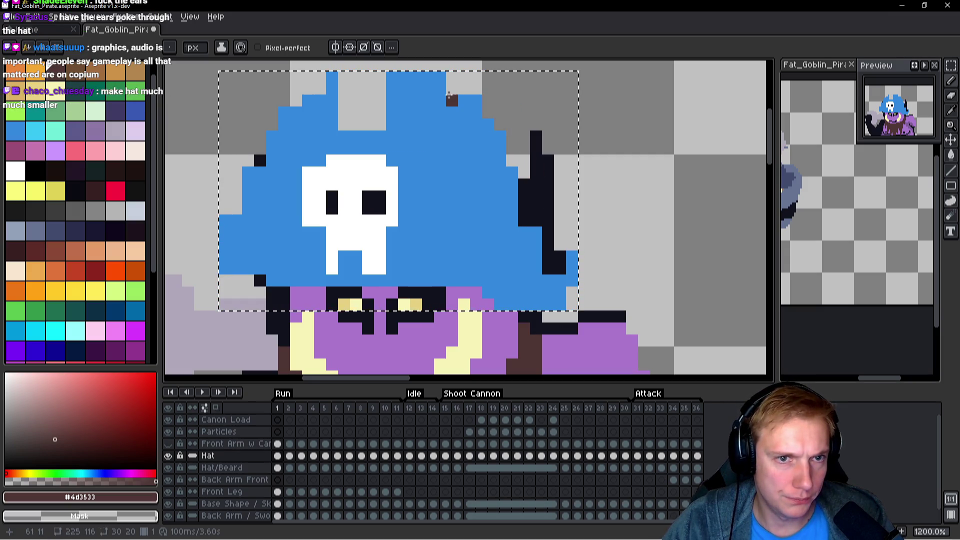
click(475, 99)
key(ctrl+z)
alt+click(450, 100)
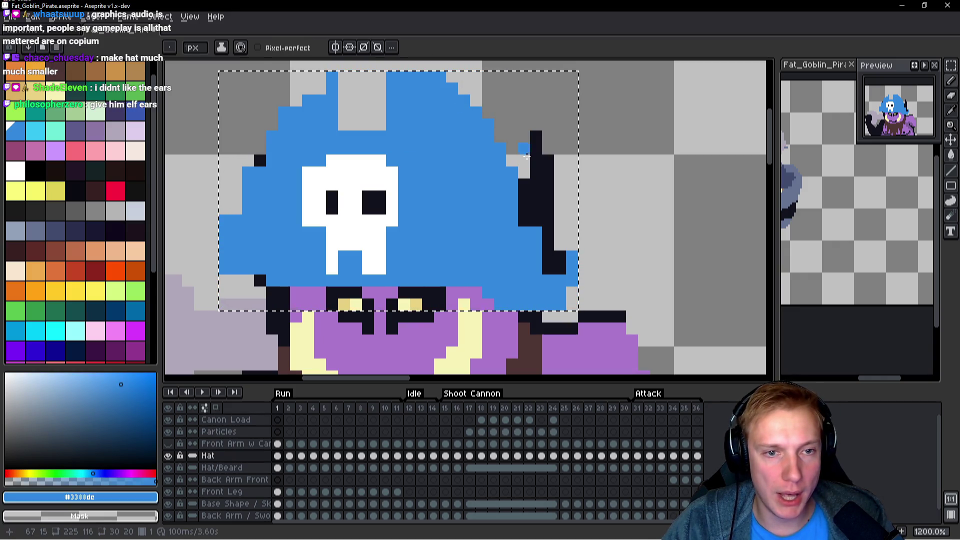
drag(556, 256, 555, 270)
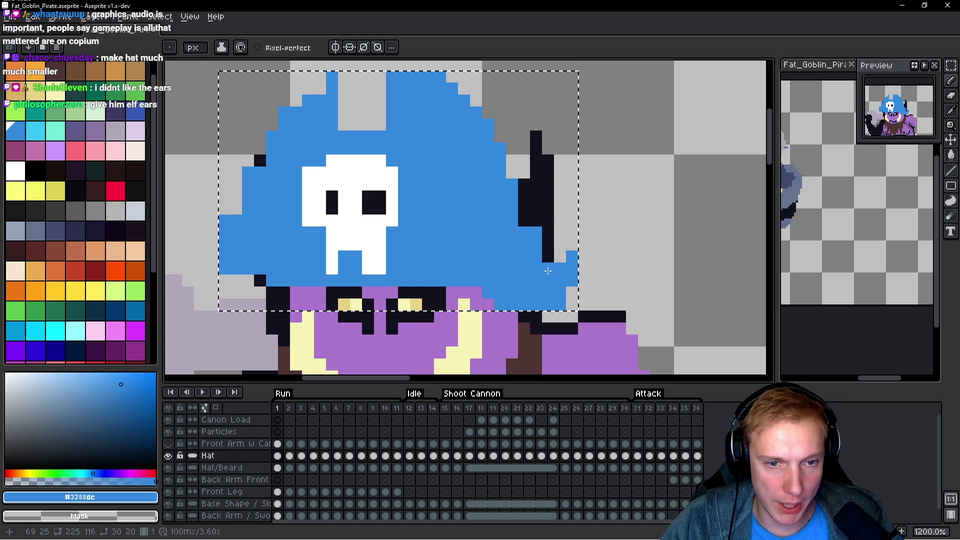
scroll(547, 270, down, 3)
scroll(596, 236, up, 1)
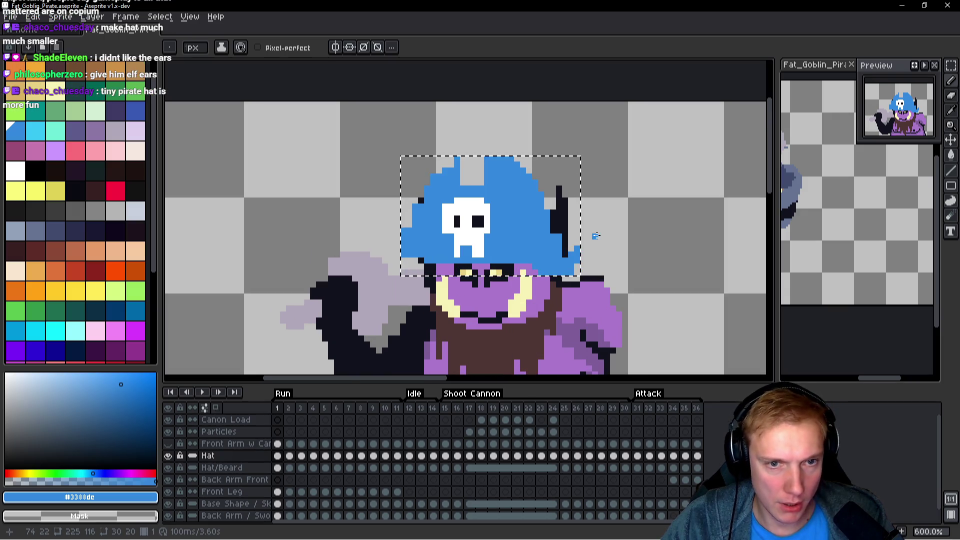
scroll(591, 236, up, 1)
Deselect, then link the Hat layer's cels across all 36 frames and return to frame 1.
key(ctrl+d)
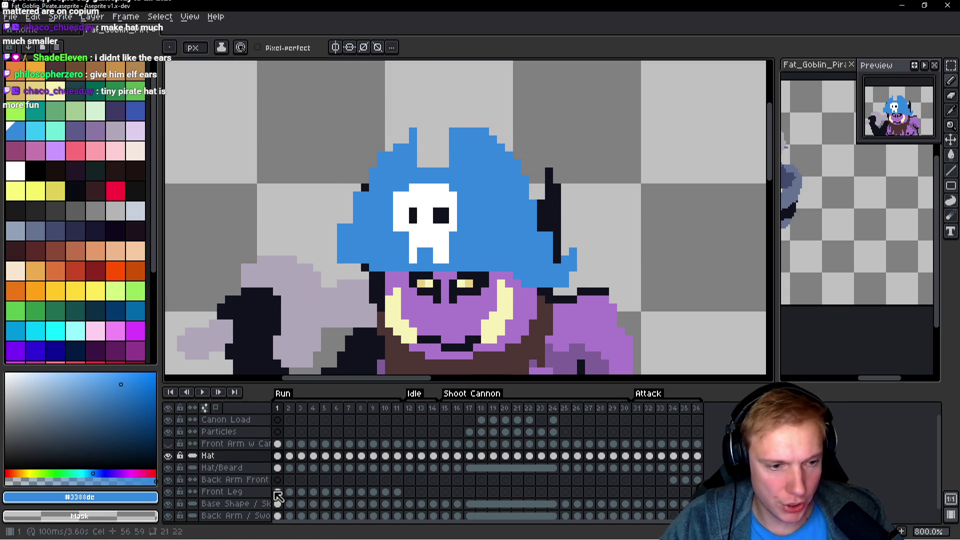
drag(285, 461, 696, 456)
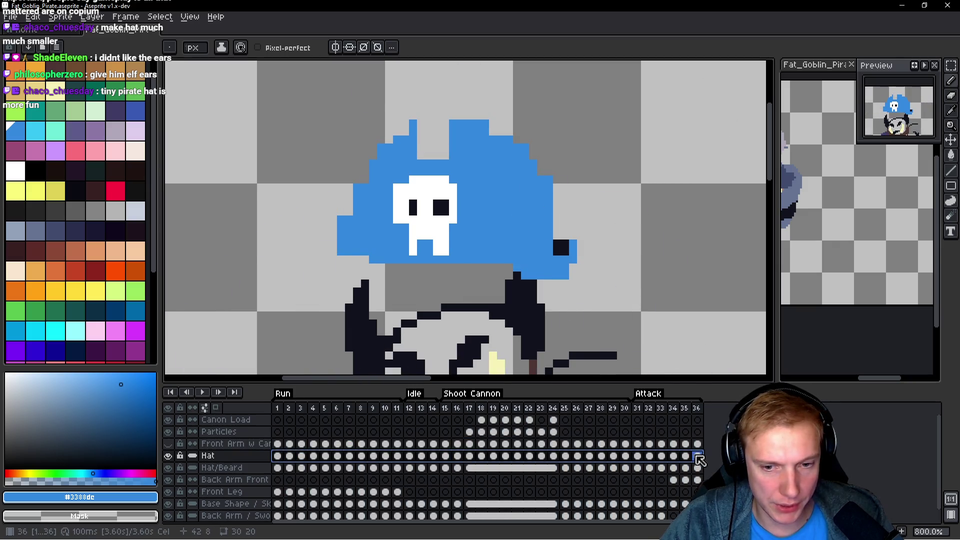
right_click(278, 456)
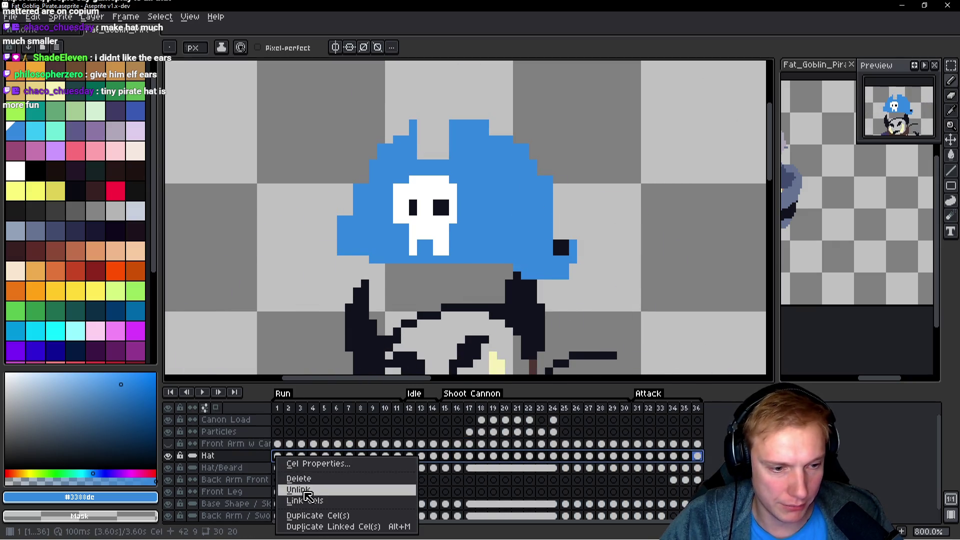
click(313, 501)
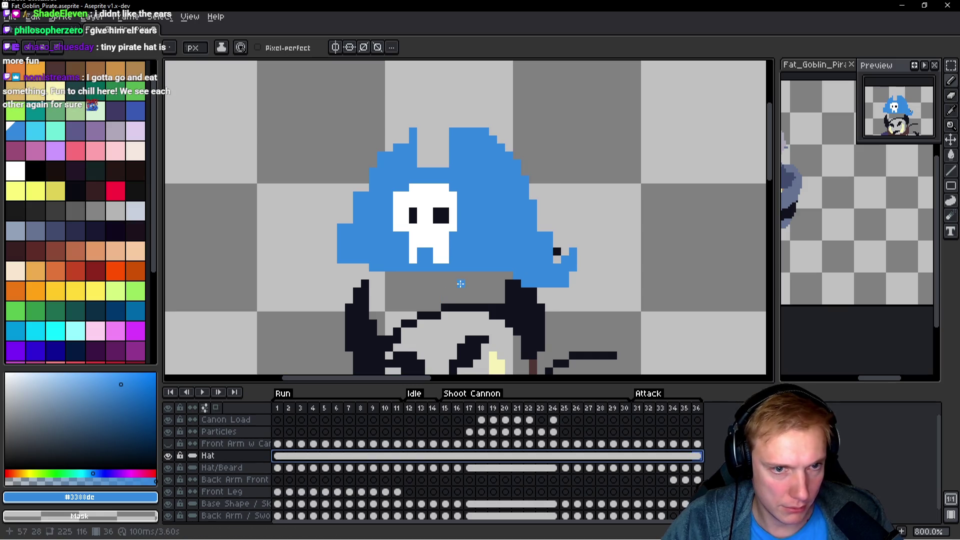
click(278, 456)
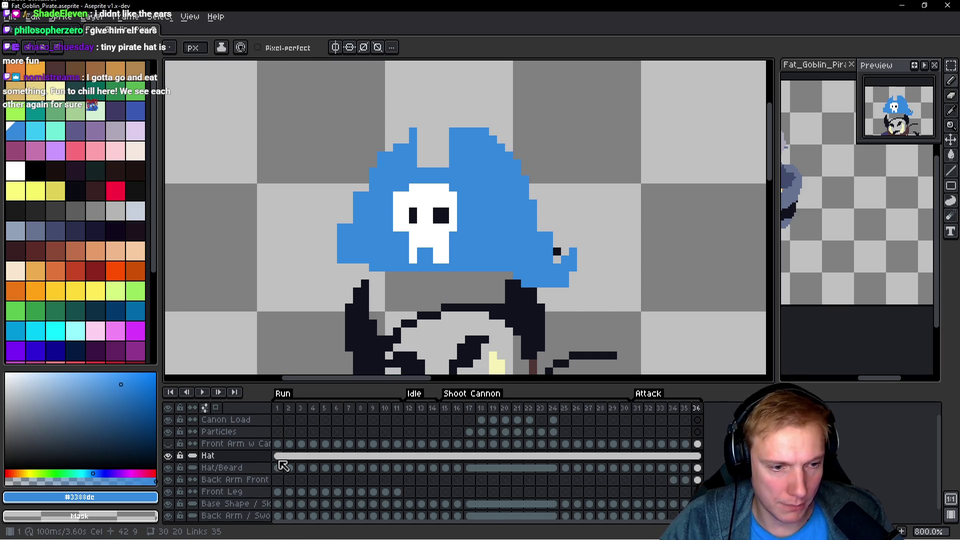
scroll(524, 214, up, 1)
scroll(500, 200, down, 2)
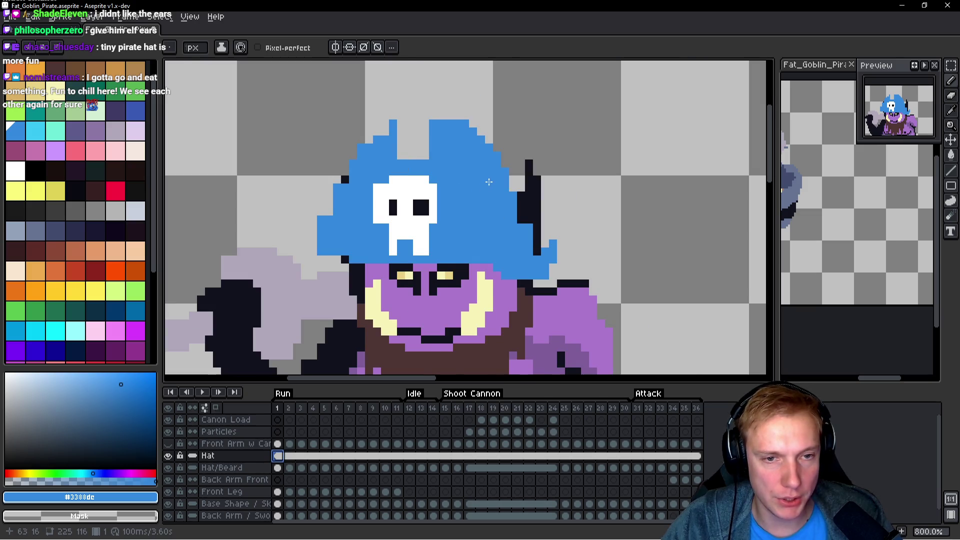
Fill the hat's upper-left stepped edge blue, outline its left side dark, and erase stray pixels.
scroll(394, 164, up, 3)
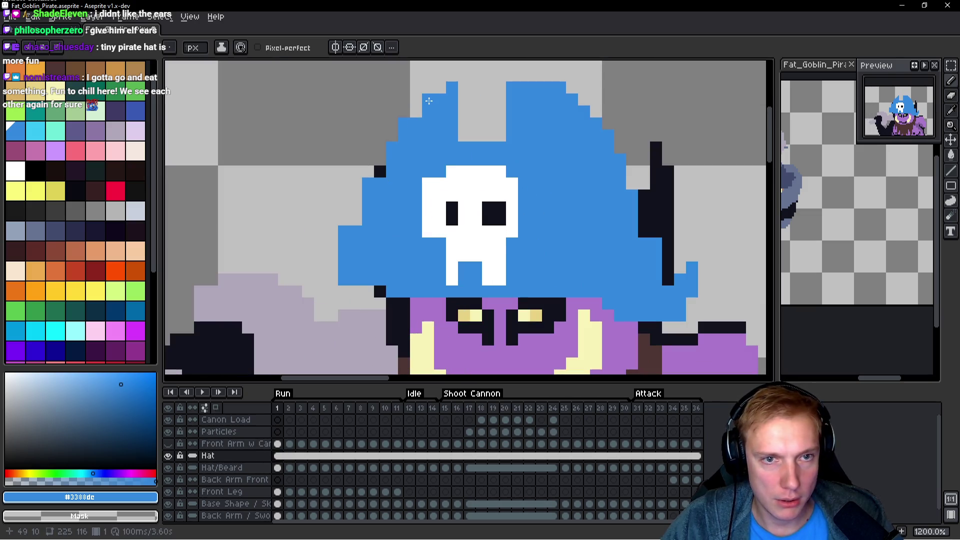
click(428, 99)
click(416, 111)
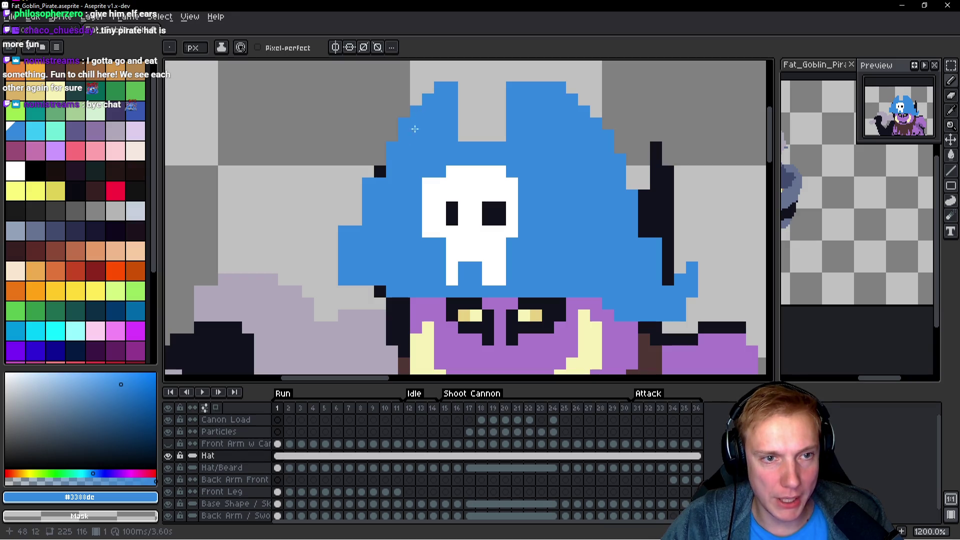
drag(380, 184, 377, 218)
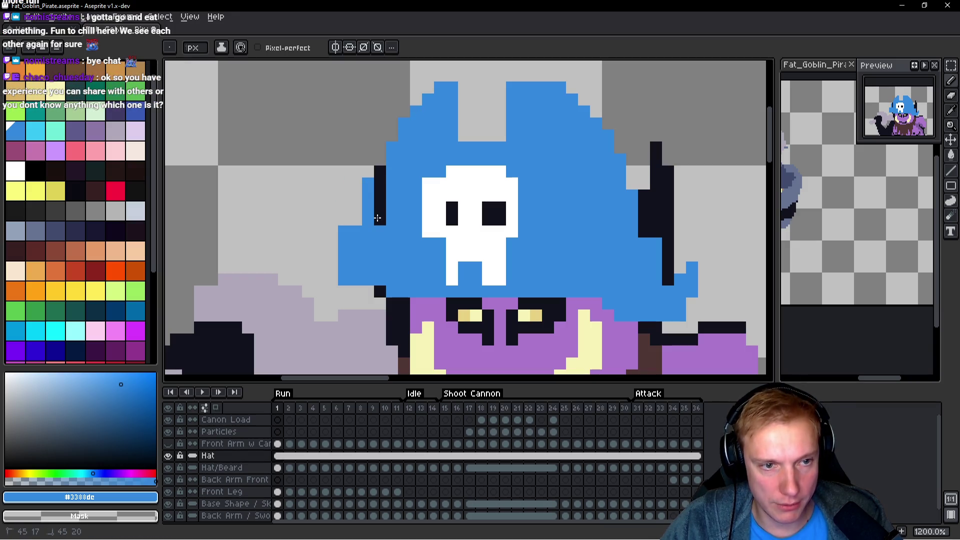
right_click(369, 186)
right_click(387, 174)
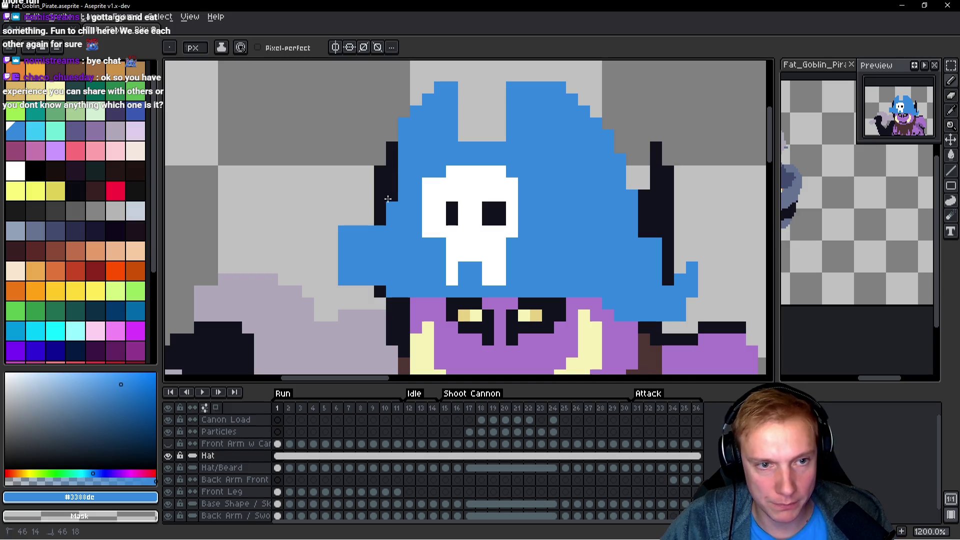
right_click(405, 159)
right_click(400, 132)
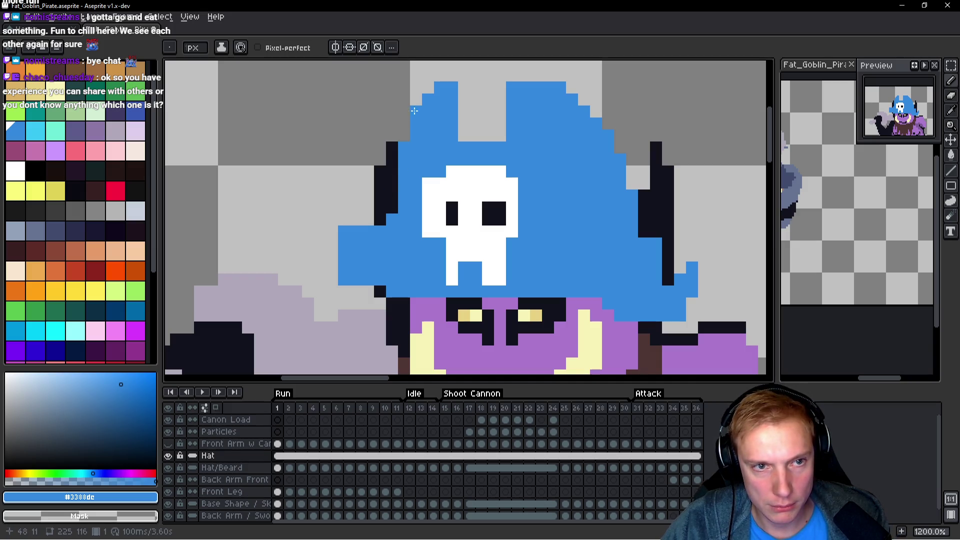
Reshape the left brim so its tip points downward, adjusting the blue pixels along its edges.
scroll(489, 169, down, 3)
scroll(374, 182, up, 3)
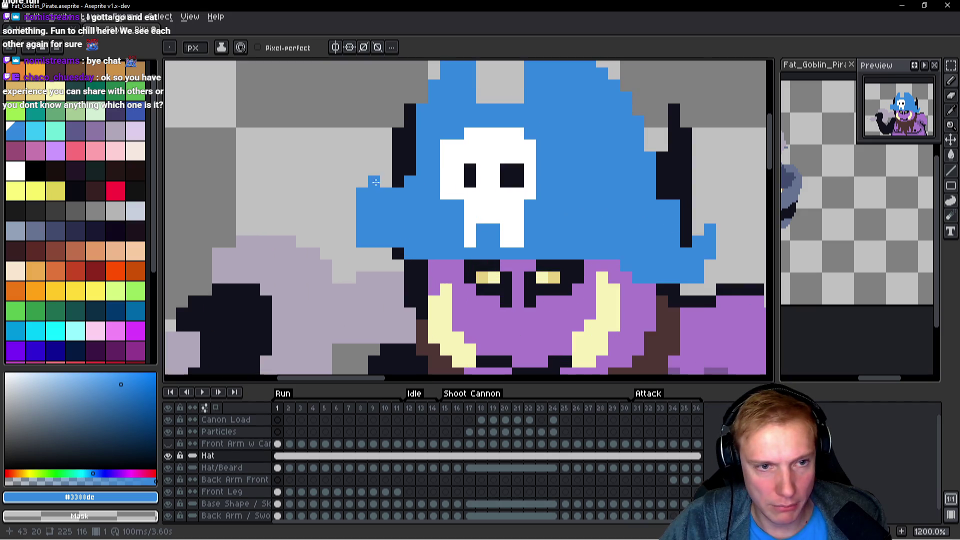
click(401, 186)
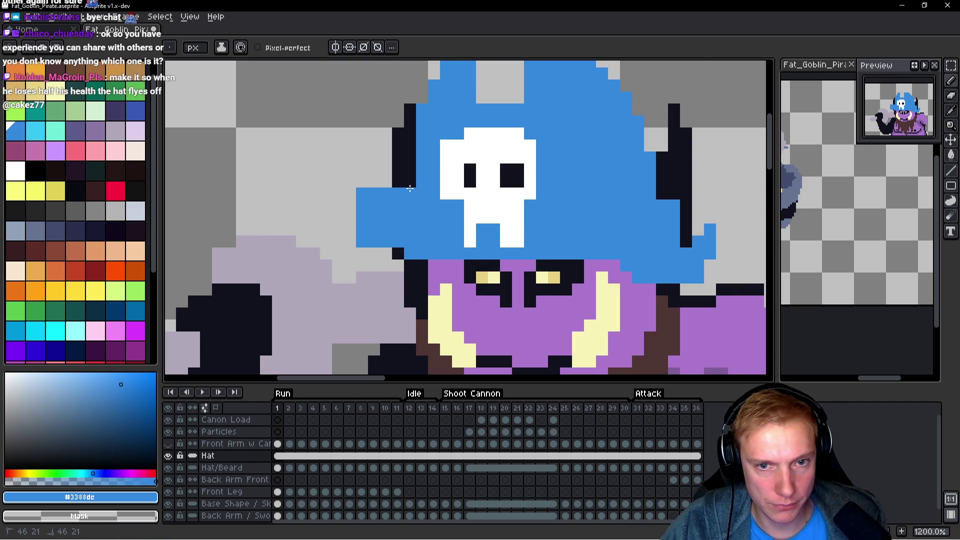
right_click(407, 192)
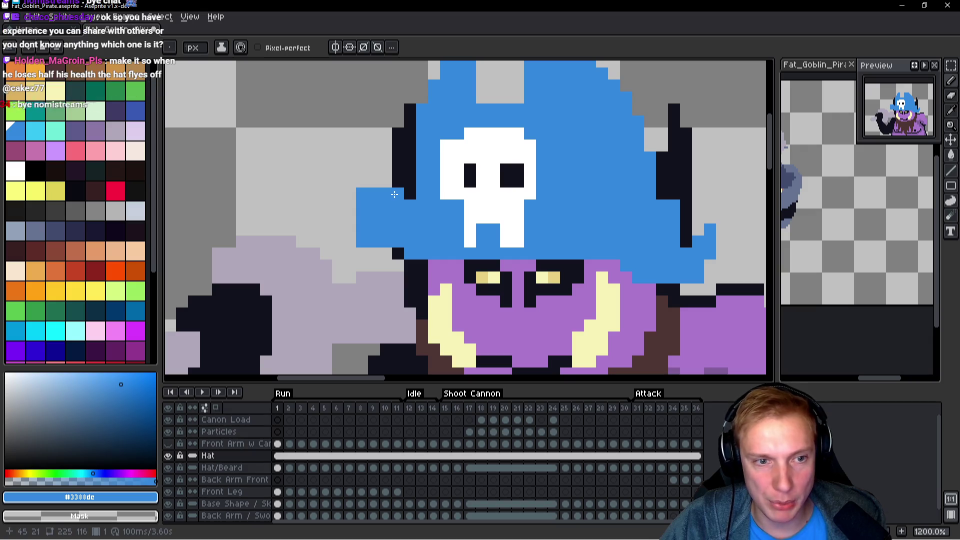
right_click(396, 196)
click(394, 217)
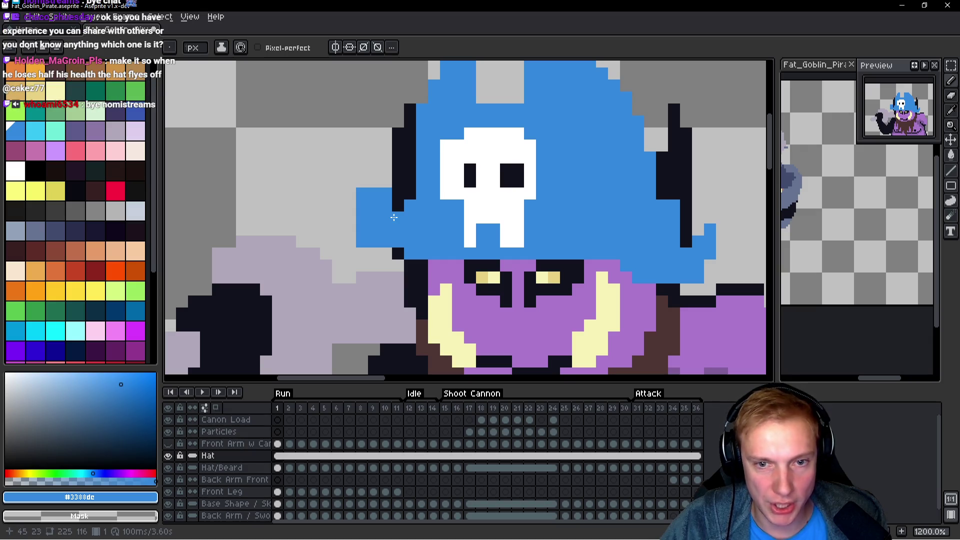
click(386, 253)
drag(386, 194, 382, 212)
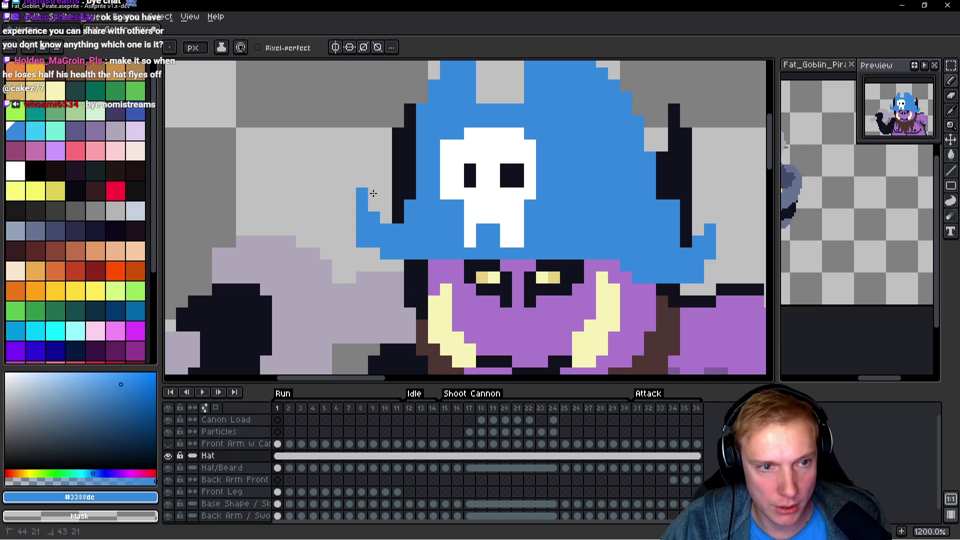
Trim the outermost column of pixels off the hat's left brim.
scroll(364, 189, down, 4)
scroll(545, 200, up, 3)
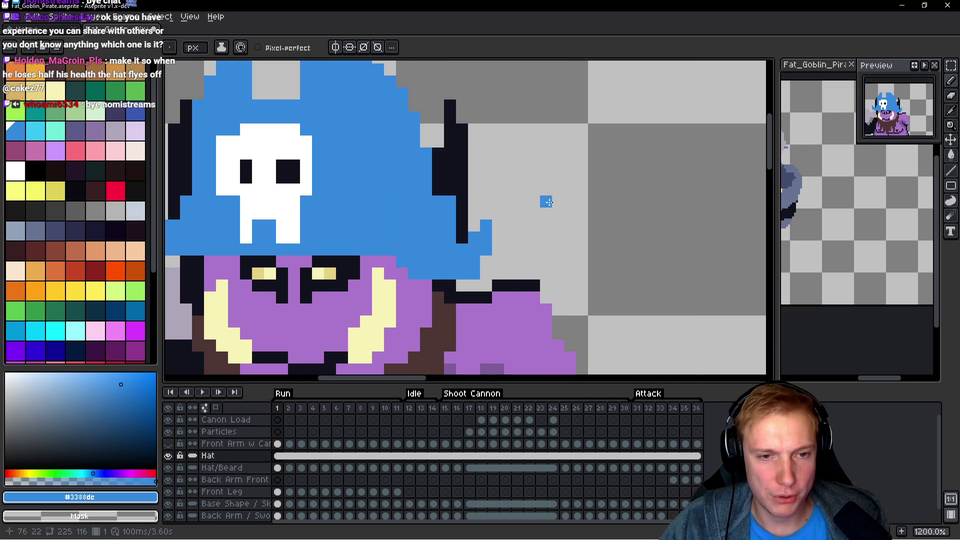
scroll(500, 230, down, 1)
scroll(494, 240, down, 1)
scroll(450, 245, up, 4)
scroll(425, 248, down, 5)
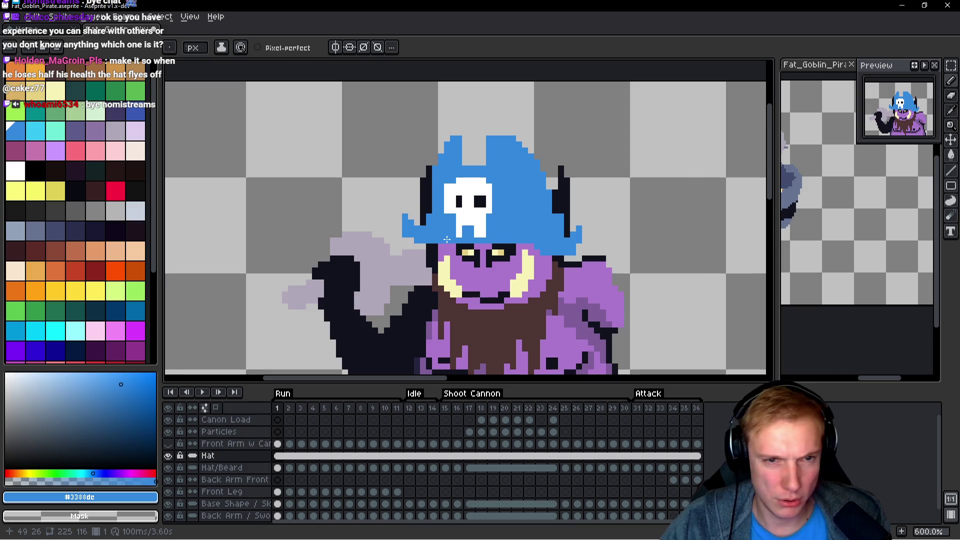
scroll(361, 253, up, 7)
scroll(361, 253, down, 3)
scroll(366, 200, up, 1)
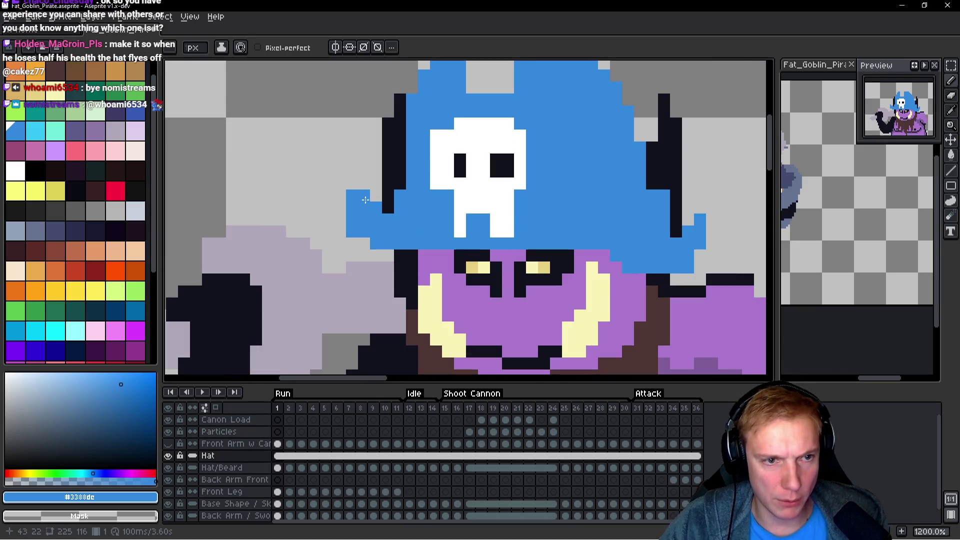
mouse_move(349, 192)
mouse_down()
mouse_move(351, 238)
mouse_move(360, 244)
mouse_move(363, 235)
mouse_up()
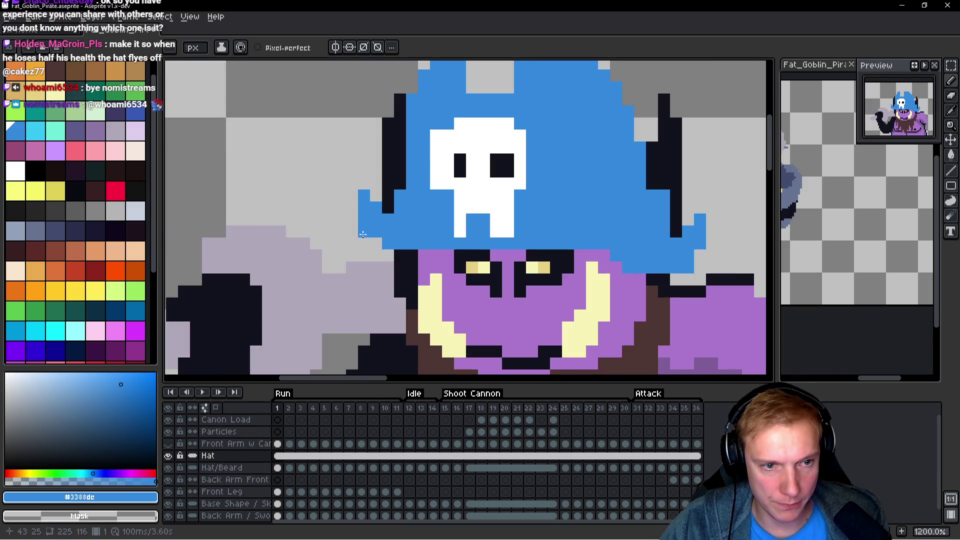
Clear the blue pixels from the right part of the hat's bottom row.
scroll(463, 231, down, 5)
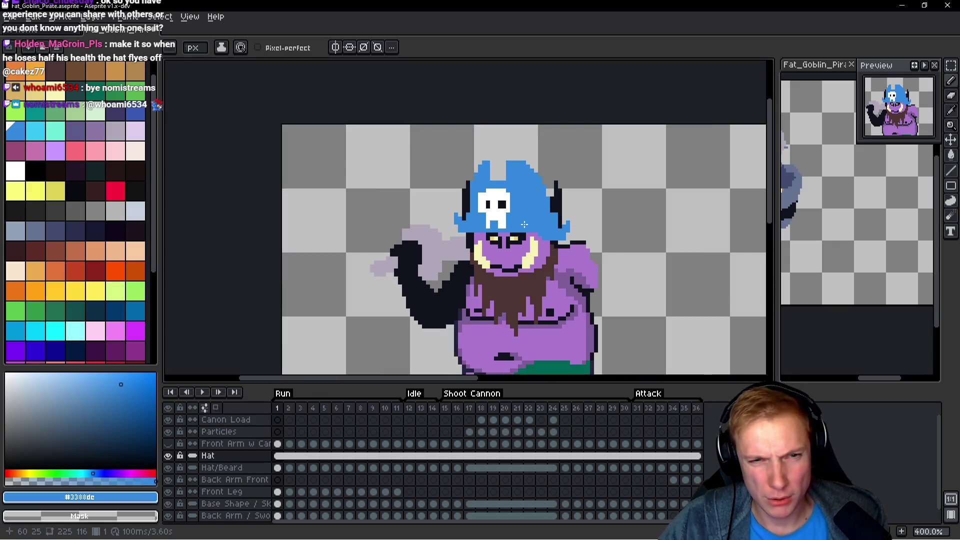
scroll(264, 235, up, 6)
scroll(263, 235, down, 6)
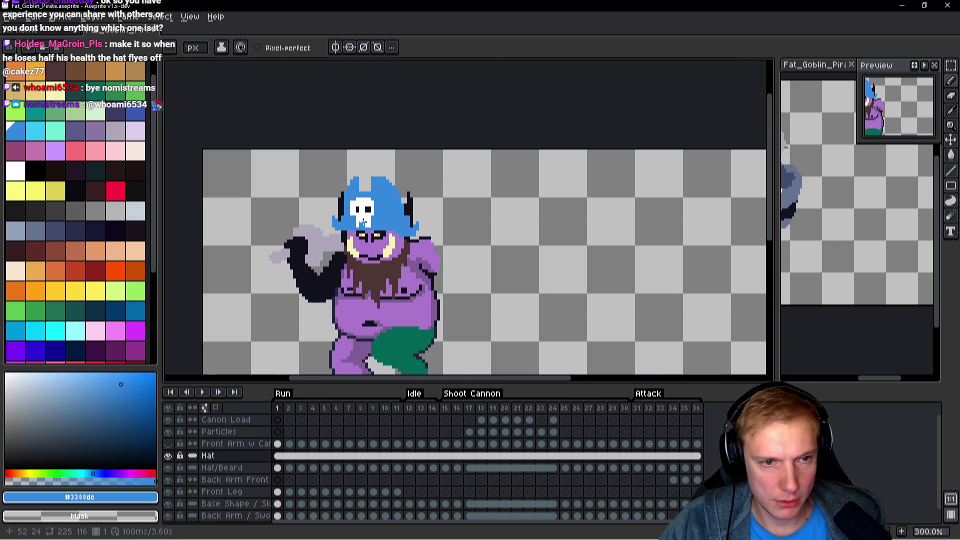
scroll(389, 222, up, 4)
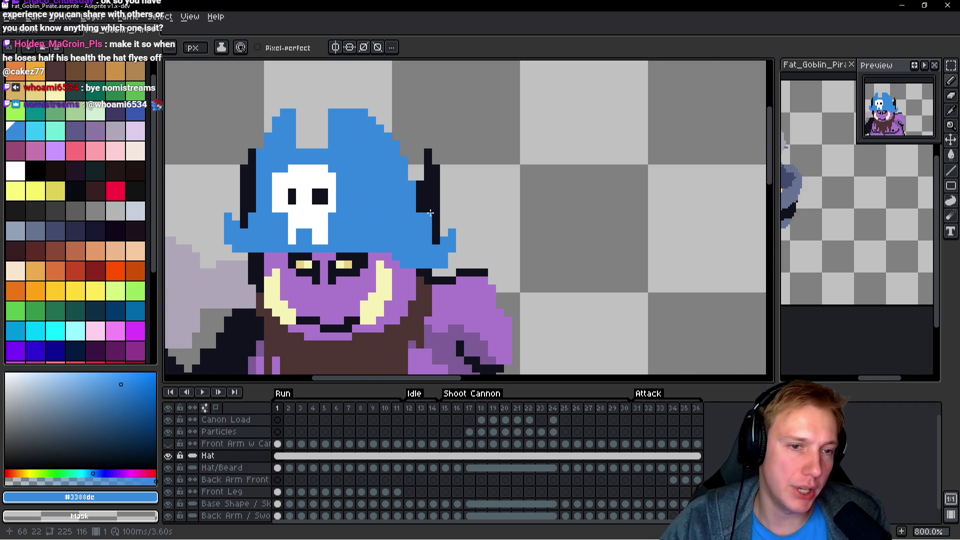
scroll(431, 214, down, 4)
scroll(524, 237, up, 4)
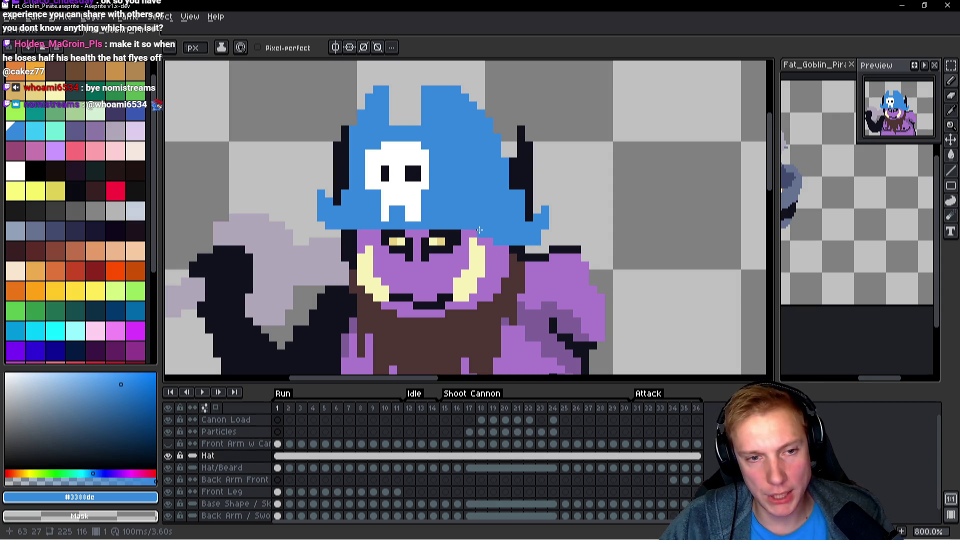
drag(494, 243, 552, 241)
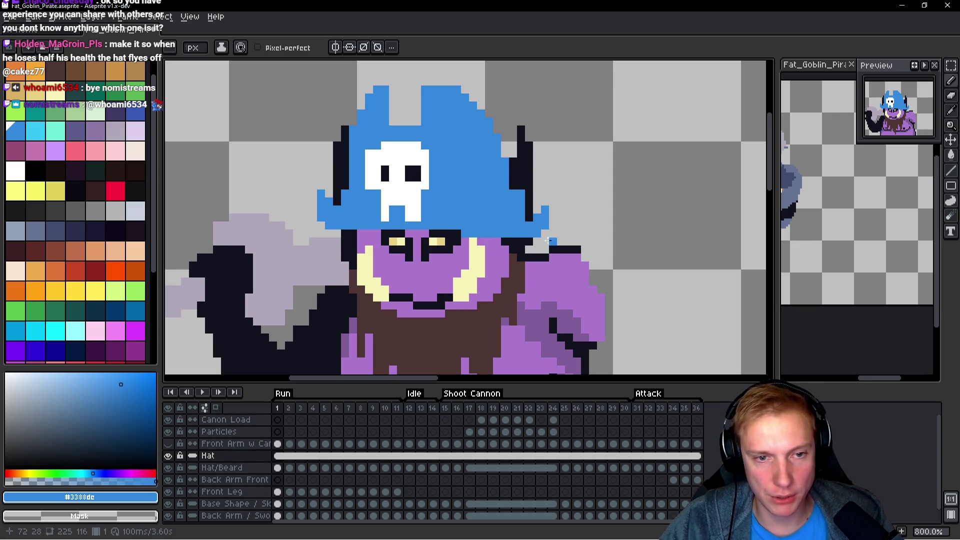
scroll(577, 203, down, 2)
key(alt)
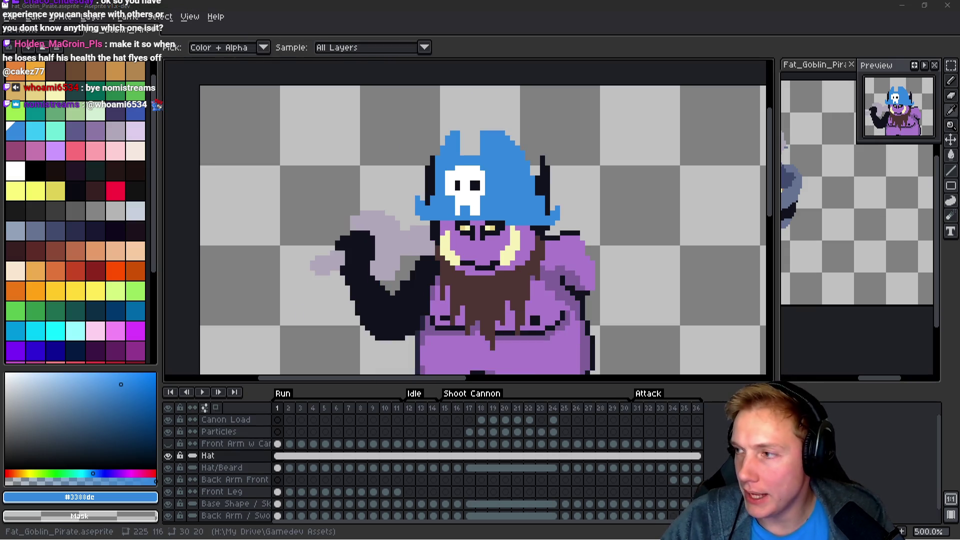
In the web browser, search 'tangy td demo steamdb' and open the Tangy TD Demo SteamDB page.
key(alt+Tab)
click(276, 21)
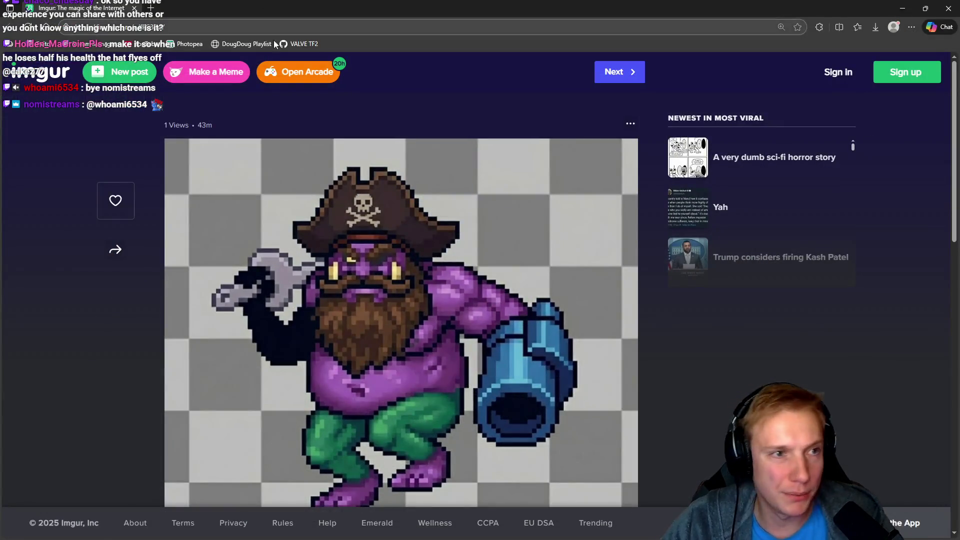
text(tangy td demo steamdb)
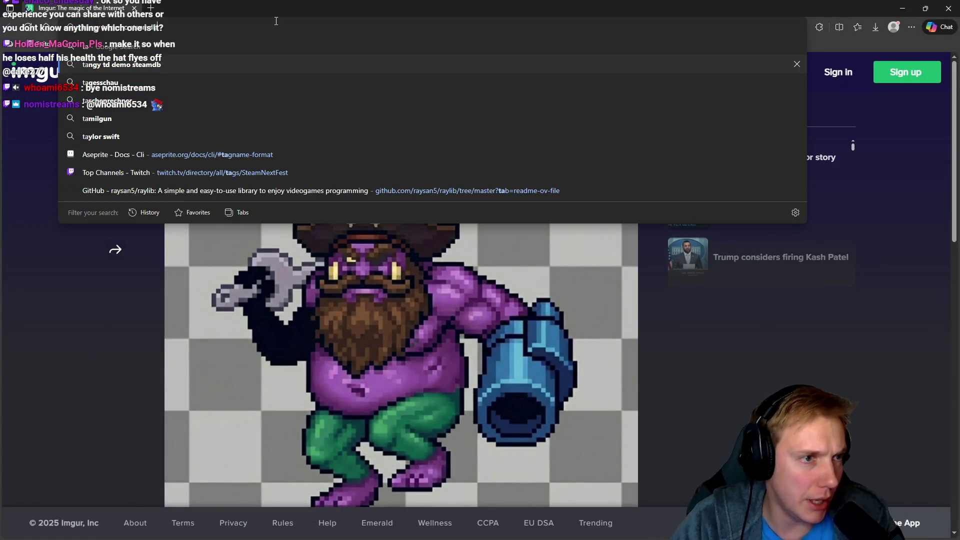
key(Down)
key(Return)
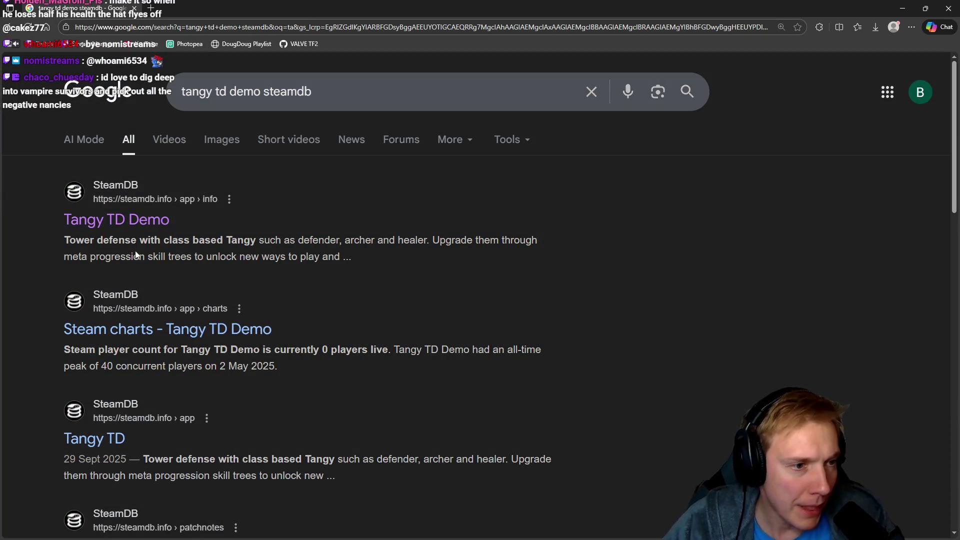
click(116, 220)
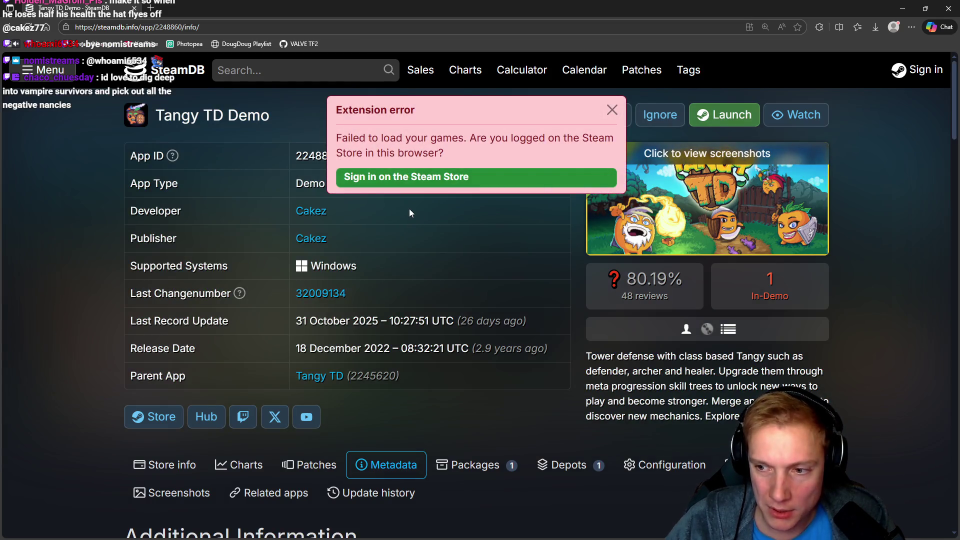
Open the Tangy TD Demo's Charts tab and zoom the player graph from 25 Nov onward.
scroll(538, 280, down, 1)
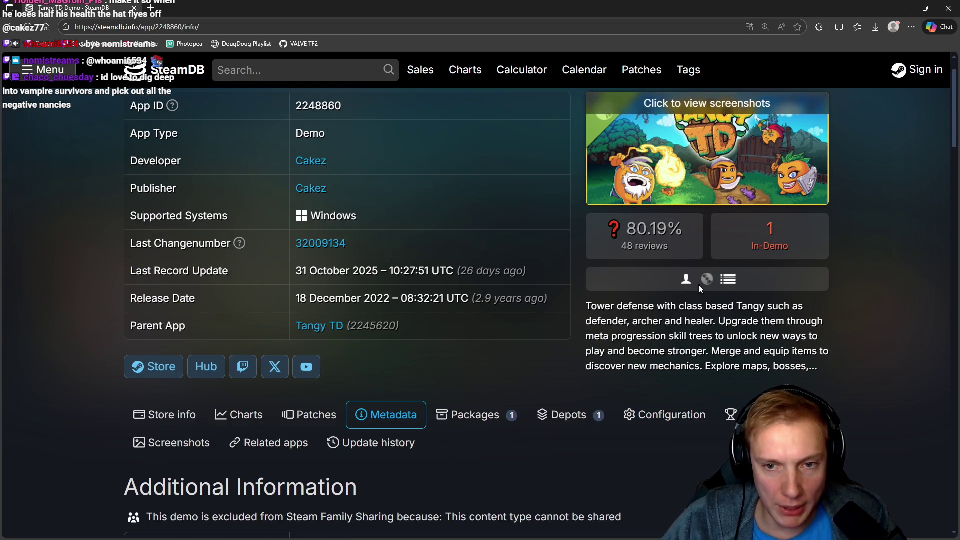
scroll(678, 297, down, 9)
scroll(631, 266, up, 5)
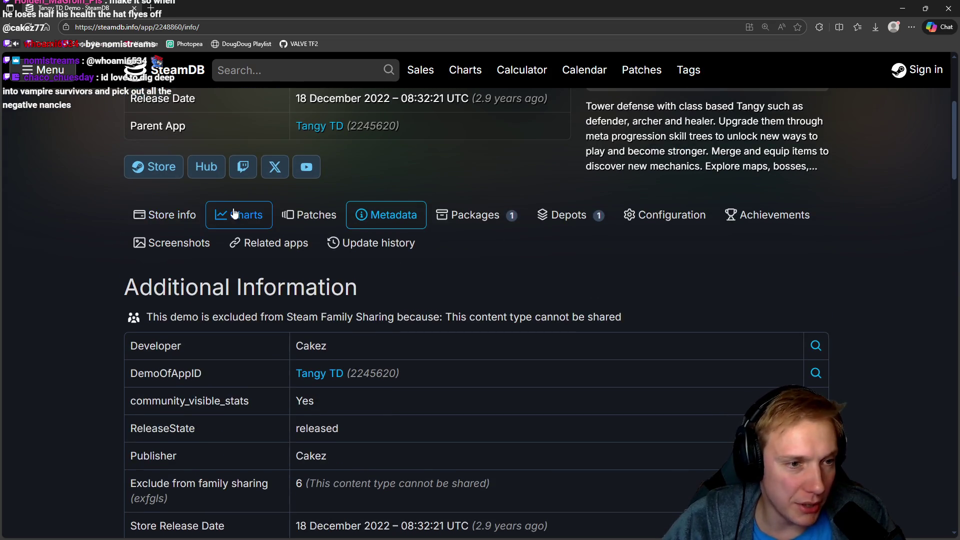
click(230, 214)
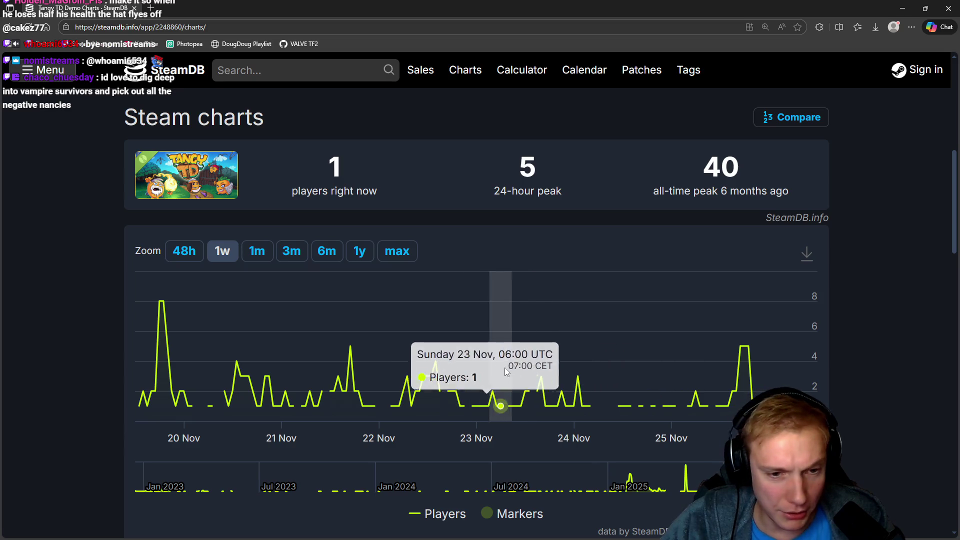
drag(676, 362, 815, 369)
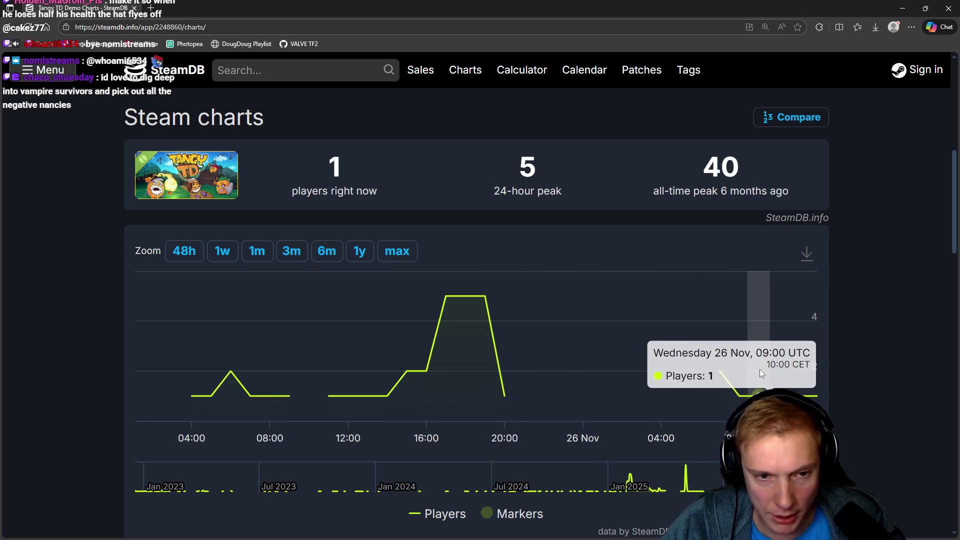
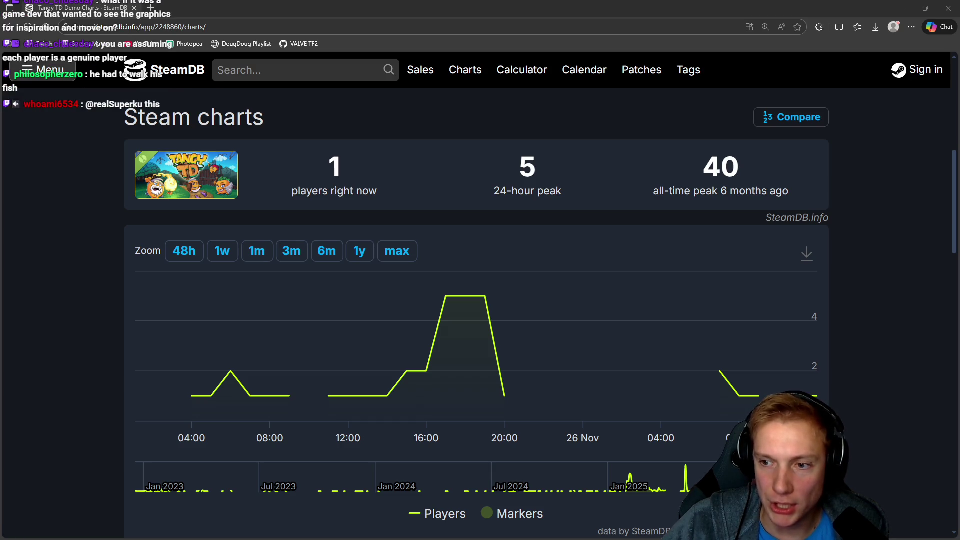
Search SteamDB for 'kingdrom rush' and list all matching results.
mouse_move(228, 370)
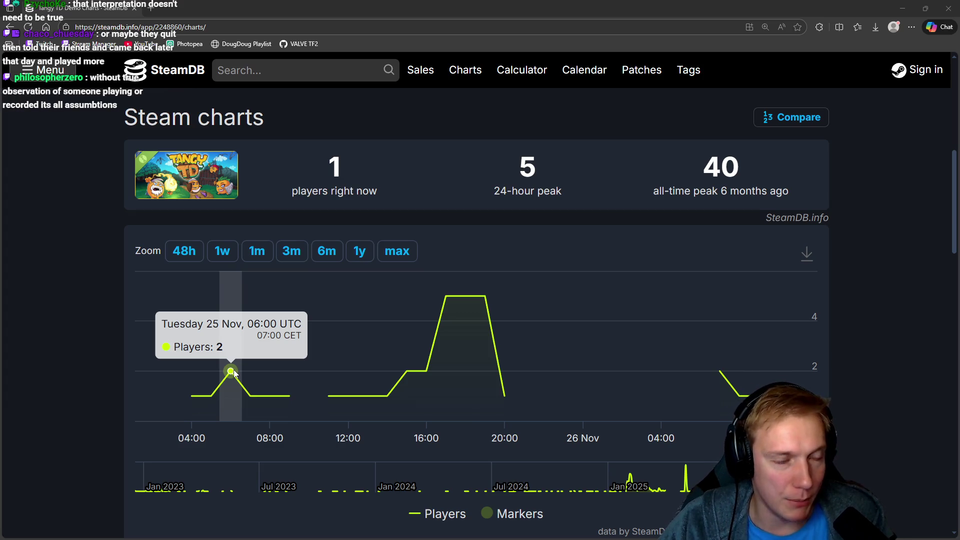
click(271, 67)
text(s)
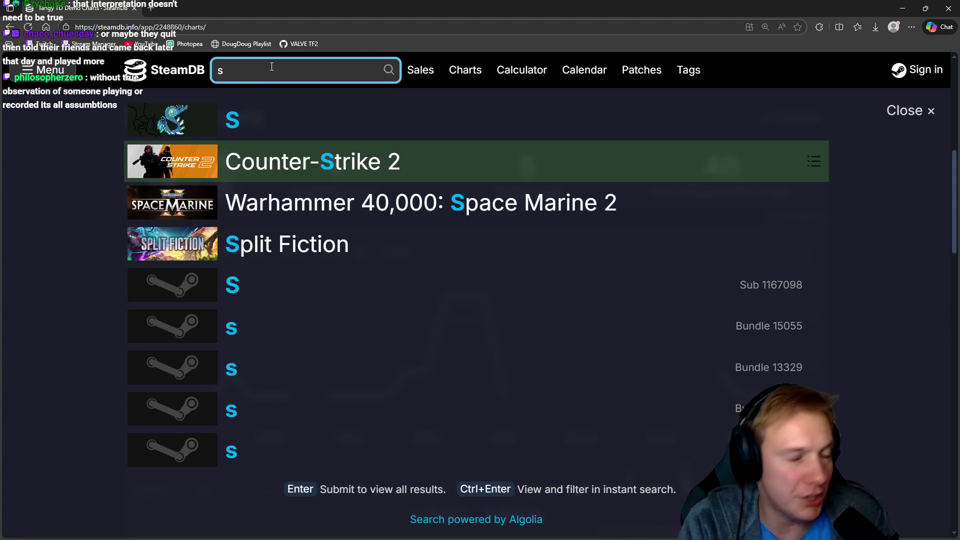
key(BackSpace)
text(kin)
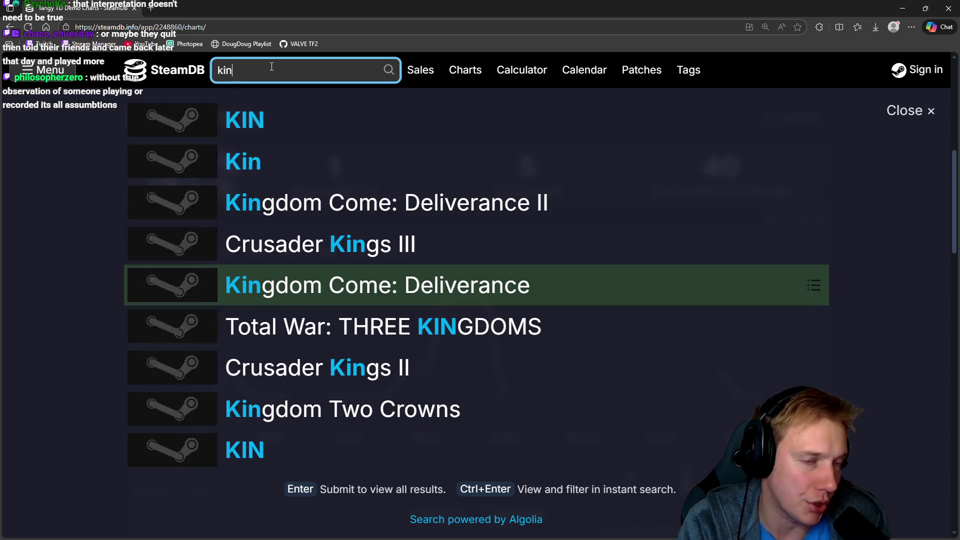
text(gdrom rush)
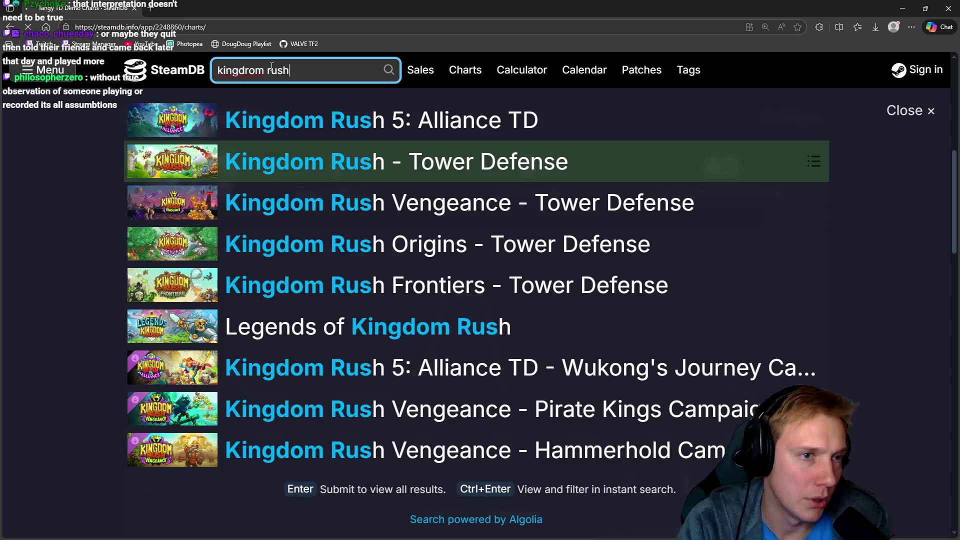
key(Return)
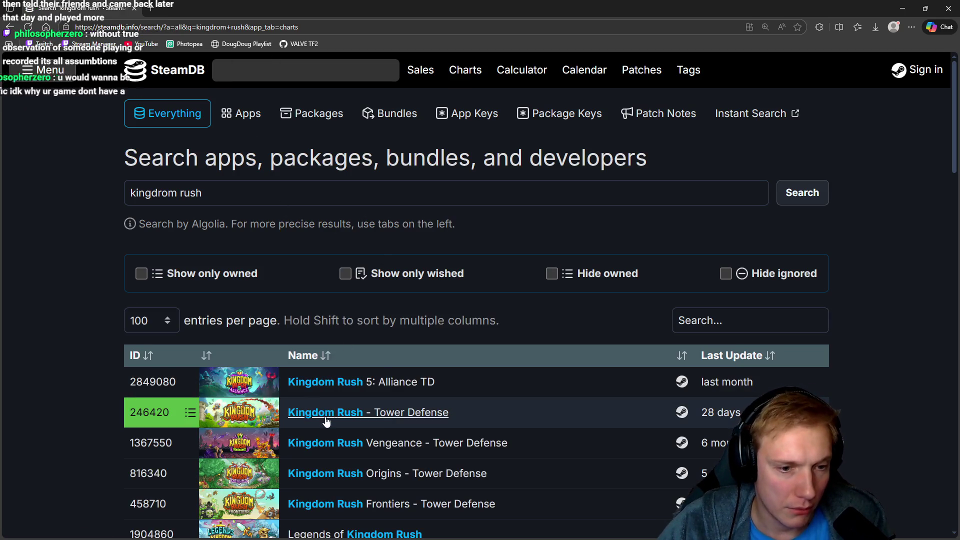
View Kingdom Rush - Tower Defense's player chart at max zoom, then return to the results.
click(325, 414)
scroll(415, 400, down, 8)
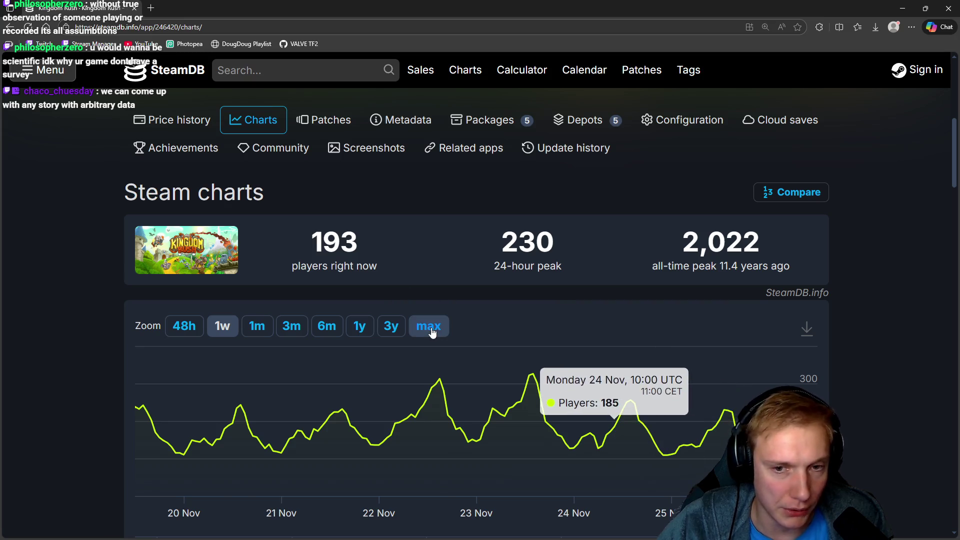
click(428, 326)
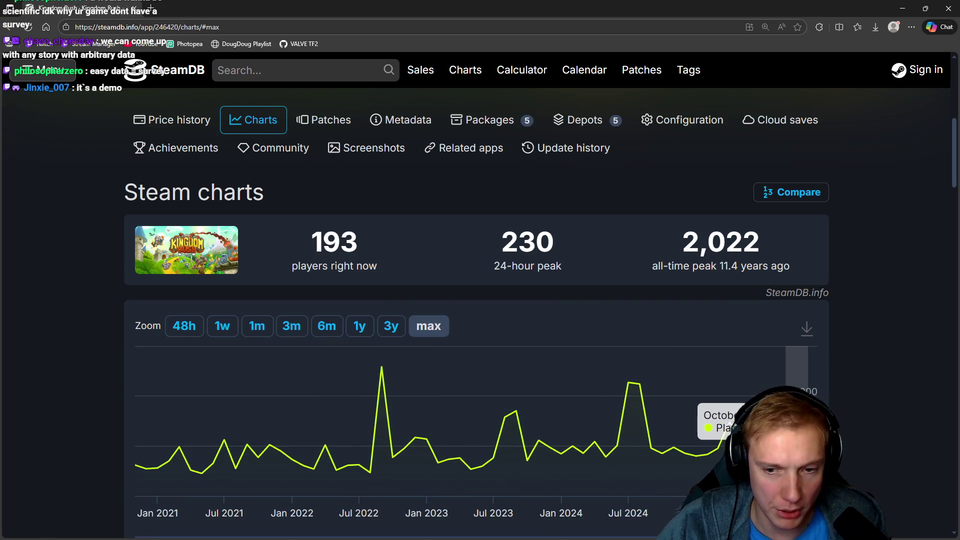
scroll(548, 360, up, 5)
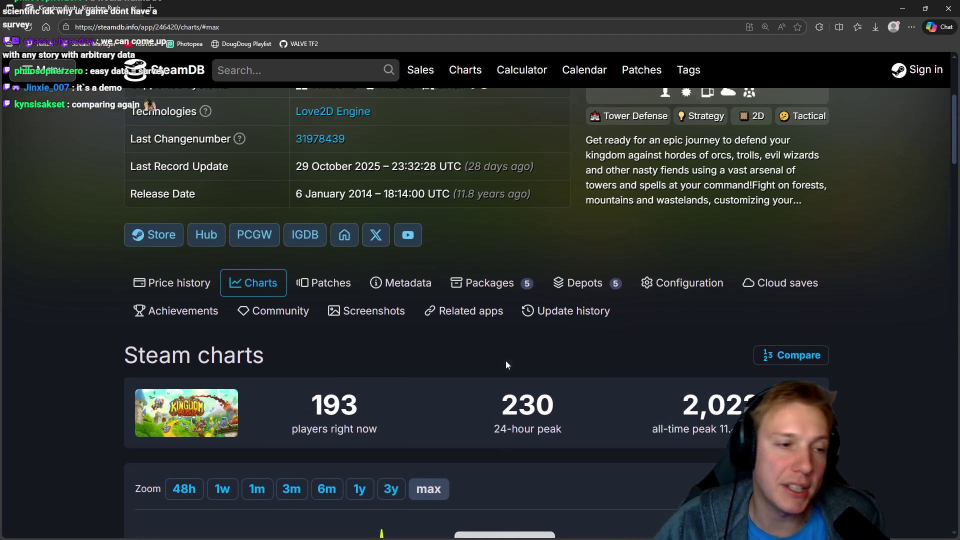
key(alt+Left)
click(268, 68)
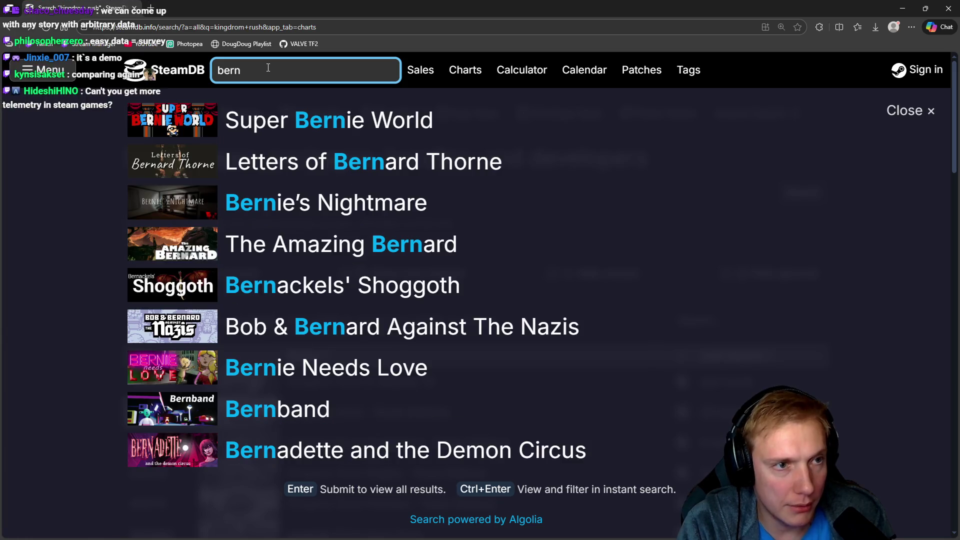
Search for 'bean beasts' and open the Bean Beasts Demo page.
text(n beasts)
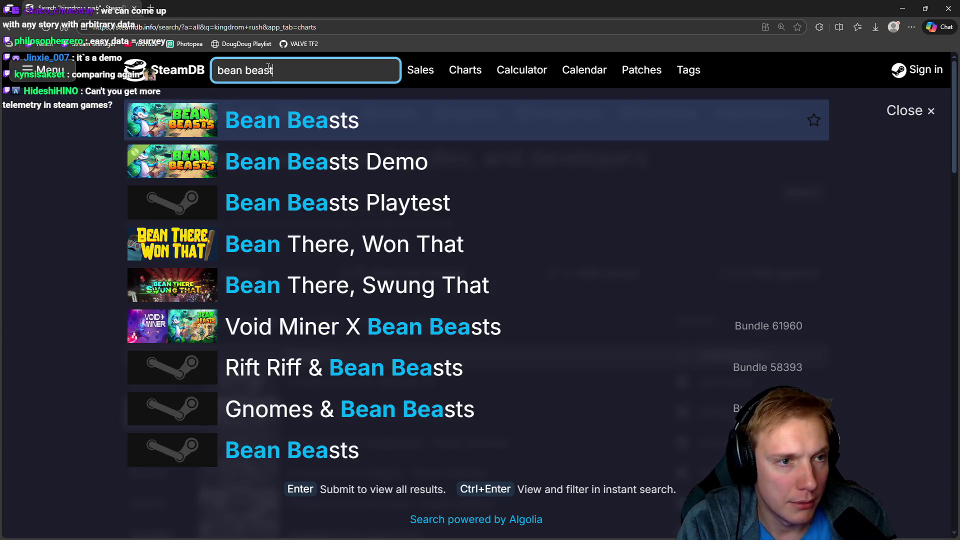
key(Return)
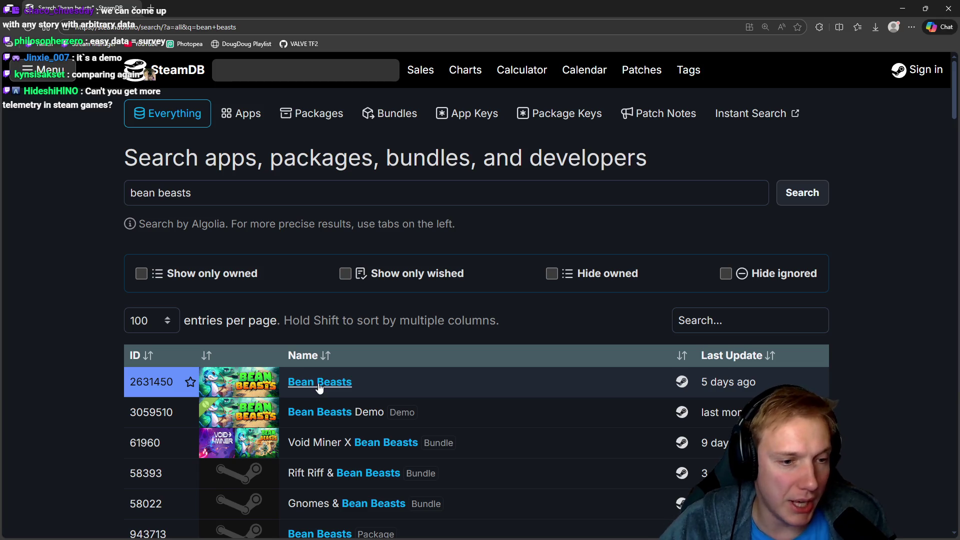
click(327, 416)
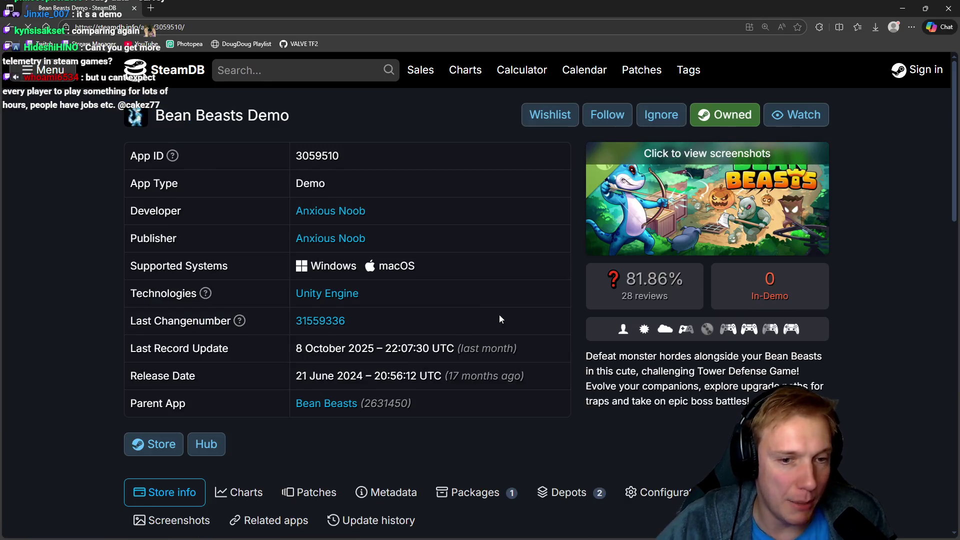
scroll(397, 304, down, 4)
scroll(235, 290, down, 5)
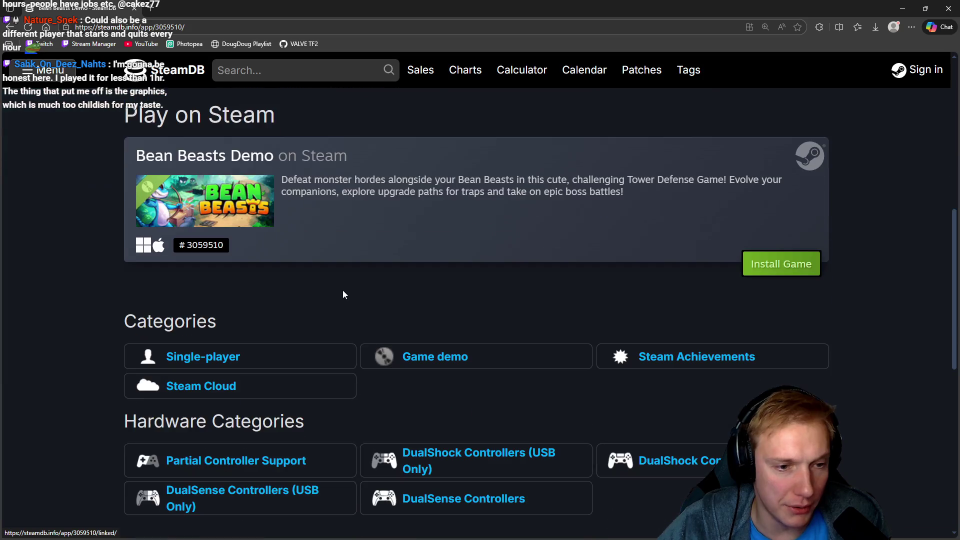
scroll(384, 281, up, 4)
Check the demo's all-time player chart (peak 43), then open the main Bean Beasts page.
click(245, 193)
mouse_move(567, 395)
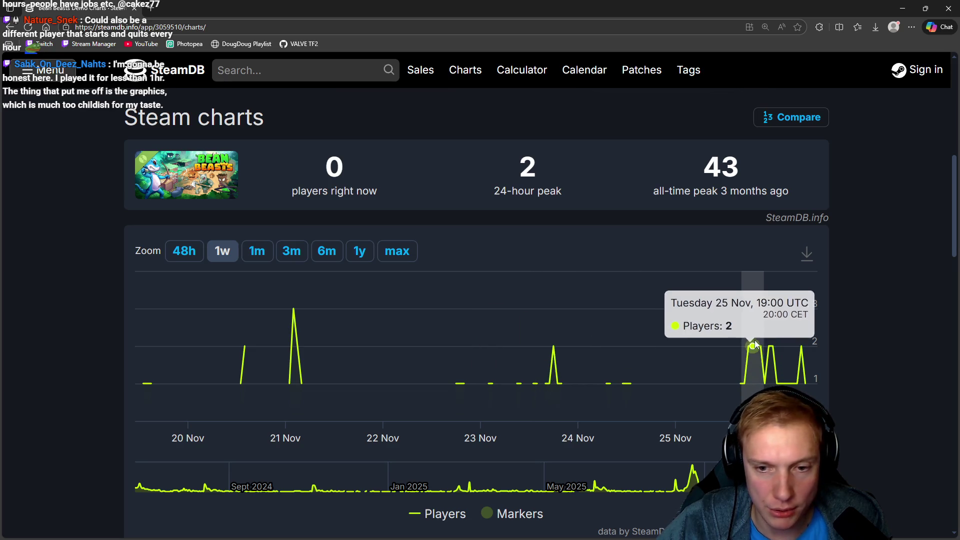
click(409, 253)
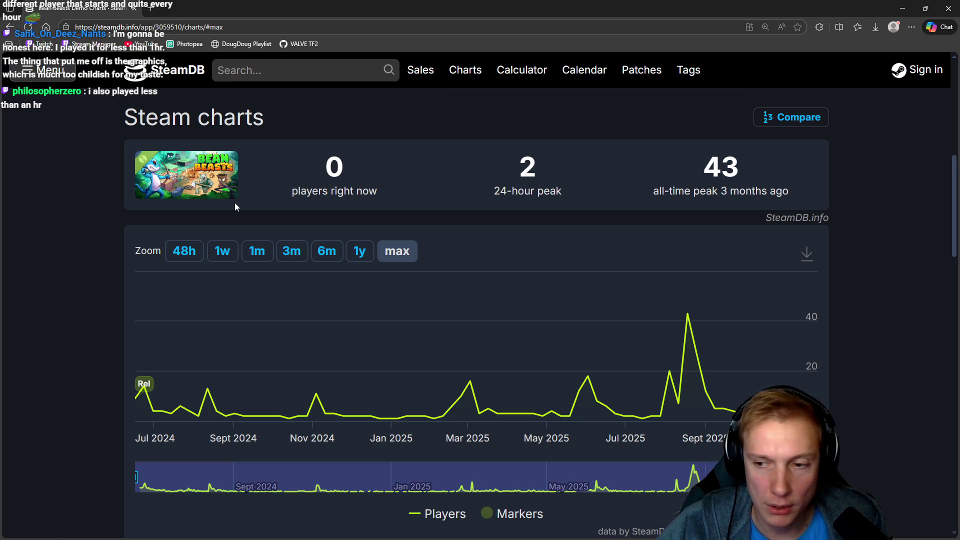
scroll(300, 260, up, 5)
scroll(494, 336, down, 1)
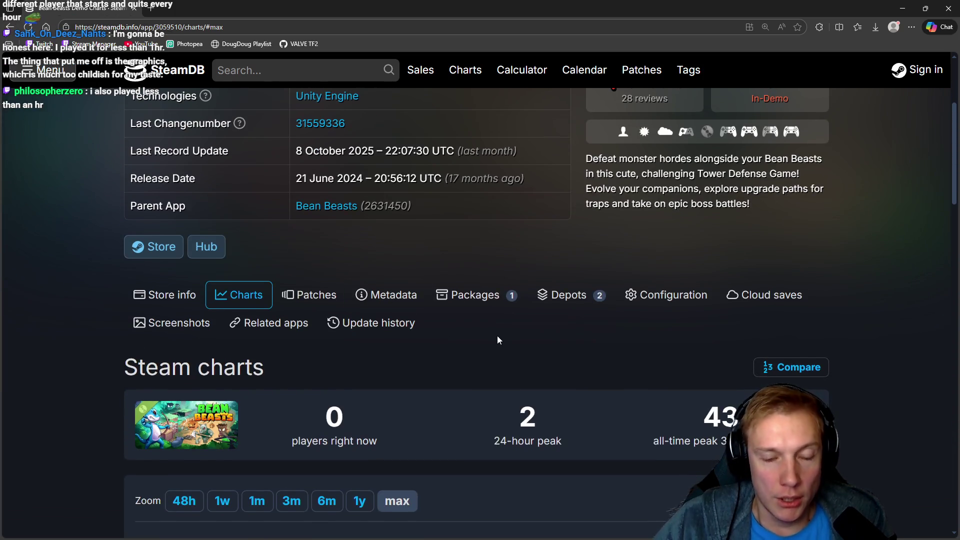
scroll(503, 333, up, 4)
key(alt+Left)
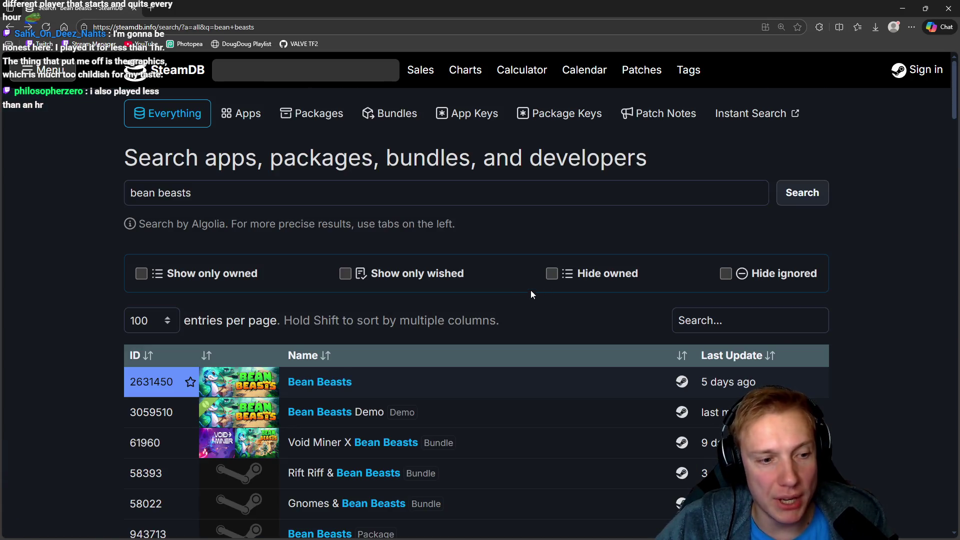
click(327, 382)
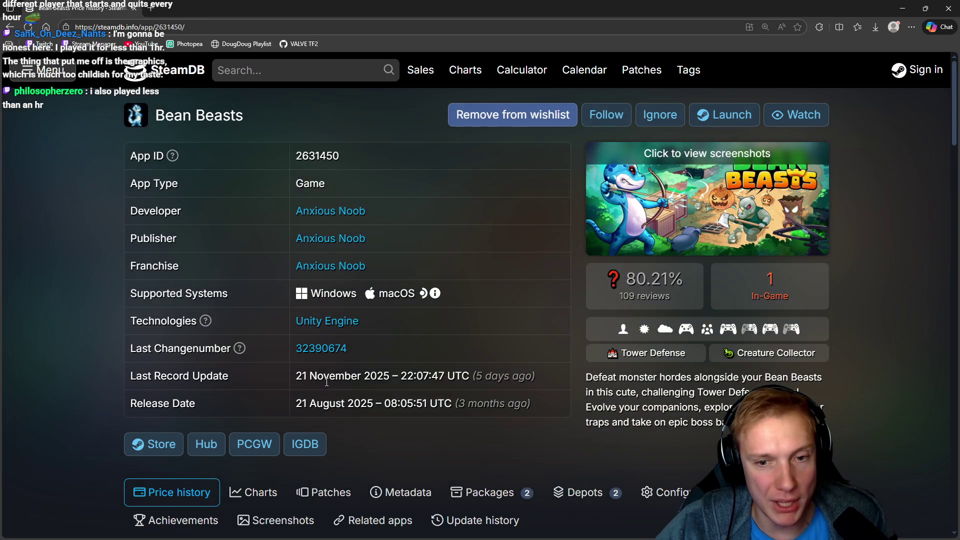
Review the Bean Beasts page: 80.21% rating from 109 reviews, released 21 August 2025.
mouse_move(645, 289)
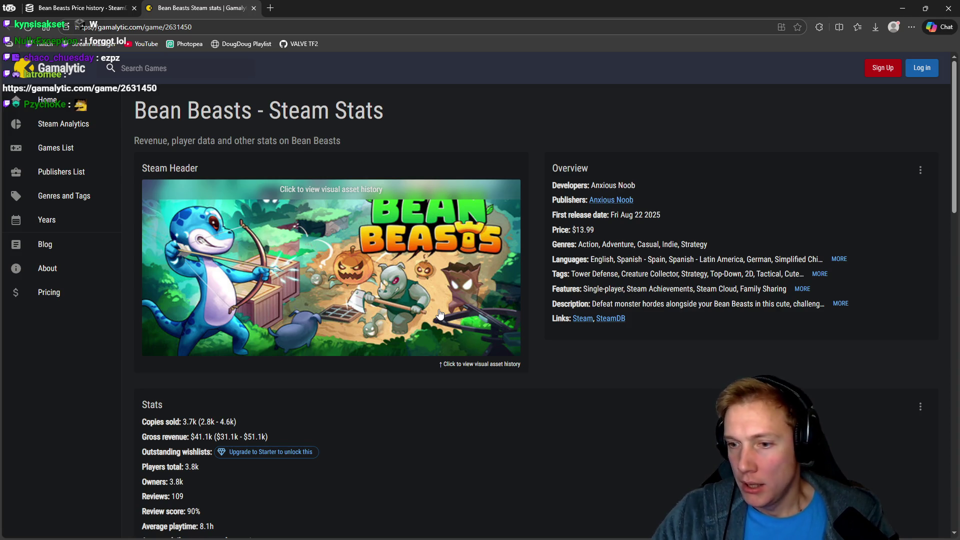
Back in the goblin sprite, compare the hat horns between frames 36 and 1.
key(alt+Tab)
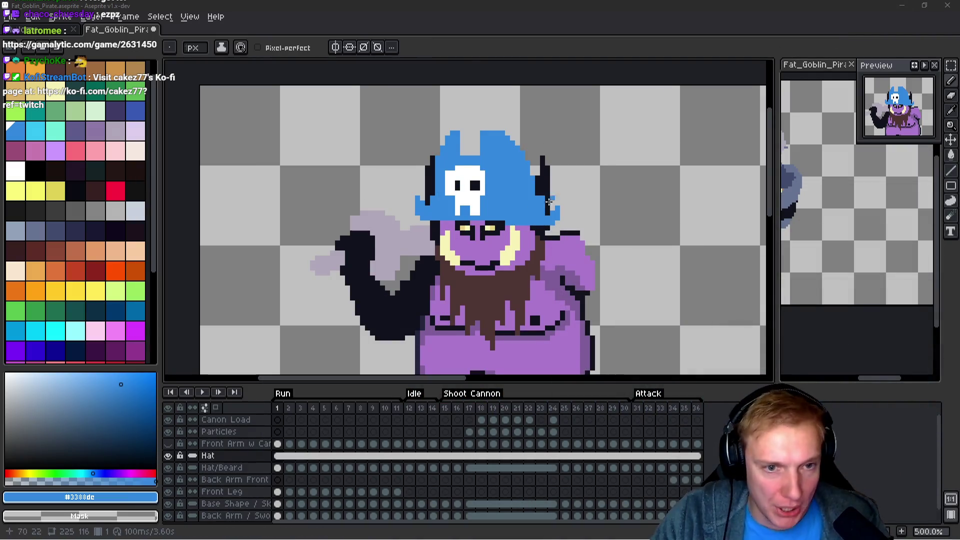
drag(550, 198, 514, 176)
key(Left)
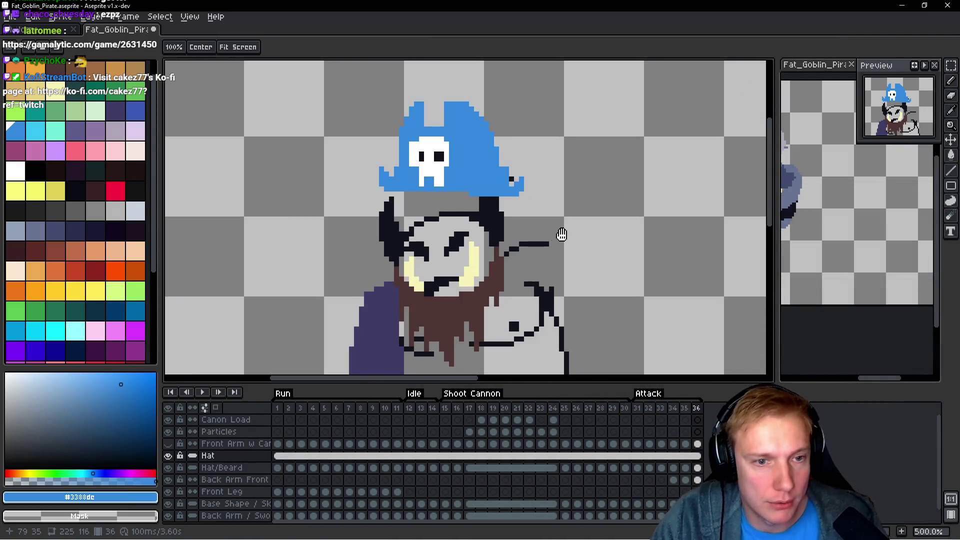
key(Right)
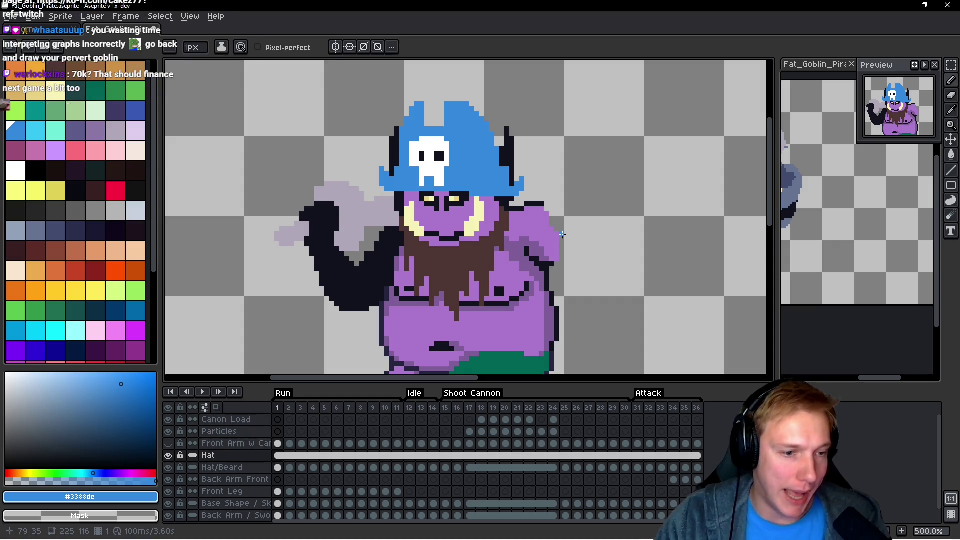
key(Left)
key(Right)
key(space)
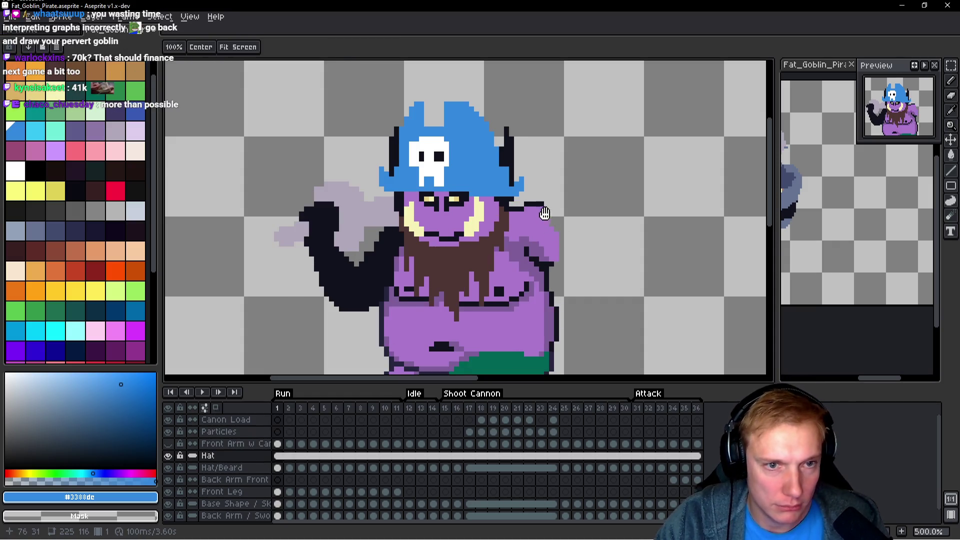
scroll(451, 151, up, 2)
scroll(408, 142, up, 2)
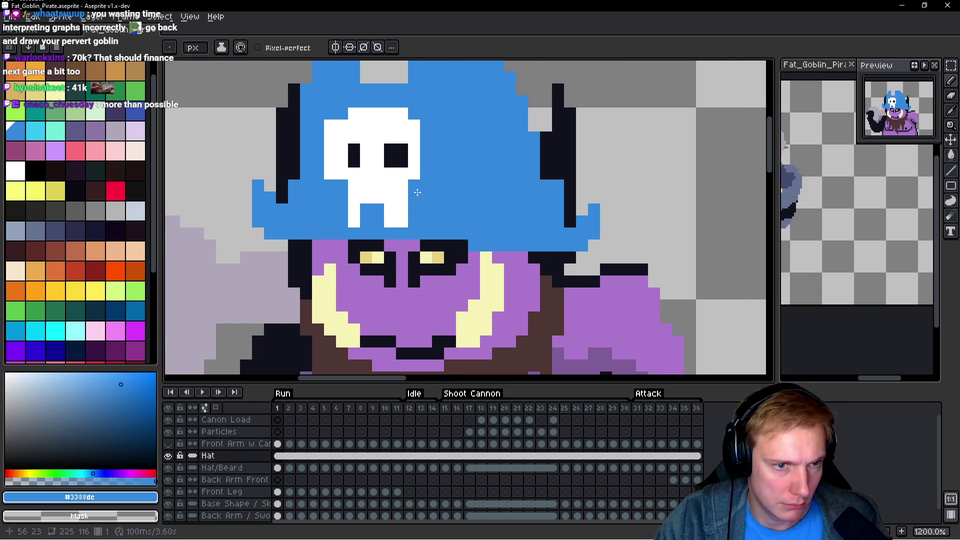
Rework the skull's eyes, shifting the right eye one pixel left and whitening a stray pixel.
alt+click(377, 176)
click(343, 220)
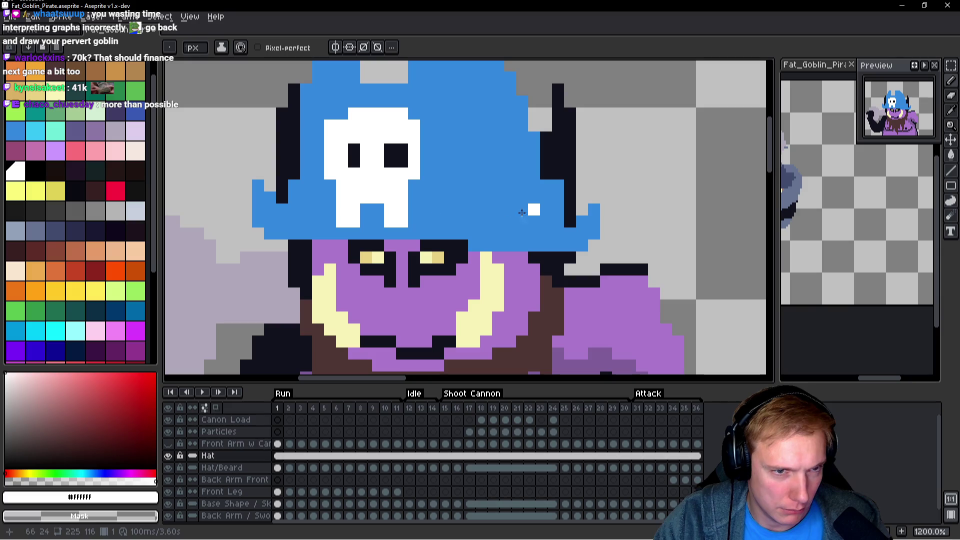
alt+click(354, 155)
click(342, 157)
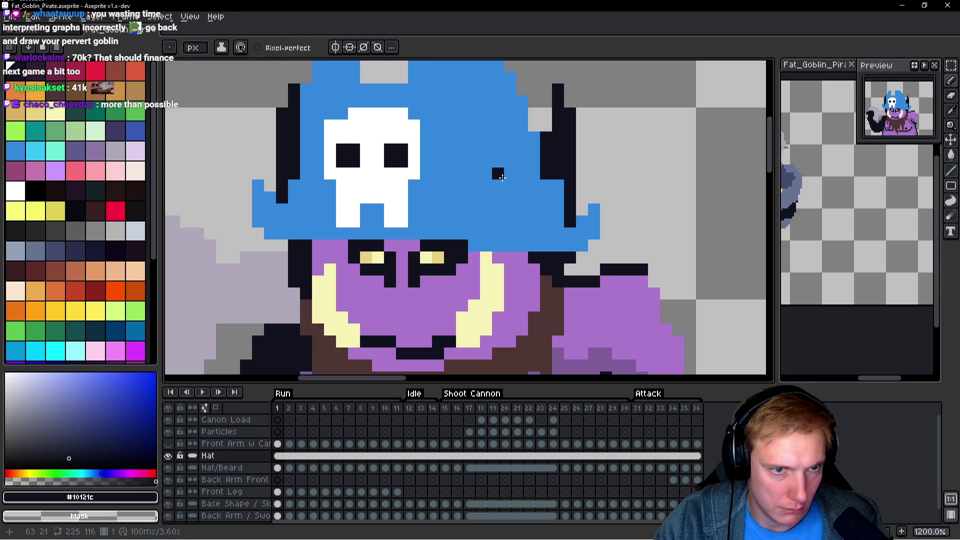
key(ctrl+z)
drag(378, 149, 378, 161)
alt+click(402, 139)
click(402, 156)
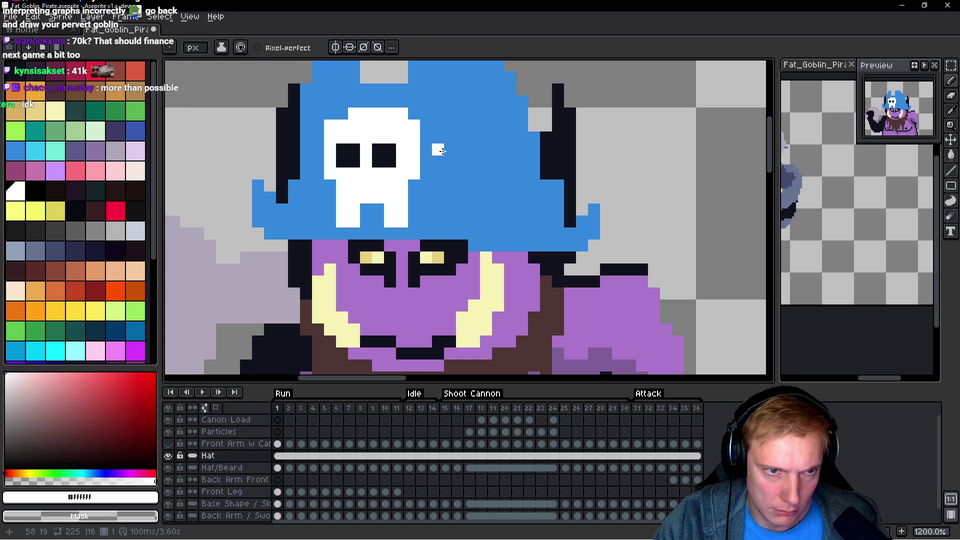
scroll(462, 149, down, 4)
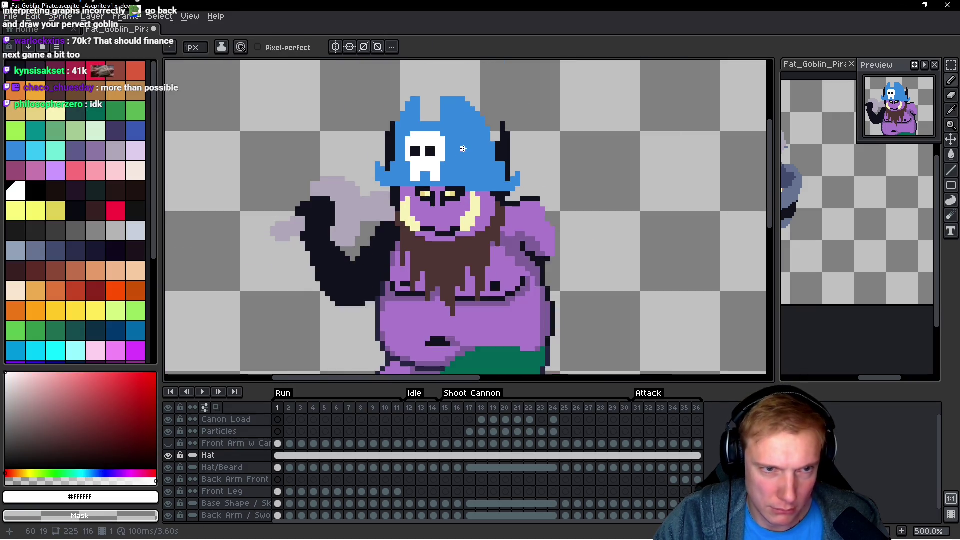
scroll(463, 149, up, 4)
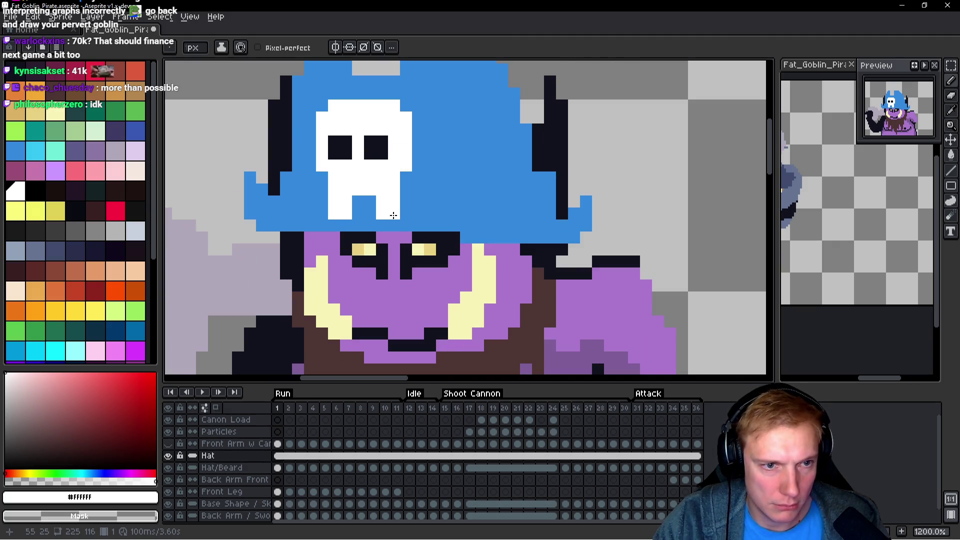
Paint hat-blue gaps into the skull's bottom row to form teeth, then zoom out to check.
alt+click(433, 215)
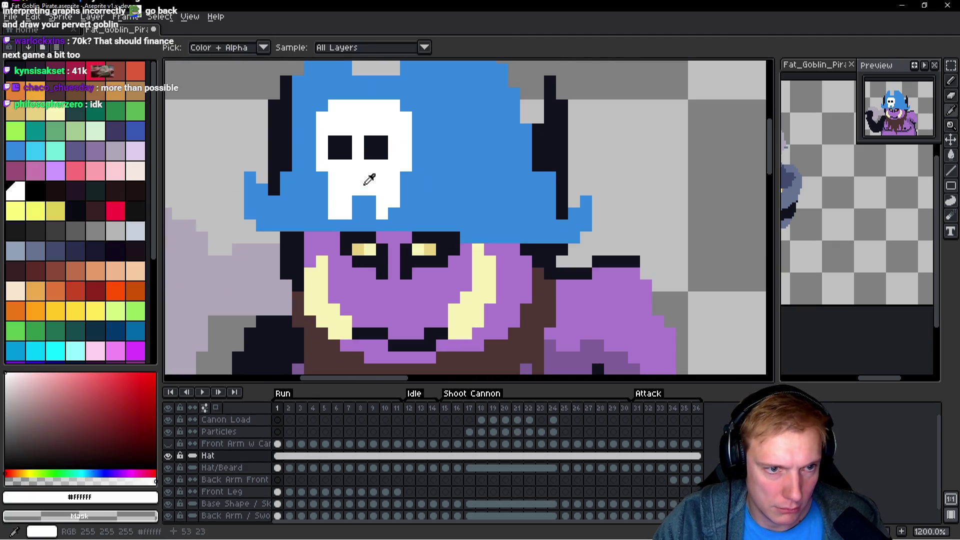
click(345, 205)
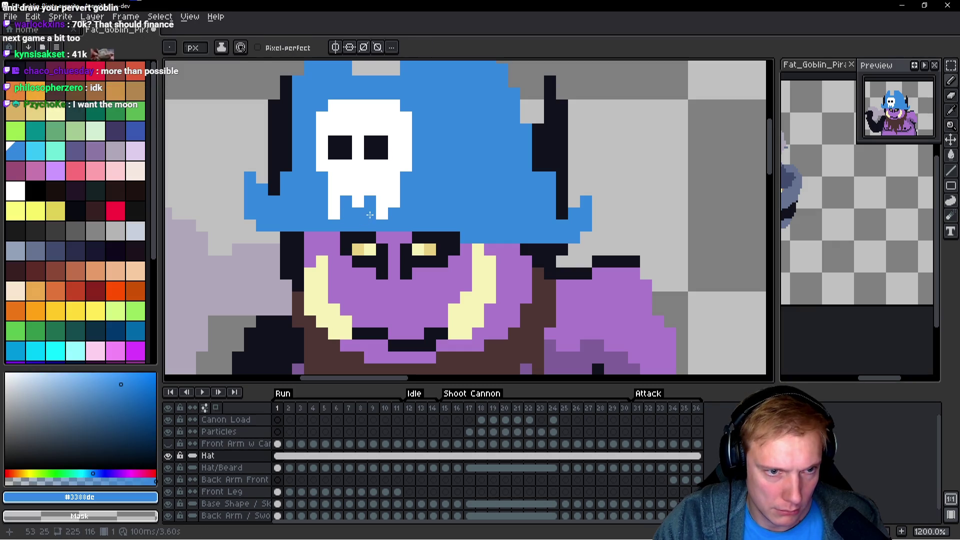
drag(334, 214, 388, 202)
key(ctrl+z)
click(394, 201)
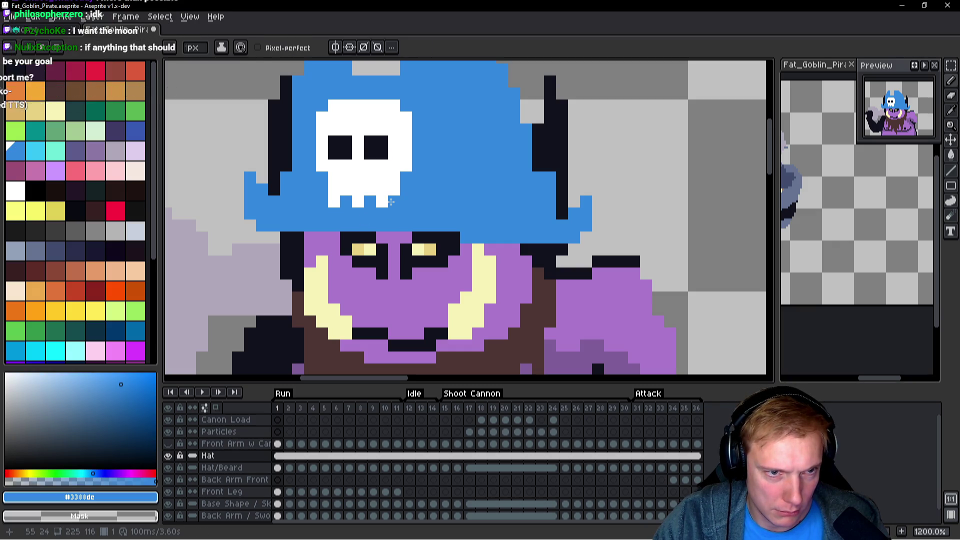
scroll(458, 195, down, 7)
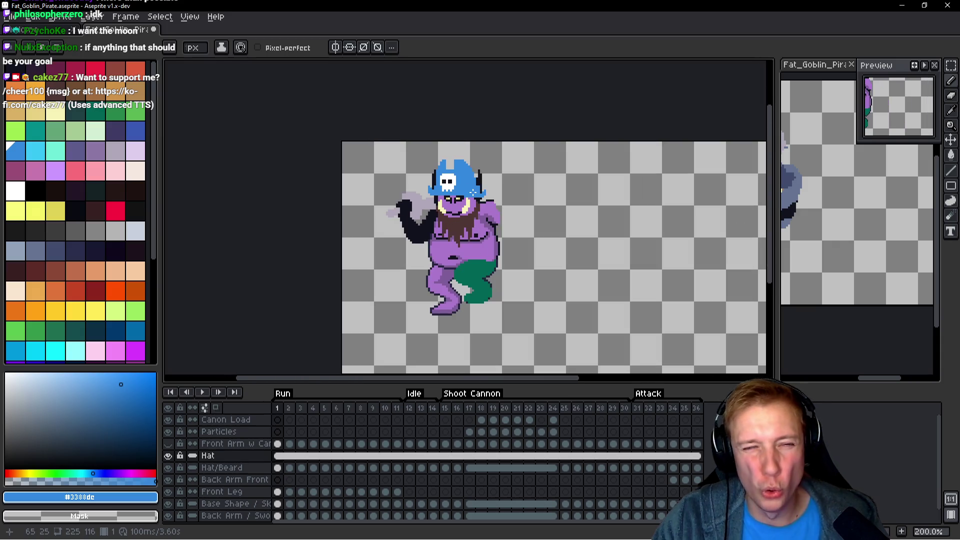
scroll(464, 189, up, 7)
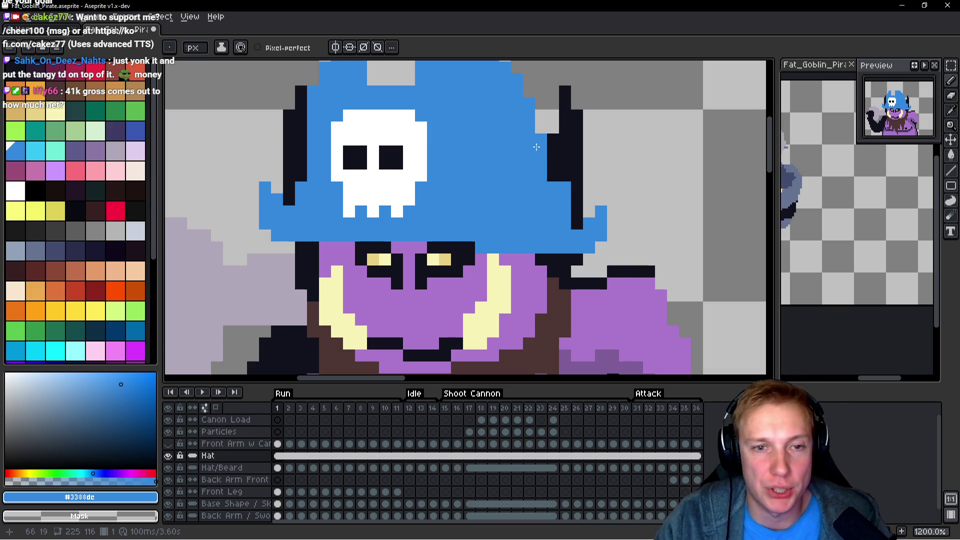
Zoom and pan around the top of the goblin's hat to inspect it.
key(m)
scroll(635, 208, down, 4)
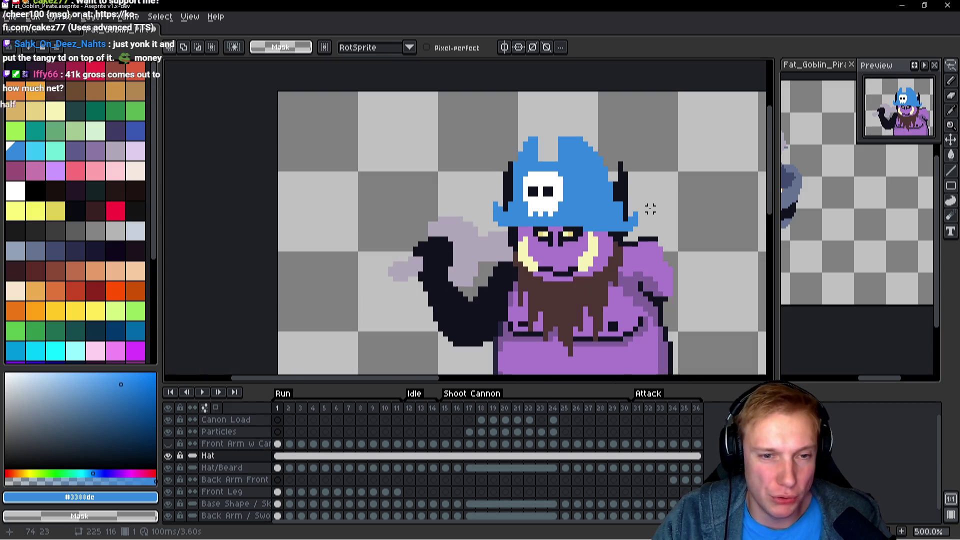
scroll(650, 204, up, 1)
scroll(645, 202, up, 3)
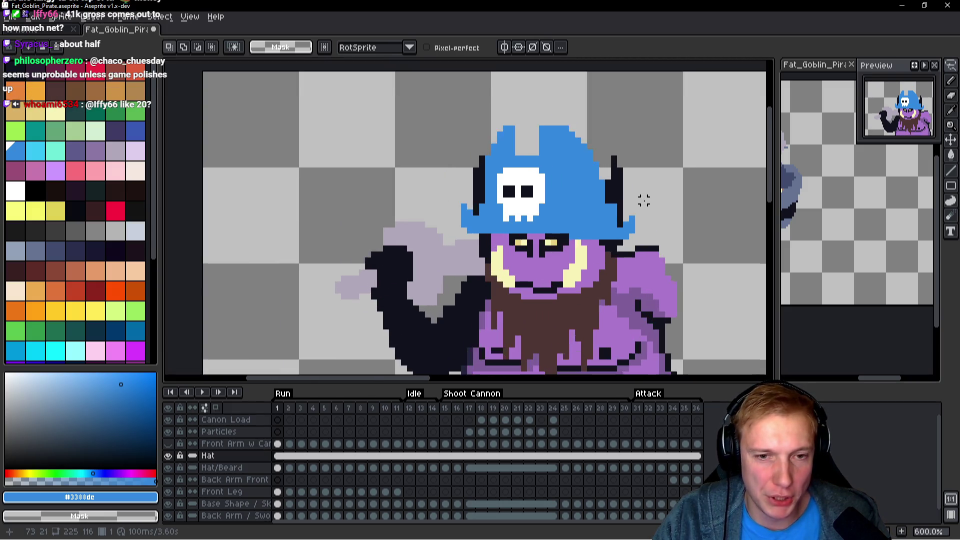
scroll(645, 200, down, 4)
scroll(493, 113, up, 5)
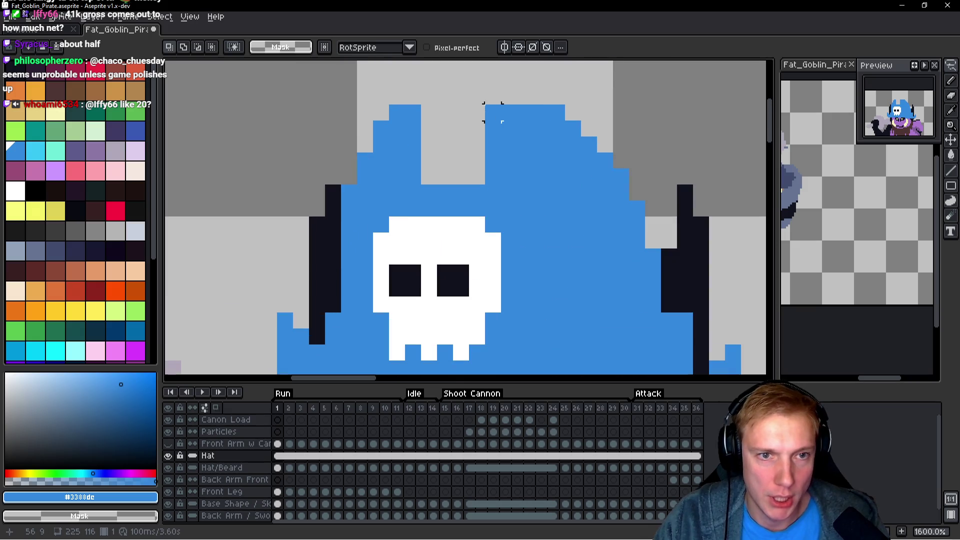
mouse_move(411, 144)
mouse_down()
mouse_move(352, 154)
mouse_move(371, 179)
mouse_up()
scroll(381, 160, down, 3)
scroll(390, 163, up, 3)
scroll(371, 180, down, 5)
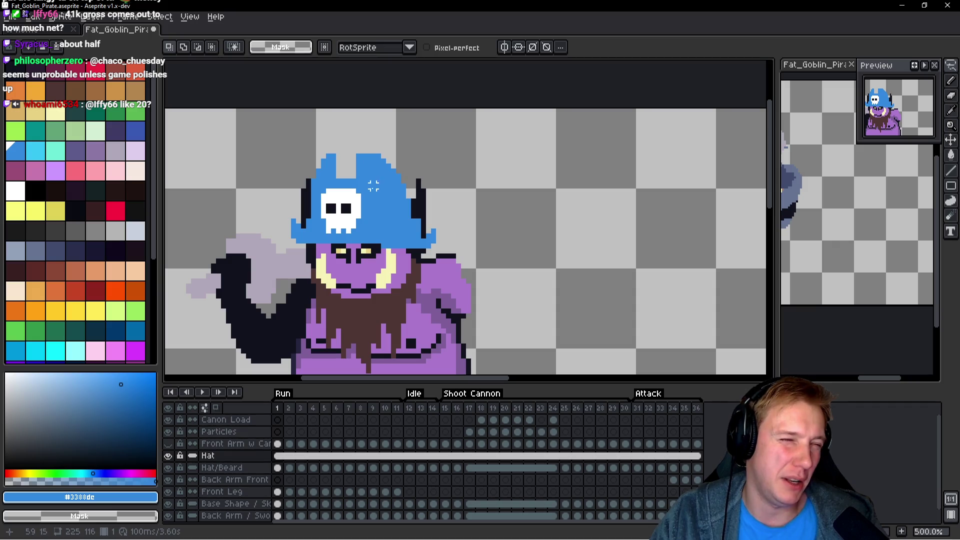
scroll(374, 186, down, 1)
scroll(370, 187, up, 4)
scroll(382, 199, down, 3)
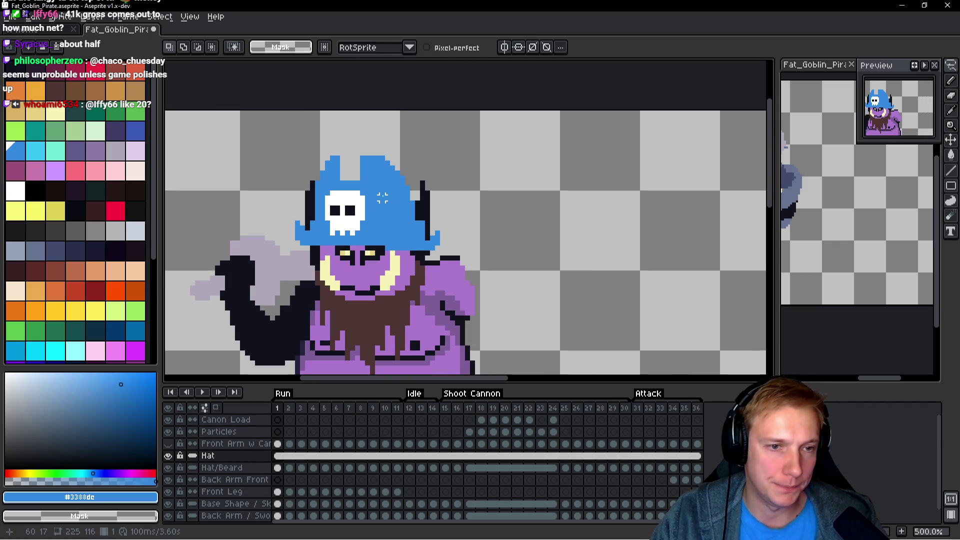
scroll(383, 198, down, 1)
scroll(382, 198, up, 2)
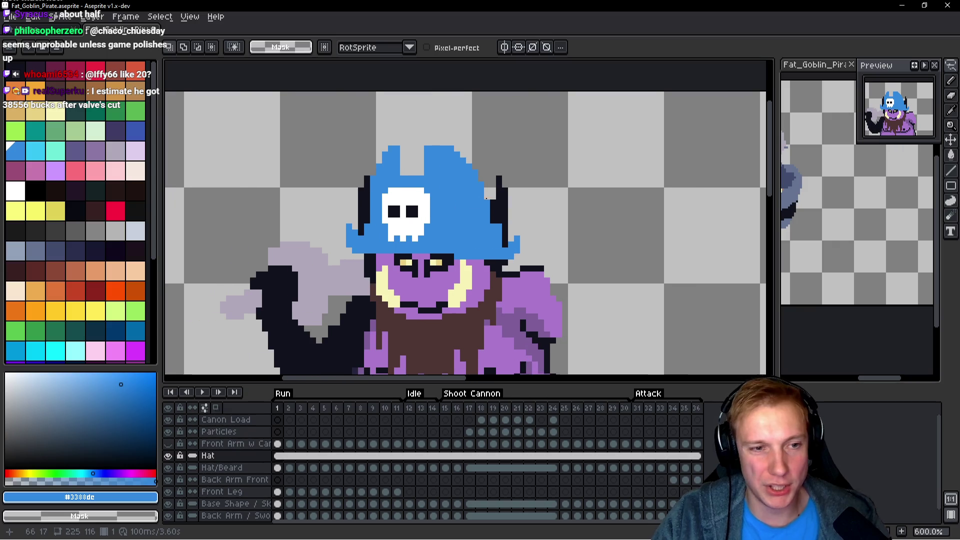
Flip between frames 1 and 2 to compare the hat, settling on frame 2.
key(h)
key(Right)
key(Left)
key(Right)
key(Left)
key(Right)
Select the Hat cels across frames 1–36 and choose Unlink Cels.
key(m)
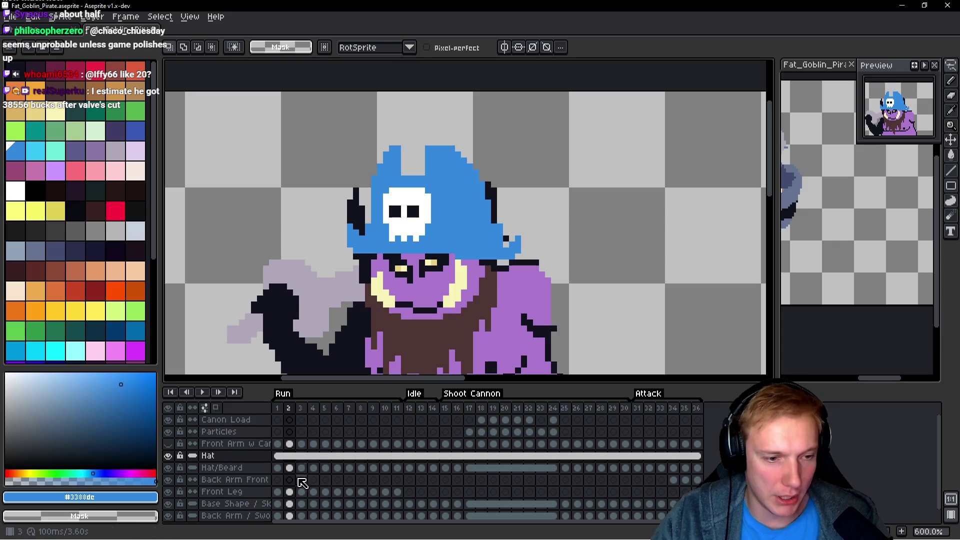
click(278, 455)
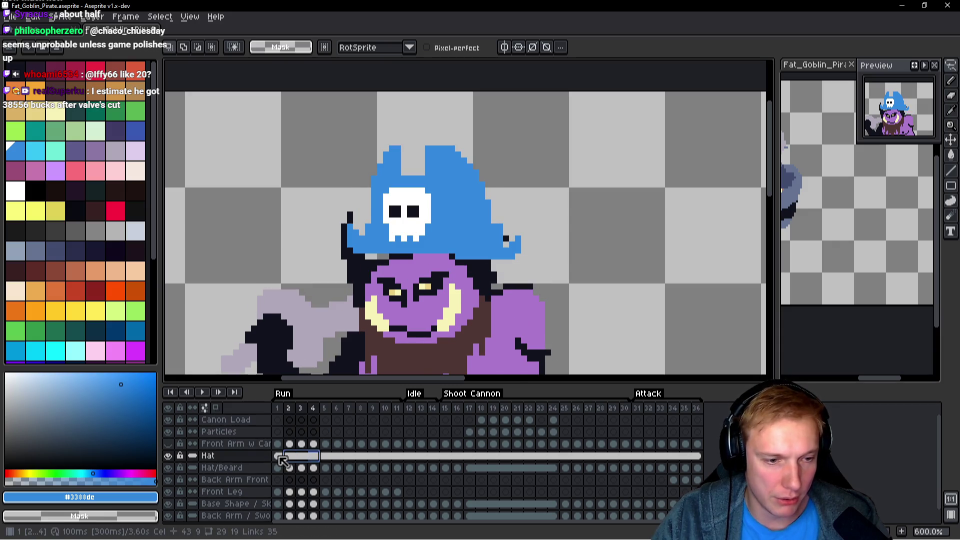
drag(278, 456, 373, 457)
shift+click(697, 455)
click(302, 456)
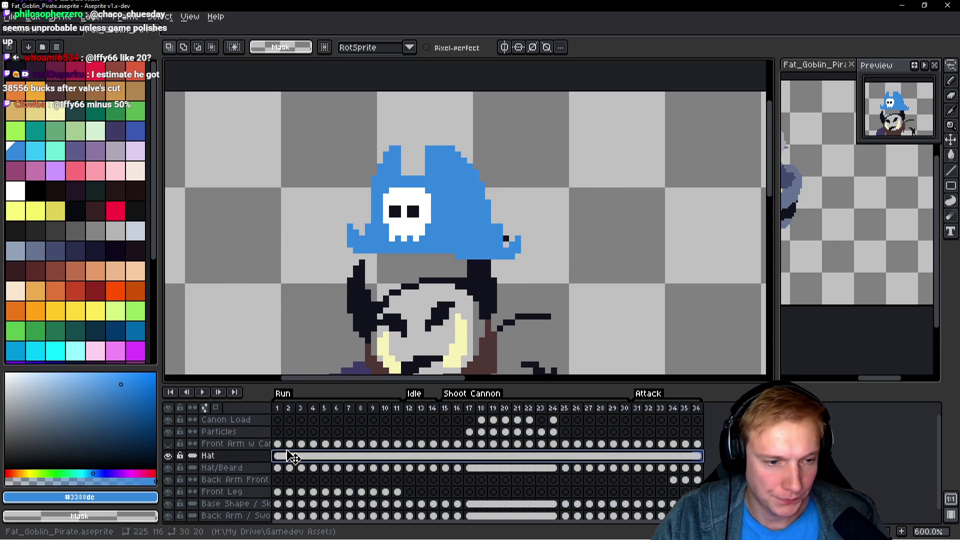
right_click(303, 458)
click(327, 499)
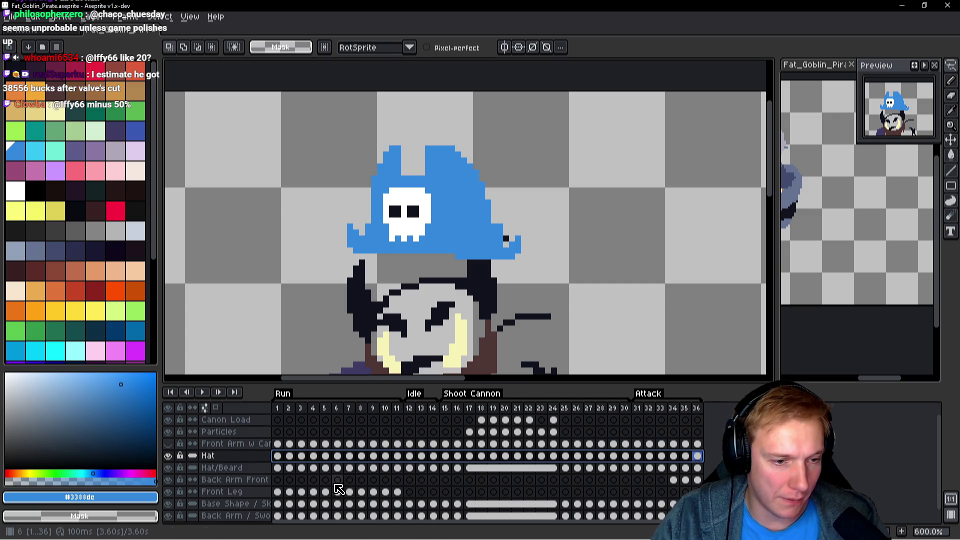
Step through the frames to check the unlinked hat, then reposition the sprite in view.
key(Right)
key(Right)
key(Right)
key(h)
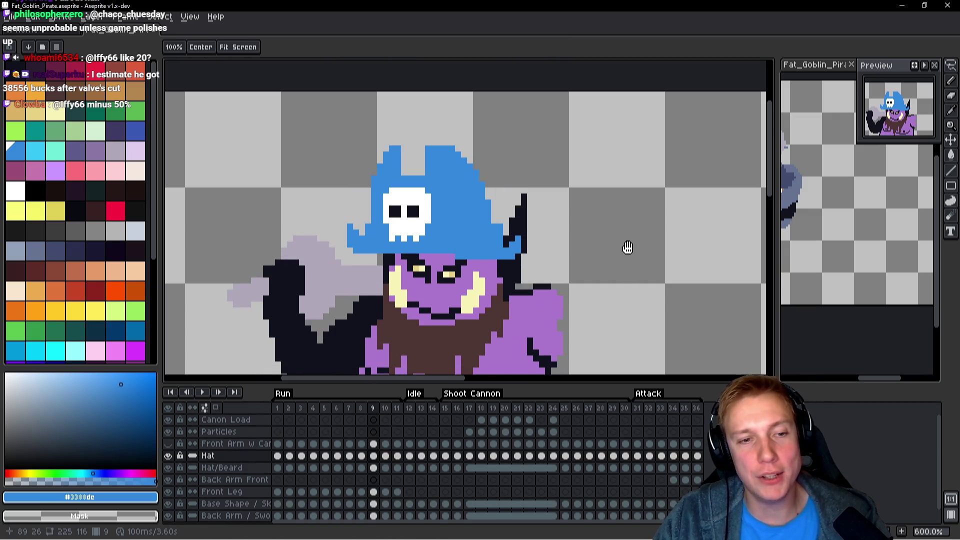
key(Left)
key(Left)
key(Left)
key(m)
scroll(572, 194, down, 4)
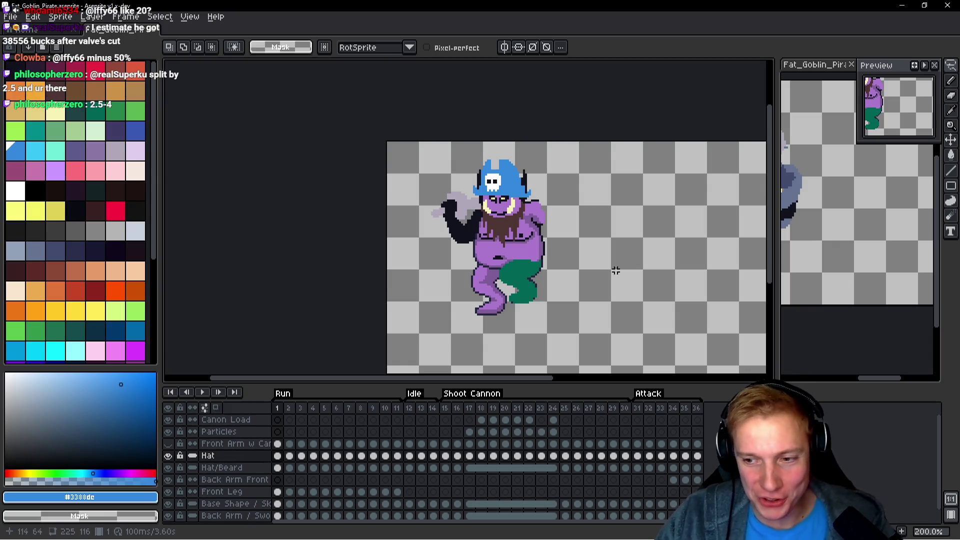
drag(649, 244, 632, 226)
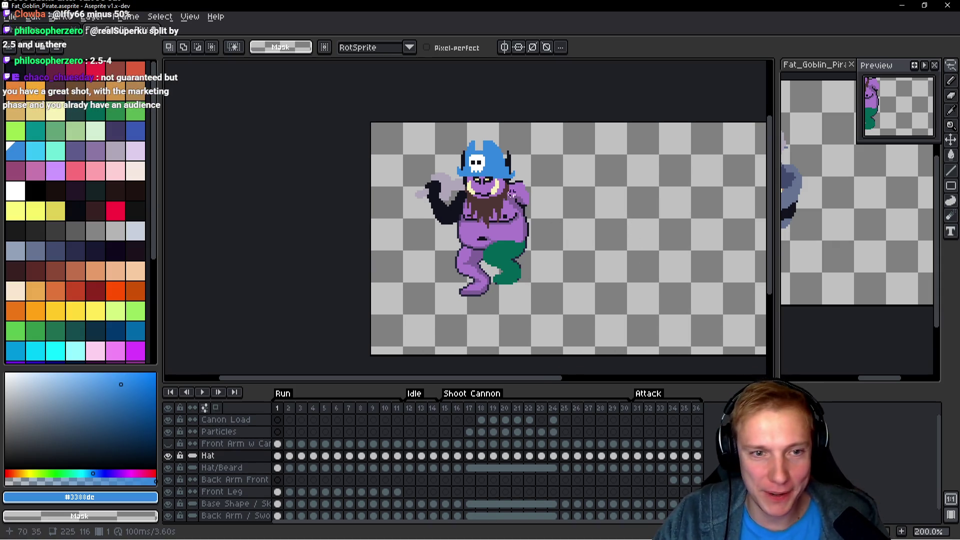
On frame 2, lasso the hat and shift it slightly to the left.
scroll(480, 163, up, 3)
key(.)
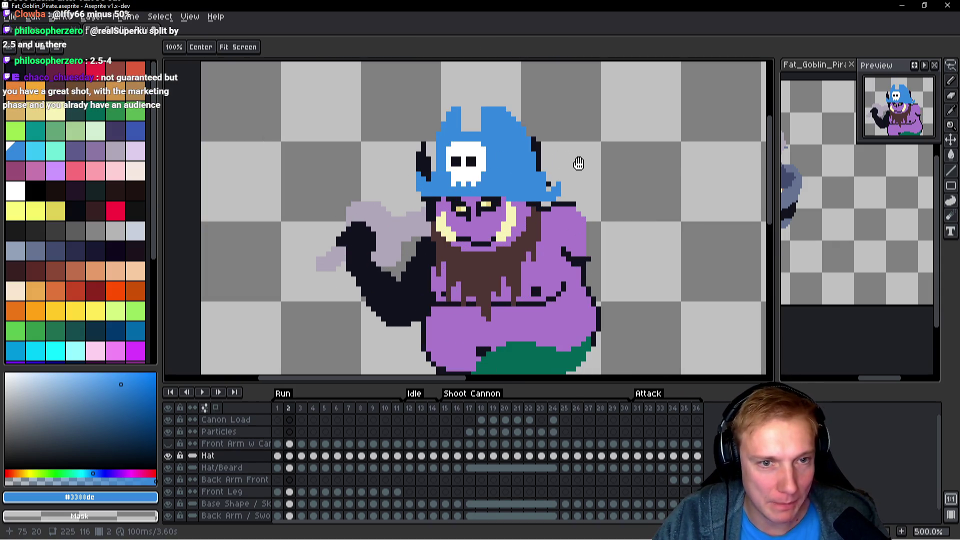
mouse_move(569, 121)
mouse_down()
mouse_move(472, 94)
mouse_move(448, 230)
mouse_move(602, 166)
mouse_move(576, 140)
mouse_move(425, 83)
mouse_move(605, 225)
mouse_move(612, 190)
mouse_up()
click(514, 169)
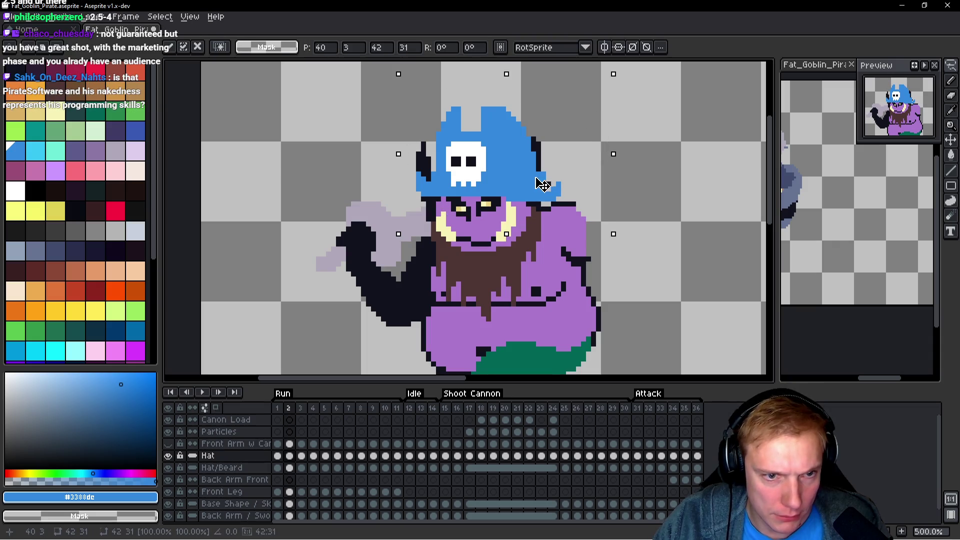
drag(543, 185, 537, 185)
key(ctrl+d)
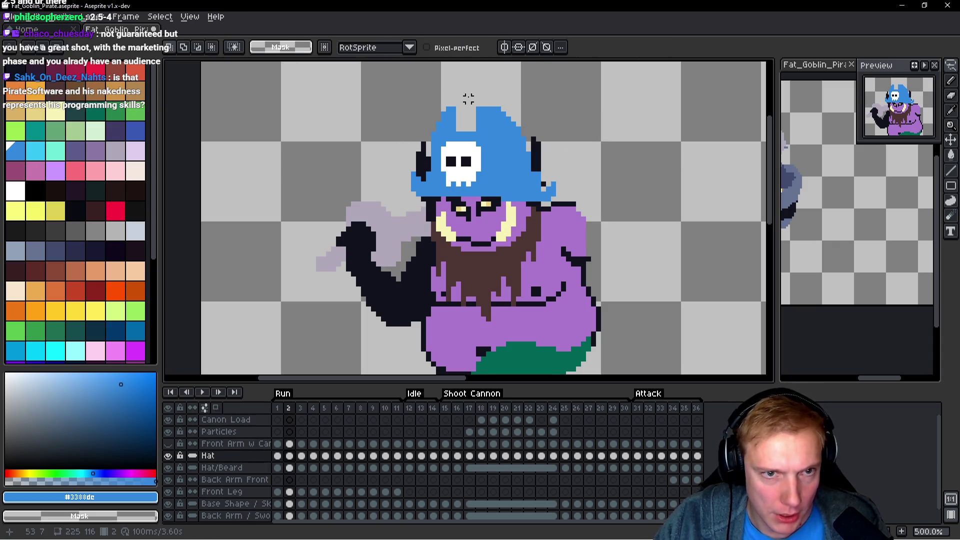
Raise the frame-2 hat by one pixel, then try a line through the skull and undo it.
key(m)
mouse_move(463, 94)
mouse_down()
mouse_move(550, 161)
mouse_move(609, 233)
mouse_up()
drag(557, 160, 557, 155)
key(Return)
scroll(478, 159, up, 2)
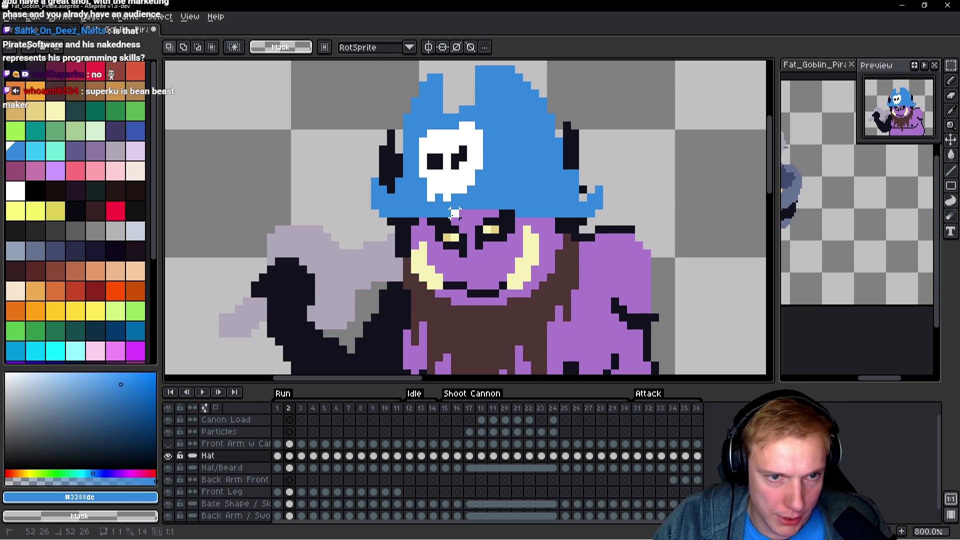
drag(454, 213, 454, 121)
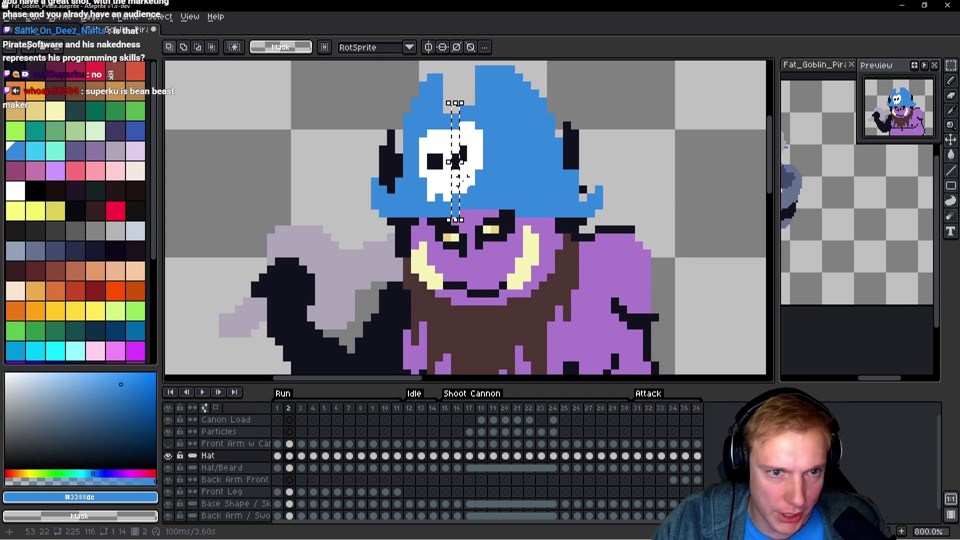
key(ctrl+z)
Flip back and forth between frames 1 and 2 to compare the hat position.
scroll(463, 178, down, 2)
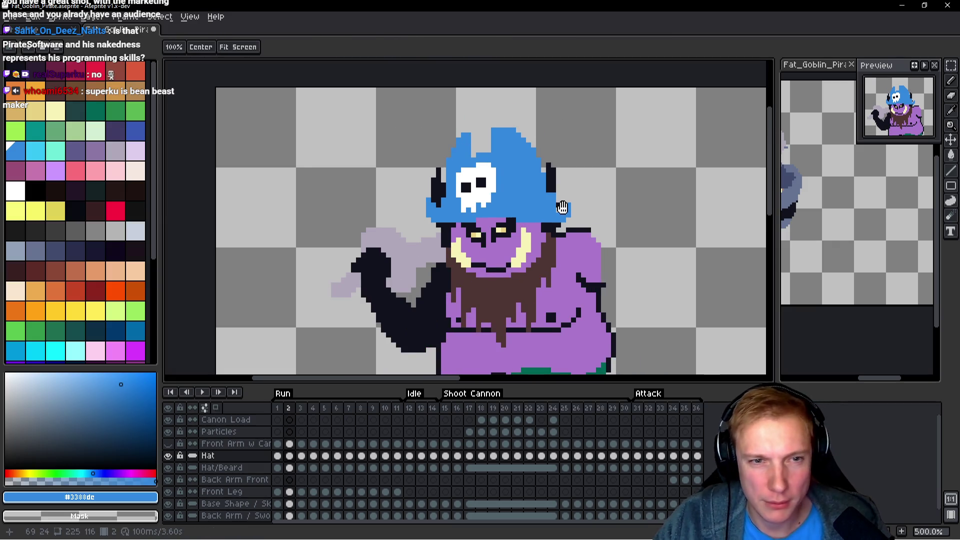
key(Left)
key(Right)
key(Left)
key(Right)
key(Left)
key(Right)
key(Left)
key(Right)
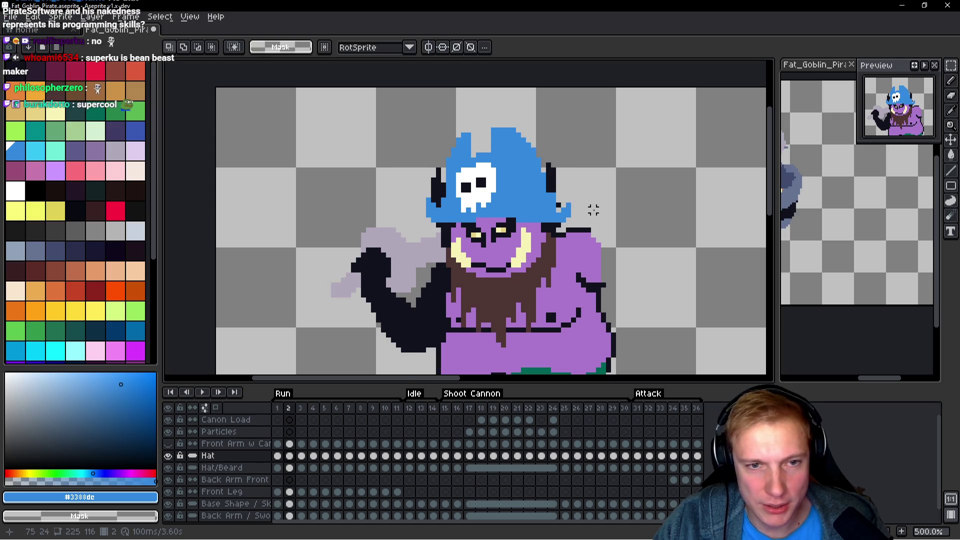
Select the lower part of the hat, drop it, and compare the pose across frames 1 and 2.
scroll(520, 228, up, 1)
mouse_move(500, 230)
mouse_down()
mouse_move(565, 209)
mouse_move(595, 180)
mouse_move(589, 169)
mouse_up()
key(ctrl+d)
scroll(597, 215, down, 2)
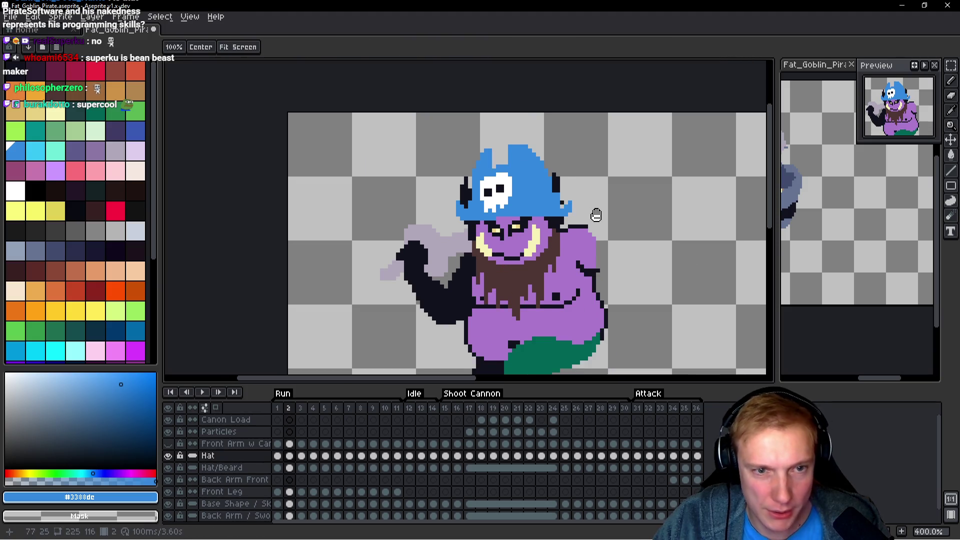
key(Left)
key(Right)
key(Left)
key(Right)
key(Left)
key(Right)
key(Left)
key(Right)
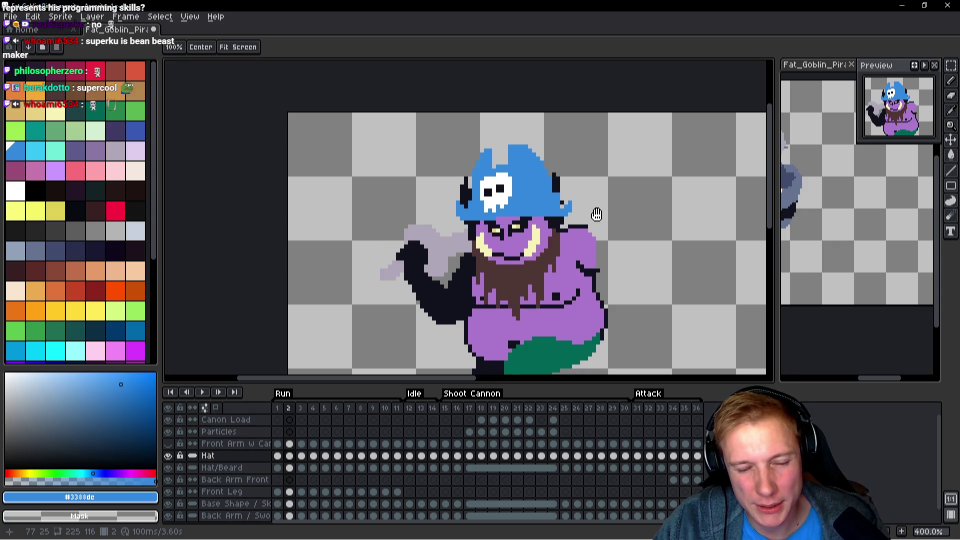
Select the hat and head area on frame 2, then clear the selection.
scroll(557, 208, up, 1)
drag(568, 136, 392, 188)
drag(389, 106, 599, 268)
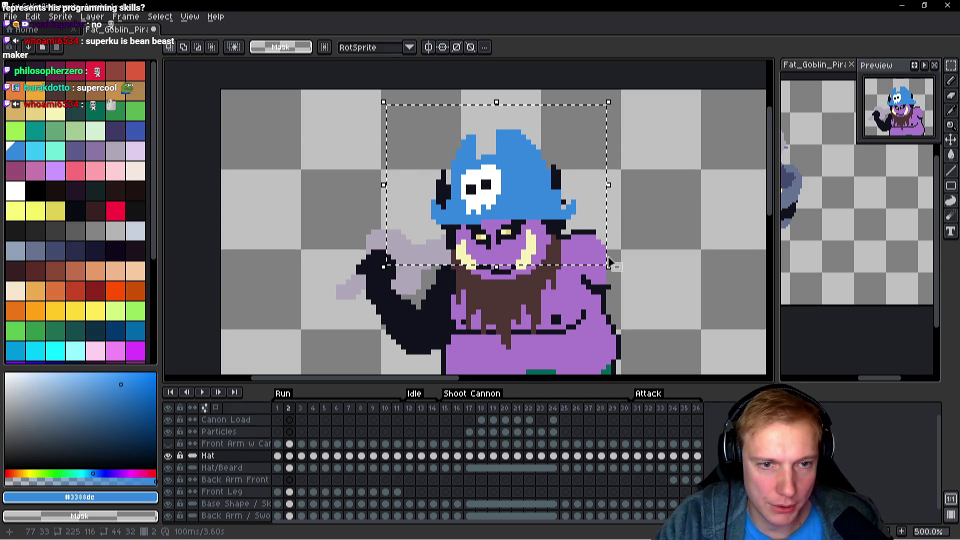
key(ctrl+d)
Toggle repeatedly between frames 1 and 2 to check the hat, ending zoomed in on frame 2.
key(Left)
key(Right)
key(Left)
key(Right)
key(Left)
key(Right)
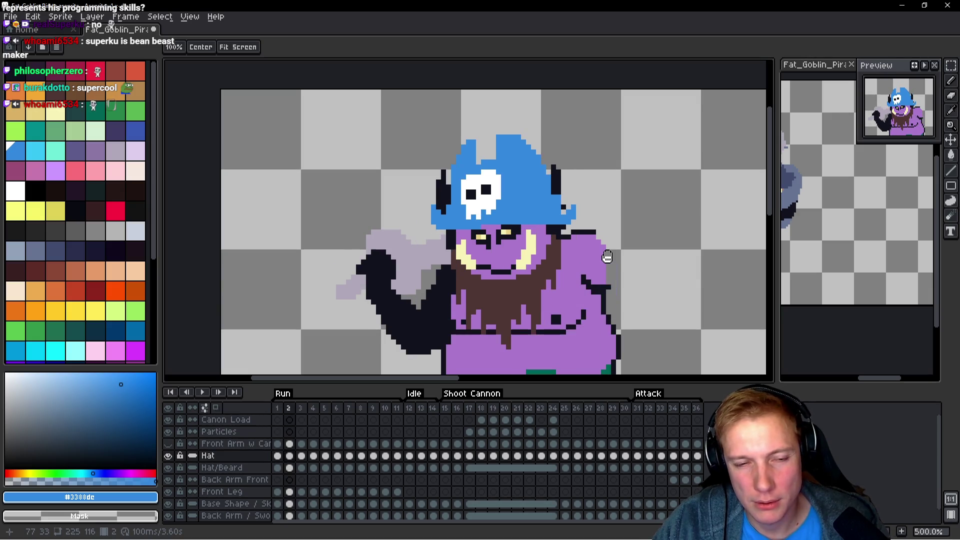
key(Left)
key(Right)
key(Left)
key(Right)
key(Left)
key(Right)
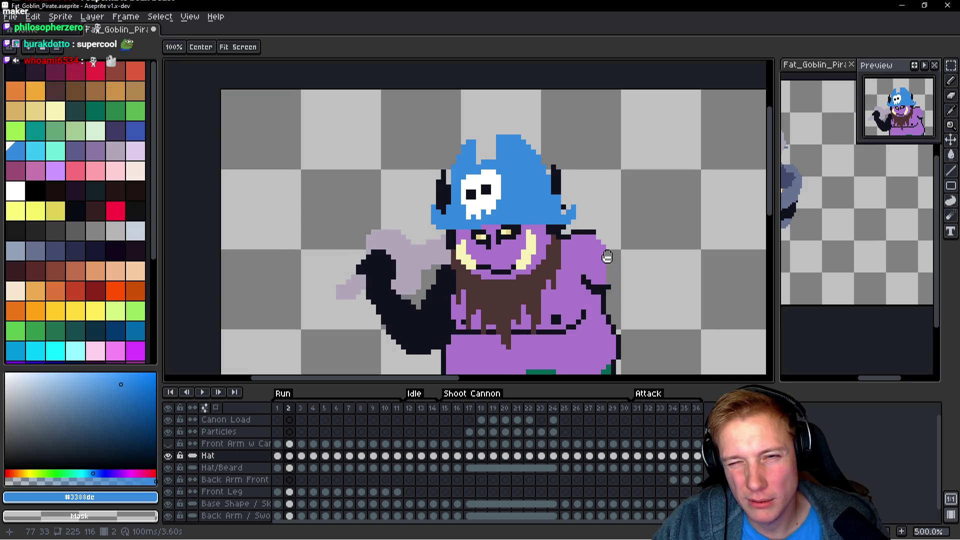
key(Left)
key(Right)
key(Left)
key(Right)
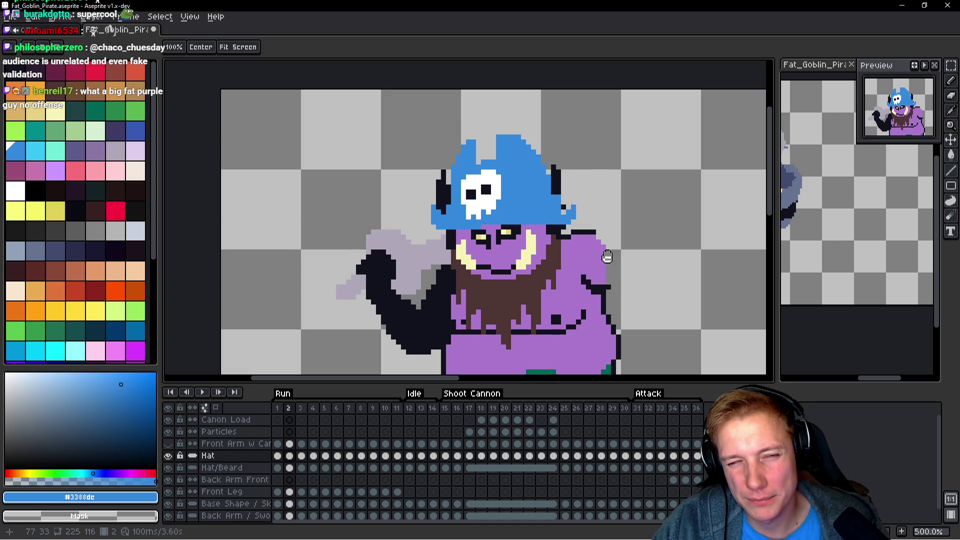
scroll(496, 186, up, 2)
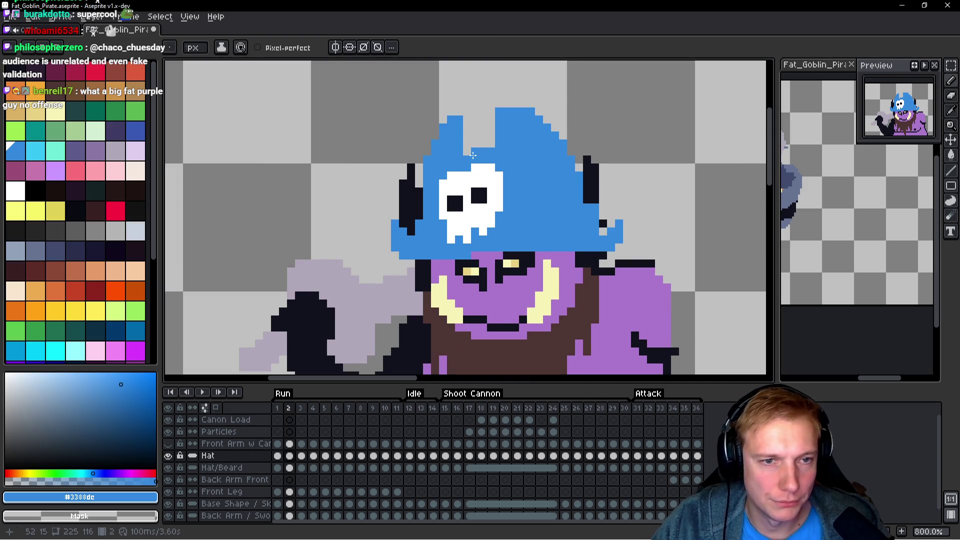
Zoom out to view the whole goblin on frame 2, then lasso around its hat.
scroll(480, 147, down, 4)
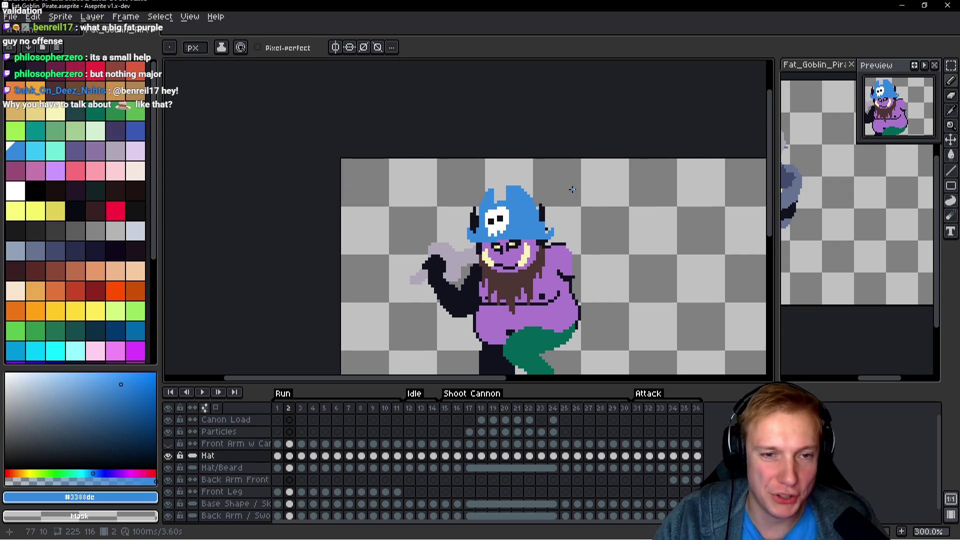
scroll(570, 180, up, 1)
key(q)
mouse_move(574, 160)
mouse_down()
mouse_move(420, 165)
mouse_move(480, 235)
mouse_move(586, 145)
mouse_up()
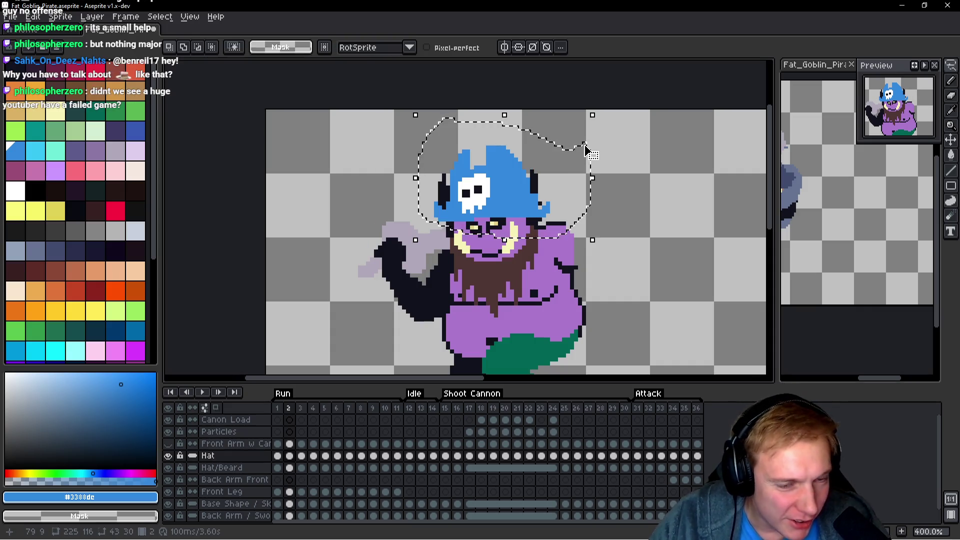
Copy the frame-2 hat and replace frame 3's old hat with it, nudged down 3 pixels.
key(ctrl+d)
key(h)
key(Right)
key(q)
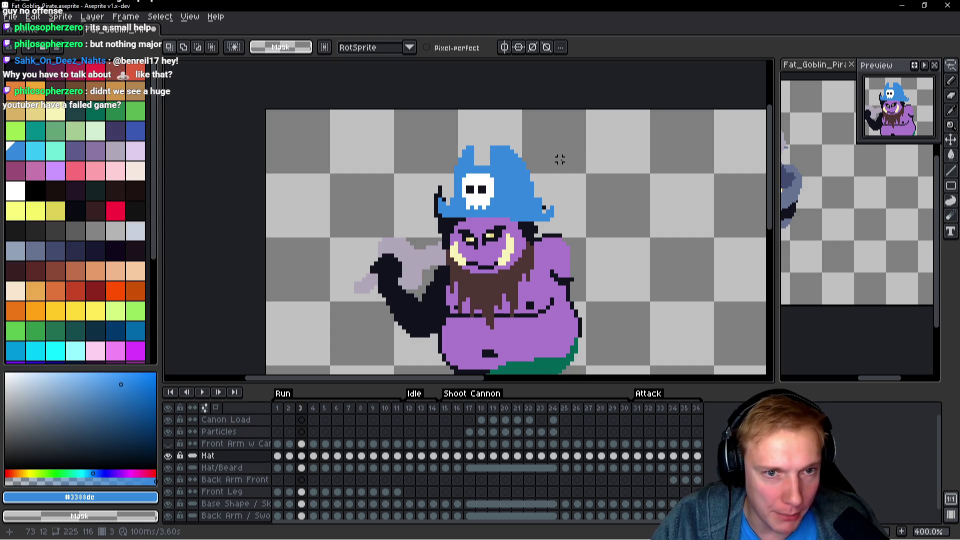
mouse_move(568, 156)
mouse_down()
mouse_move(450, 126)
mouse_move(625, 153)
mouse_move(623, 145)
mouse_up()
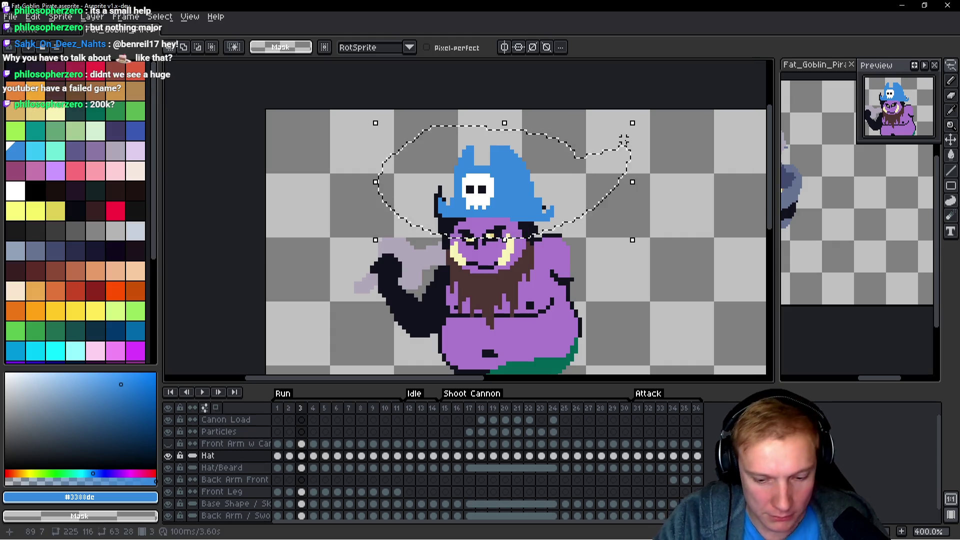
key(Delete)
key(ctrl+v)
key(Down)
key(Down)
key(Down)
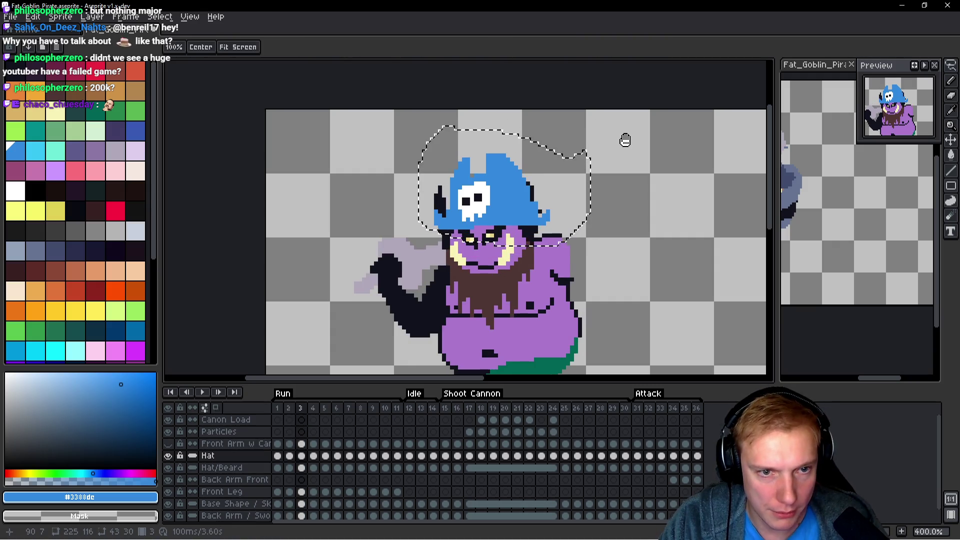
key(period)
Replace frame 4's old hat with the copied hat, nudged down 2 pixels.
mouse_move(589, 176)
mouse_down()
mouse_move(666, 200)
mouse_move(669, 251)
mouse_up()
key(Delete)
key(ctrl+v)
key(Down)
key(Down)
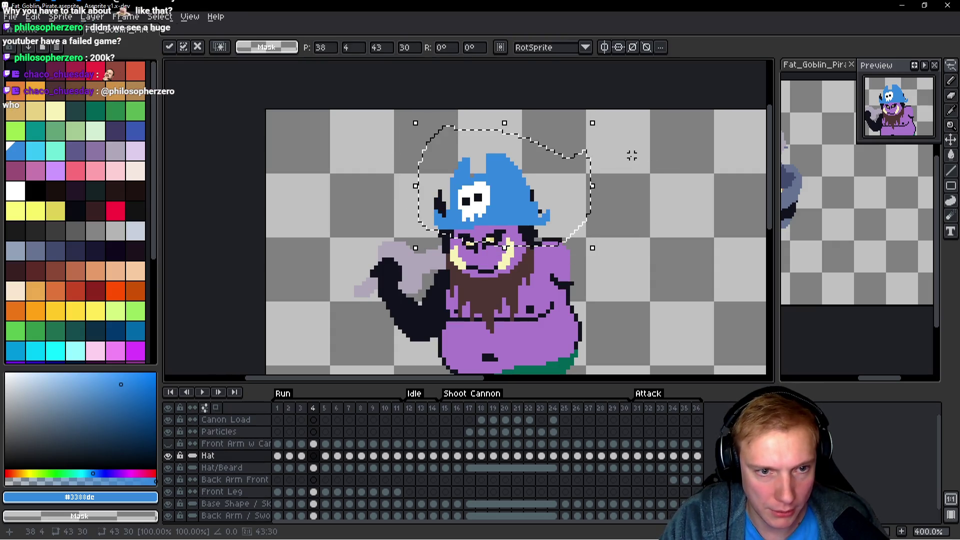
key(period)
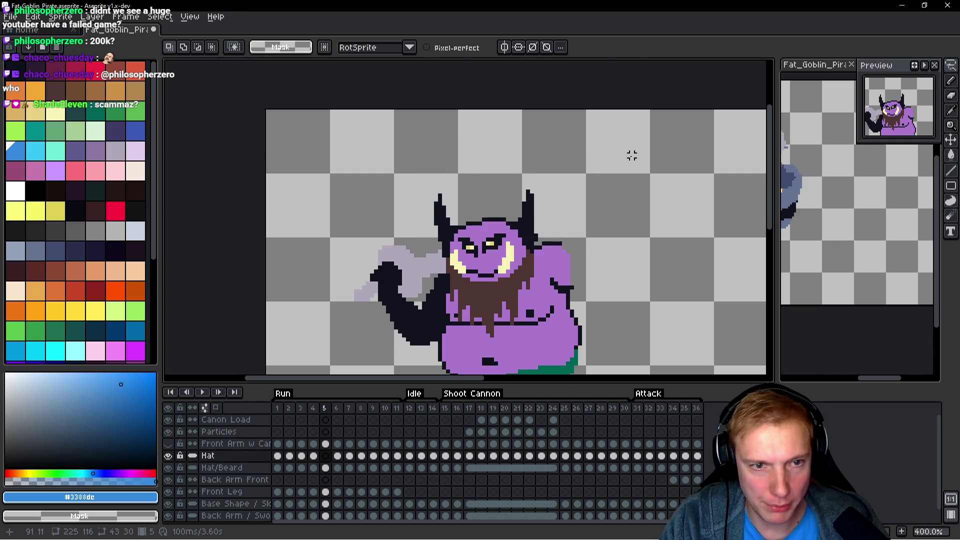
Paste the copied hat onto frames 5 and 6.
key(ctrl+v)
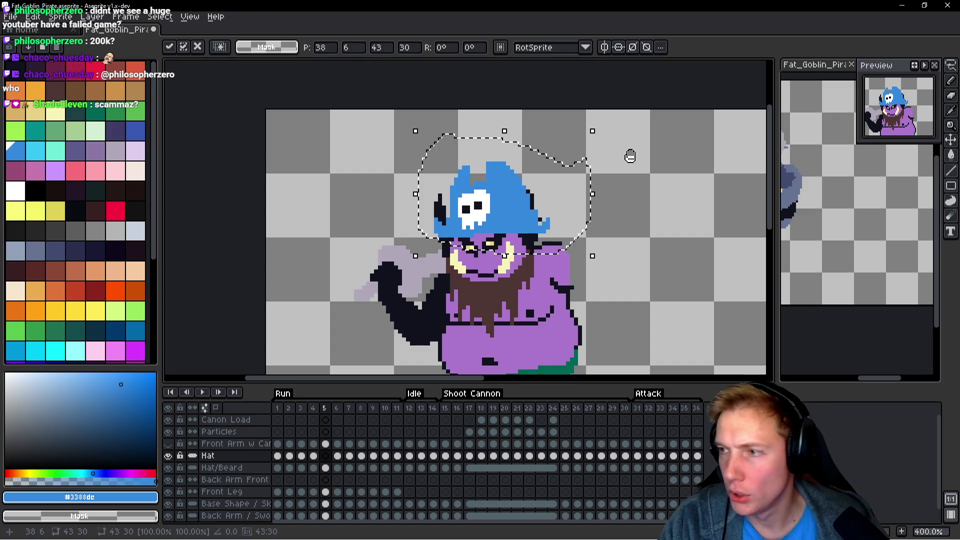
key(period)
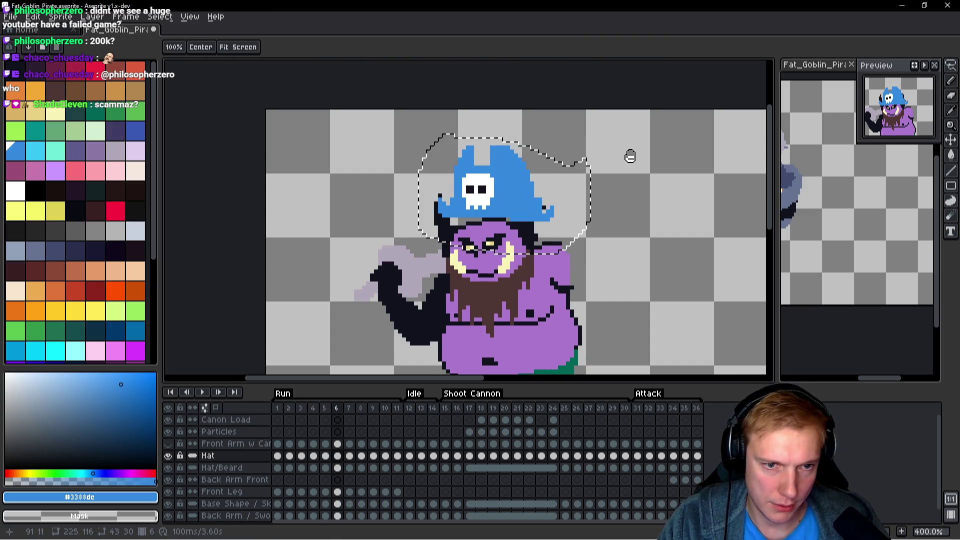
key(comma)
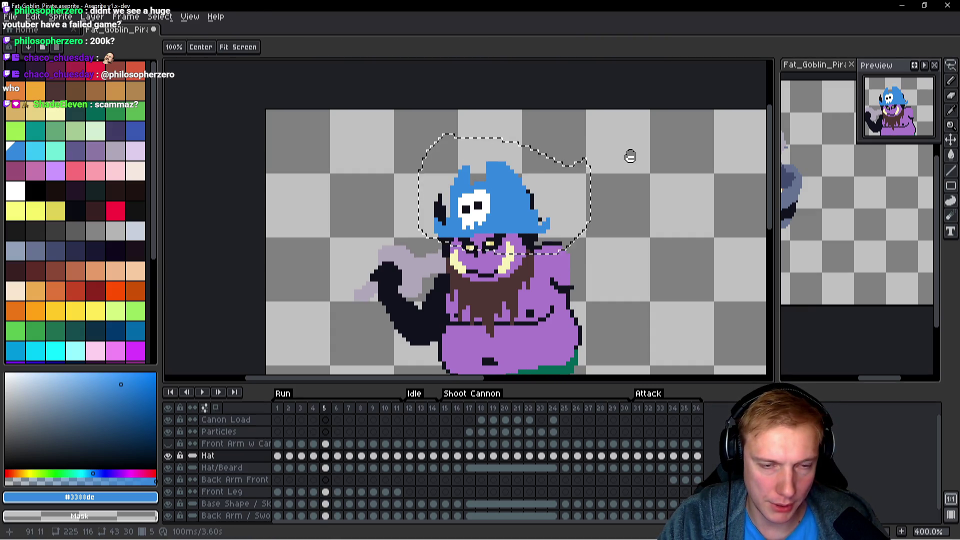
key(period)
key(ctrl+v)
key(ctrl+v)
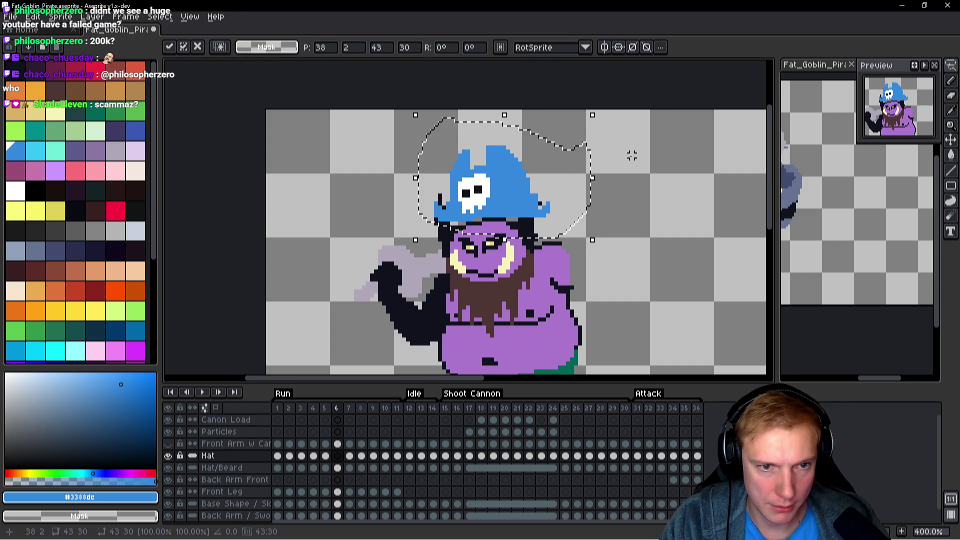
key(comma)
key(space)
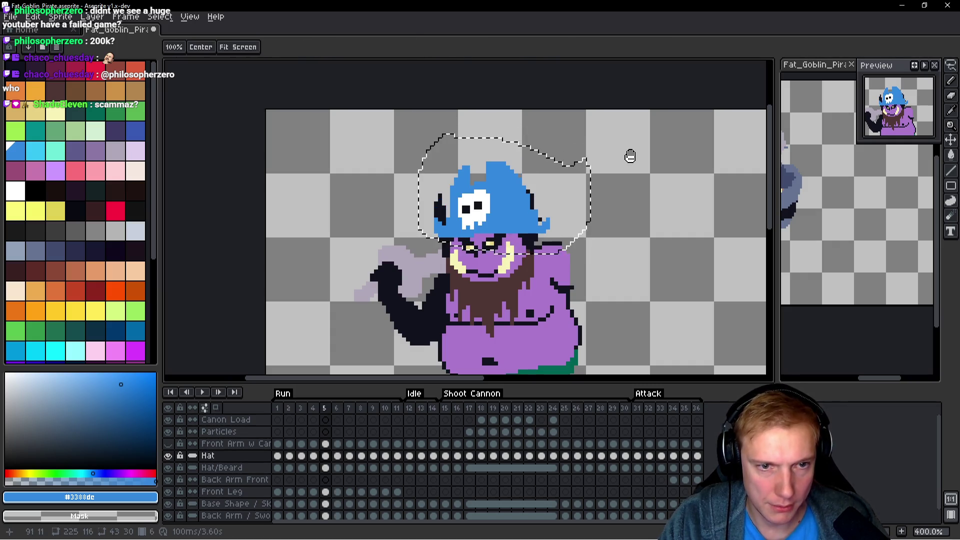
Paste the hat onto frame 7, then move frame 8's pasted hat off to the goblin's right.
key(period)
key(period)
key(ctrl+v)
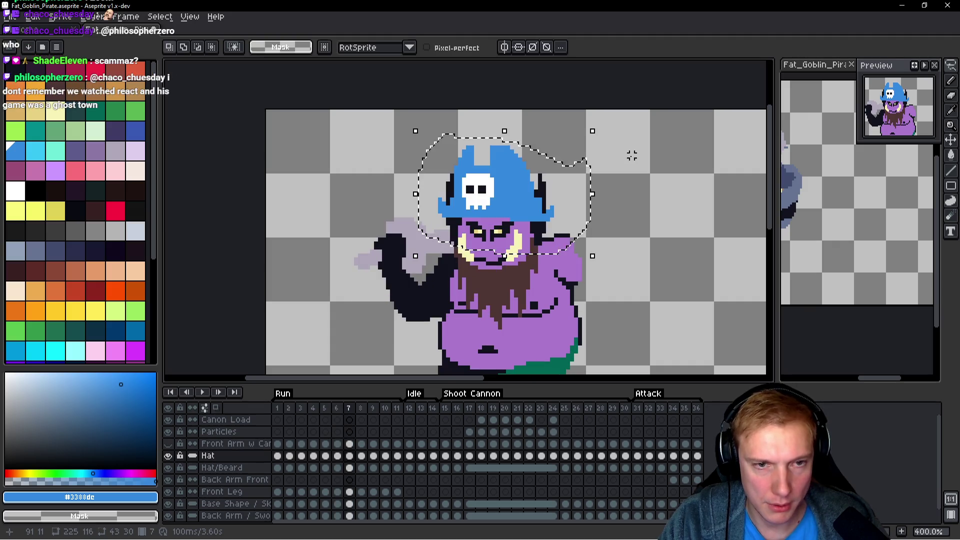
key(ctrl+v)
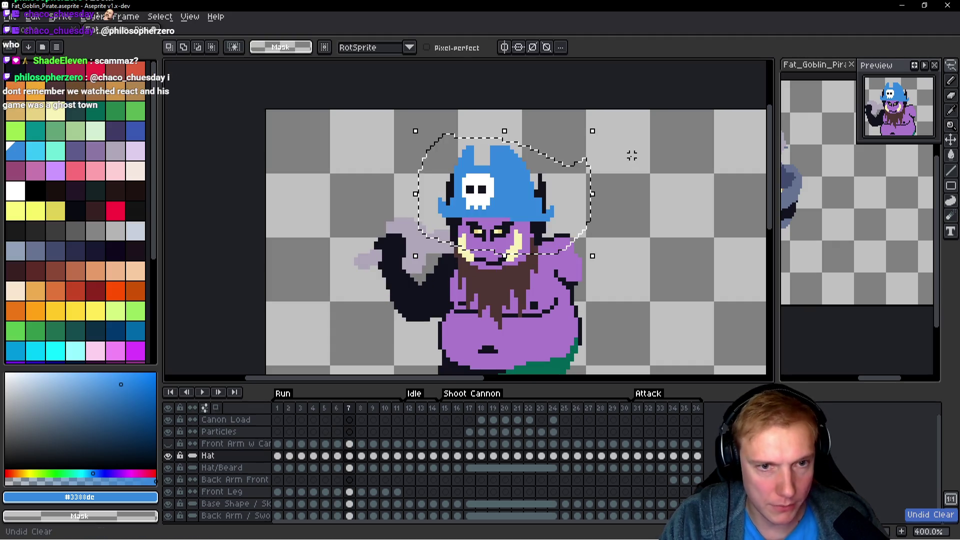
key(Return)
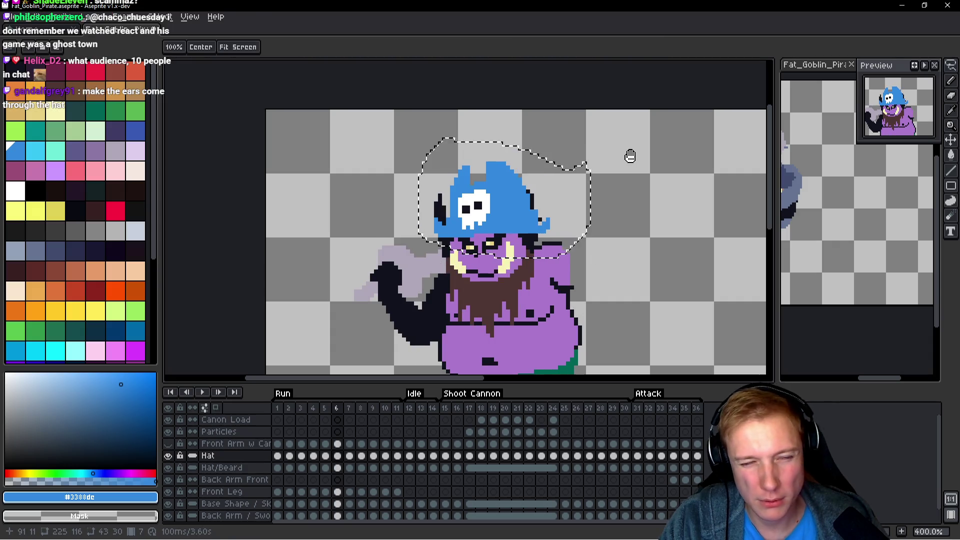
key(period)
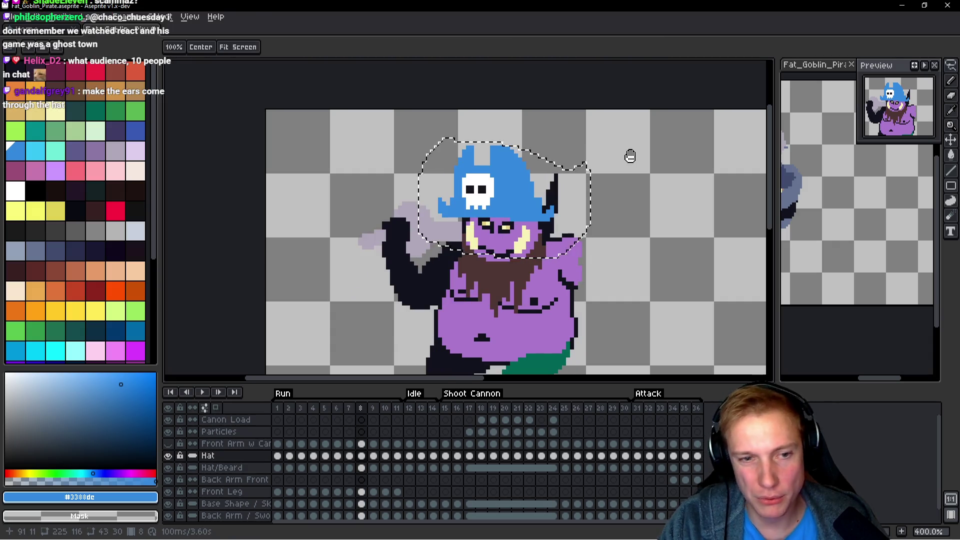
key(v)
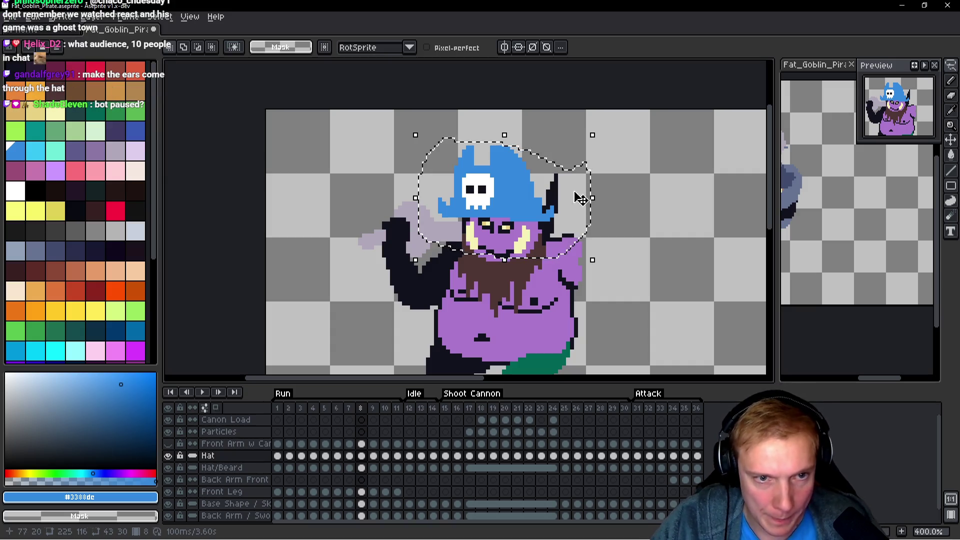
key(Right)
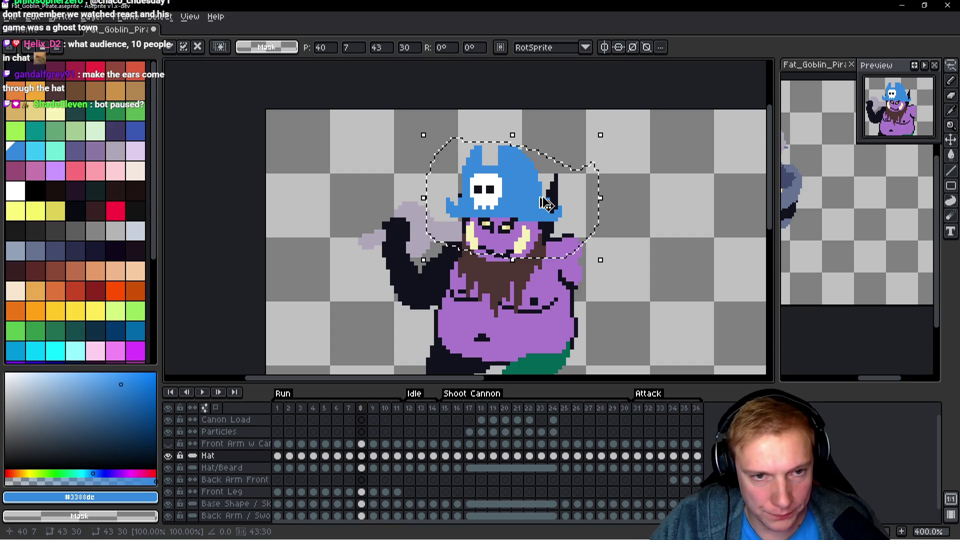
mouse_move(573, 197)
mouse_down()
mouse_move(620, 217)
mouse_move(691, 220)
mouse_up()
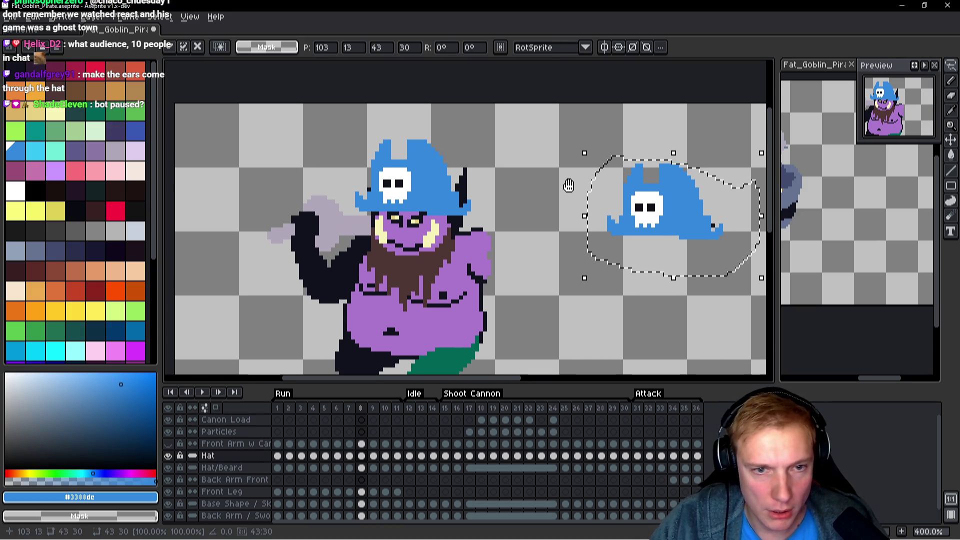
Lasso the goblin's hat and head area on frame 8 and rotate it by -3.6 degrees.
key(q)
mouse_move(473, 129)
mouse_down()
mouse_move(368, 116)
mouse_move(315, 215)
mouse_move(489, 108)
mouse_move(493, 120)
mouse_up()
key(ctrl+t)
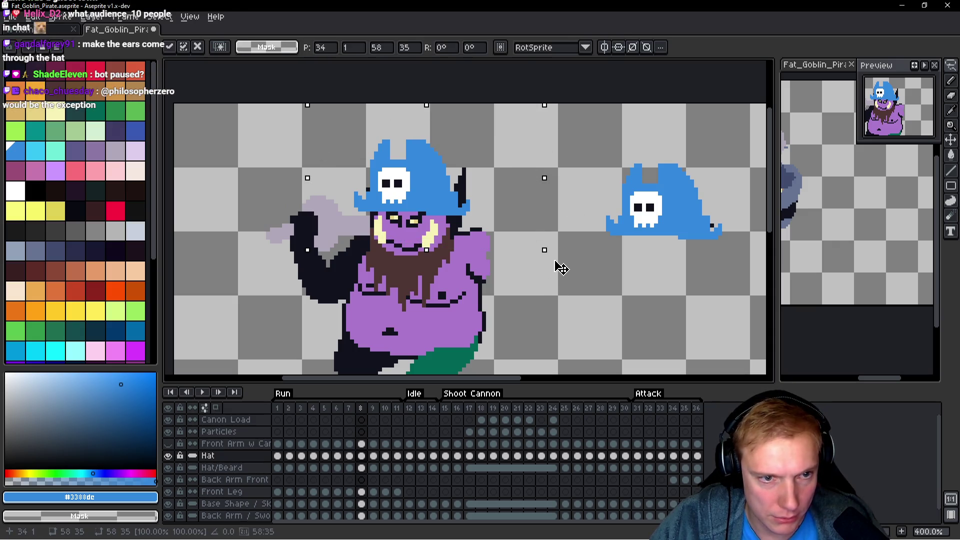
drag(550, 272, 467, 203)
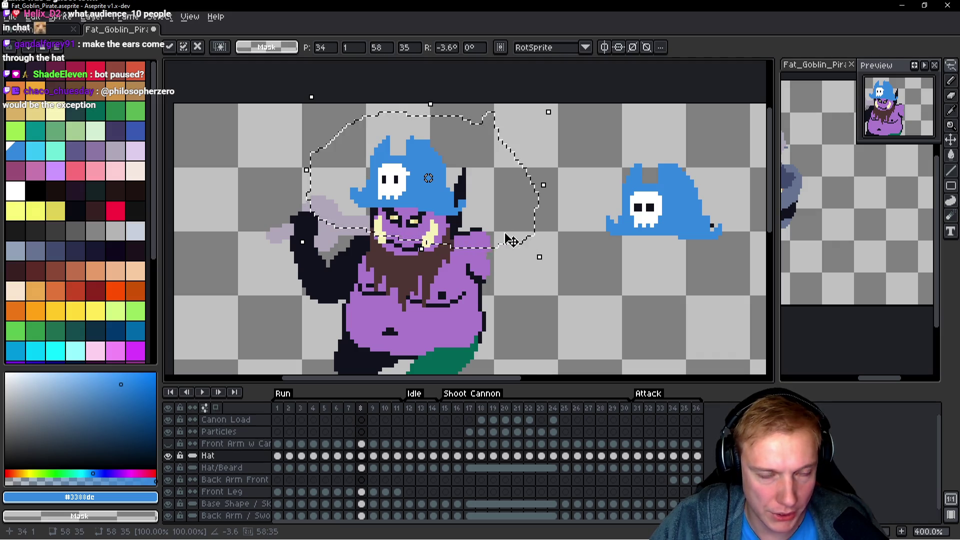
Reselect the tilted hat and confirm its placement on the goblin's head.
key(q)
drag(494, 163, 397, 122)
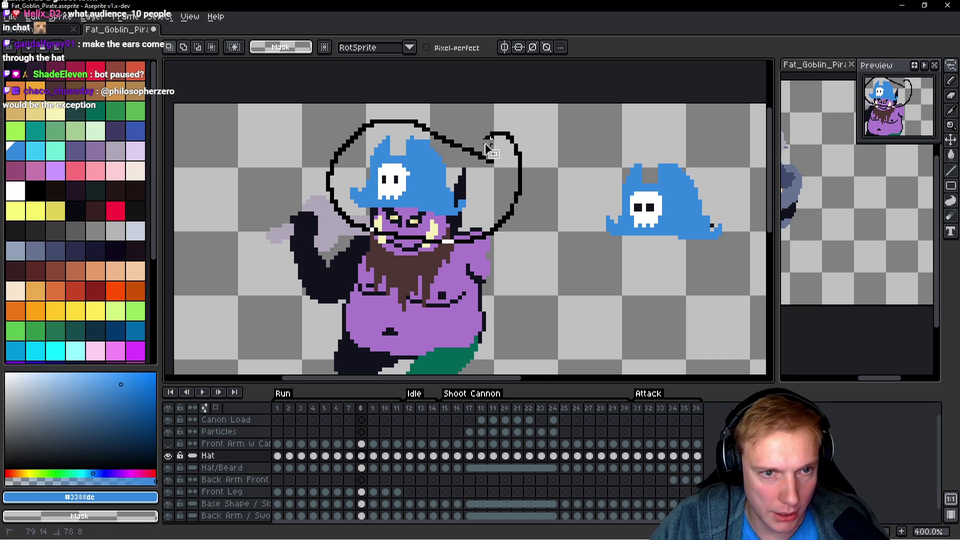
drag(490, 145, 494, 161)
key(ctrl+t)
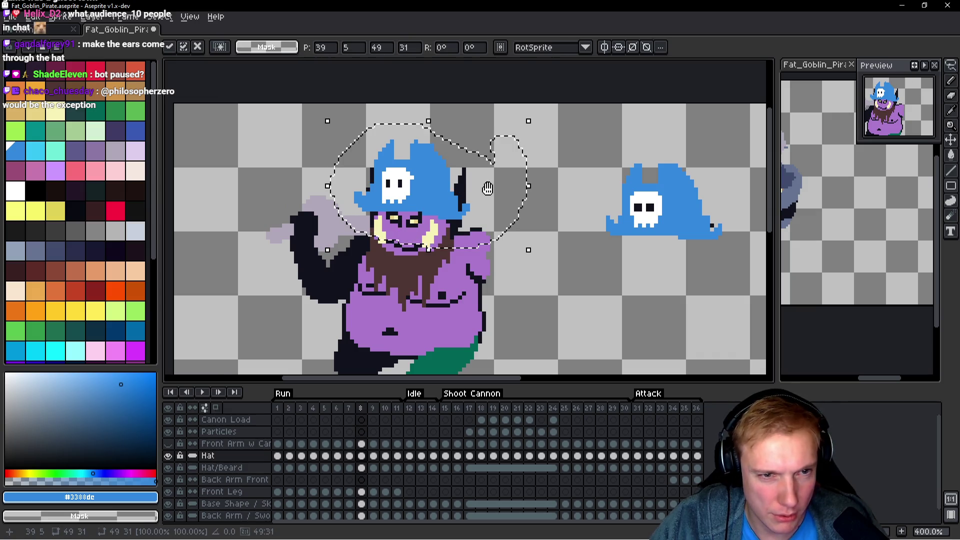
key(Return)
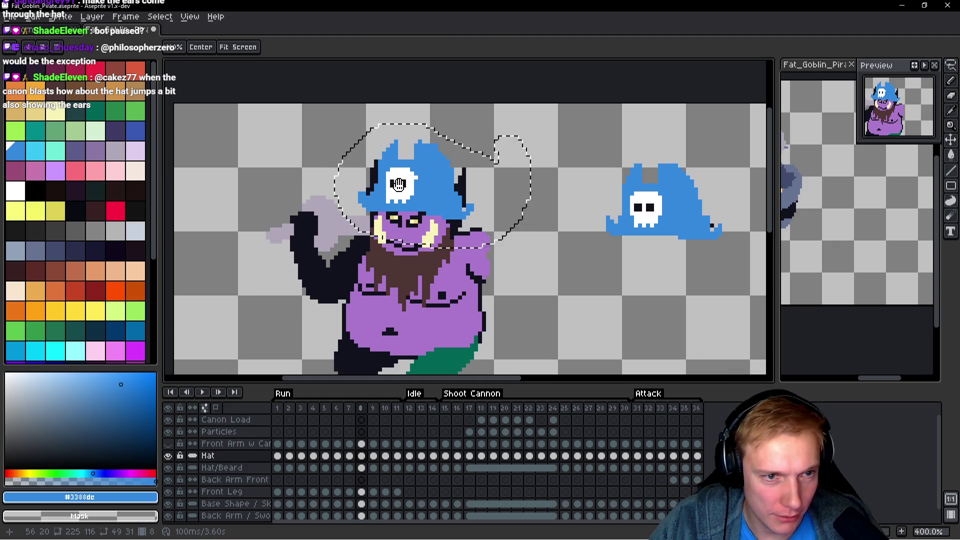
scroll(419, 197, up, 1)
scroll(415, 194, up, 4)
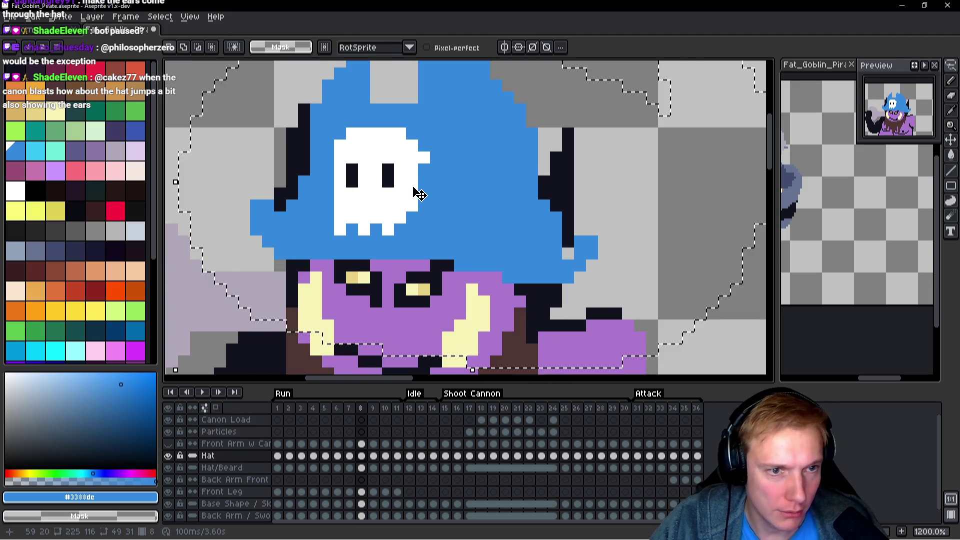
alt+click(346, 185)
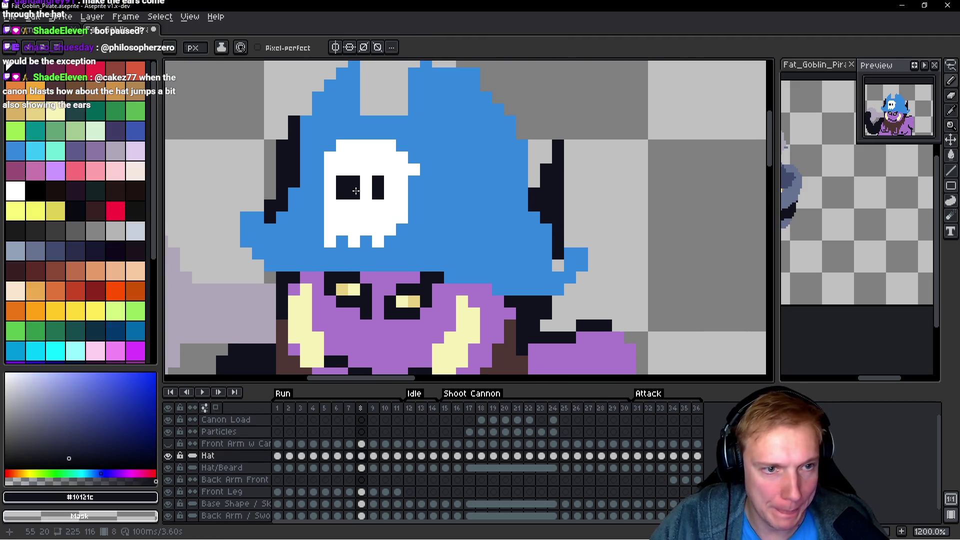
scroll(462, 220, down, 4)
scroll(462, 221, up, 4)
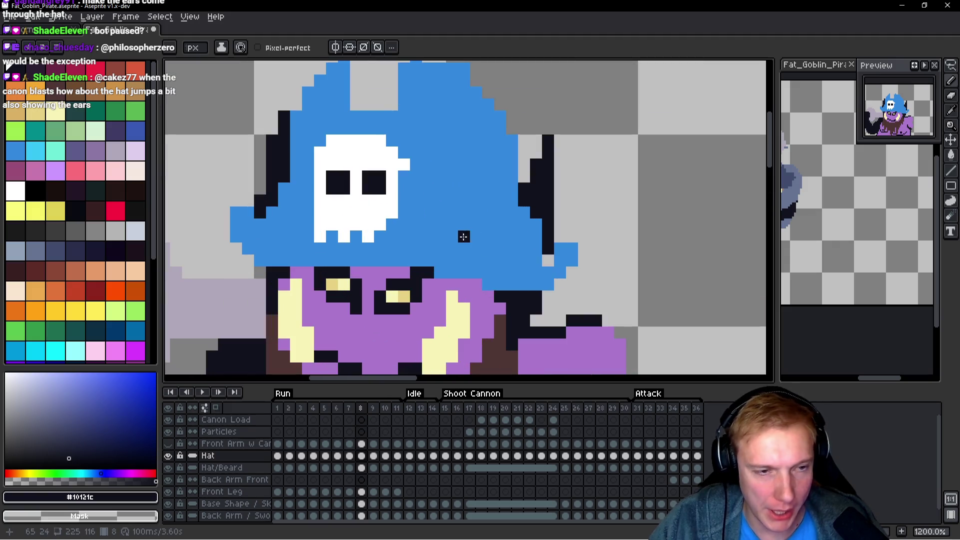
scroll(404, 250, down, 3)
scroll(409, 244, up, 1)
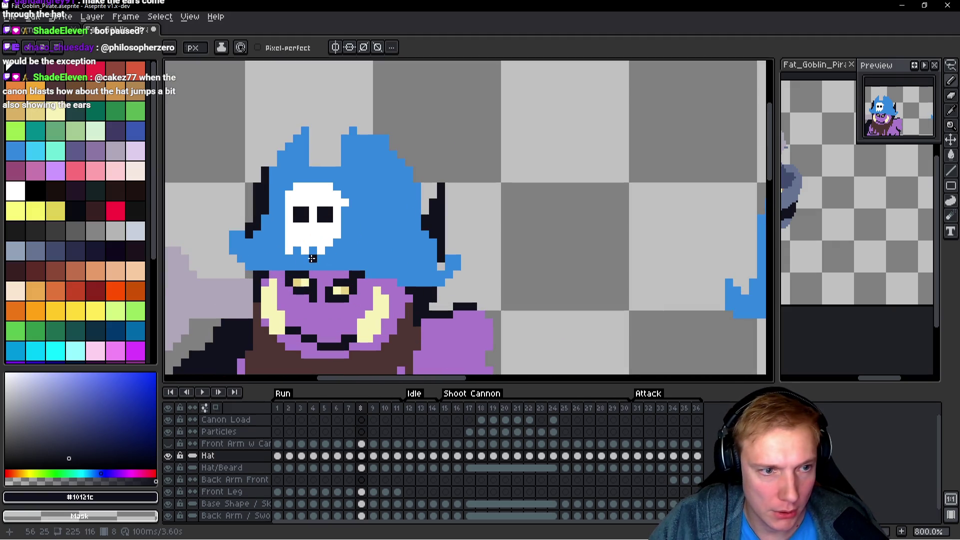
alt+click(286, 250)
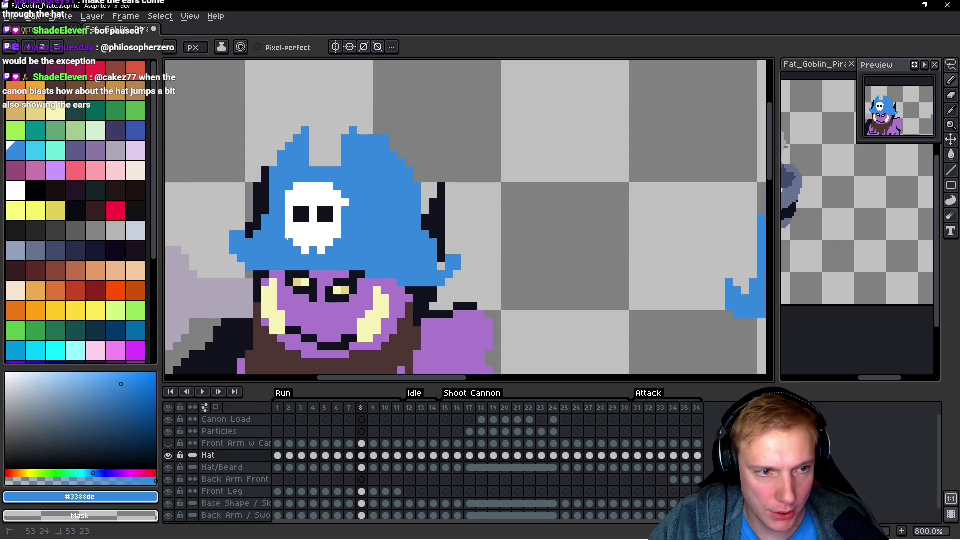
mouse_move(288, 236)
mouse_down()
mouse_move(197, 226)
mouse_move(222, 230)
mouse_up()
drag(332, 247, 379, 250)
alt+click(295, 239)
alt+click(296, 245)
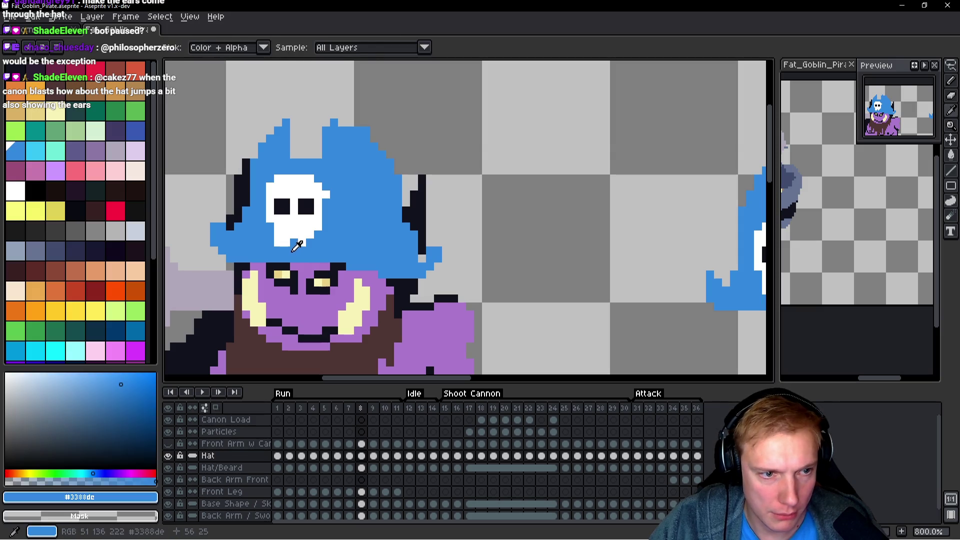
alt+click(297, 245)
alt+click(330, 246)
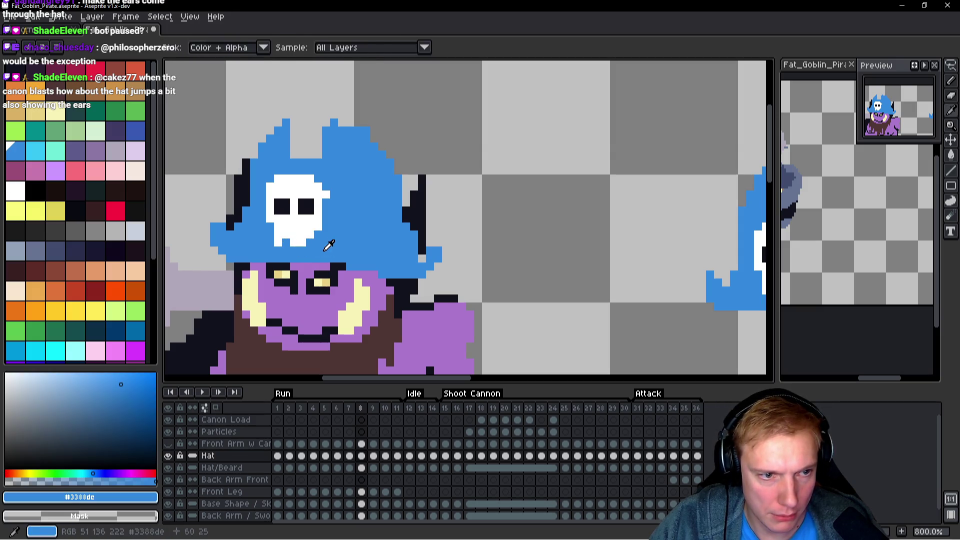
alt+click(328, 199)
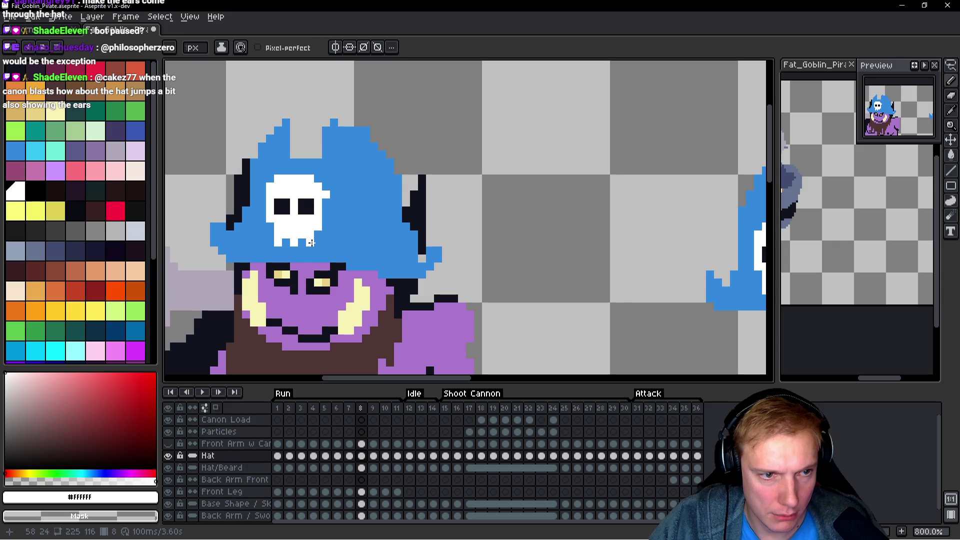
alt+click(342, 203)
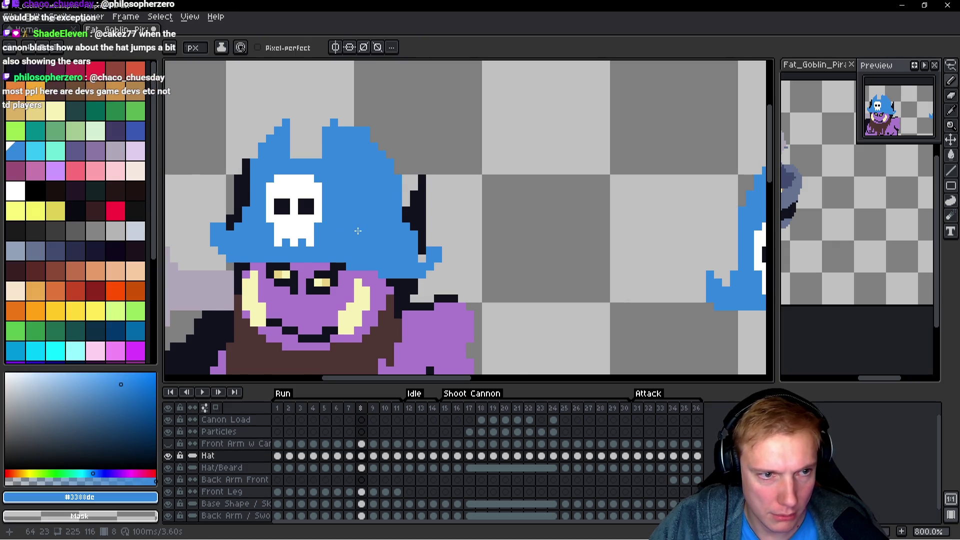
scroll(358, 230, down, 4)
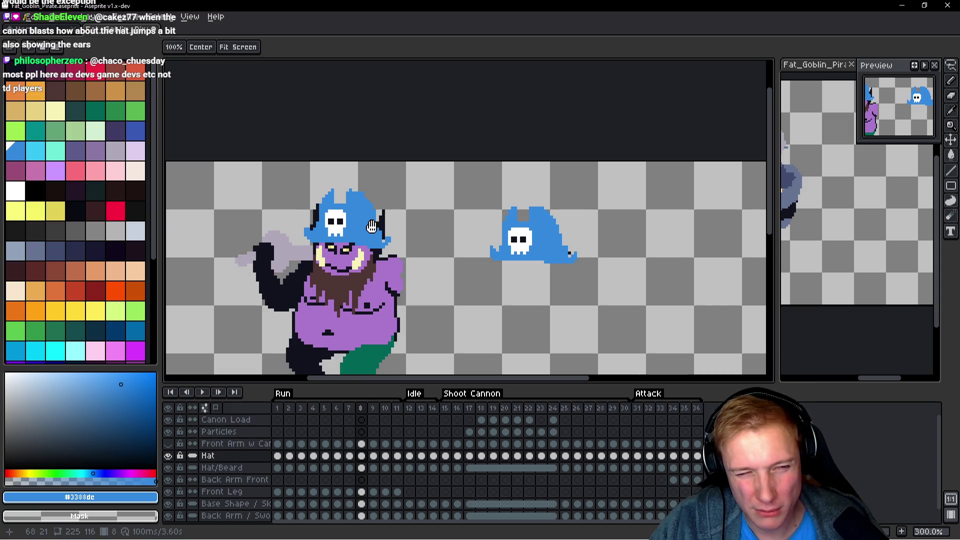
Pick the skull's white and draw a short white line along the skull's edge.
scroll(325, 231, up, 3)
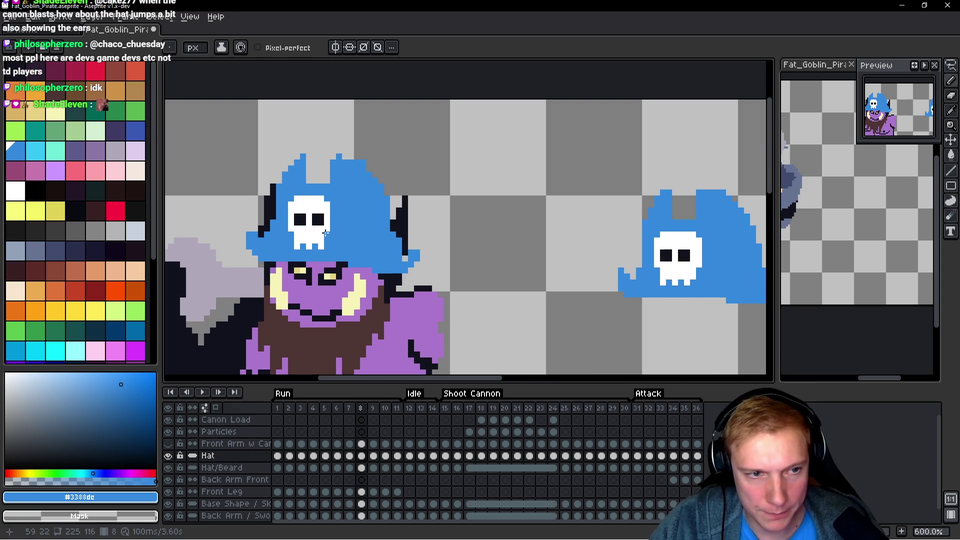
scroll(330, 234, up, 1)
alt+click(328, 235)
scroll(274, 240, down, 1)
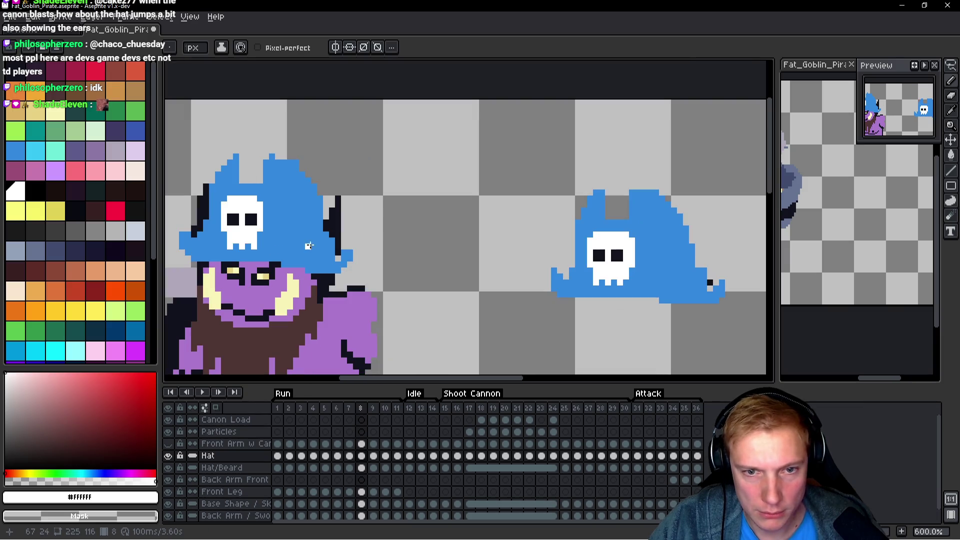
click(264, 228)
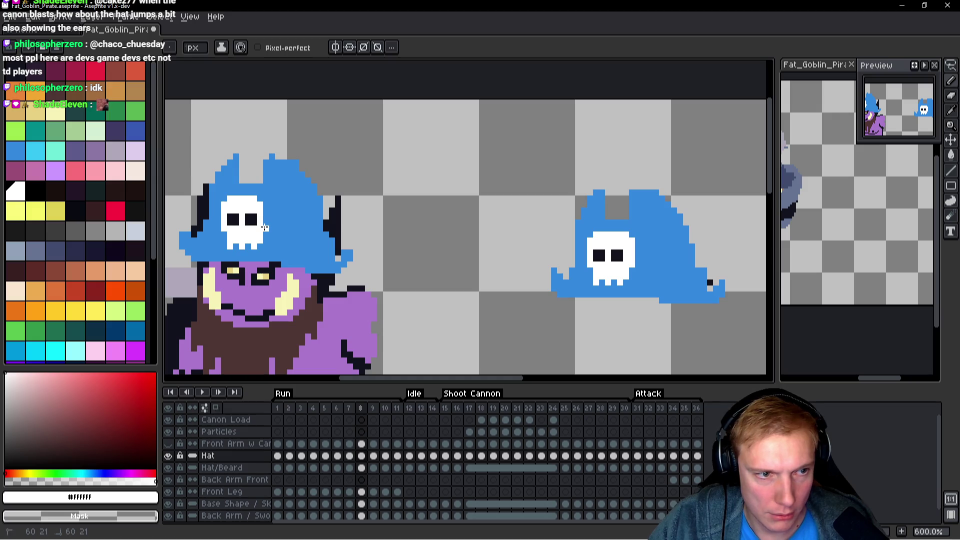
drag(264, 206, 260, 198)
Flip between frames 7 and 8 to compare the hat.
scroll(290, 216, down, 1)
key(Left)
key(Right)
key(Left)
key(Right)
key(Left)
key(Right)
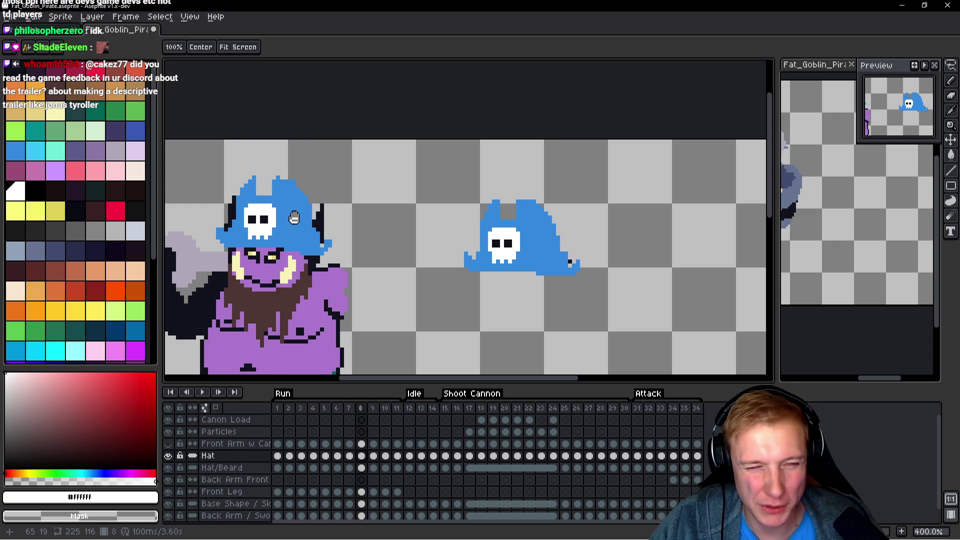
Pick the hat's blue and add three blue pixels along the hat's top edge.
scroll(287, 200, up, 1)
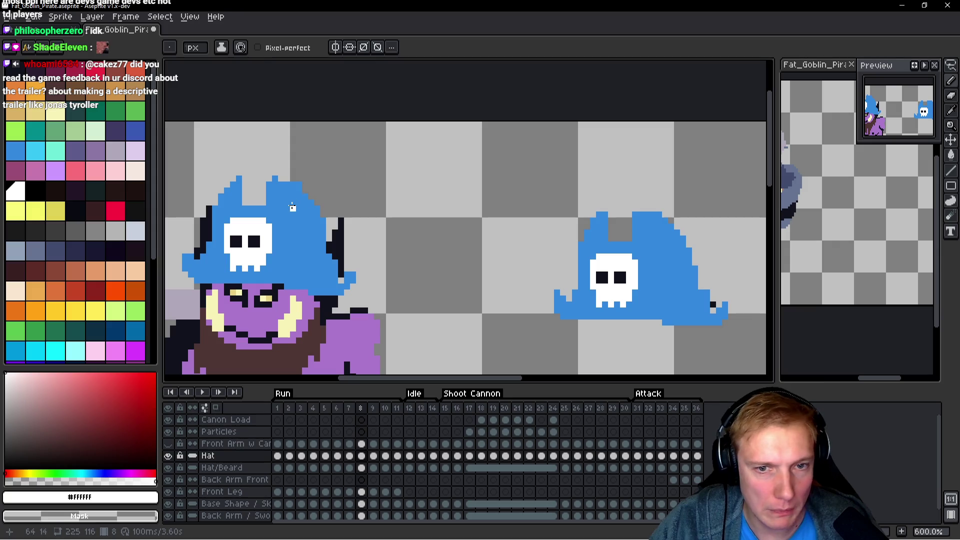
alt+click(293, 207)
scroll(282, 187, up, 2)
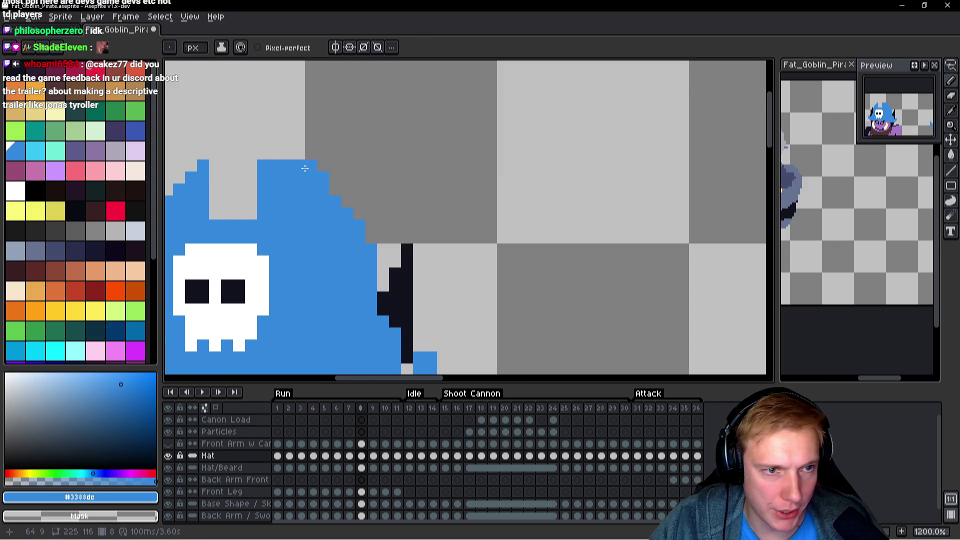
click(311, 166)
click(299, 166)
click(359, 199)
scroll(441, 178, down, 1)
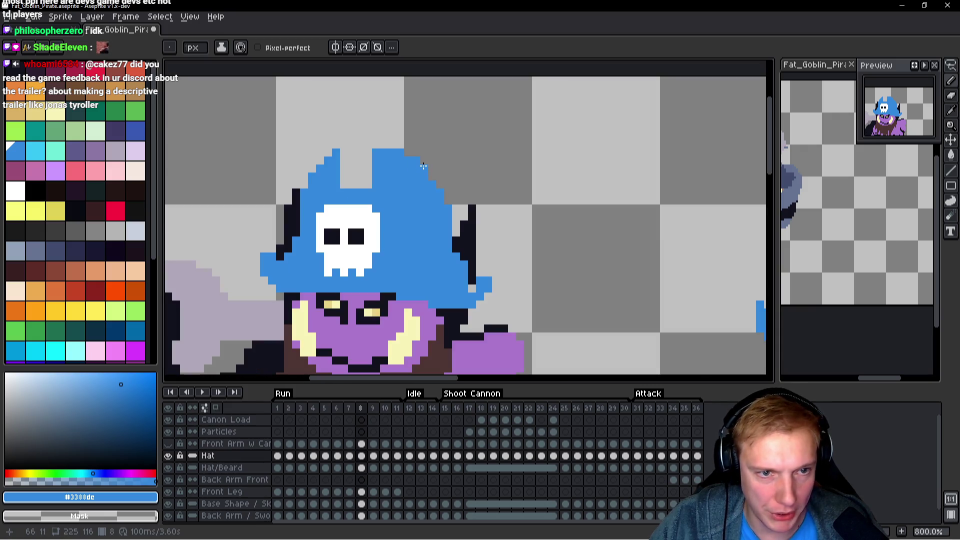
scroll(440, 178, down, 3)
scroll(376, 192, up, 5)
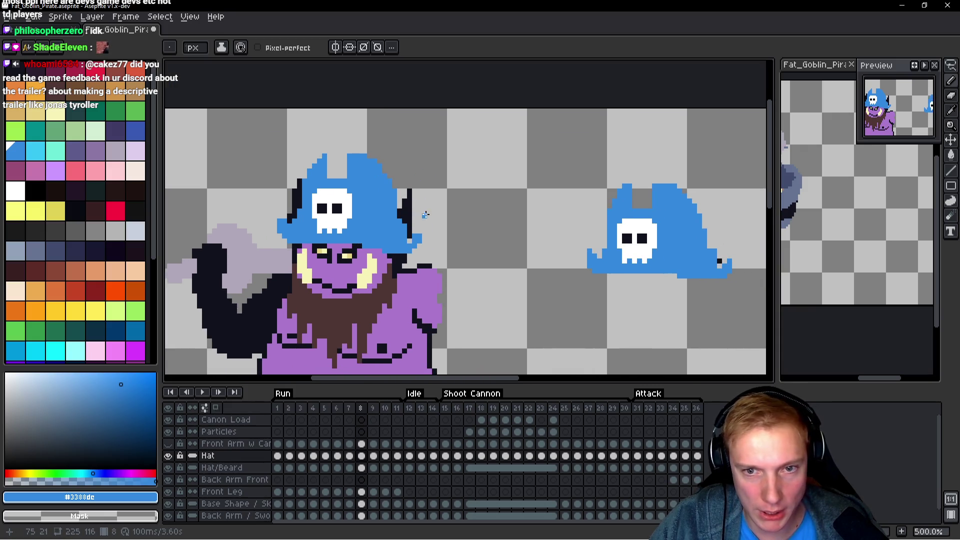
scroll(369, 159, down, 3)
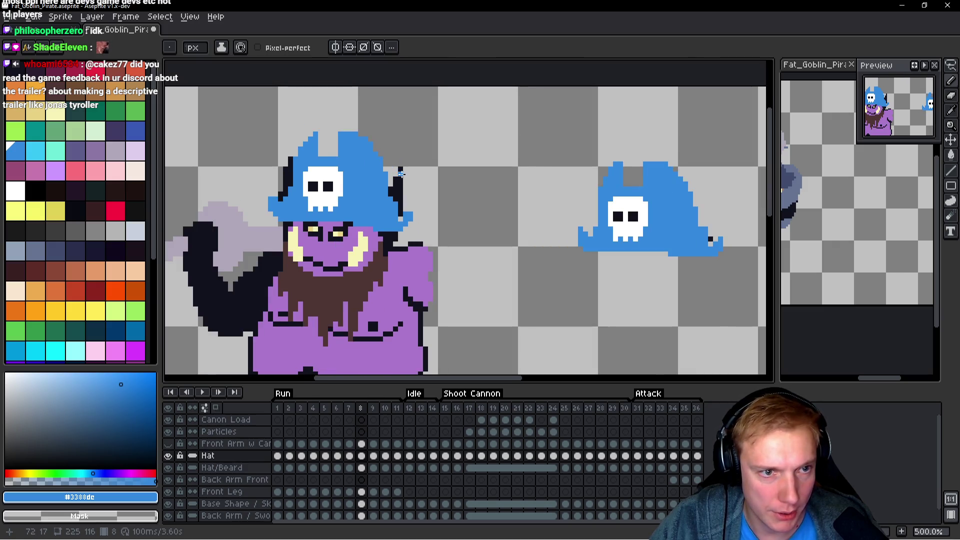
scroll(401, 174, up, 3)
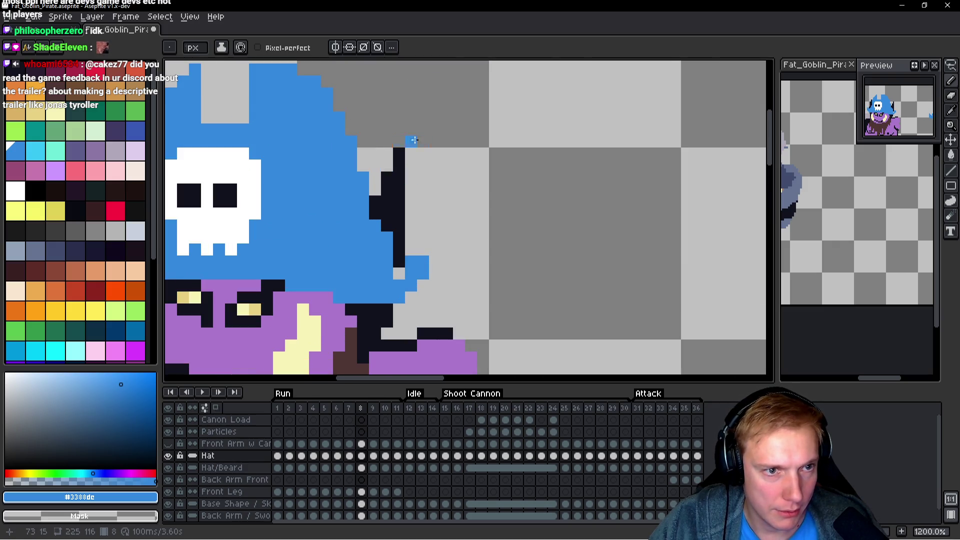
scroll(405, 140, down, 3)
scroll(443, 190, up, 1)
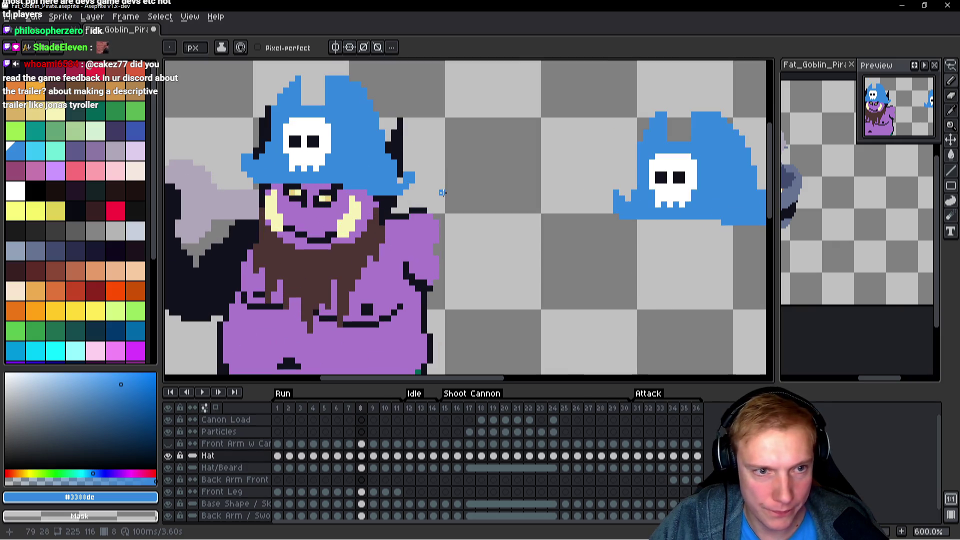
scroll(409, 182, up, 3)
scroll(416, 182, down, 3)
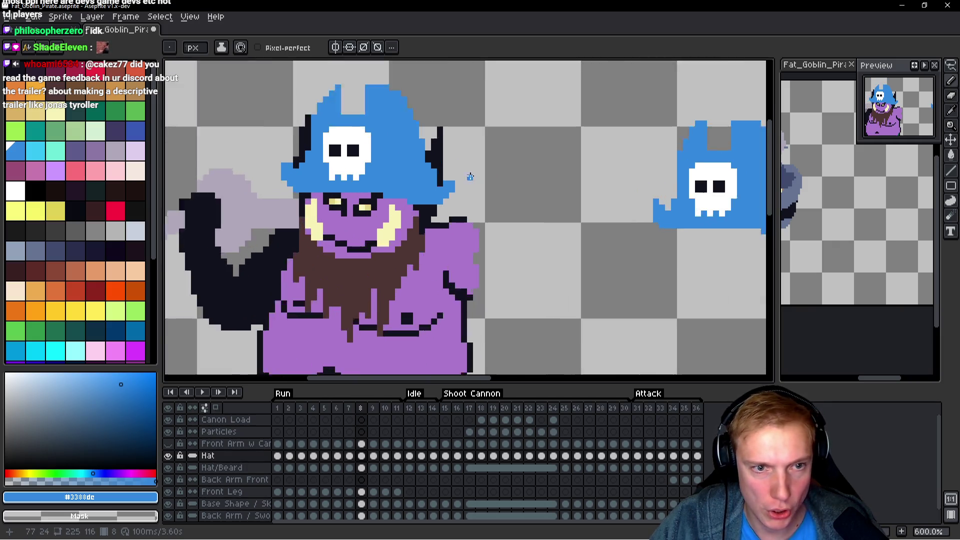
scroll(430, 184, up, 1)
scroll(484, 184, down, 2)
scroll(482, 186, up, 4)
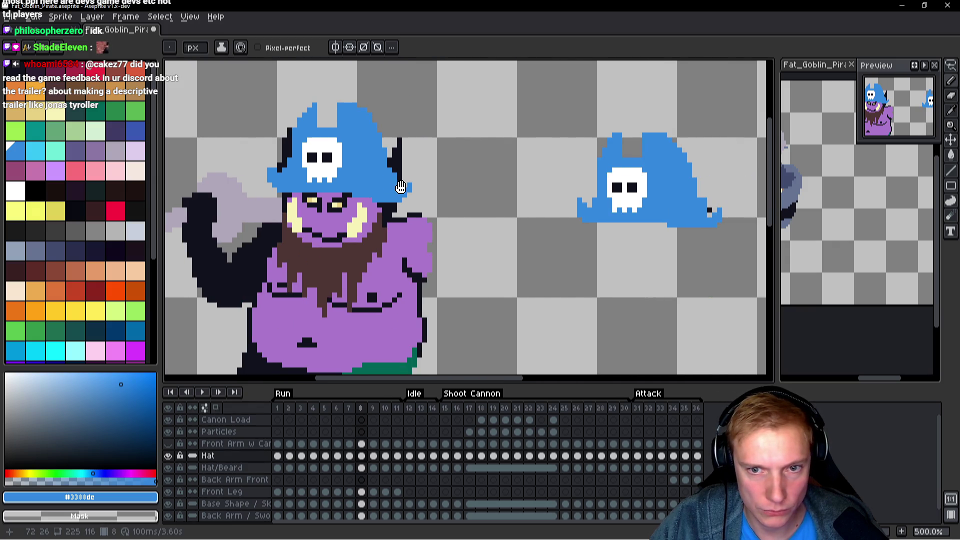
scroll(426, 179, down, 3)
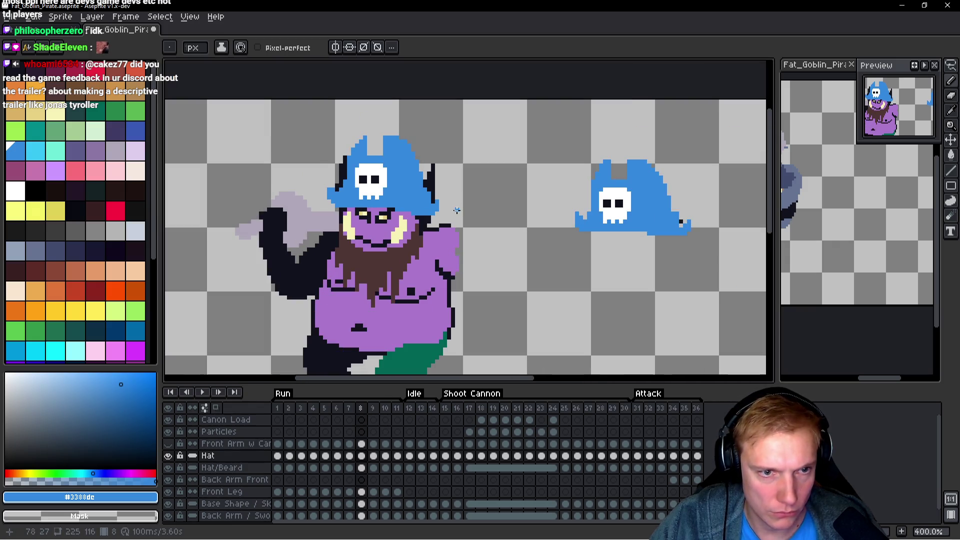
scroll(332, 194, up, 2)
scroll(333, 194, up, 3)
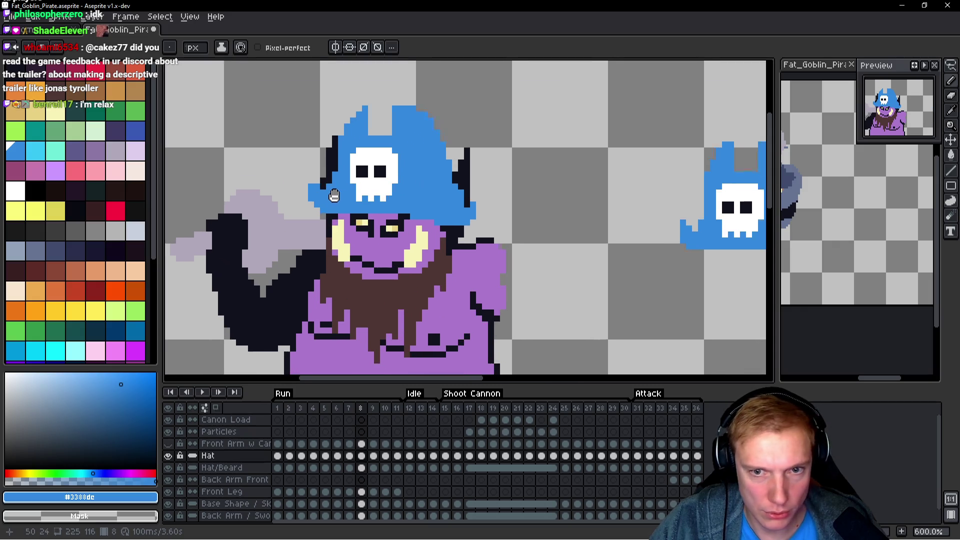
scroll(301, 173, down, 3)
scroll(294, 193, up, 2)
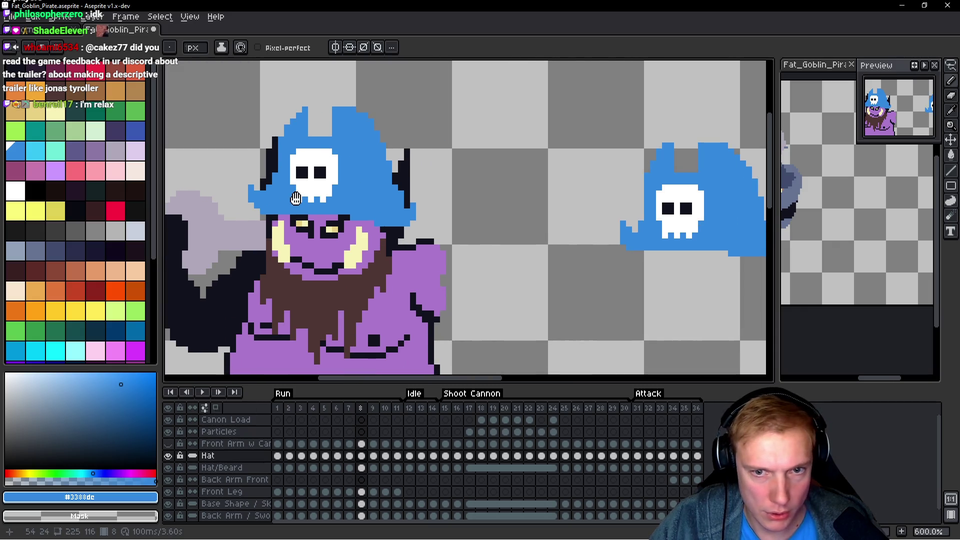
scroll(266, 207, up, 1)
scroll(331, 203, down, 3)
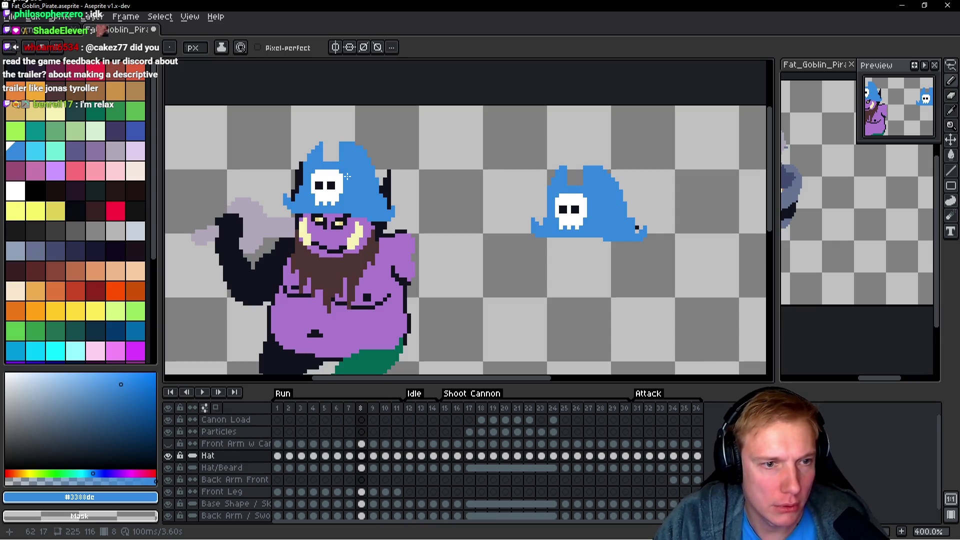
scroll(329, 154, up, 4)
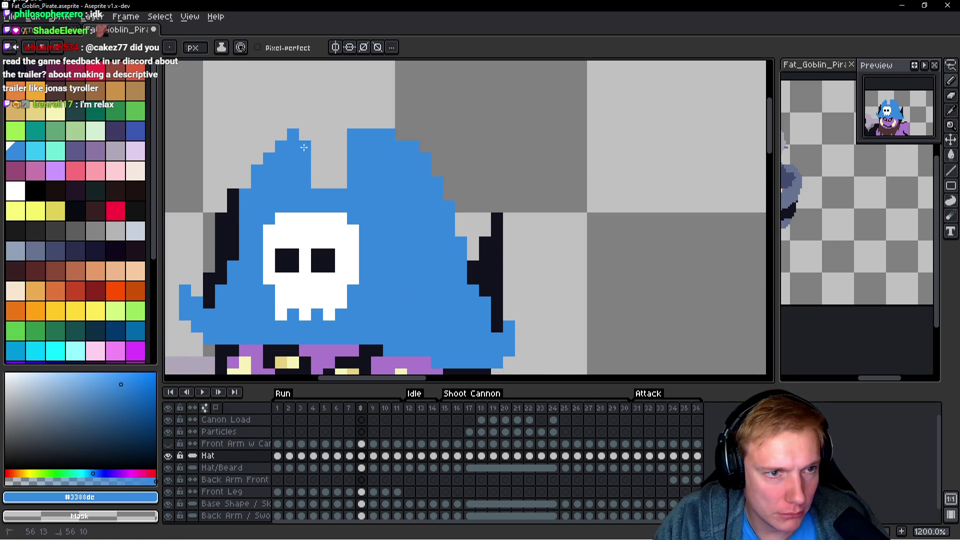
Play the animation to review the hat across frames.
scroll(472, 158, down, 3)
key(space)
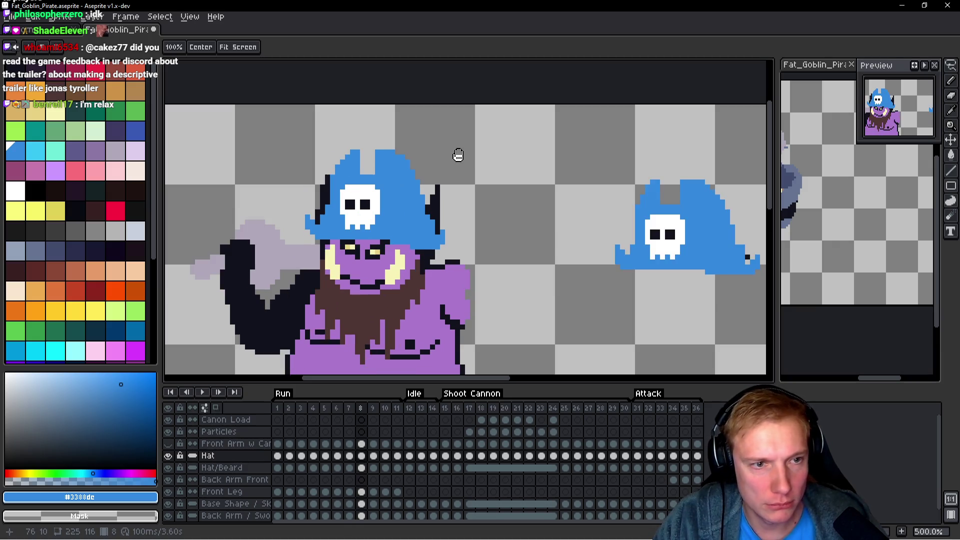
key(Return)
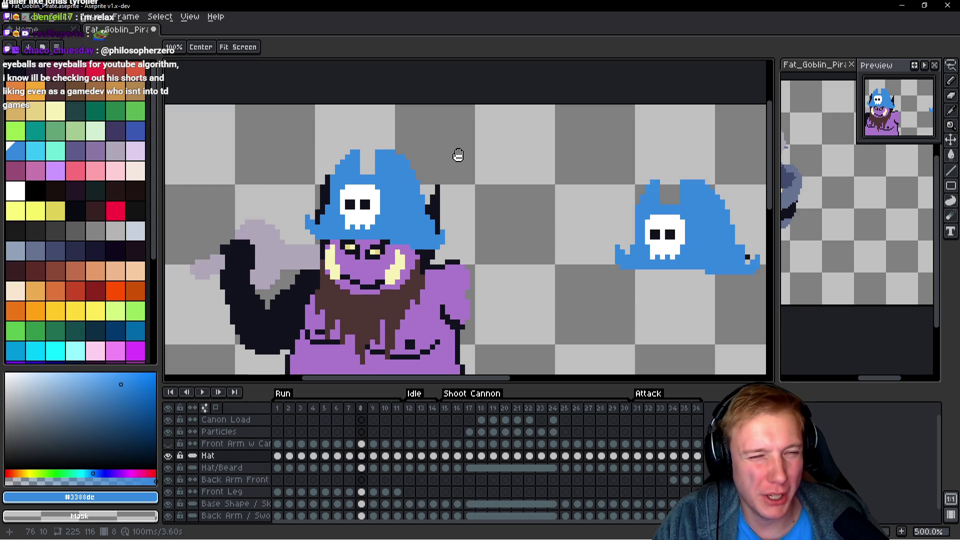
scroll(458, 155, down, 2)
Erase two stray blue pixels from the hat outline with the Pencil, then view frame 7.
key(q)
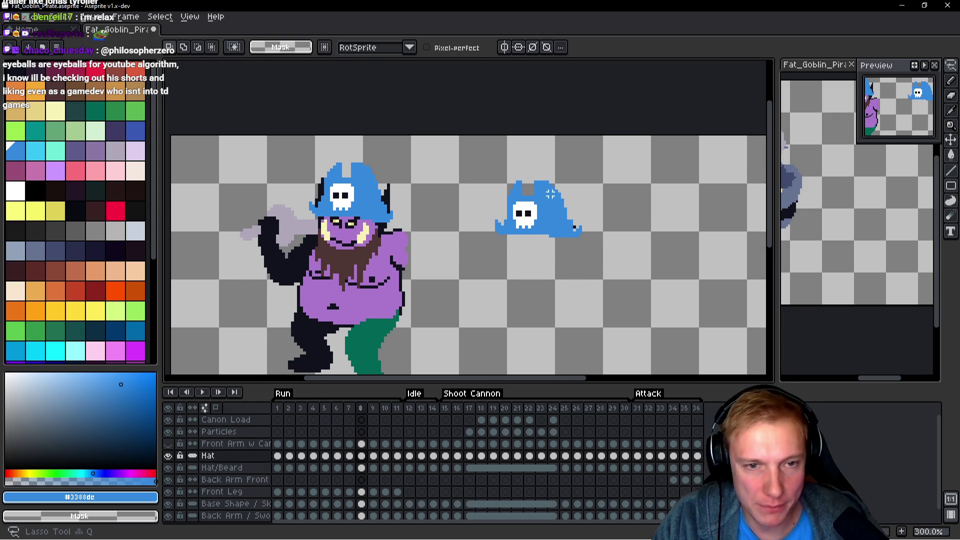
scroll(342, 182, up, 6)
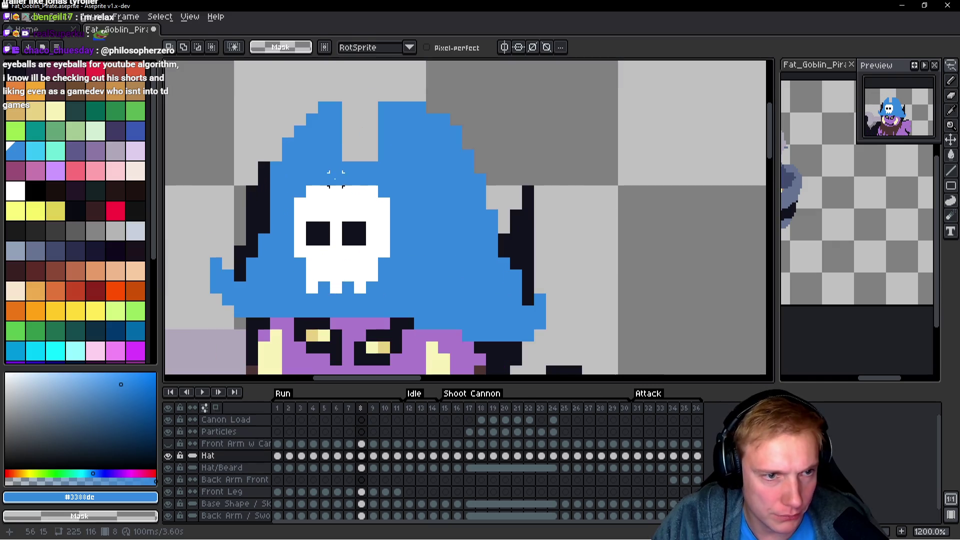
key(b)
right_click(271, 175)
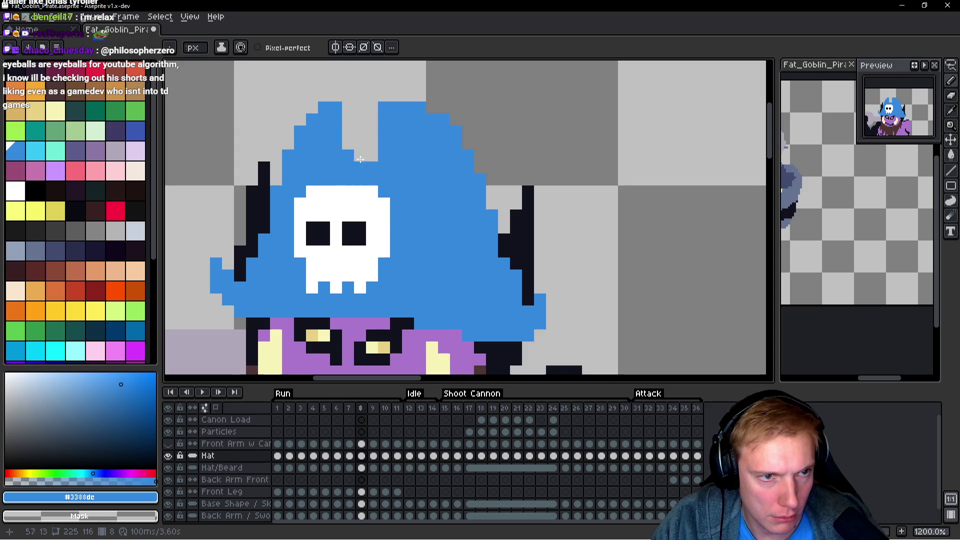
scroll(379, 161, down, 6)
key(comma)
key(period)
key(comma)
key(period)
key(comma)
key(period)
key(comma)
key(period)
key(comma)
key(period)
key(comma)
key(period)
key(comma)
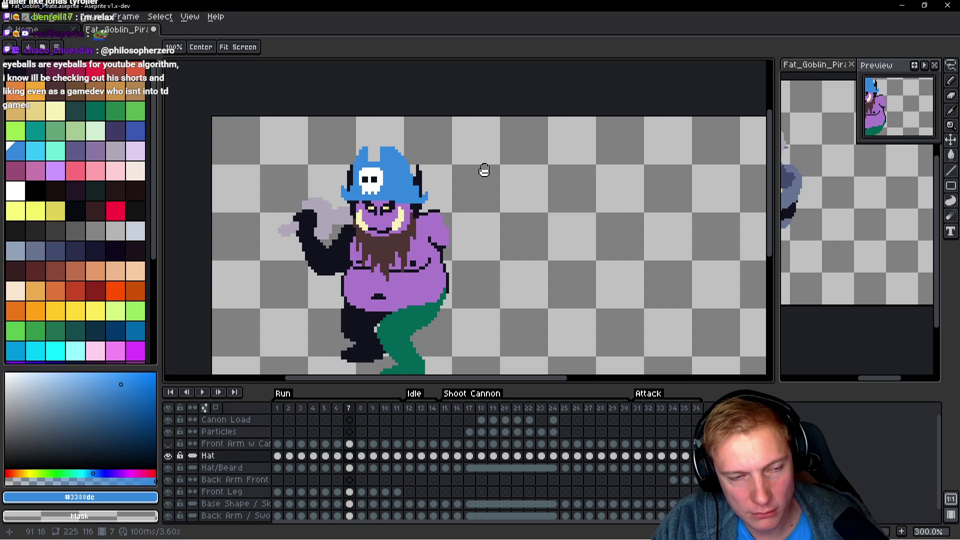
scroll(485, 169, up, 3)
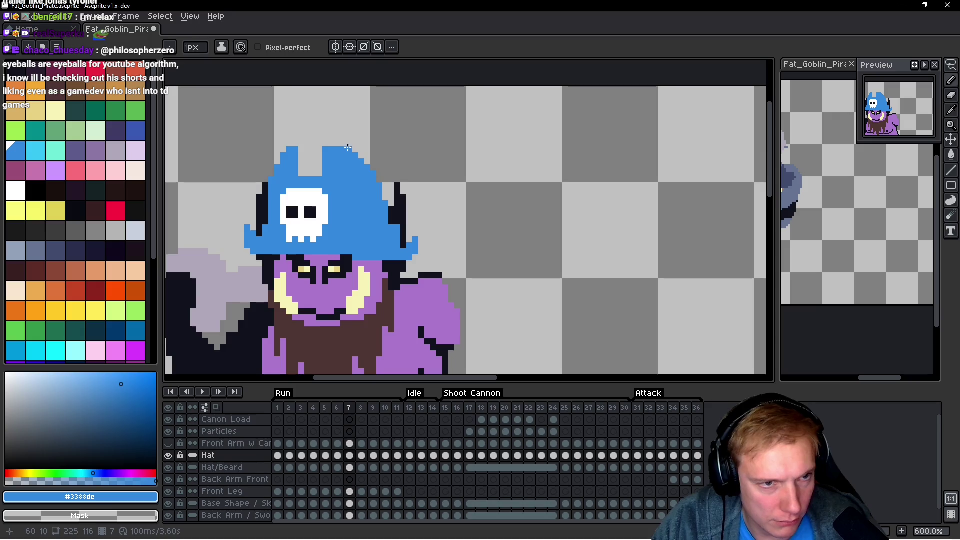
key(comma)
key(comma)
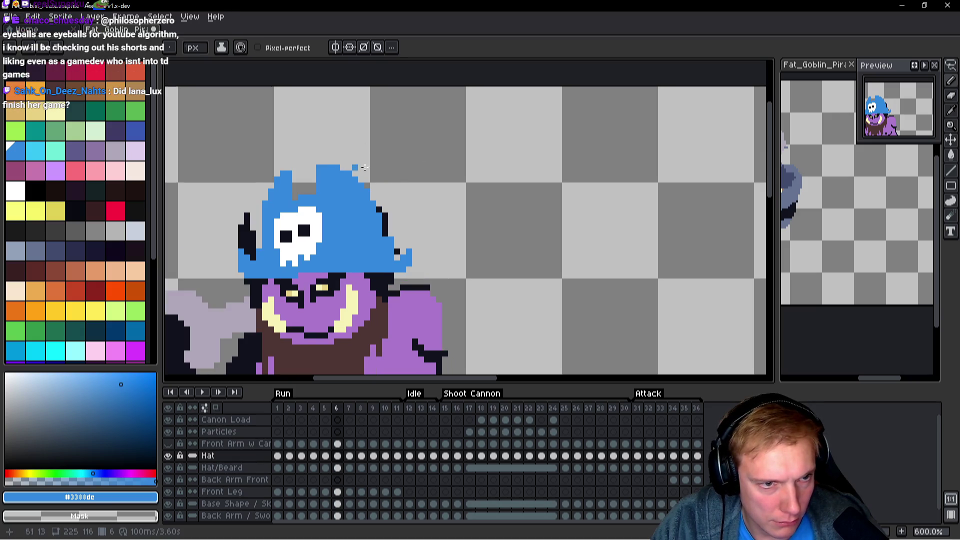
key(comma)
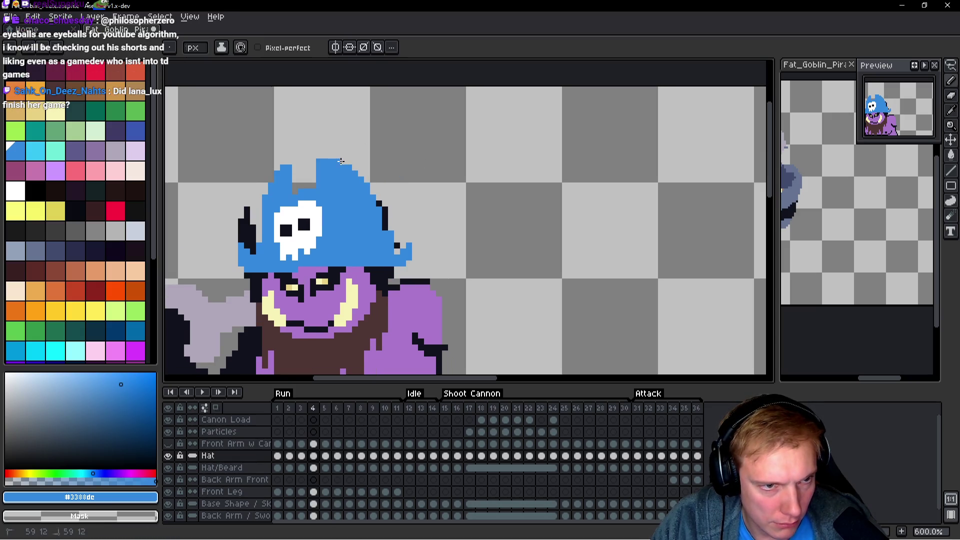
key(comma)
key(Left)
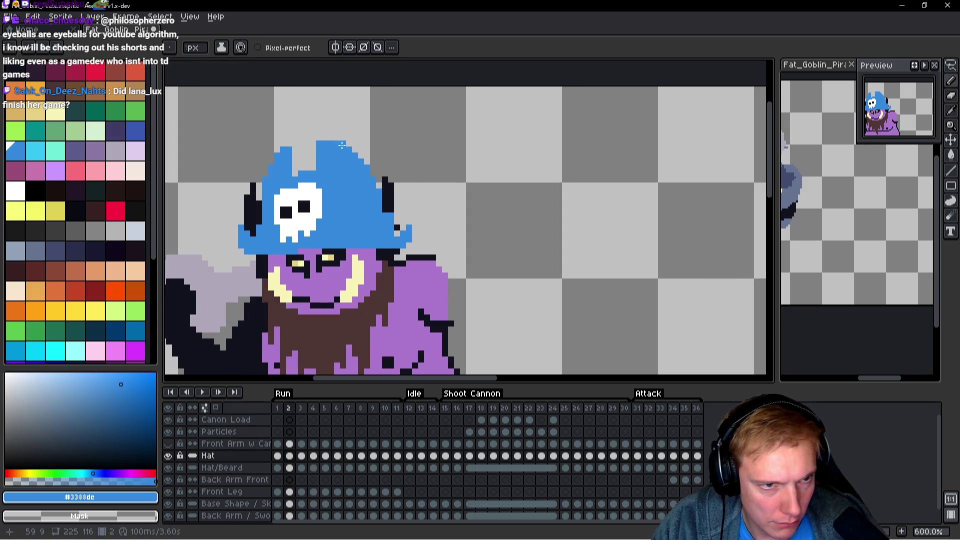
key(Left)
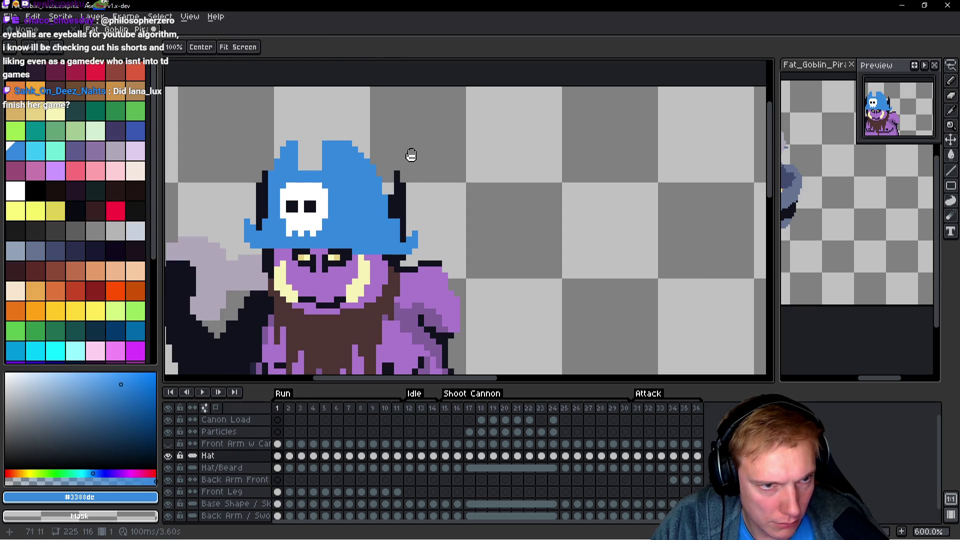
key(Left)
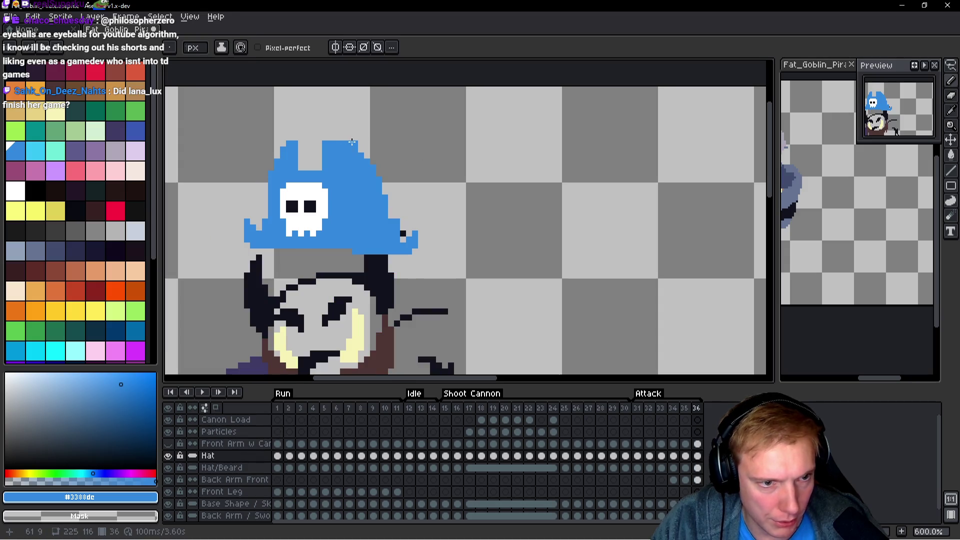
scroll(392, 148, down, 2)
key(Right)
key(Right)
key(Right)
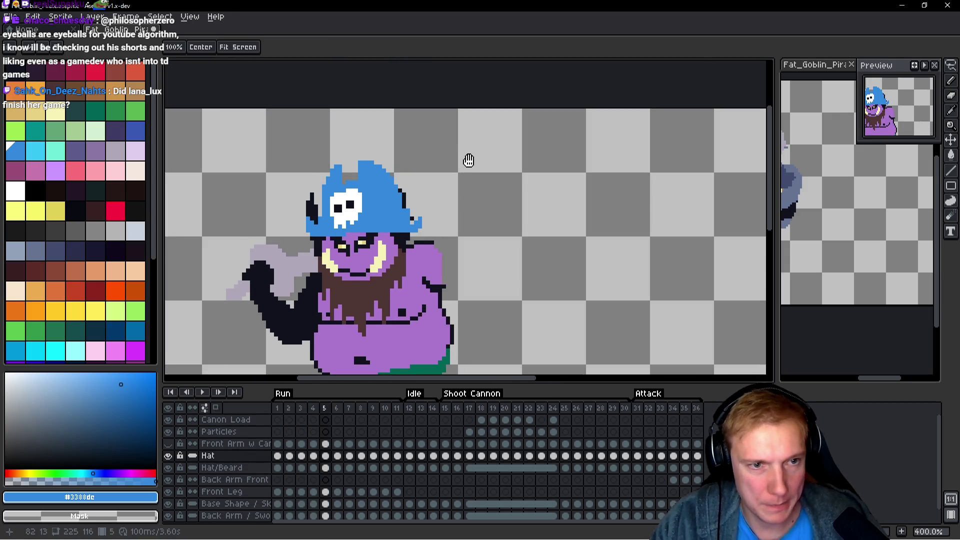
key(Right)
key(Left)
key(b)
key(Right)
key(Left)
key(shift+m)
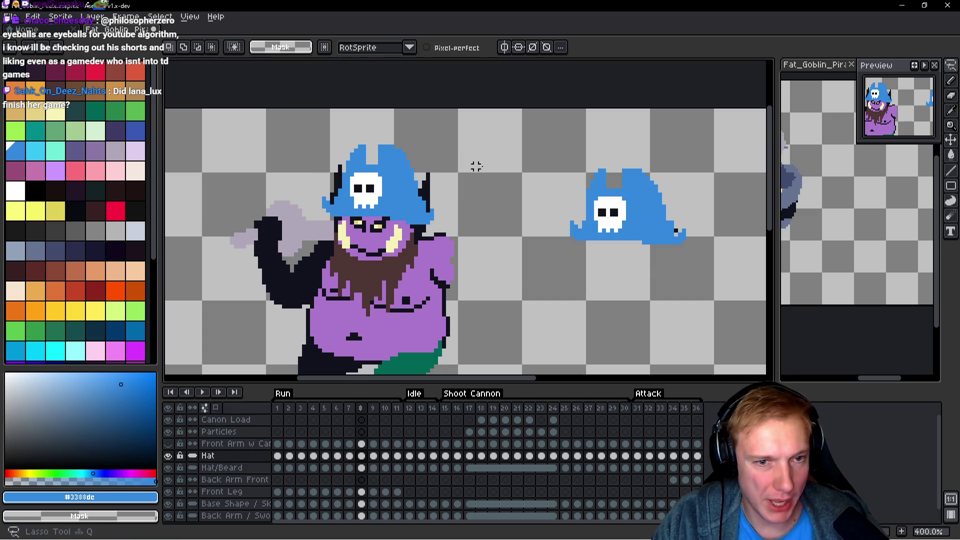
Delete the stray floating hat copy from frame 8.
drag(468, 133, 722, 293)
key(Delete)
mouse_move(501, 164)
mouse_down()
mouse_move(305, 165)
mouse_move(487, 152)
mouse_up()
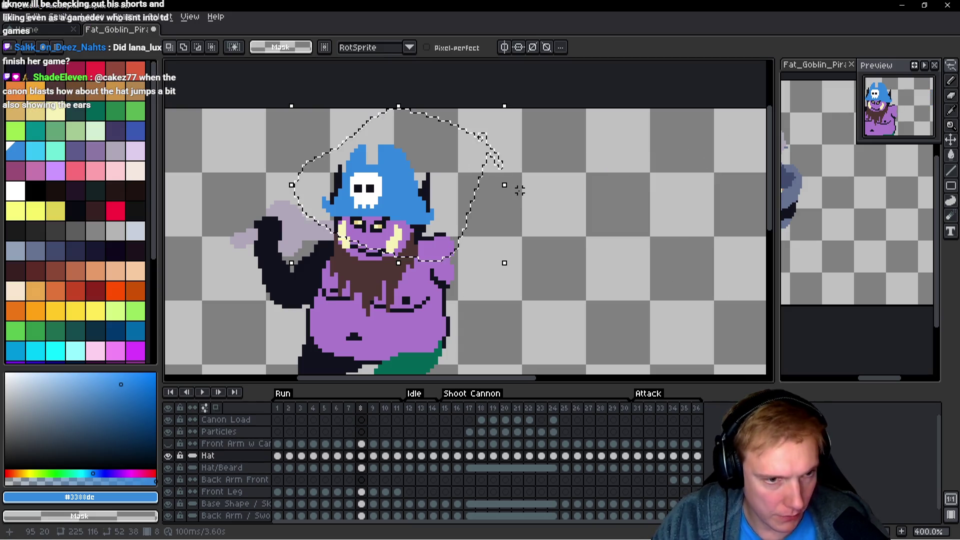
Check the hat on frames 9, 6 and 7, then play the animation.
key(Right)
drag(453, 171, 322, 247)
scroll(323, 248, up, 1)
key(Left)
key(Left)
key(Left)
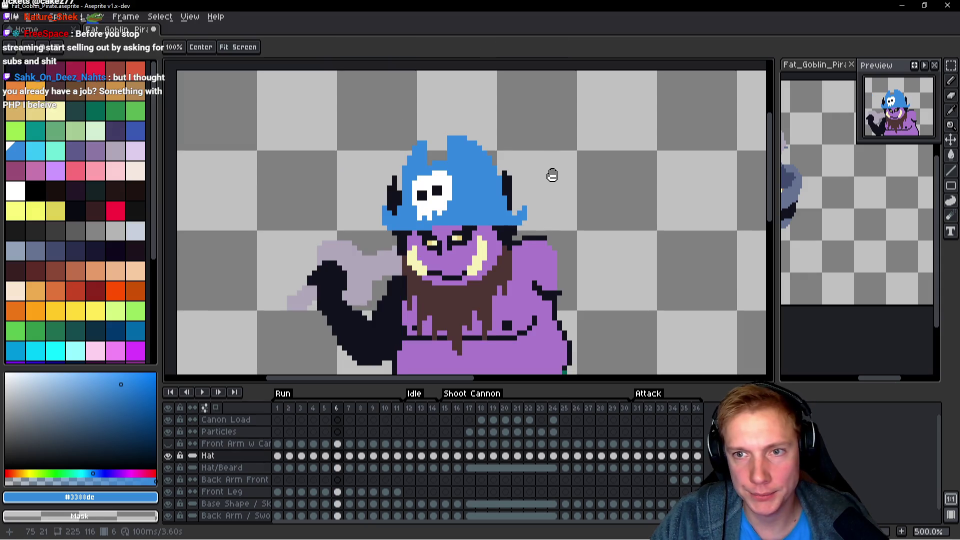
key(Right)
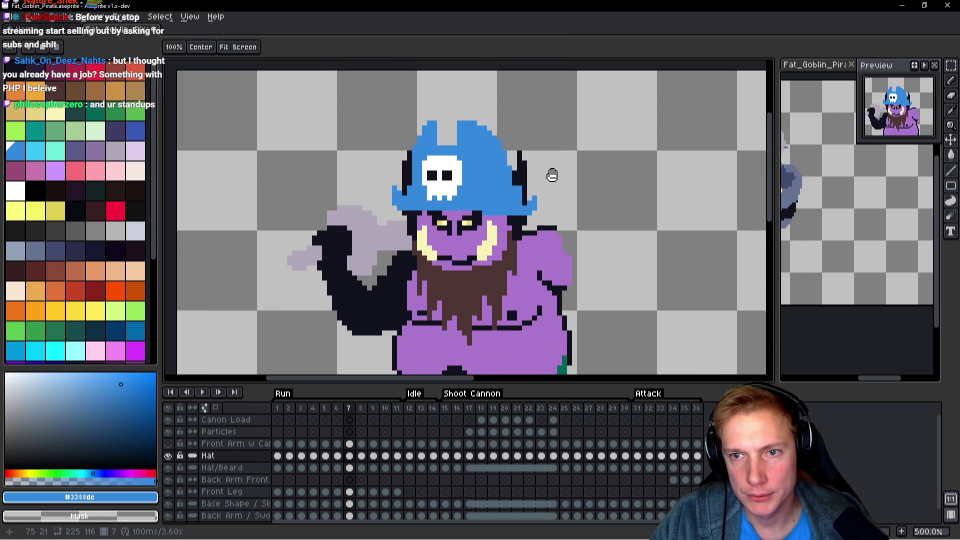
key(ctrl+shift+d)
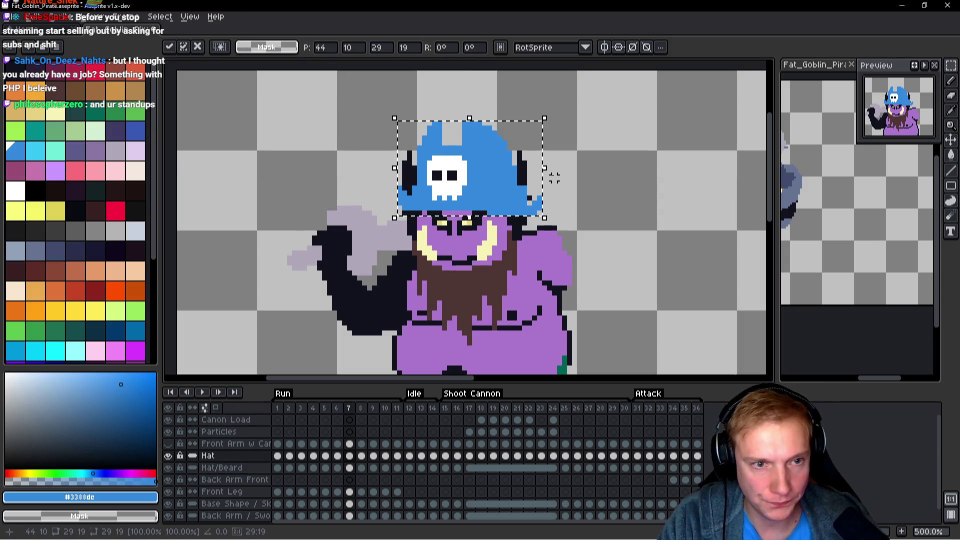
key(Return)
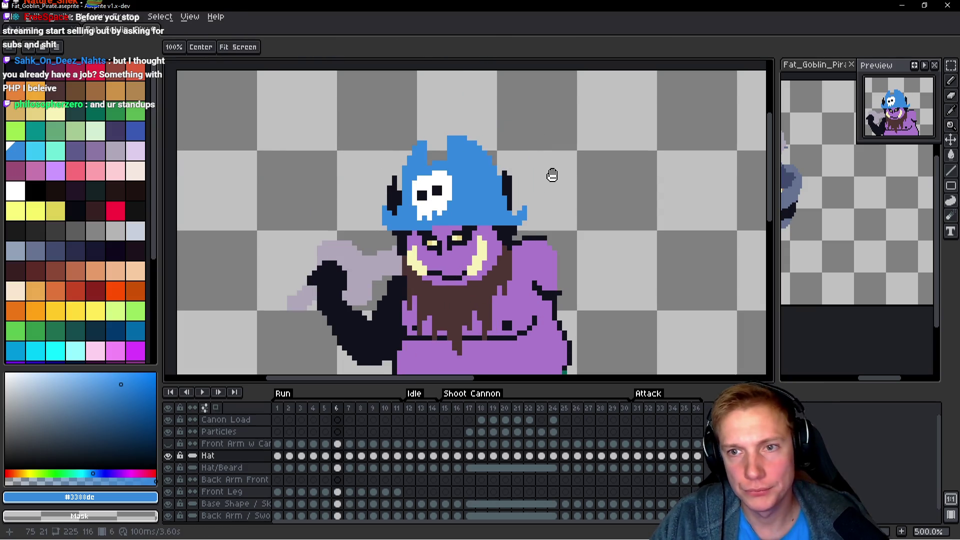
Outline the hat with the freehand lasso selection.
key(b)
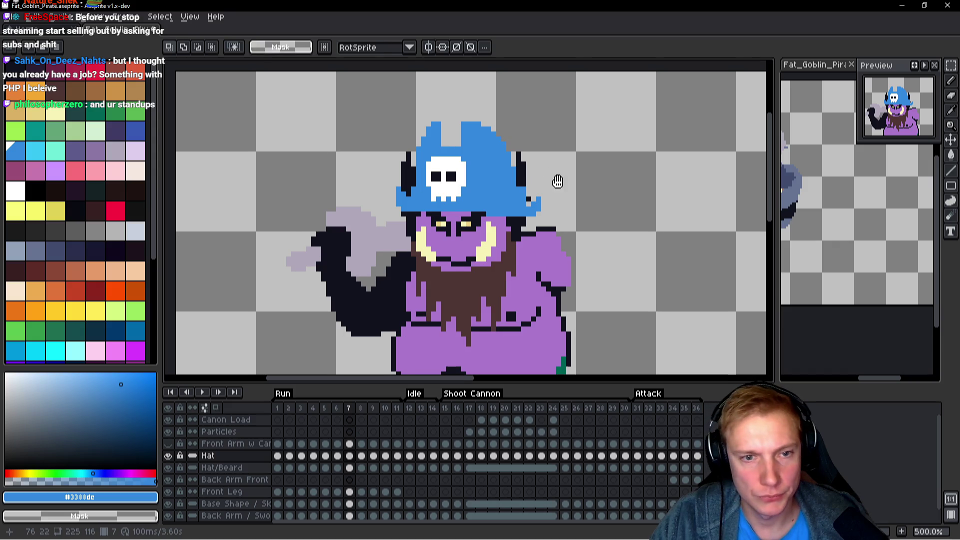
scroll(555, 177, up, 4)
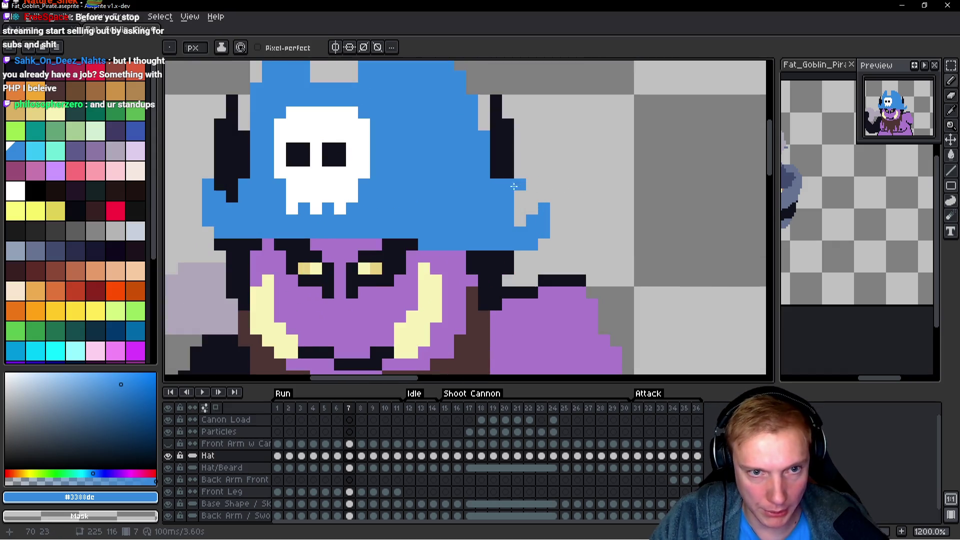
scroll(547, 184, down, 4)
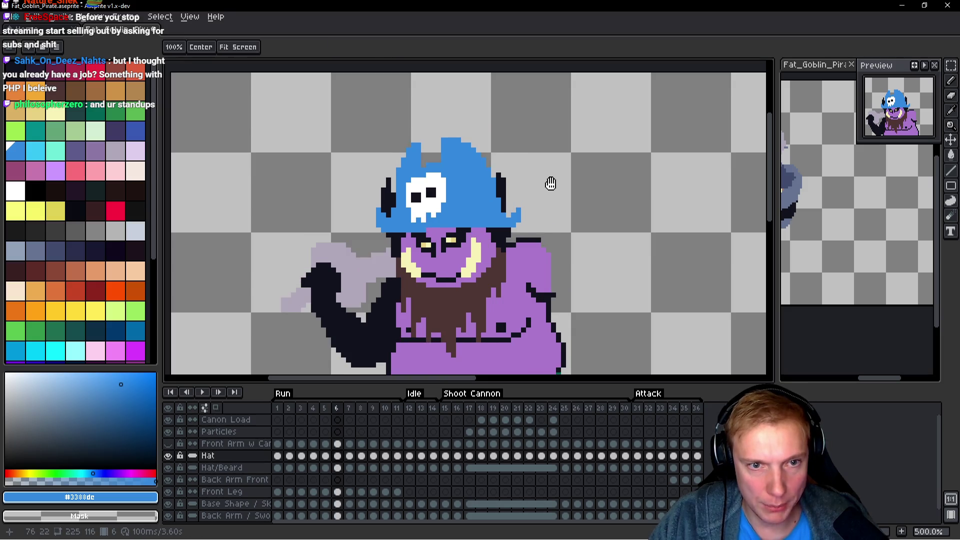
key(q)
mouse_move(564, 160)
mouse_down()
mouse_move(418, 105)
mouse_move(340, 228)
mouse_move(350, 235)
mouse_up()
scroll(511, 194, up, 4)
key(b)
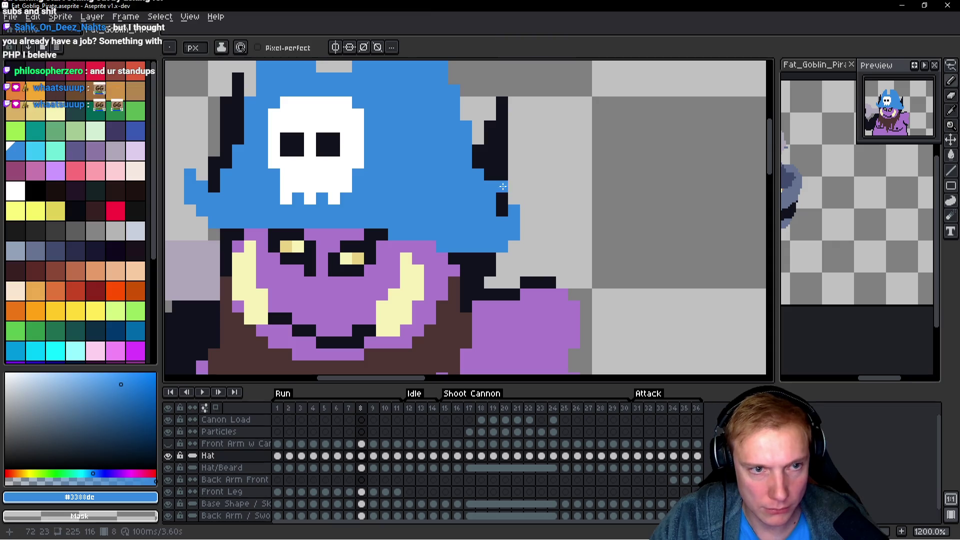
scroll(511, 194, down, 3)
Flip between frames 7 and 8 to compare the horned hat, then lasso frame 7's hat.
key(Left)
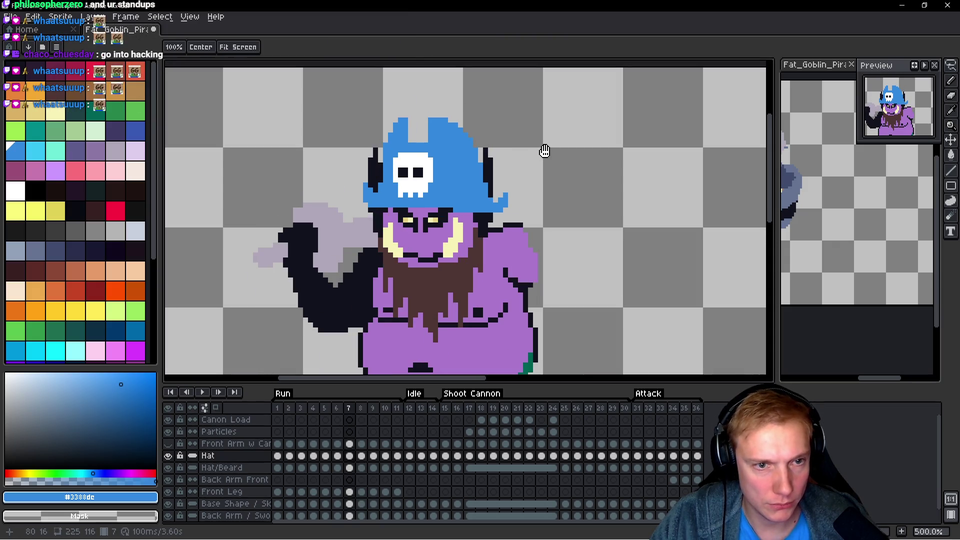
key(Right)
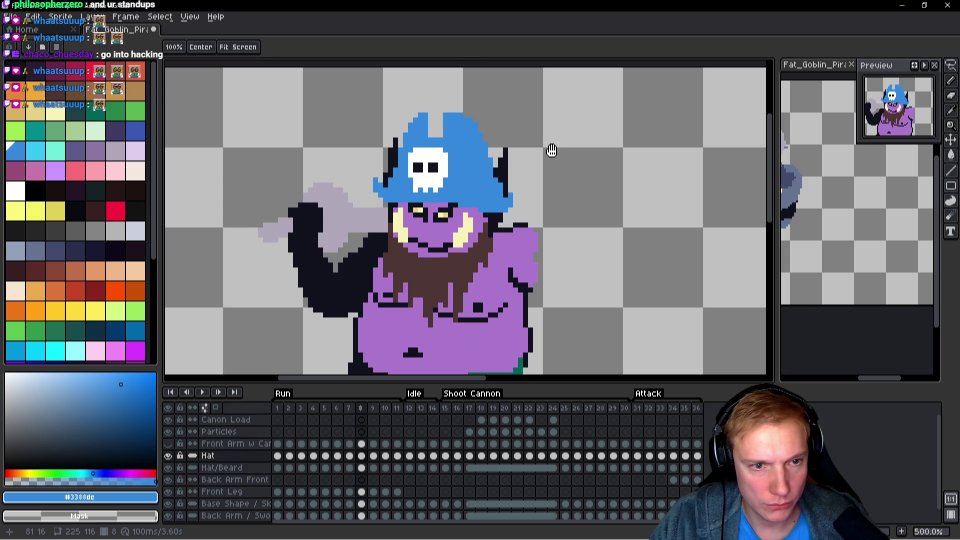
key(Left)
key(Right)
key(Left)
key(Right)
key(Left)
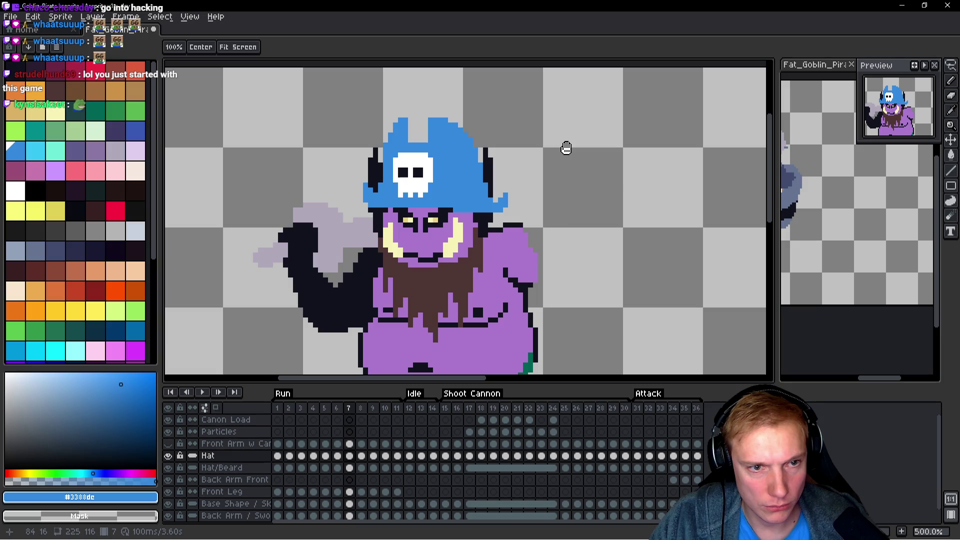
key(Right)
key(Left)
key(Right)
key(Left)
key(Right)
key(Left)
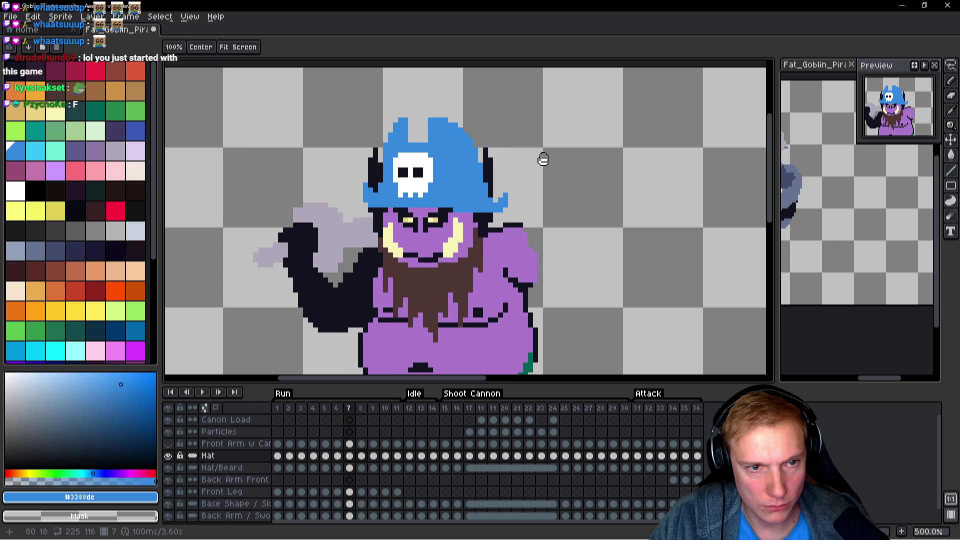
key(q)
mouse_move(530, 142)
mouse_down()
mouse_move(365, 250)
mouse_move(557, 160)
mouse_up()
Cut and re-paste frame 8's hat, nudge it one pixel right, and commit it.
key(Right)
mouse_move(505, 123)
mouse_down()
mouse_move(350, 95)
mouse_move(605, 165)
mouse_move(507, 128)
mouse_up()
key(ctrl+x)
key(ctrl+v)
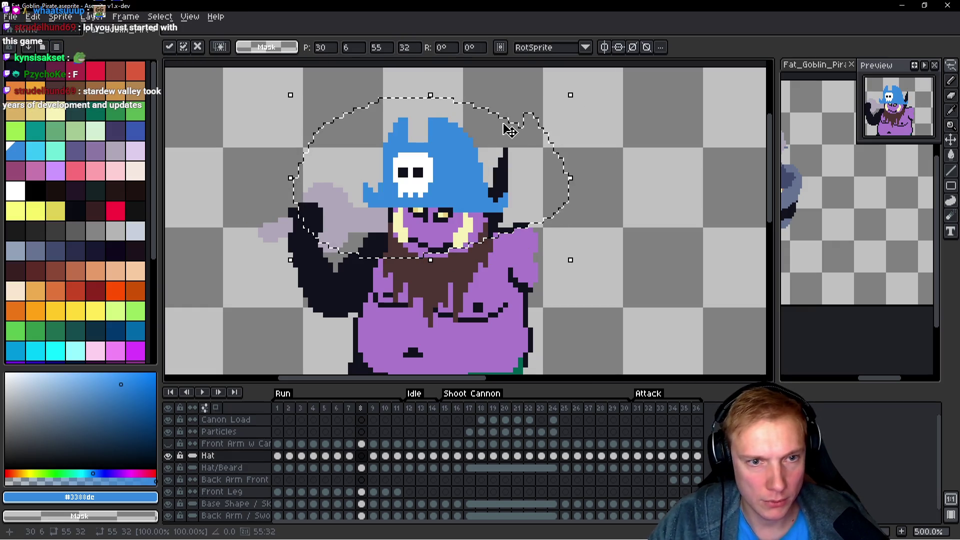
key(Right)
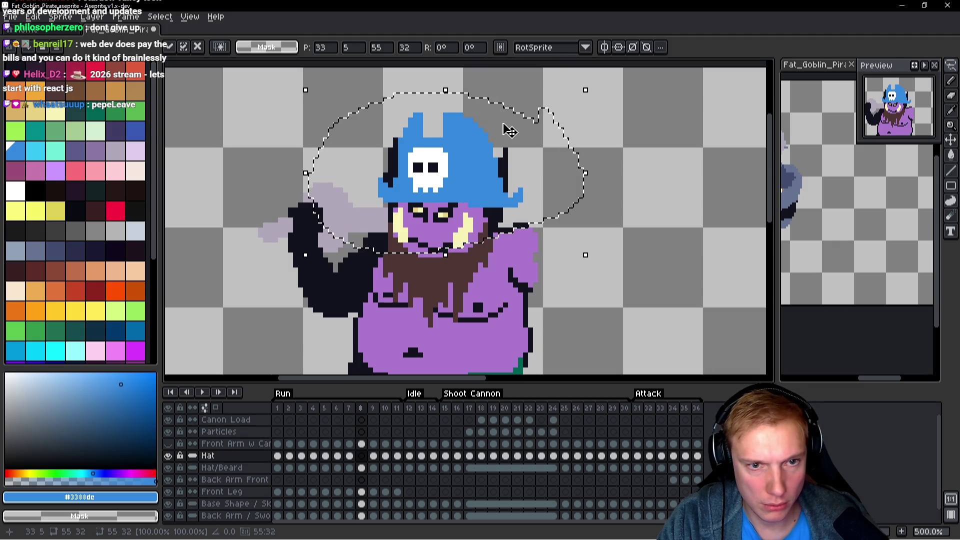
key(Return)
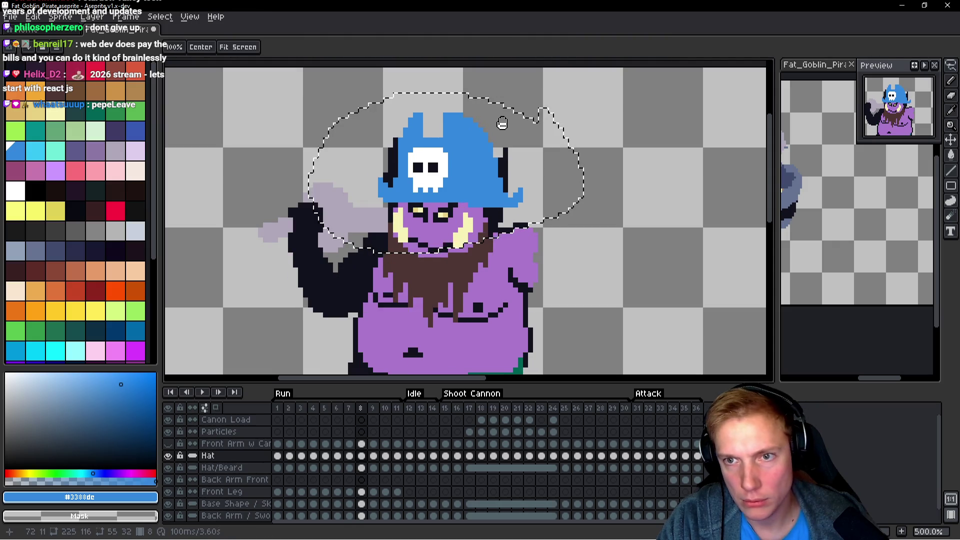
Stop playback to re-commit the hat, drop the selection and return to frame 6.
click(502, 123)
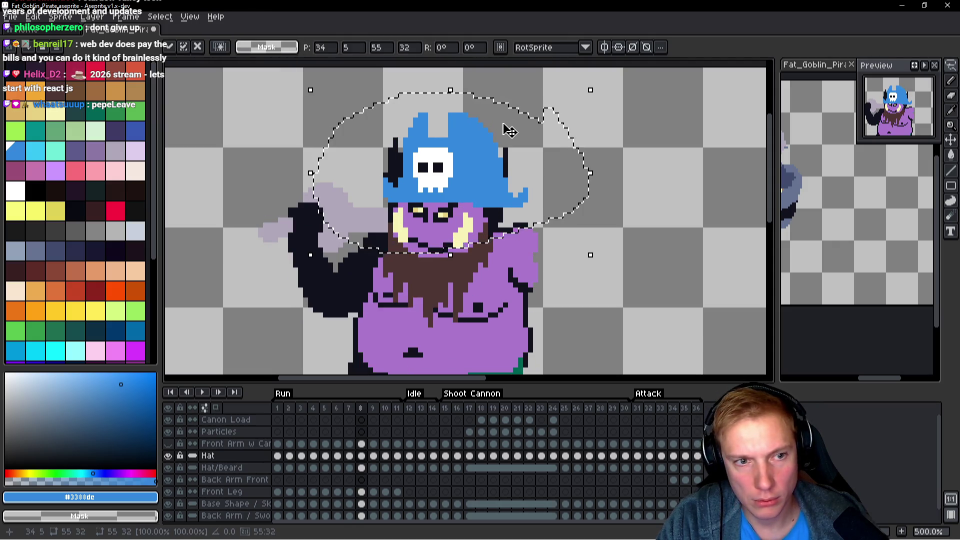
key(Return)
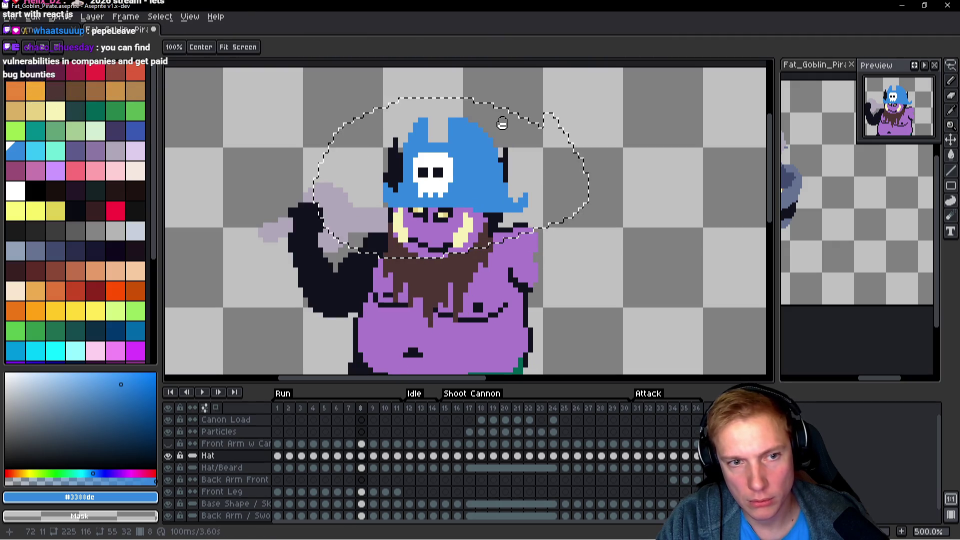
key(Return)
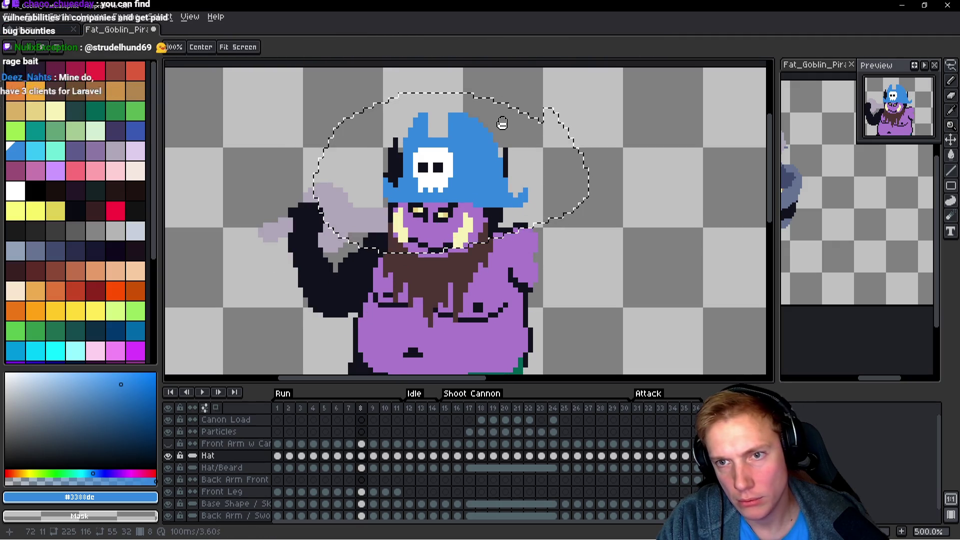
click(502, 123)
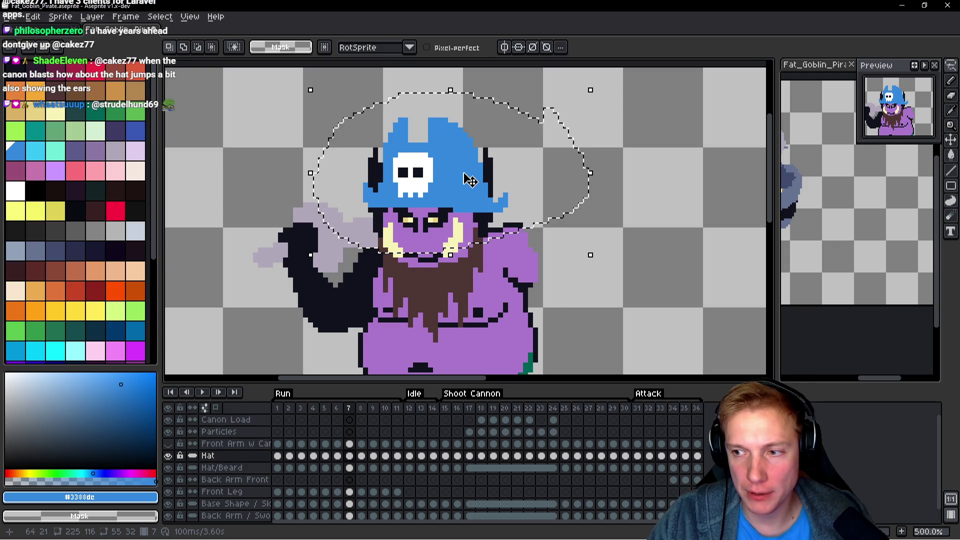
scroll(500, 203, up, 1)
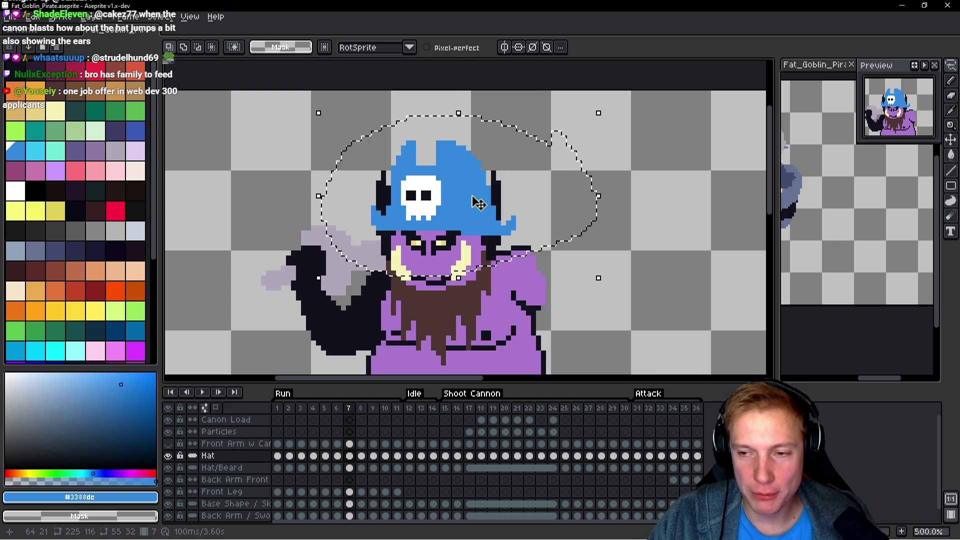
scroll(489, 199, up, 1)
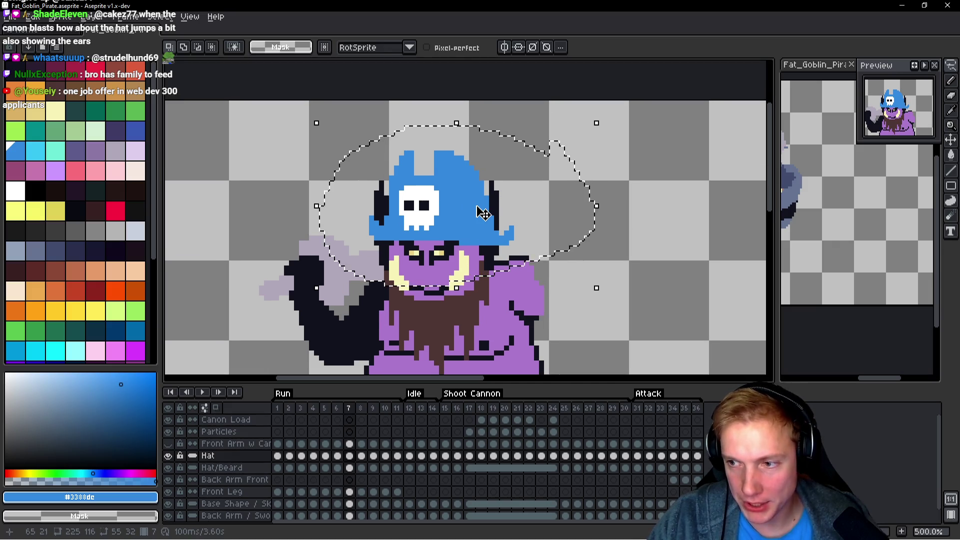
scroll(482, 213, down, 1)
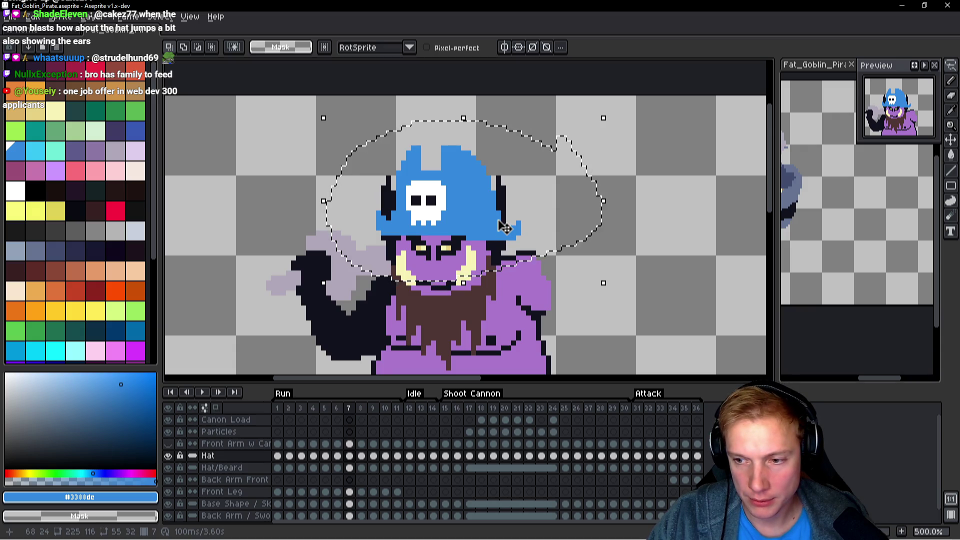
key(ctrl+d)
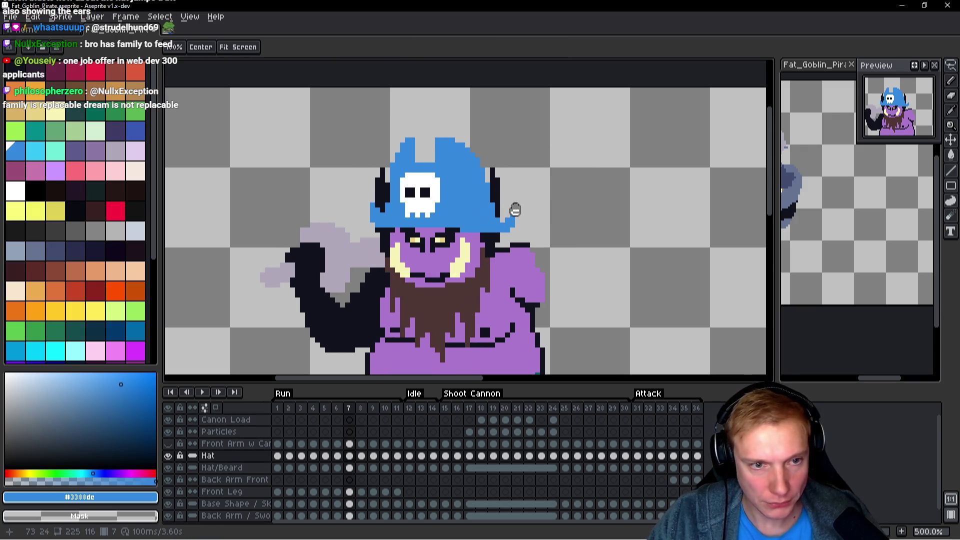
key(Left)
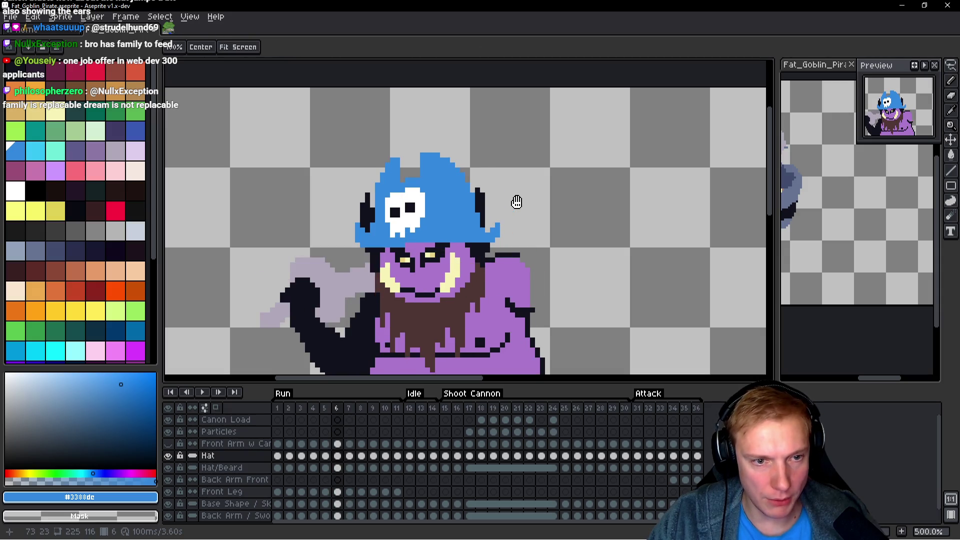
On frame 8, lasso the skull hat and move it off to the goblin's right.
key(Right)
key(Right)
key(q)
mouse_move(523, 129)
mouse_down()
mouse_move(438, 112)
mouse_move(386, 184)
mouse_move(422, 224)
mouse_move(522, 132)
mouse_up()
mouse_move(505, 190)
mouse_down()
mouse_move(690, 204)
mouse_move(593, 209)
mouse_up()
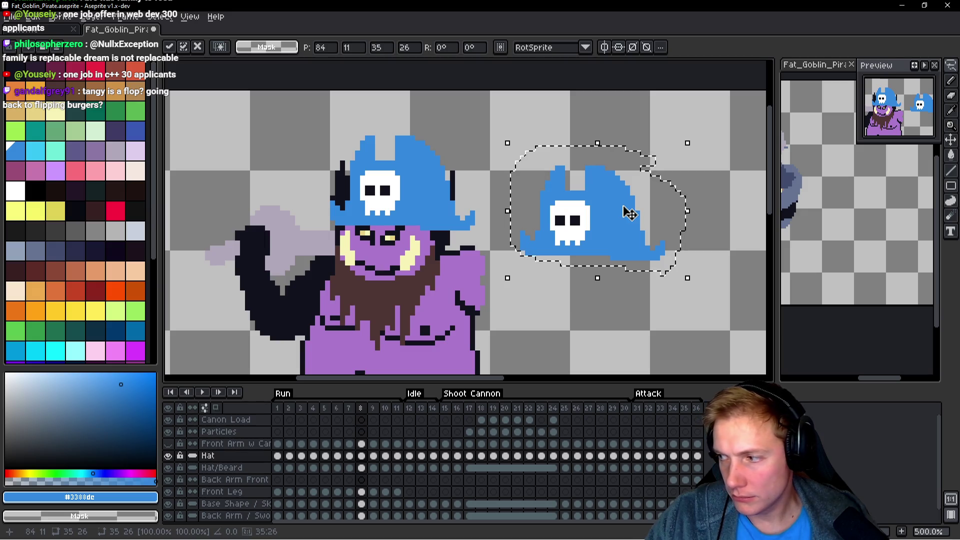
key(ctrl+d)
Select the detached hat, tilt it about -5° and commit it.
drag(622, 210, 616, 213)
key(m)
mouse_move(501, 277)
mouse_down()
mouse_move(688, 169)
mouse_move(591, 166)
mouse_move(598, 178)
mouse_up()
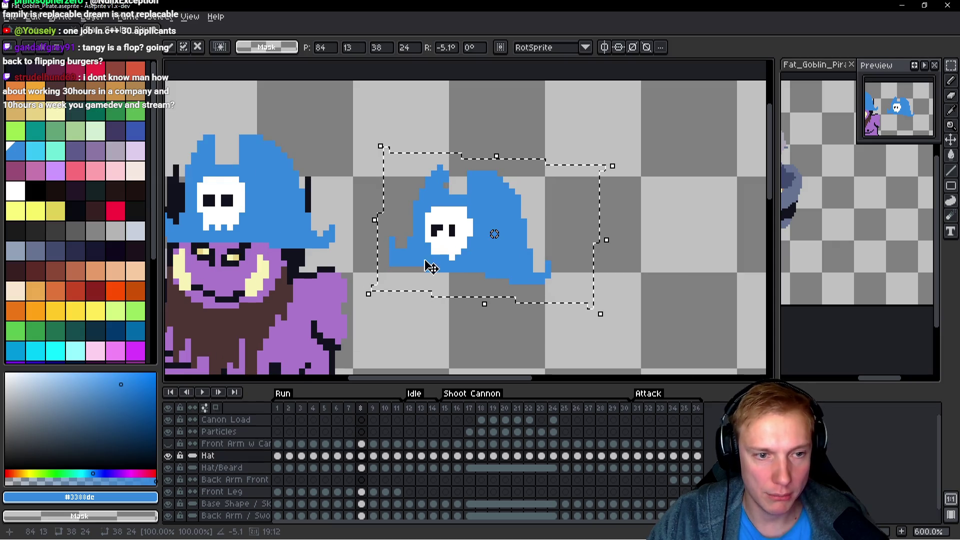
key(ctrl+d)
Add blue pixels to extend the hat's tip.
scroll(471, 251, up, 2)
key(b)
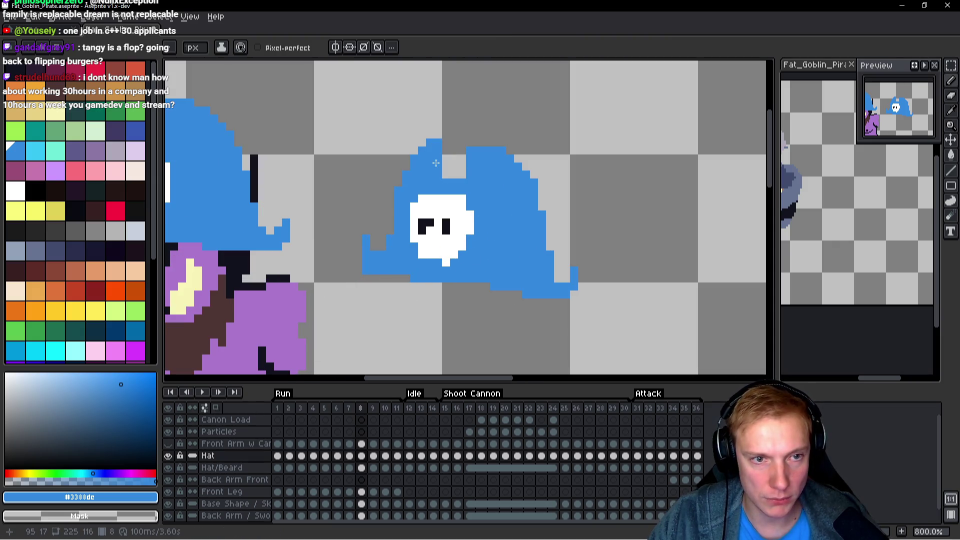
click(480, 144)
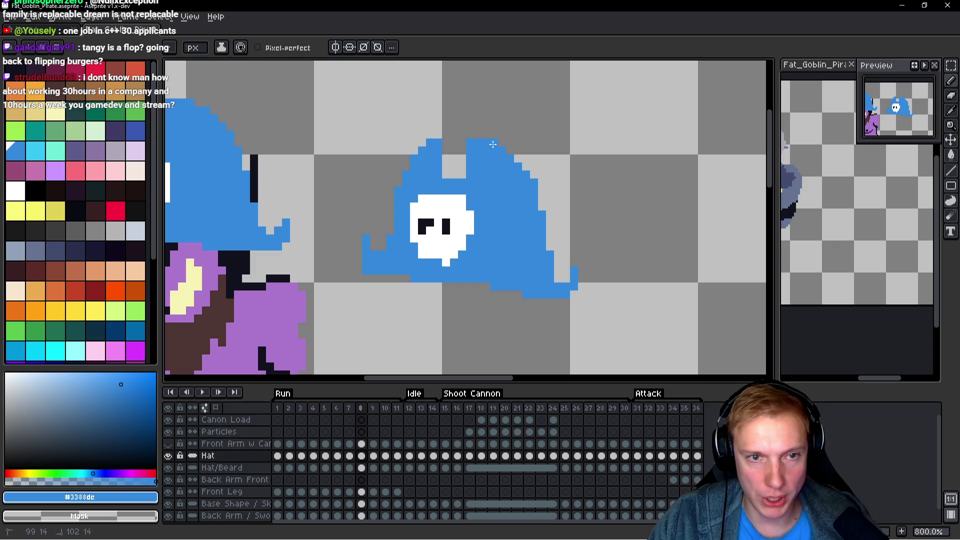
scroll(506, 145, down, 3)
scroll(520, 188, up, 3)
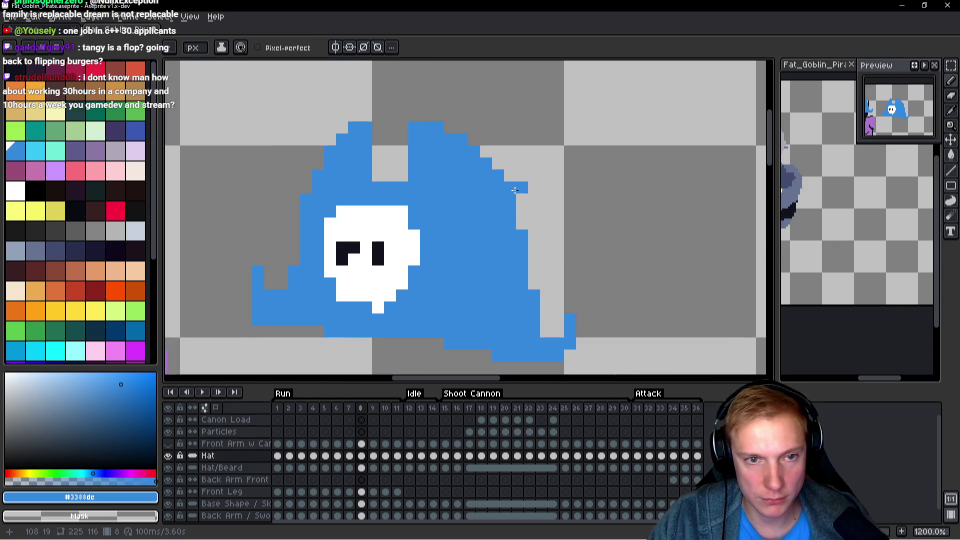
scroll(521, 188, down, 3)
scroll(550, 215, up, 3)
click(559, 231)
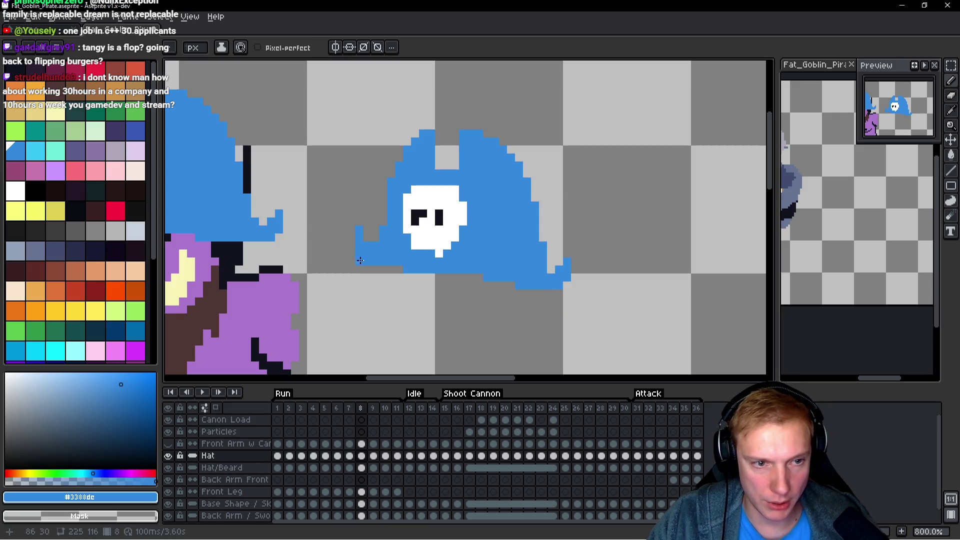
scroll(444, 251, down, 3)
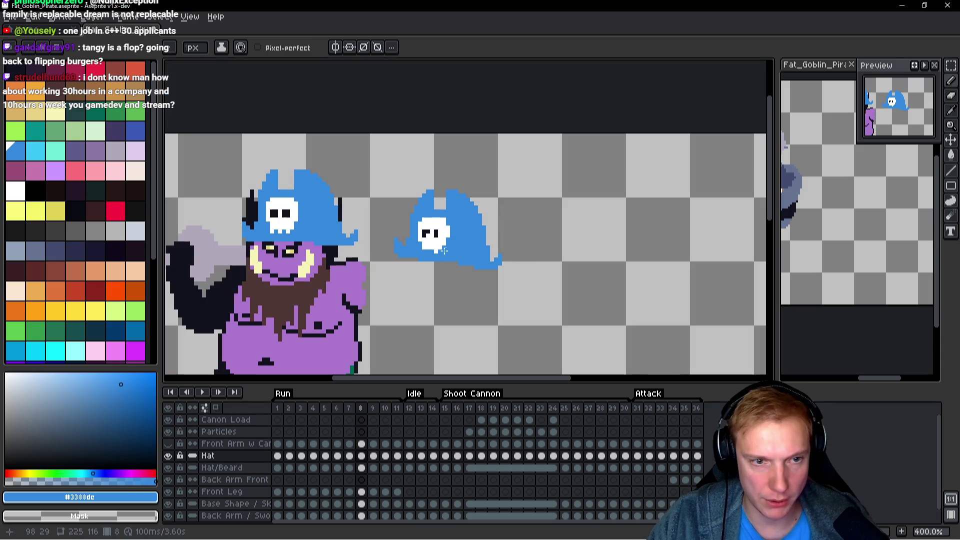
scroll(446, 240, up, 2)
Fill the skull emblem's left eye into a dark square.
alt+click(422, 231)
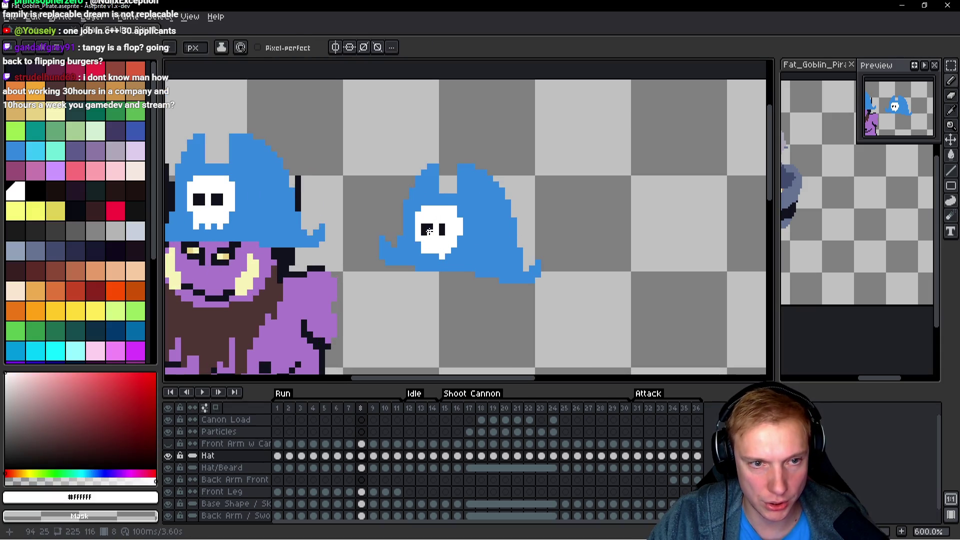
alt+click(426, 226)
drag(424, 232, 430, 232)
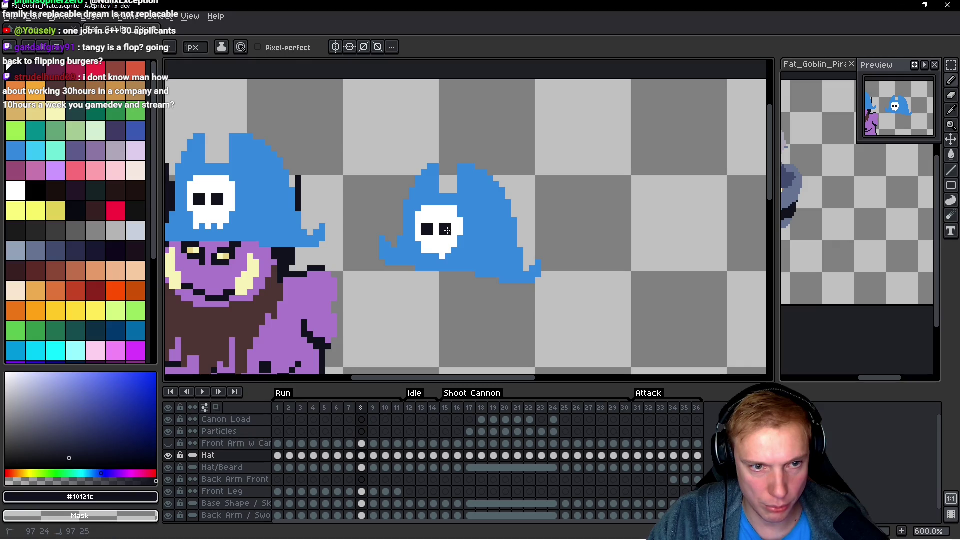
alt+click(425, 252)
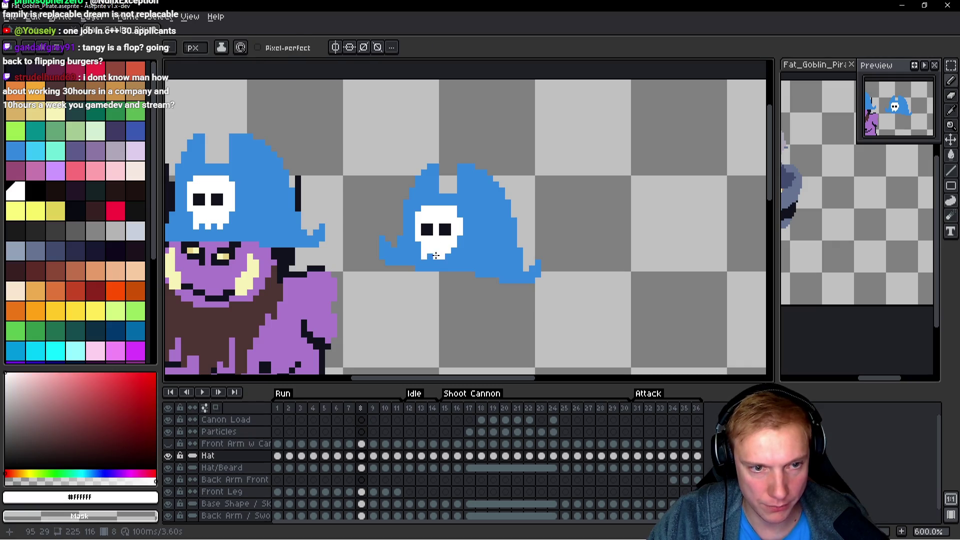
scroll(500, 246, down, 4)
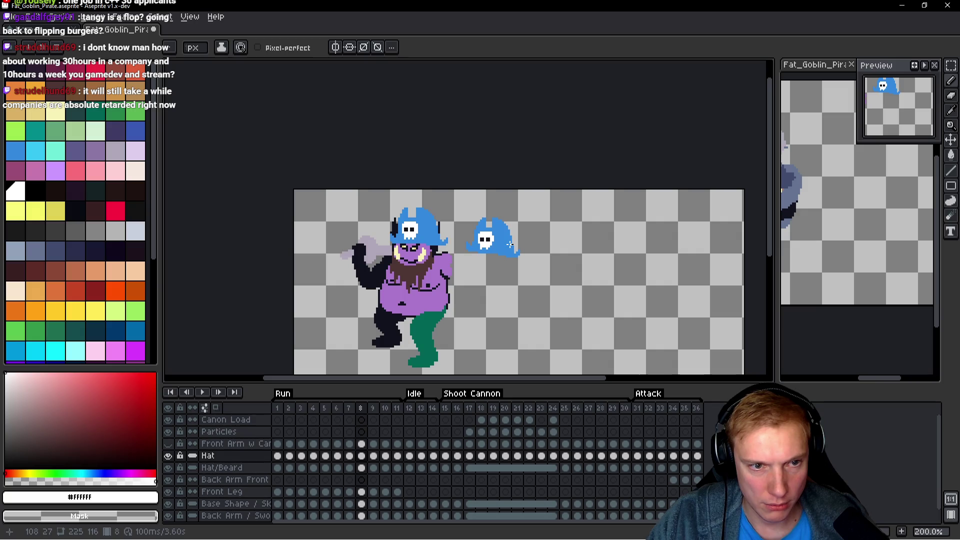
Lasso and delete the old hat on the goblin's head to reveal the horns.
scroll(510, 245, up, 1)
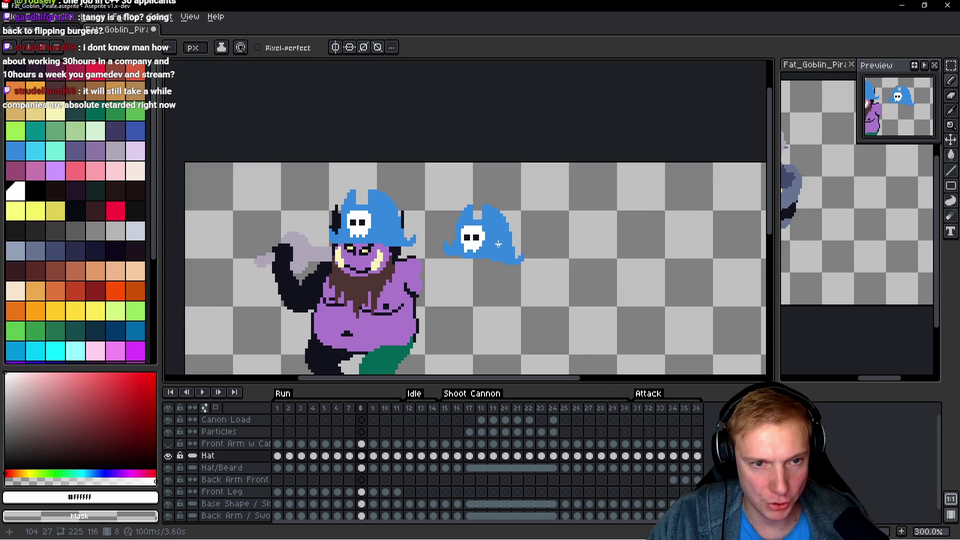
scroll(437, 212, left, 2)
key(q)
mouse_move(478, 192)
mouse_down()
mouse_move(428, 172)
mouse_move(360, 235)
mouse_up()
drag(474, 207, 477, 194)
key(Delete)
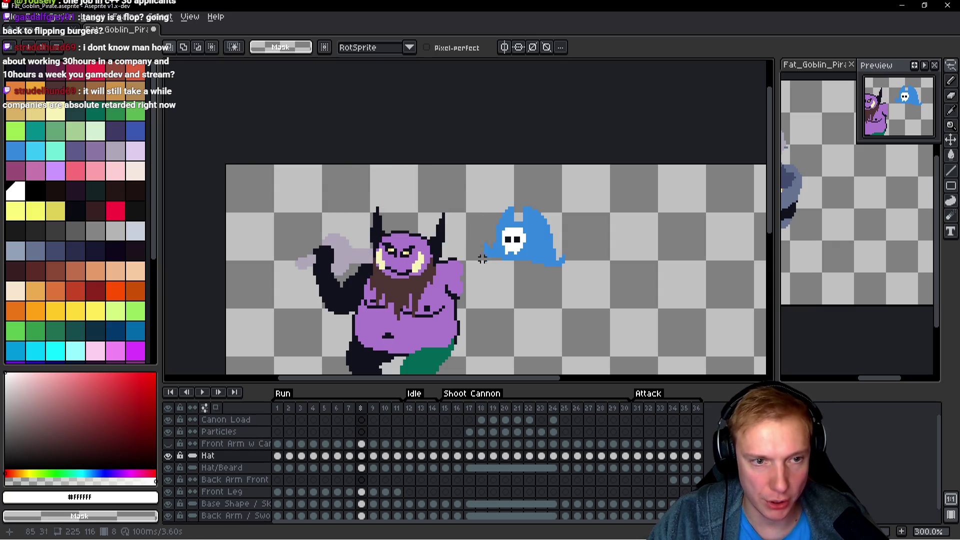
Move the detached skull hat onto the goblin's head and commit it.
mouse_move(570, 188)
mouse_down()
mouse_move(570, 303)
mouse_move(570, 189)
mouse_up()
drag(546, 252, 429, 236)
key(Return)
key(Return)
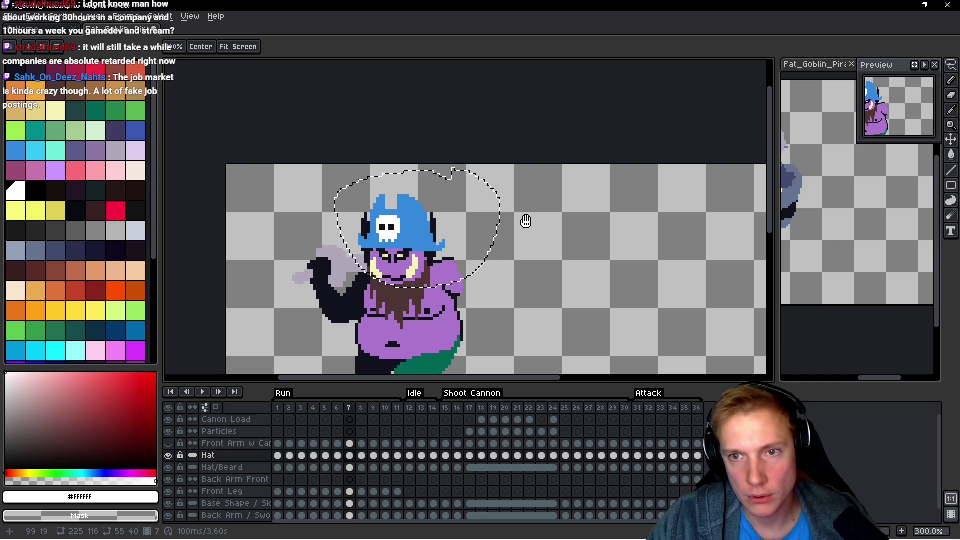
scroll(520, 225, down, 3)
scroll(520, 239, up, 5)
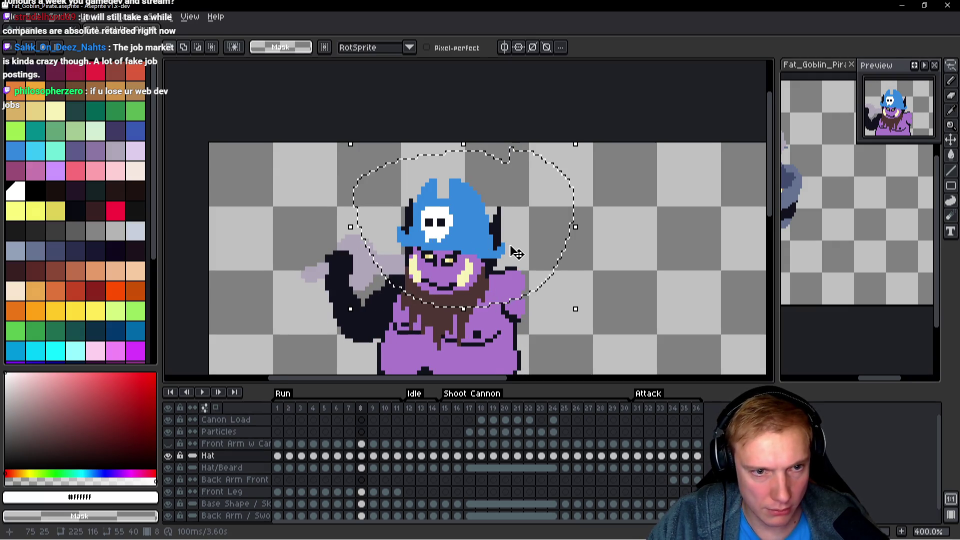
scroll(509, 245, up, 1)
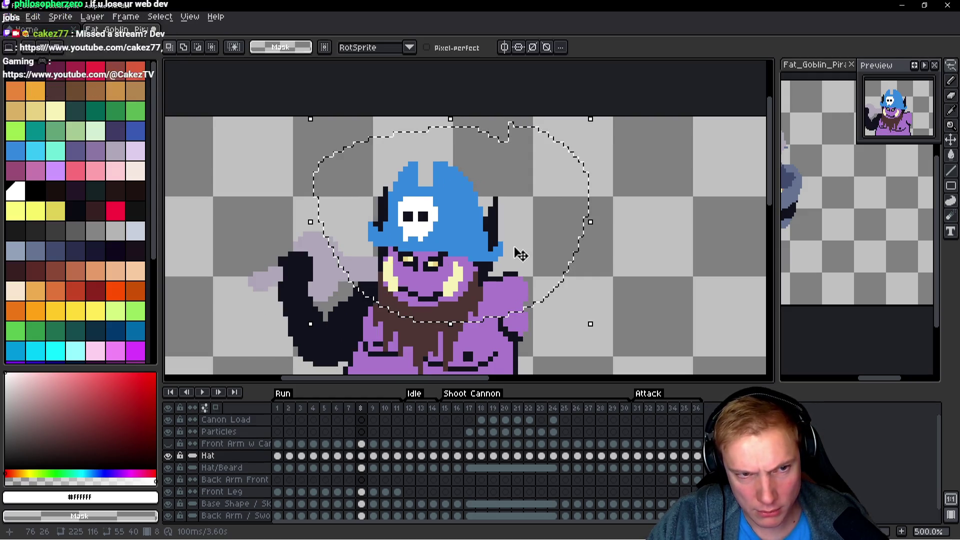
Stretch the hat to about 102% width and reseat it between the horns.
mouse_move(543, 242)
mouse_down()
mouse_move(645, 245)
mouse_move(508, 233)
mouse_up()
drag(646, 234, 652, 235)
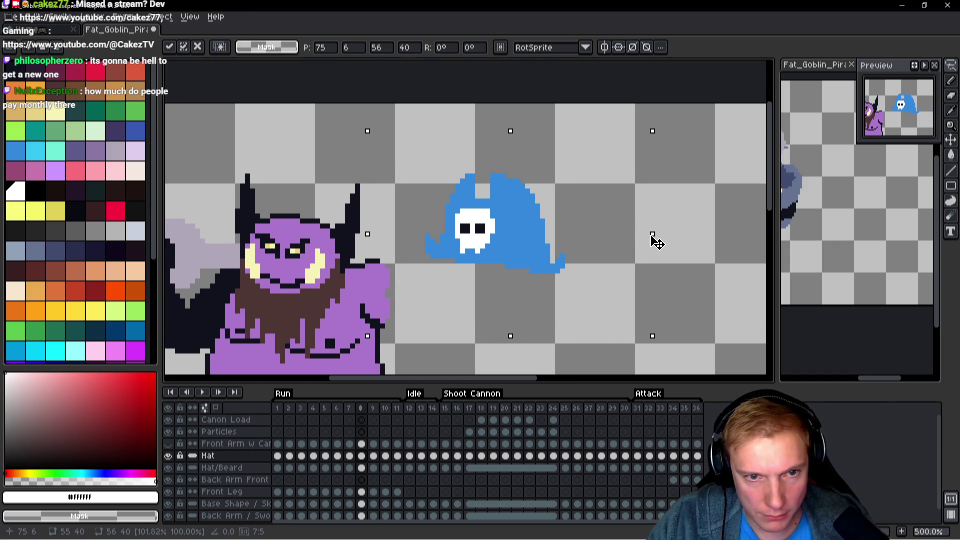
drag(522, 235, 326, 210)
key(Return)
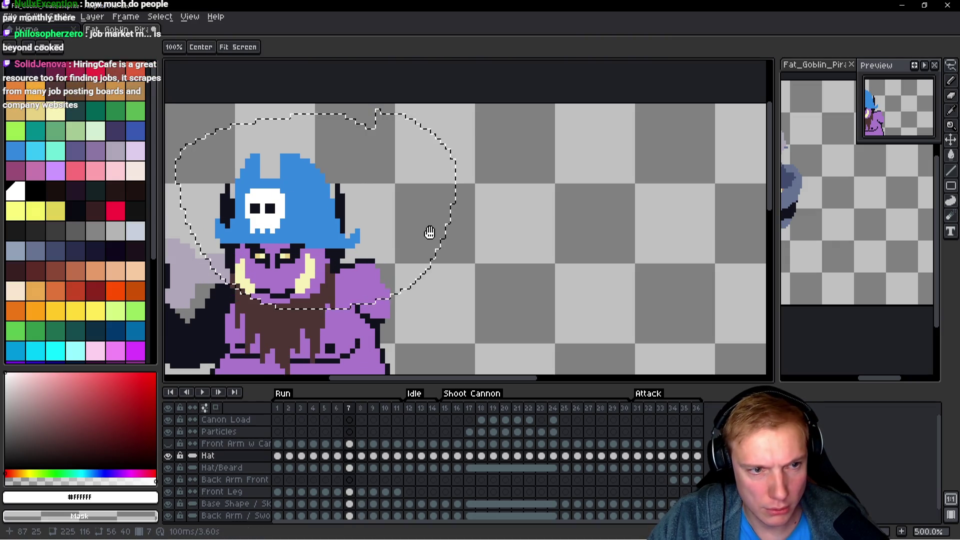
key(b)
scroll(323, 268, up, 2)
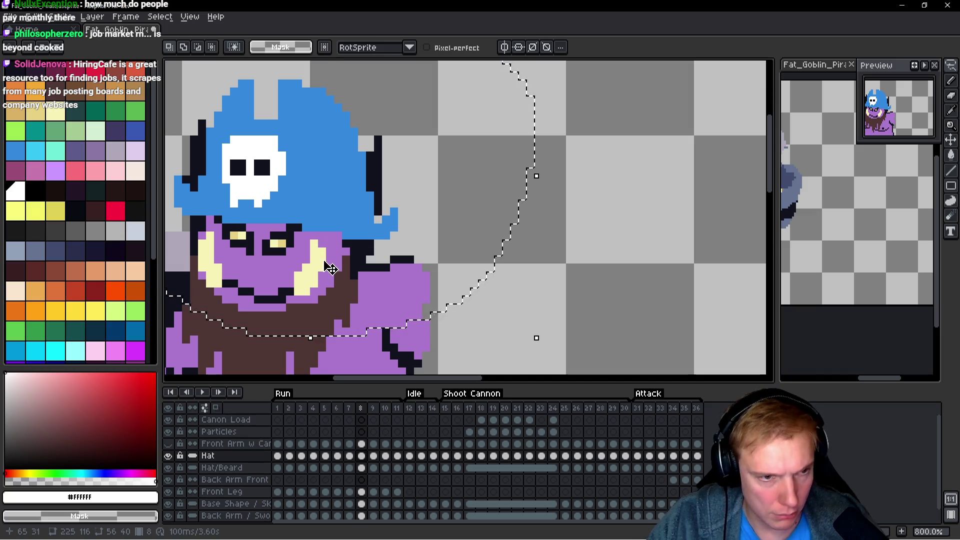
scroll(306, 234, down, 2)
mouse_move(405, 199)
mouse_down()
mouse_move(501, 231)
mouse_move(479, 242)
mouse_up()
Flip between frames 7 and 8, pick the dark outline colour and select the Base Shape / Sketch layer.
key(Right)
key(Left)
key(Right)
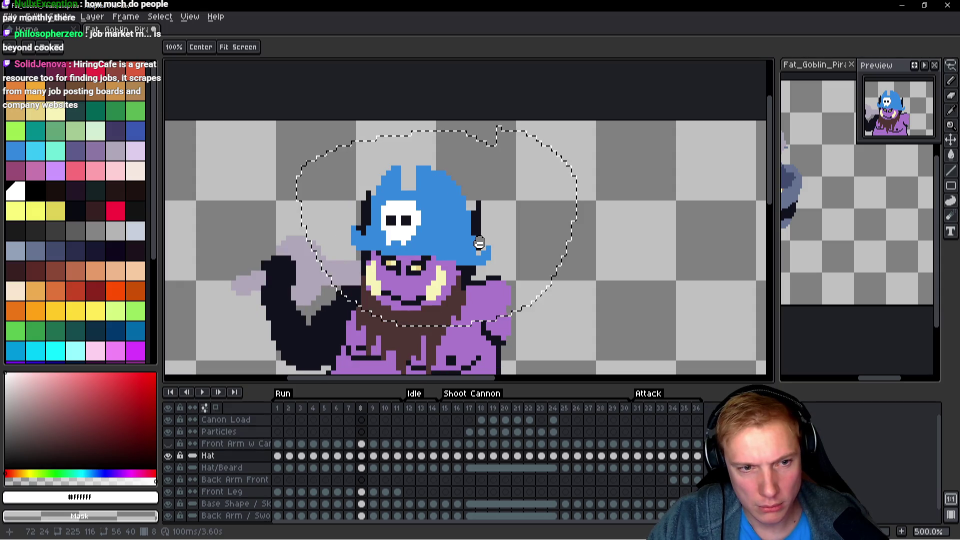
scroll(411, 284, up, 4)
alt+click(389, 288)
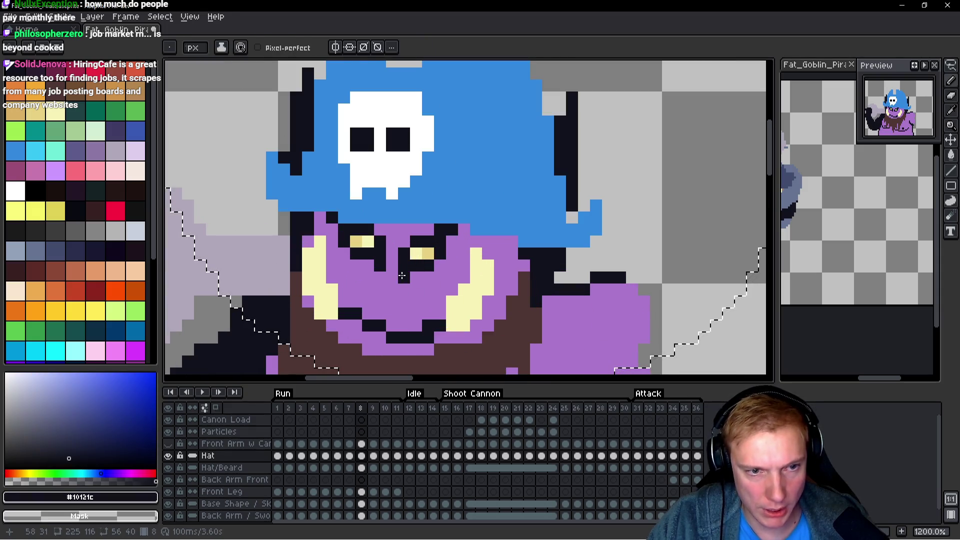
key(space)
key(Down)
key(Down)
key(Down)
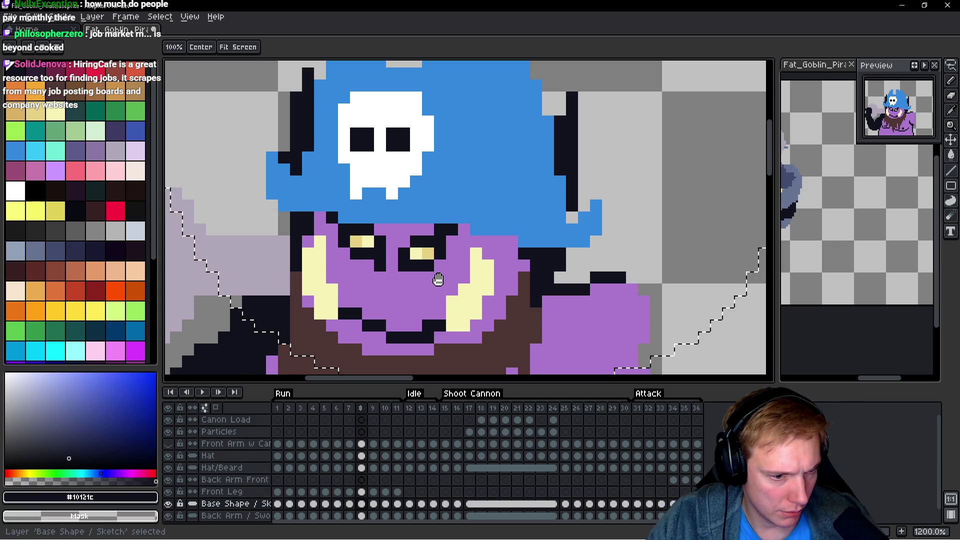
key(space)
key(Left)
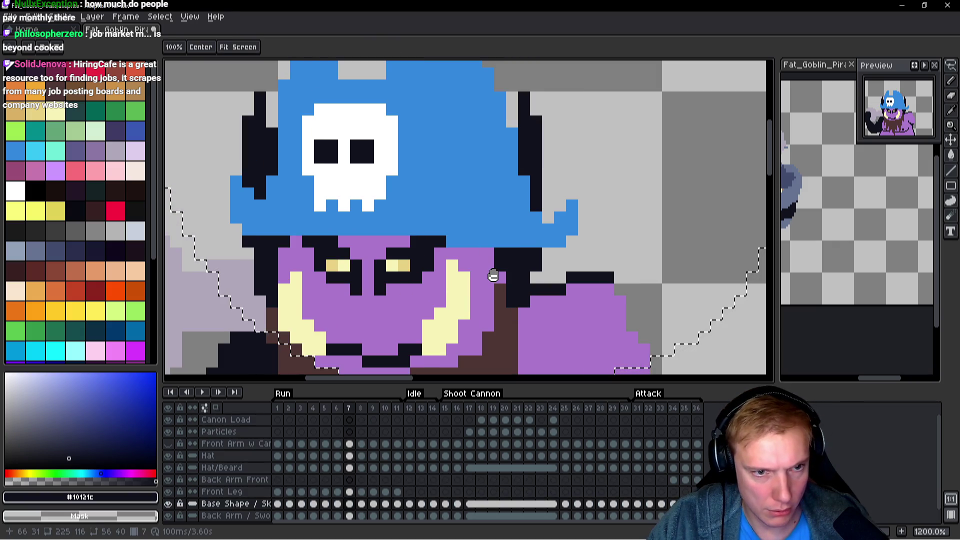
key(Right)
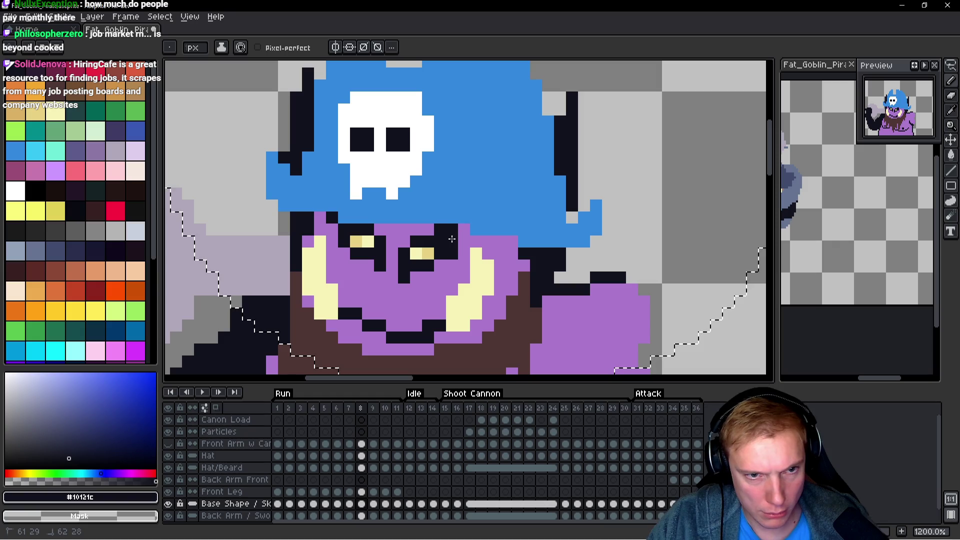
On frame 9, add two dark pixels around the goblin's right eye.
key(Right)
key(Left)
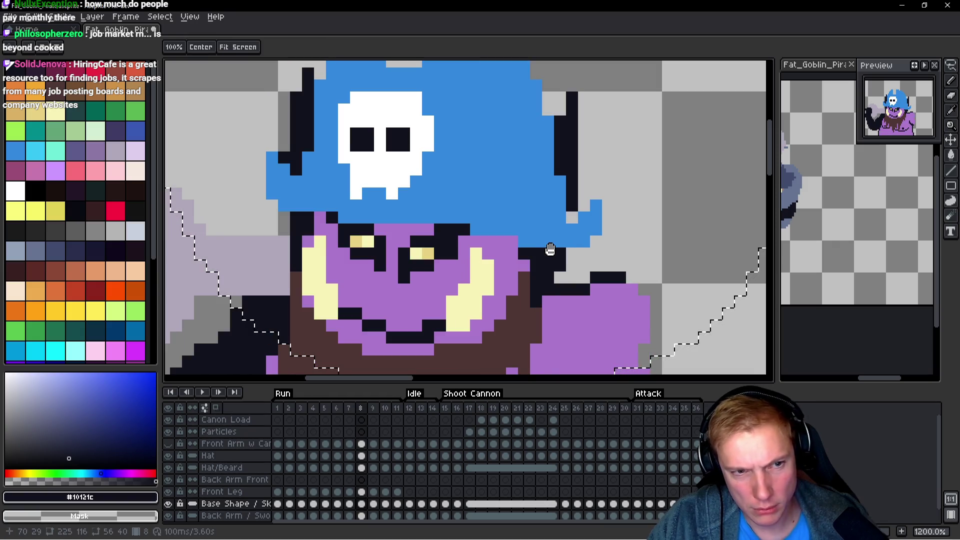
key(Right)
key(space)
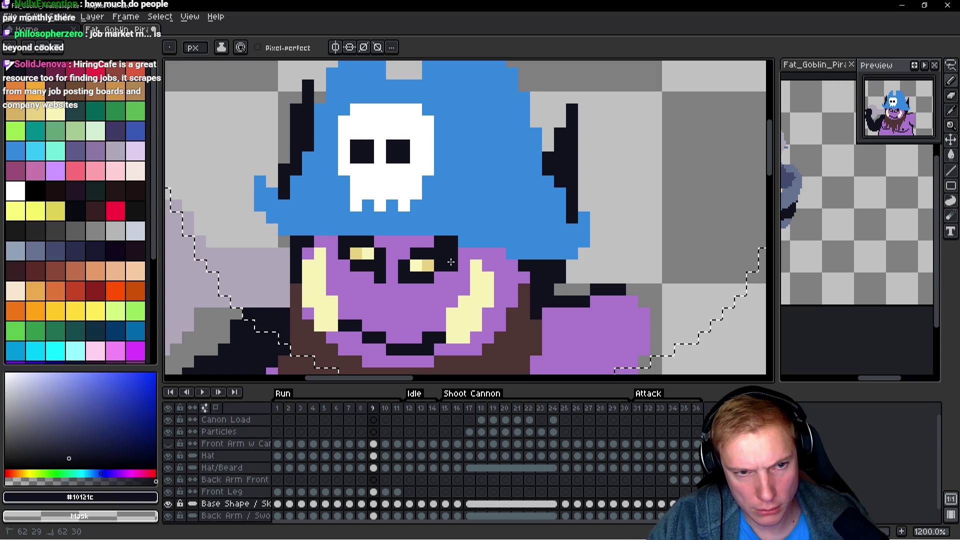
key(Right)
key(Left)
click(408, 286)
click(492, 266)
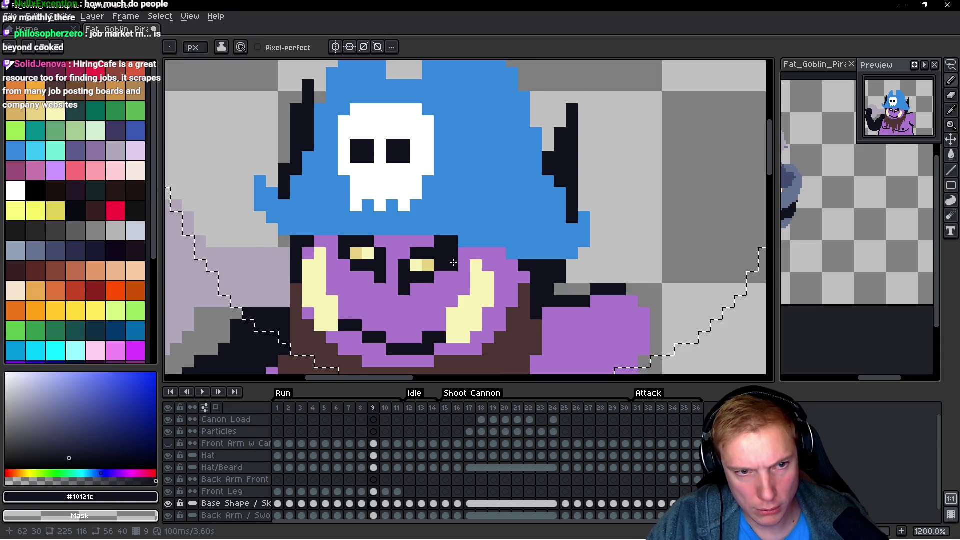
Flip between frames 7, 8 and 9 to compare the hat, ending on frame 8.
key(space)
key(Left)
key(period)
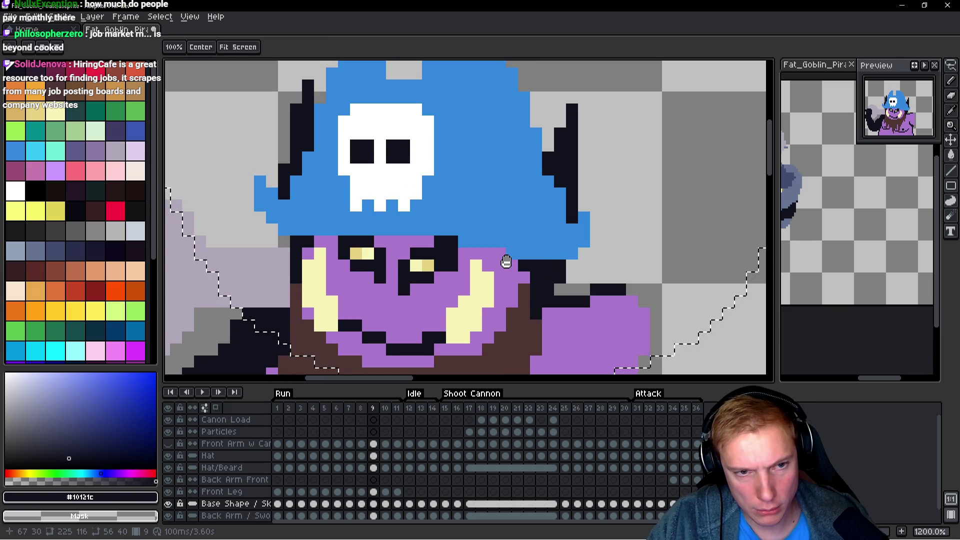
key(space)
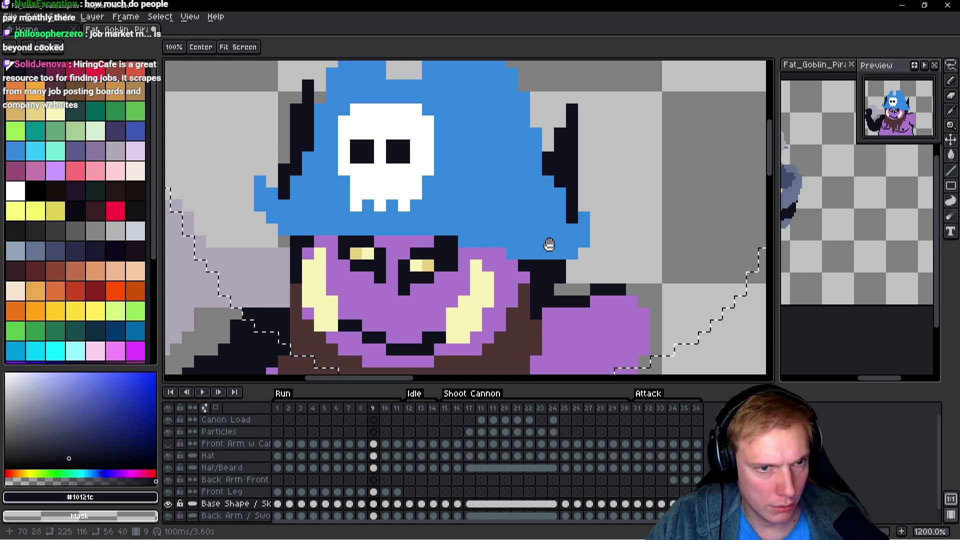
key(comma)
key(comma)
key(period)
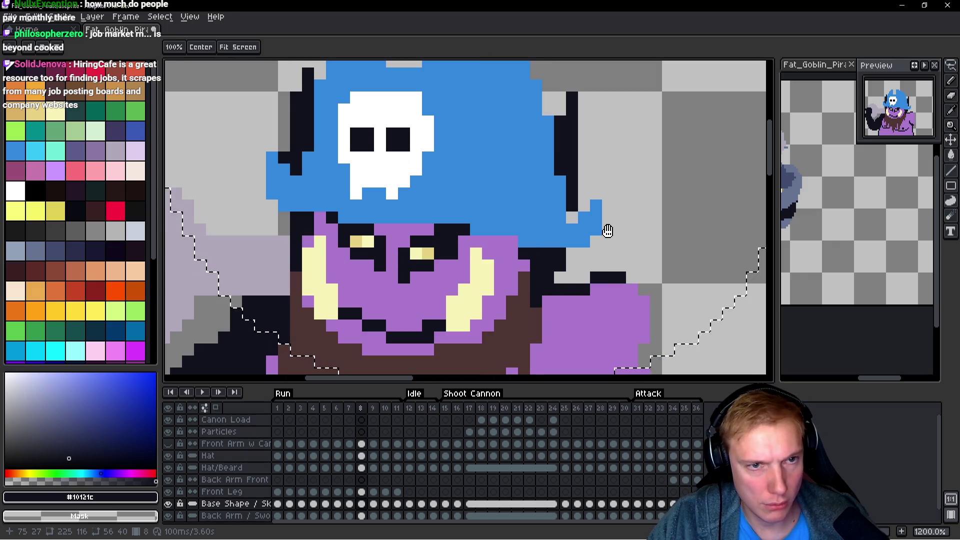
key(comma)
key(period)
scroll(615, 233, down, 2)
scroll(618, 235, down, 1)
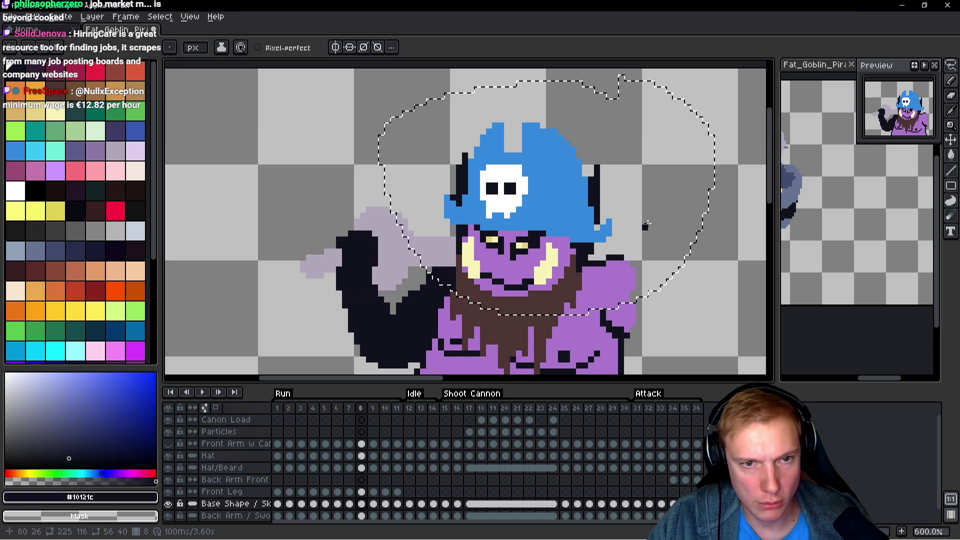
Center the goblin and compare the hat on frame 8 with its neighbouring frames.
drag(638, 219, 553, 225)
key(comma)
key(period)
key(comma)
key(period)
key(comma)
key(period)
key(comma)
key(period)
key(comma)
key(period)
key(comma)
key(period)
key(comma)
key(period)
On the Hat layer, nudge frame 9's selected hat a pixel or two right.
key(ctrl+d)
key(b)
mouse_move(567, 225)
mouse_down()
mouse_move(540, 228)
mouse_move(533, 189)
mouse_move(307, 228)
mouse_move(607, 216)
mouse_move(551, 133)
mouse_up()
key(m)
key(Up)
key(Up)
key(Up)
key(ctrl+d)
key(period)
scroll(585, 208, down, 1)
key(Right)
key(Right)
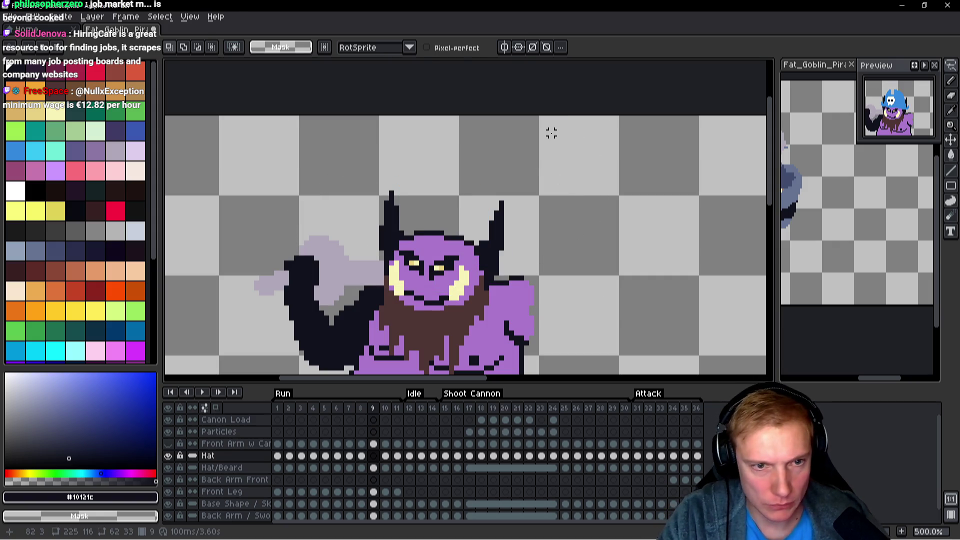
key(ctrl+d)
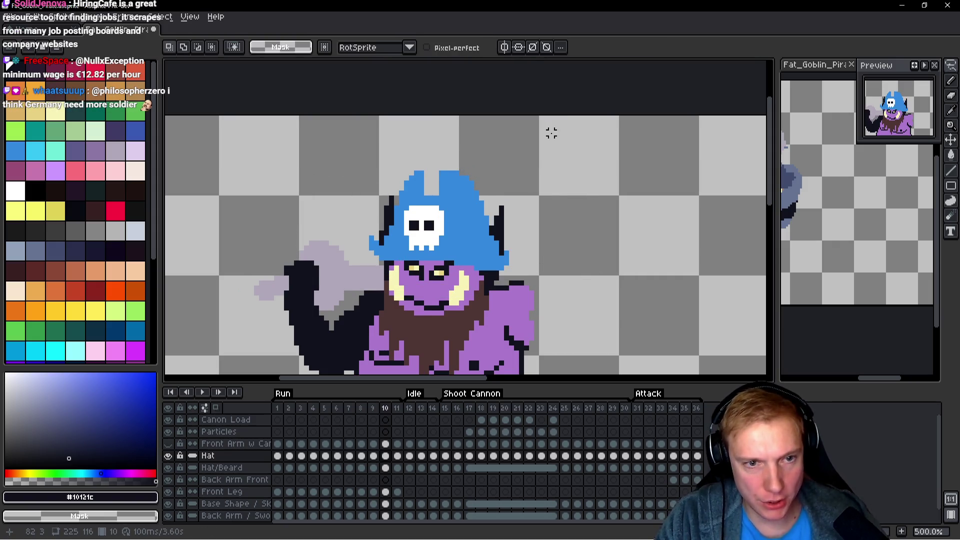
Paste the copied hat into frame 10 and drop it in place.
key(m)
key(period)
key(ctrl+v)
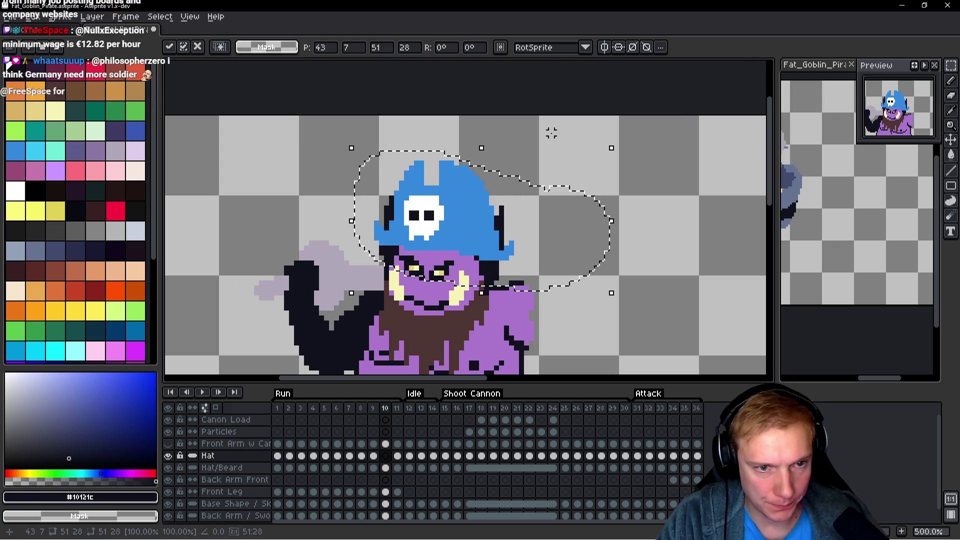
key(ctrl+d)
Play the run-cycle animation to check the hat on every pose.
key(h)
key(period)
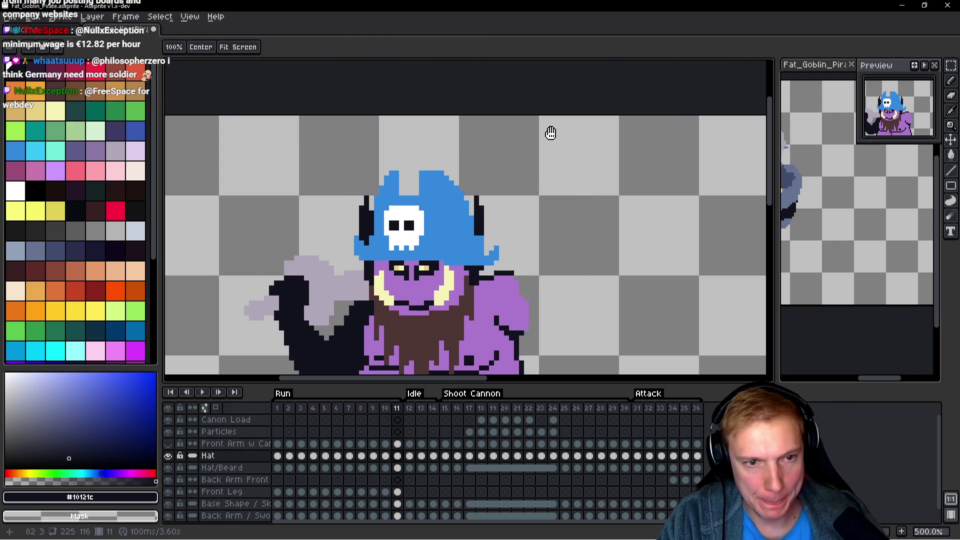
key(Return)
key(m)
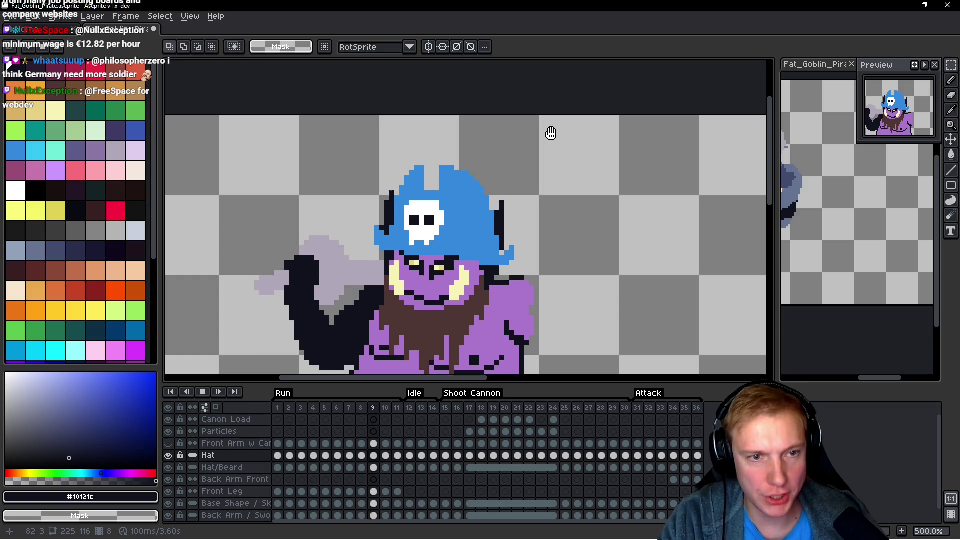
scroll(551, 133, down, 3)
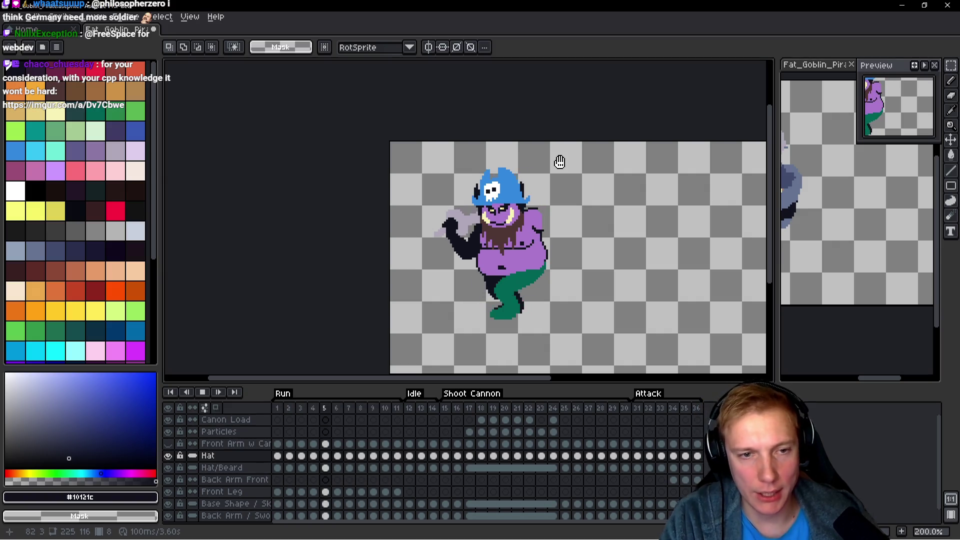
Watch the run cycle, then make the Base Shape layer active with the Move tool.
key(h)
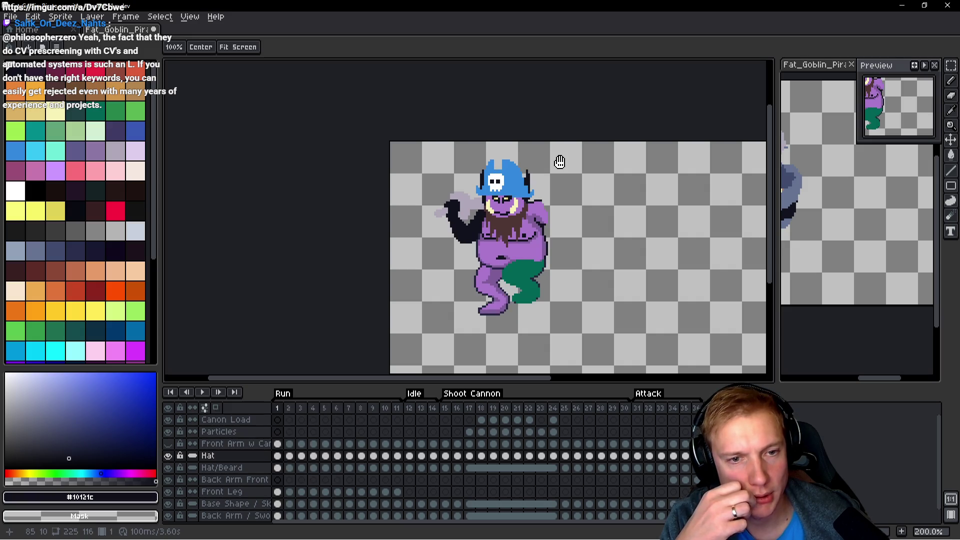
key(alt+Down)
key(alt+Down)
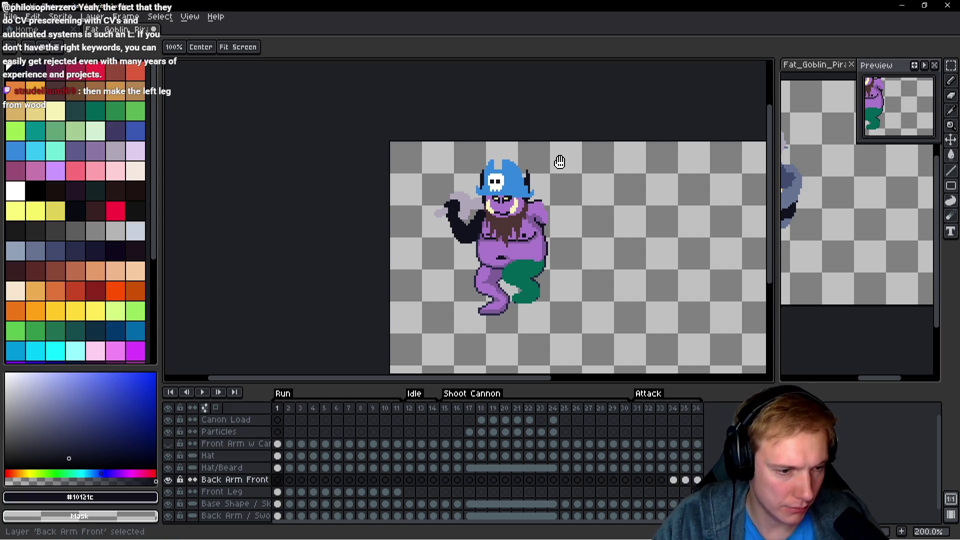
key(alt+Down)
key(alt+Down)
key(v)
scroll(500, 204, up, 1)
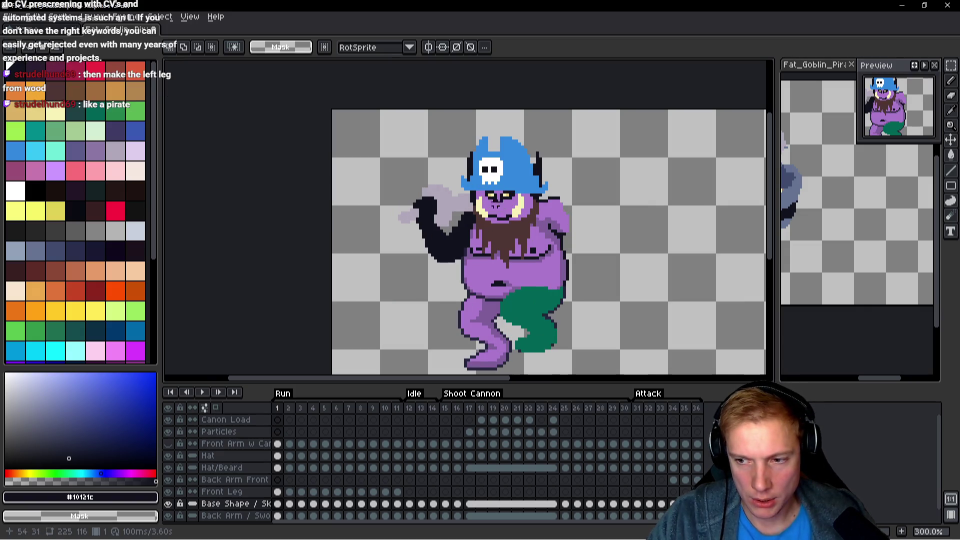
scroll(492, 199, up, 1)
scroll(495, 196, down, 2)
scroll(510, 180, up, 2)
scroll(526, 166, down, 1)
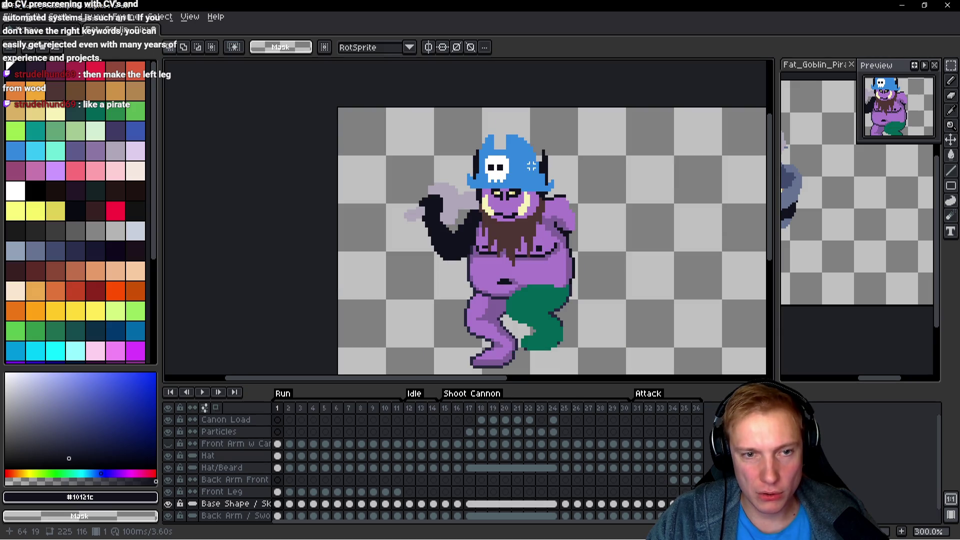
scroll(531, 166, up, 2)
scroll(541, 172, down, 4)
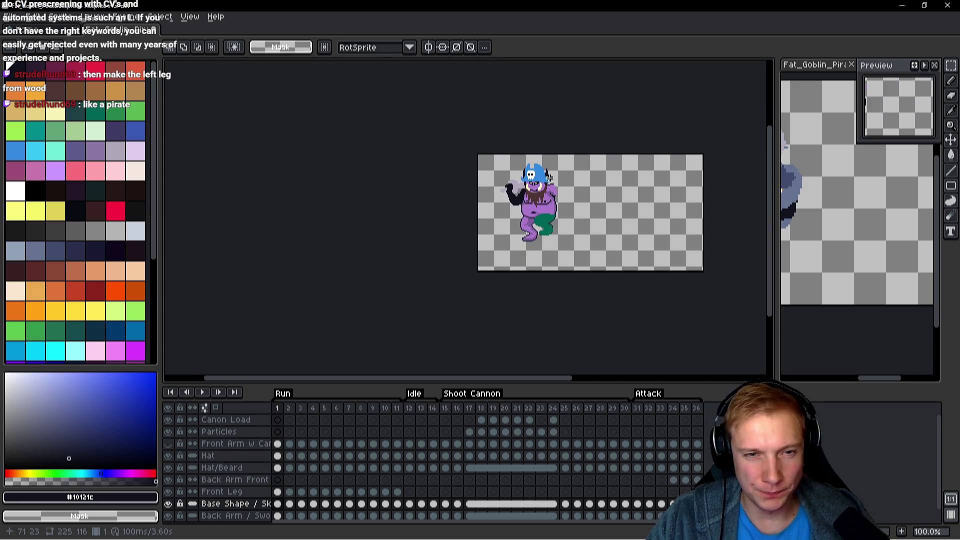
scroll(549, 176, up, 4)
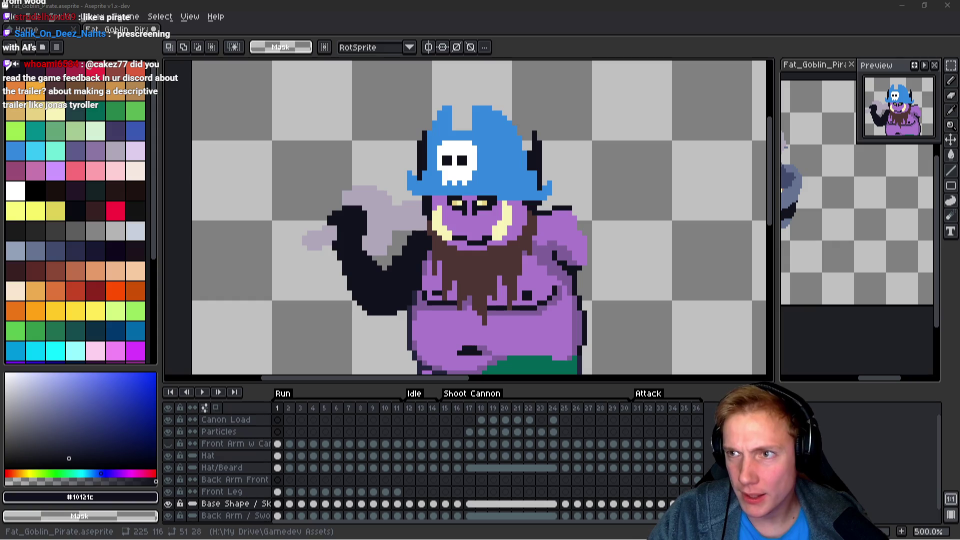
drag(614, 223, 600, 212)
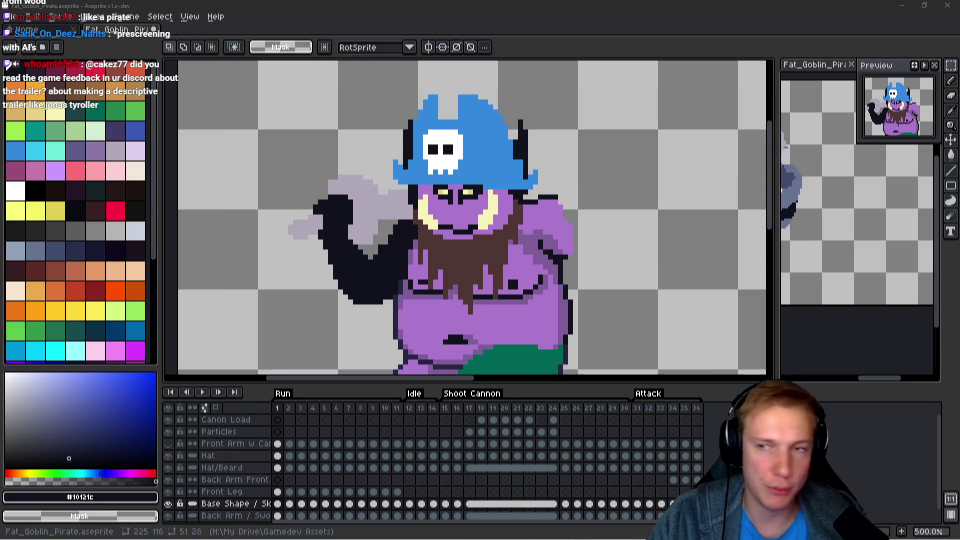
middle_click(98, 9)
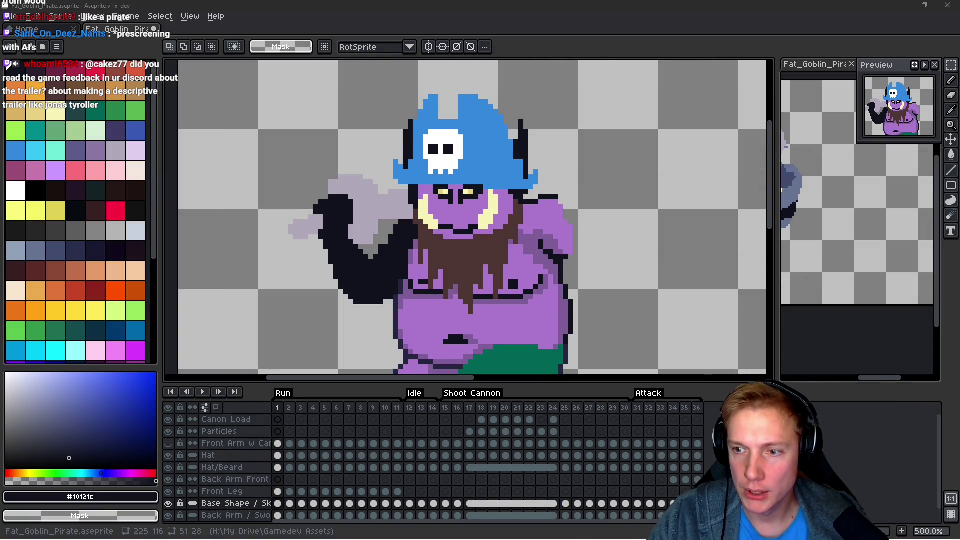
drag(615, 298, 614, 285)
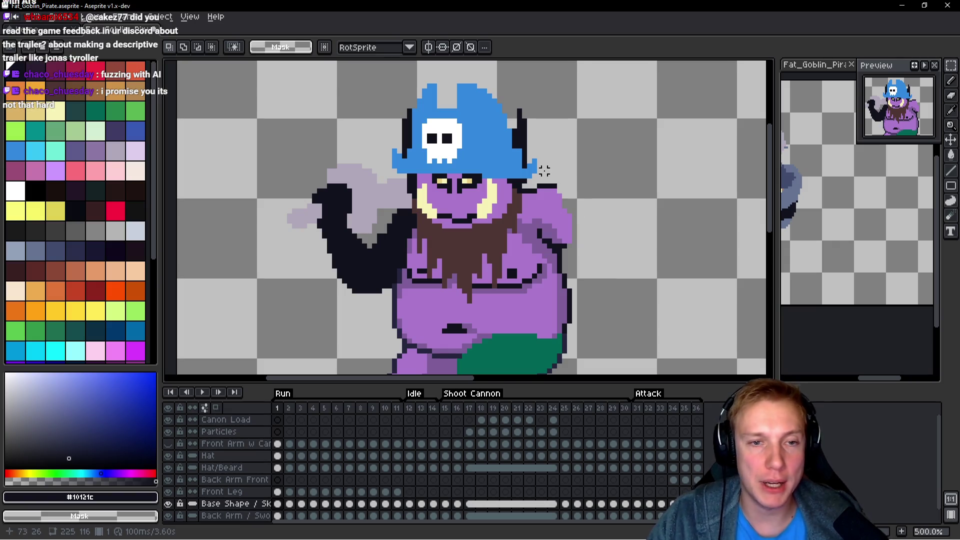
mouse_move(594, 181)
mouse_down()
mouse_move(519, 182)
mouse_move(521, 159)
mouse_up()
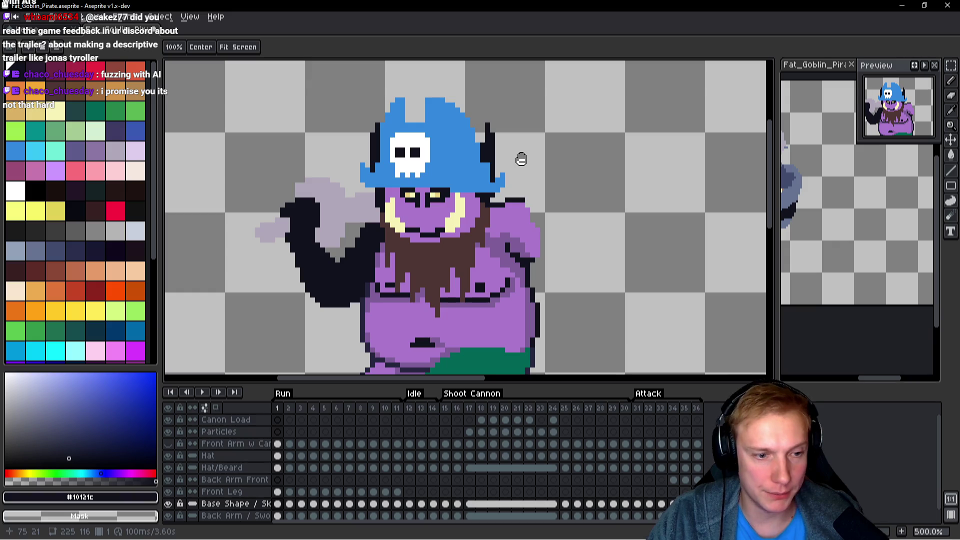
key(Right)
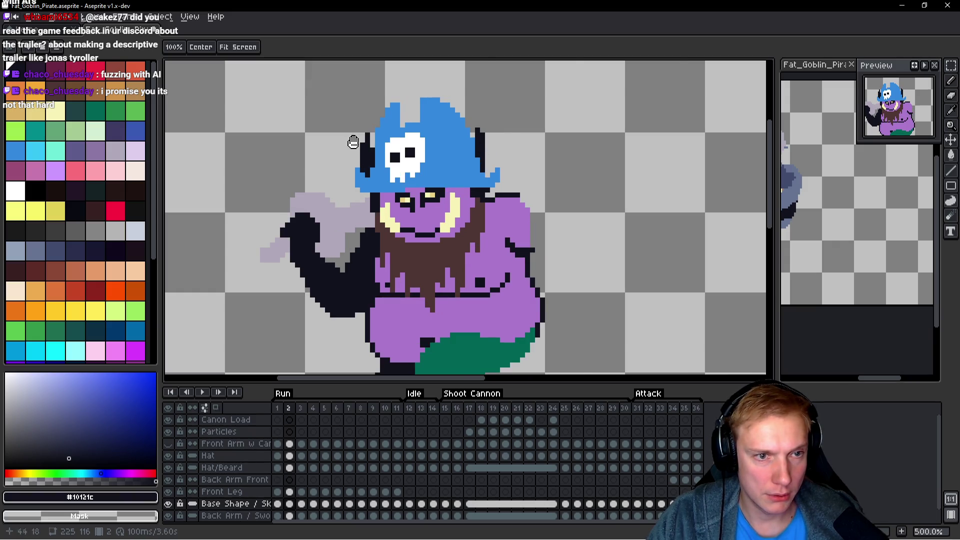
scroll(370, 145, up, 4)
key(m)
scroll(400, 173, down, 2)
key(Right)
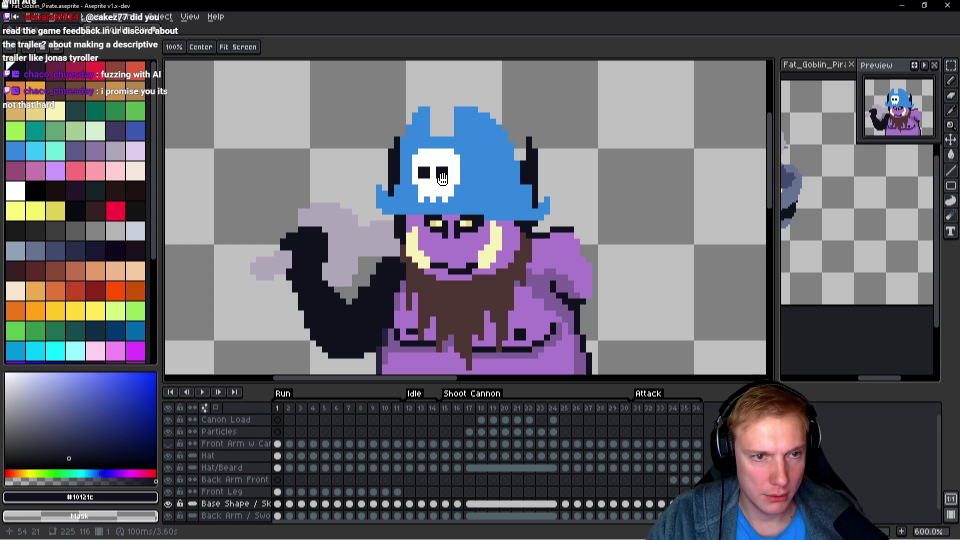
key(Left)
key(Right)
key(h)
key(Left)
key(Left)
key(Left)
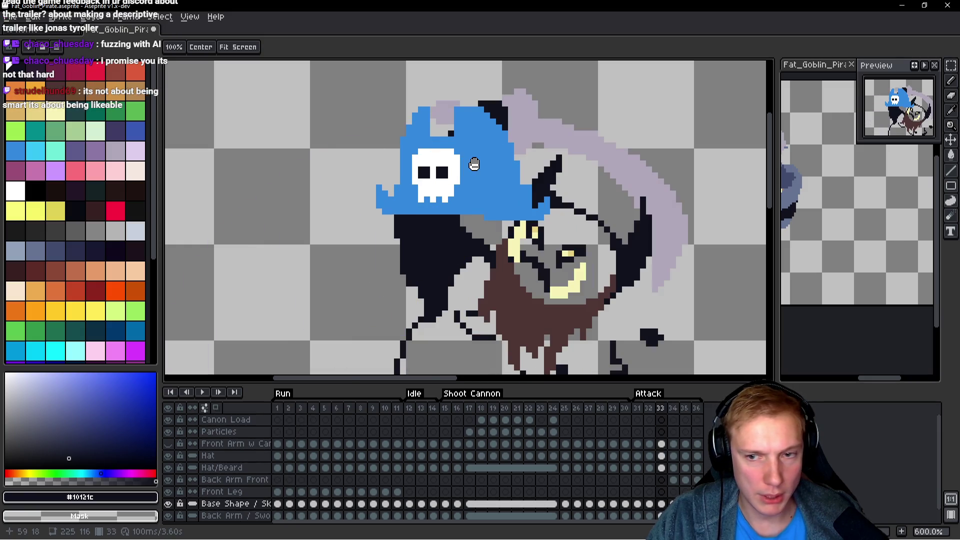
key(Right)
key(Right)
key(Right)
key(Right)
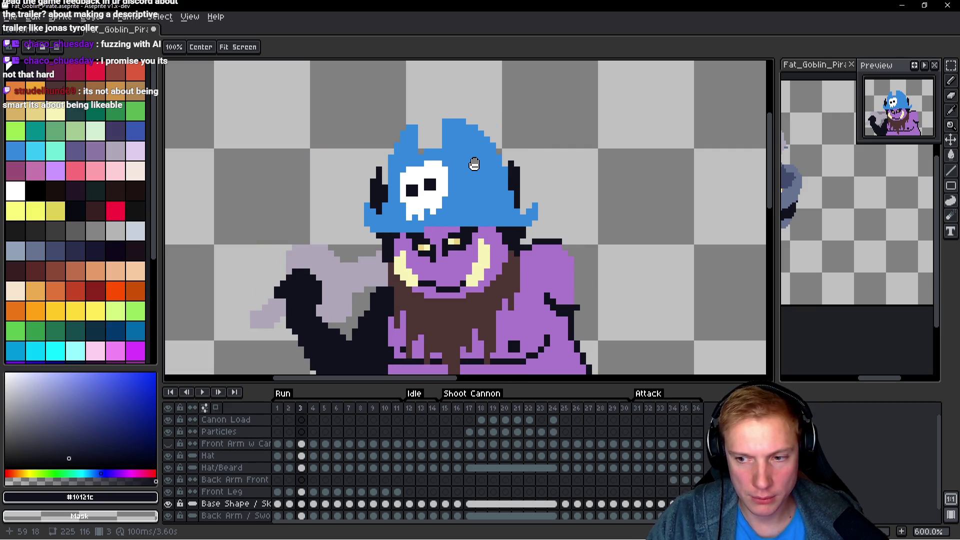
key(Left)
key(Left)
key(Right)
key(Left)
key(Right)
key(Left)
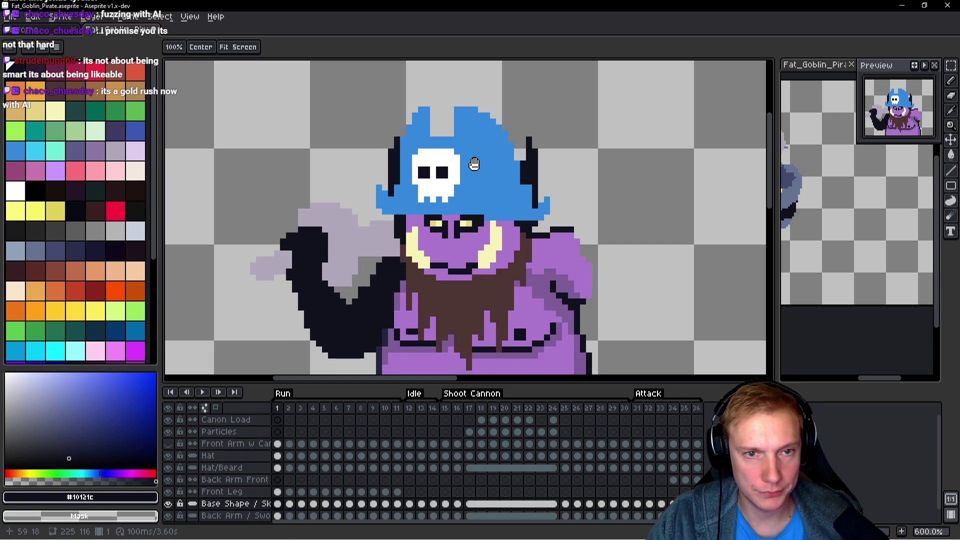
key(Right)
key(Right)
key(Left)
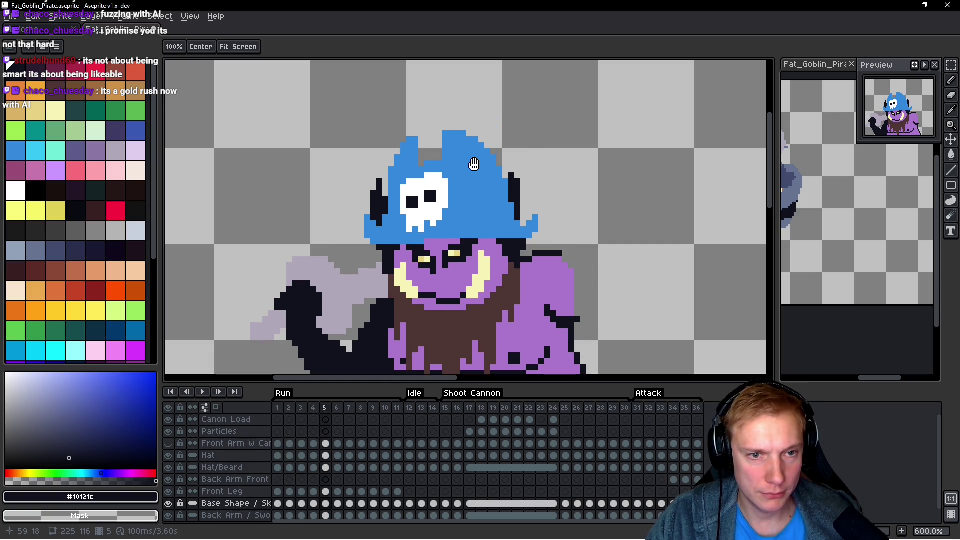
key(Left)
key(m)
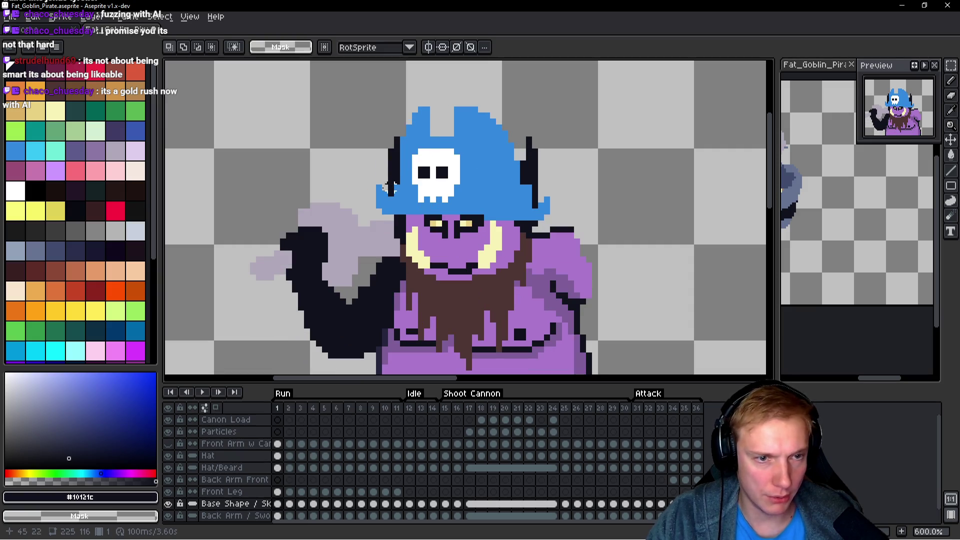
key(b)
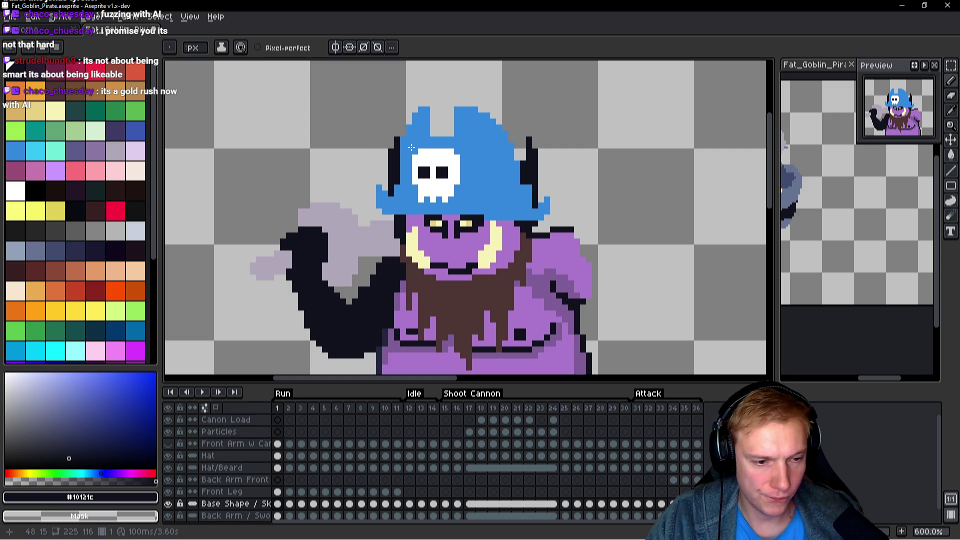
Compare the hat across frames 1, 2 and 36, then pick Base Shape with the pencil.
key(h)
key(Up)
key(Up)
key(Up)
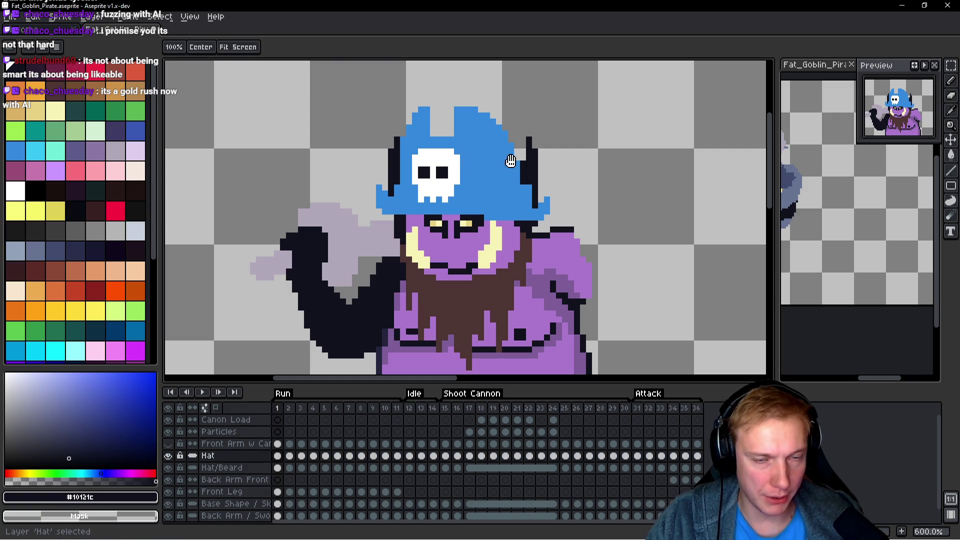
key(Right)
key(Left)
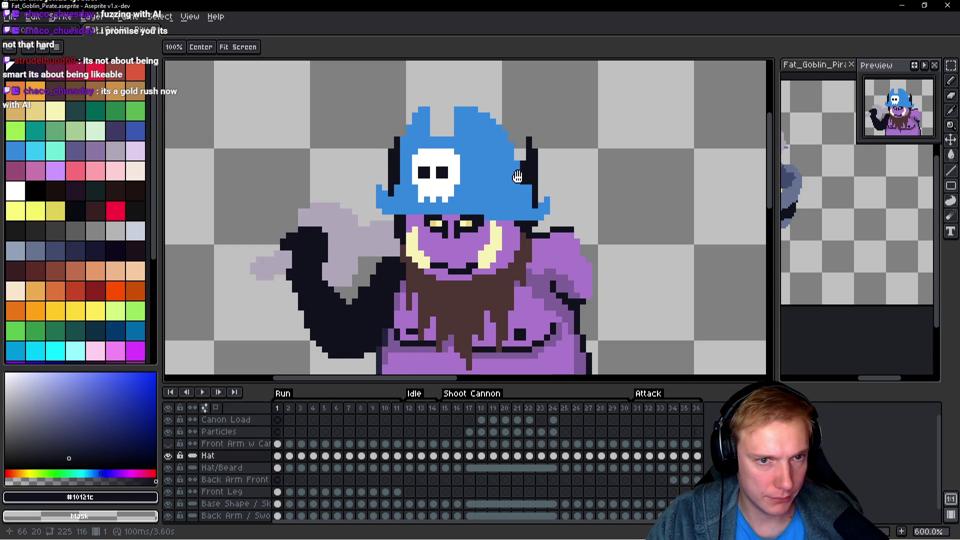
key(Left)
key(Right)
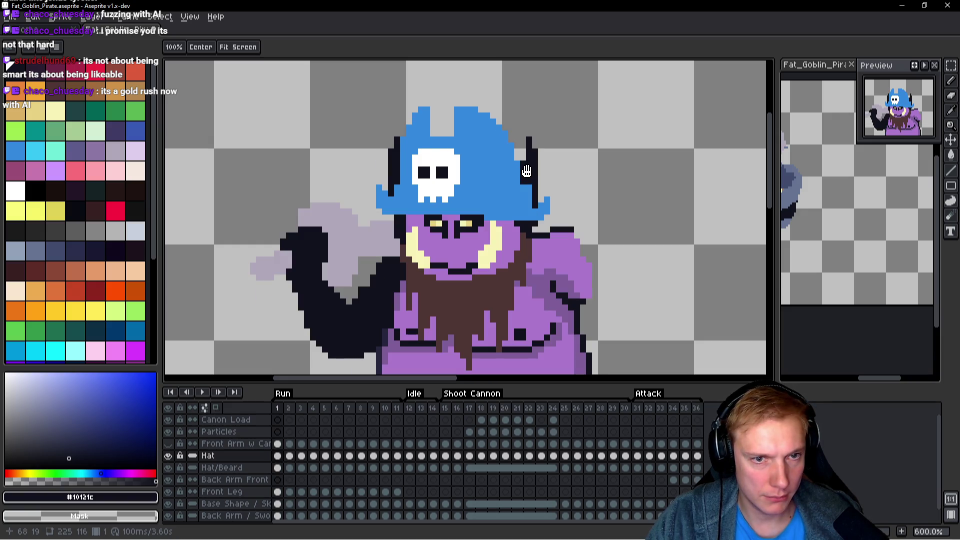
key(Left)
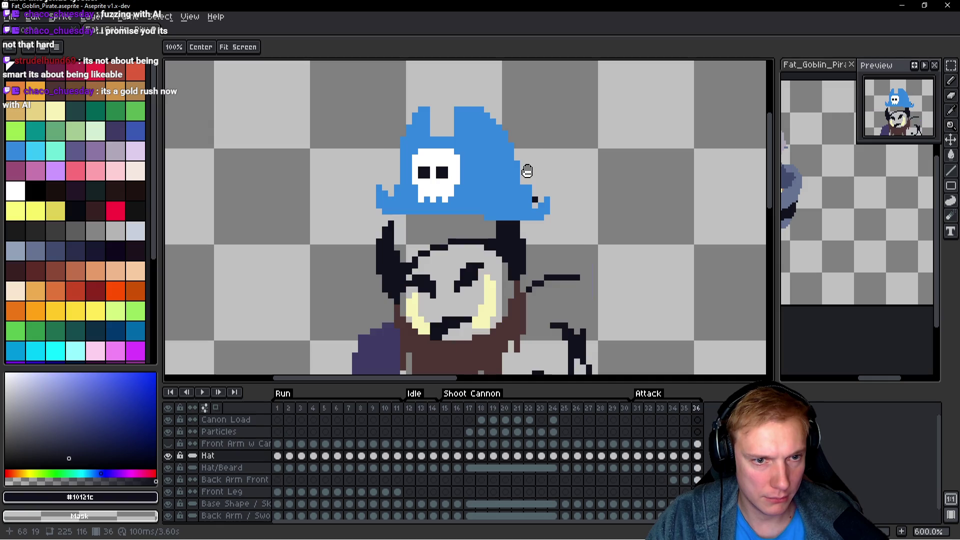
key(Right)
key(Right)
key(Left)
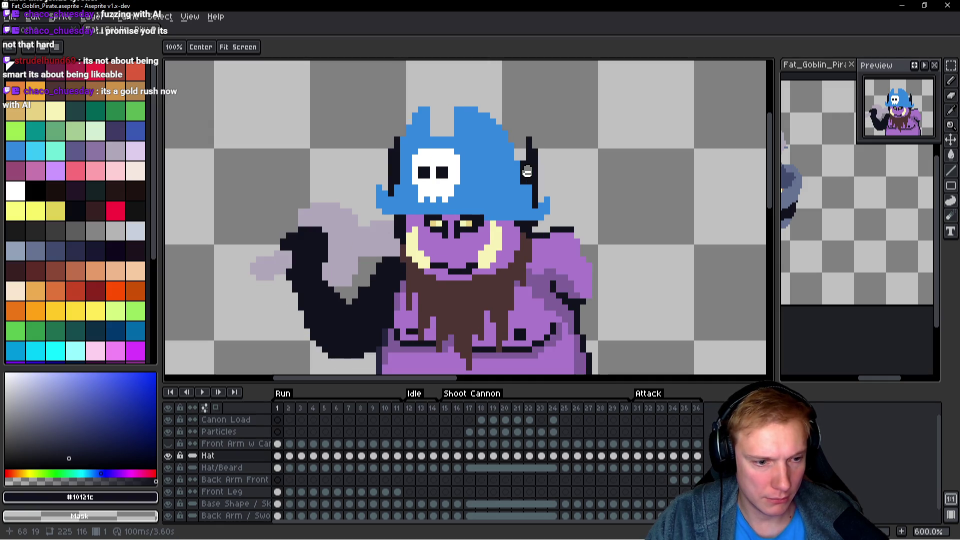
key(Down)
key(Down)
key(Down)
key(Down)
key(b)
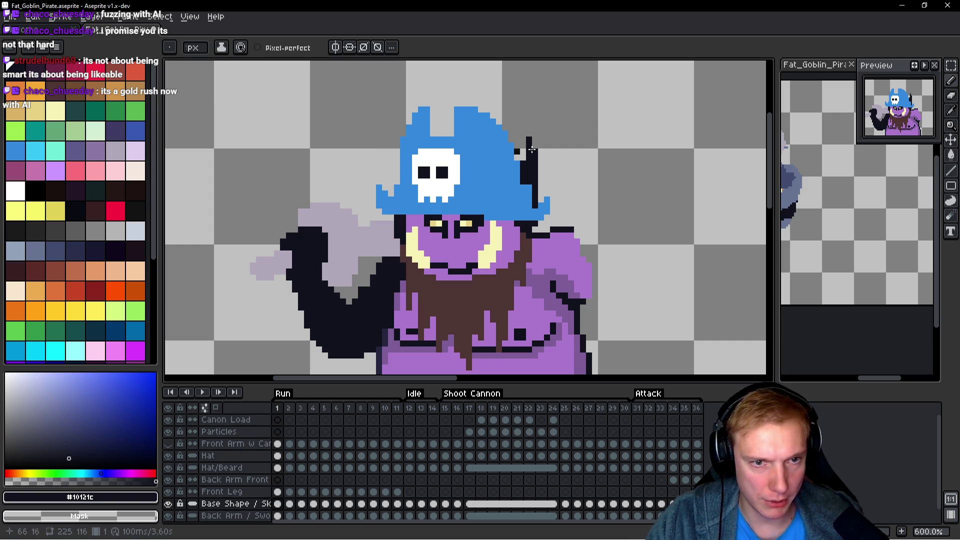
Erase the dark spikes left and right of the hat on frames 1, 2 and 3.
drag(523, 162, 537, 192)
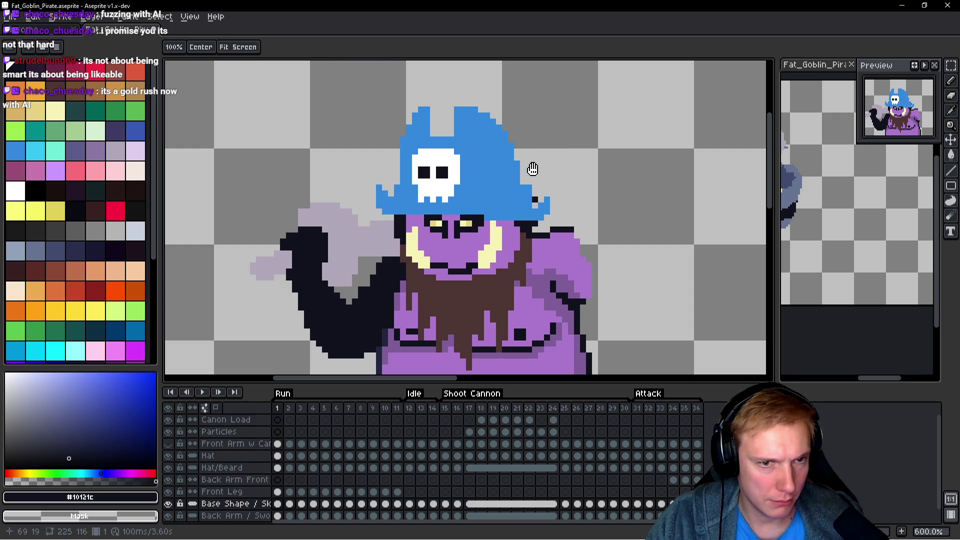
key(Right)
drag(517, 141, 523, 200)
drag(386, 153, 383, 186)
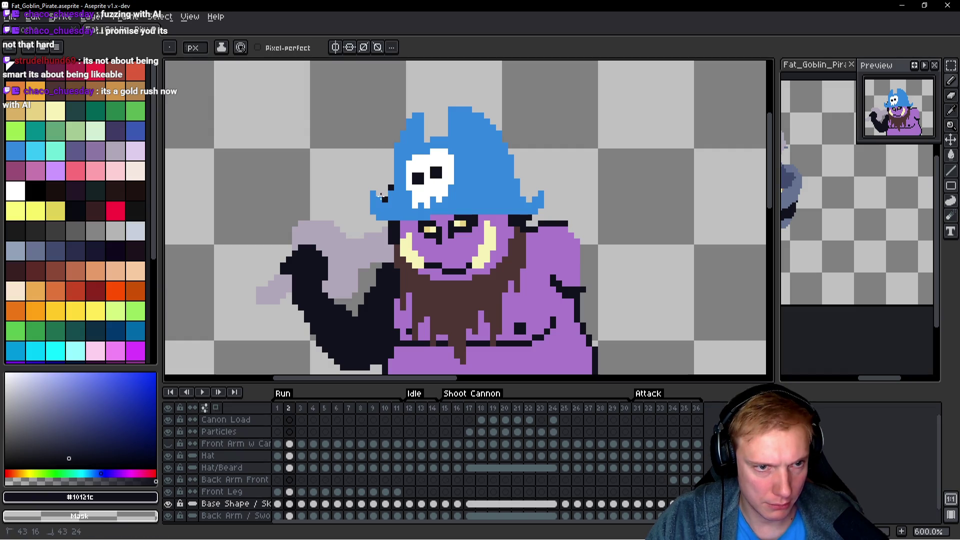
key(Right)
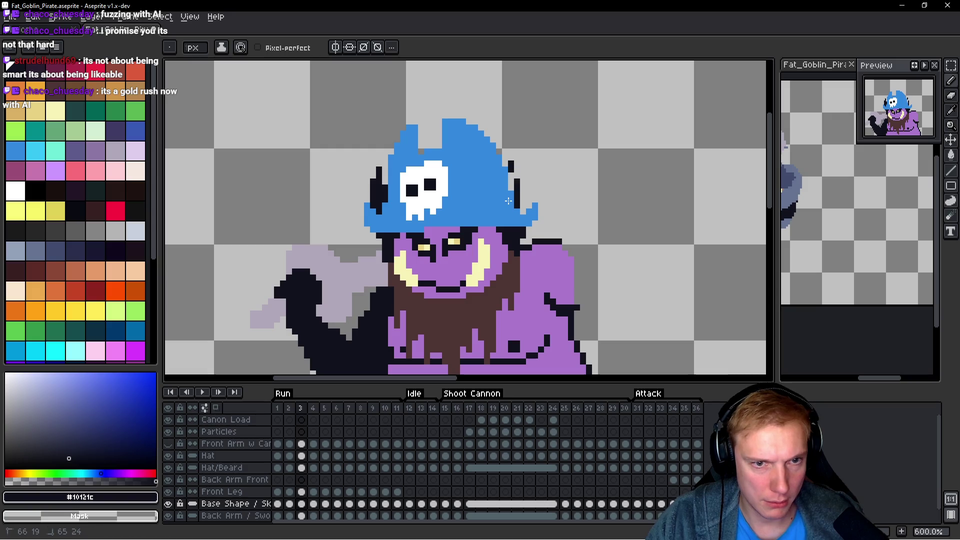
click(511, 164)
drag(378, 170, 378, 184)
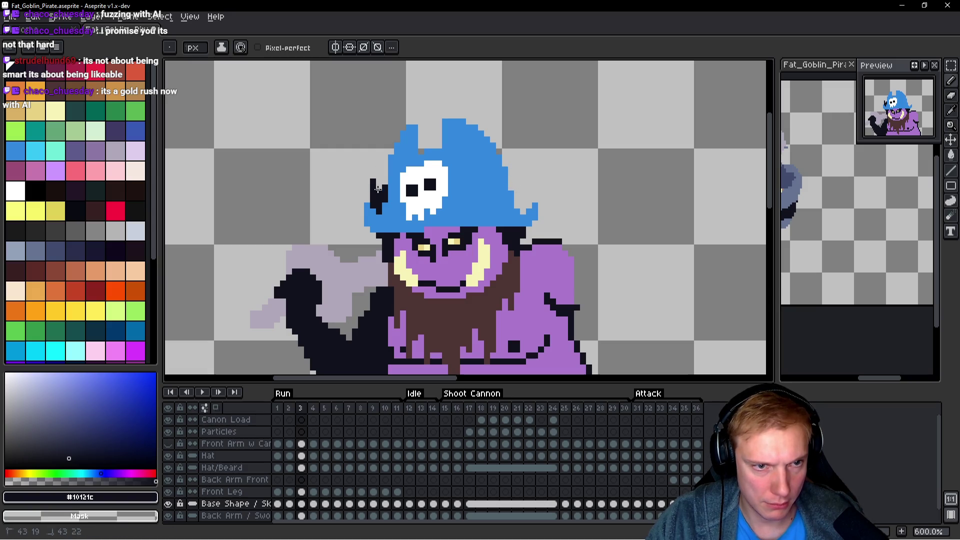
scroll(503, 158, down, 4)
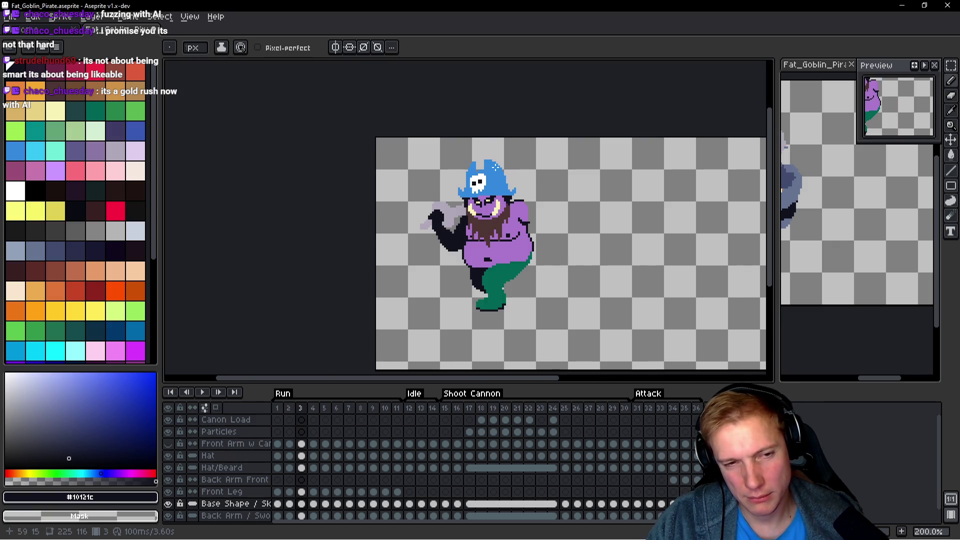
scroll(495, 167, up, 3)
On frame 4, erase dark pixels at the hat's left edge and undo a stray face stroke.
key(Right)
scroll(500, 170, down, 2)
key(space)
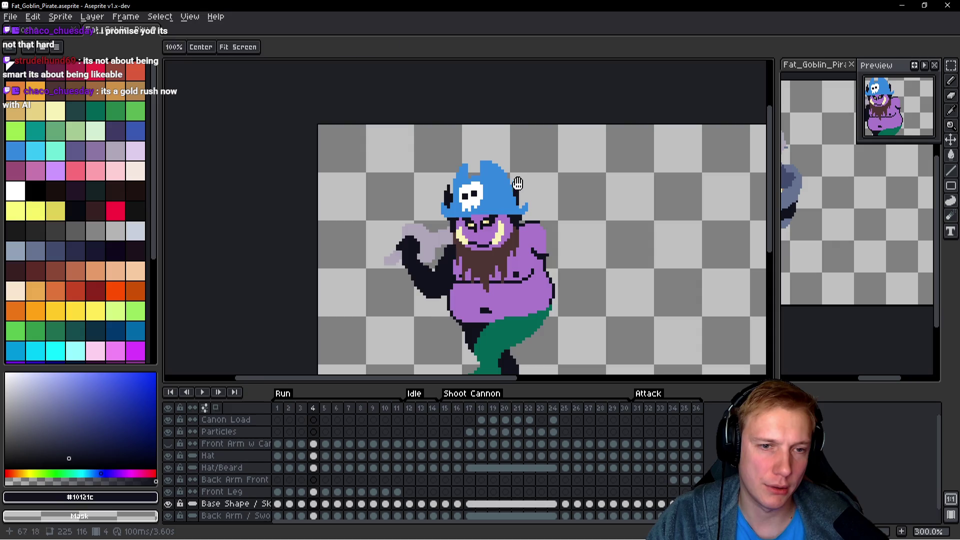
scroll(519, 180, up, 4)
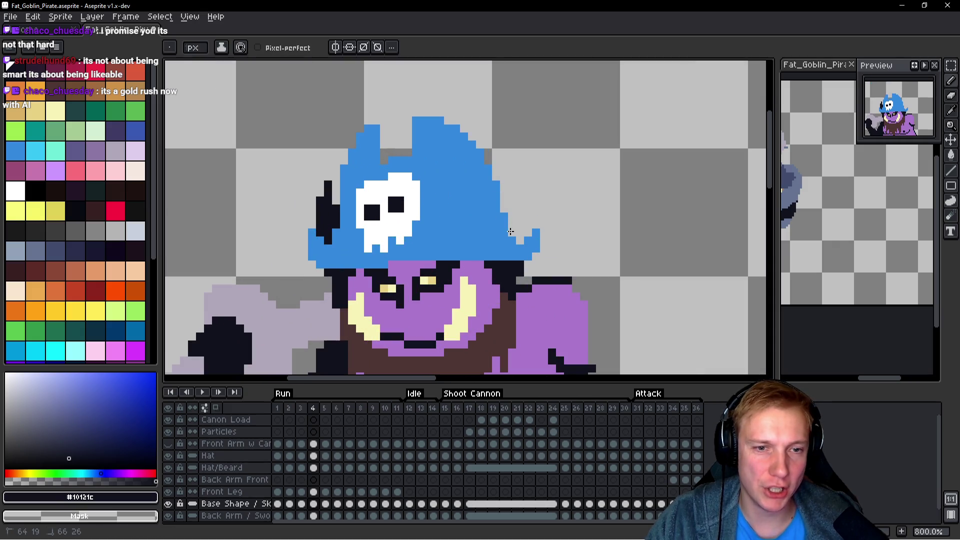
drag(319, 199, 326, 226)
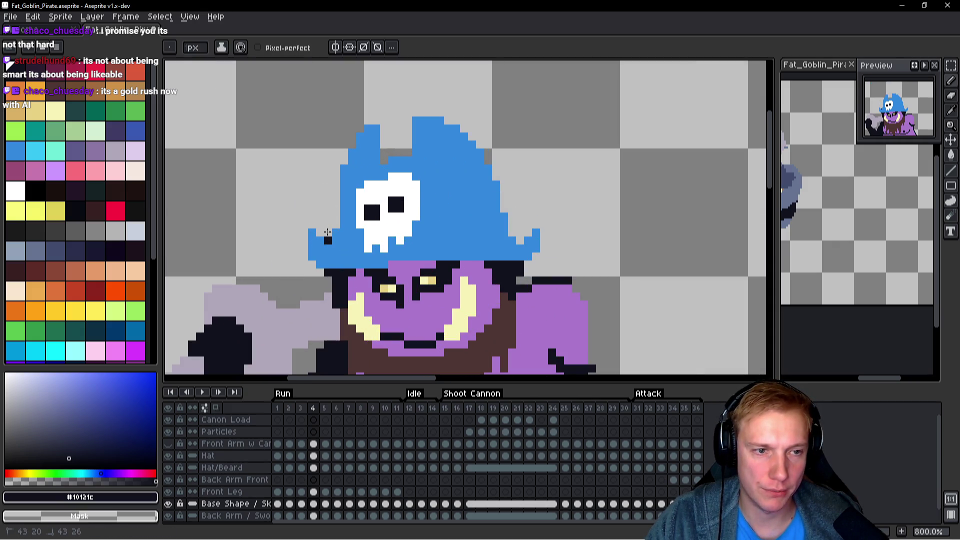
scroll(491, 184, down, 4)
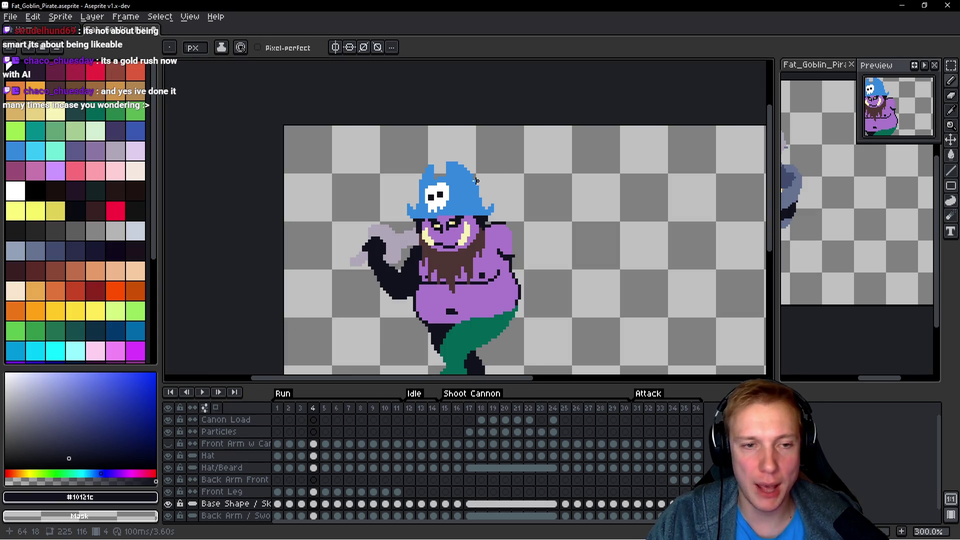
scroll(476, 181, up, 1)
scroll(478, 181, up, 2)
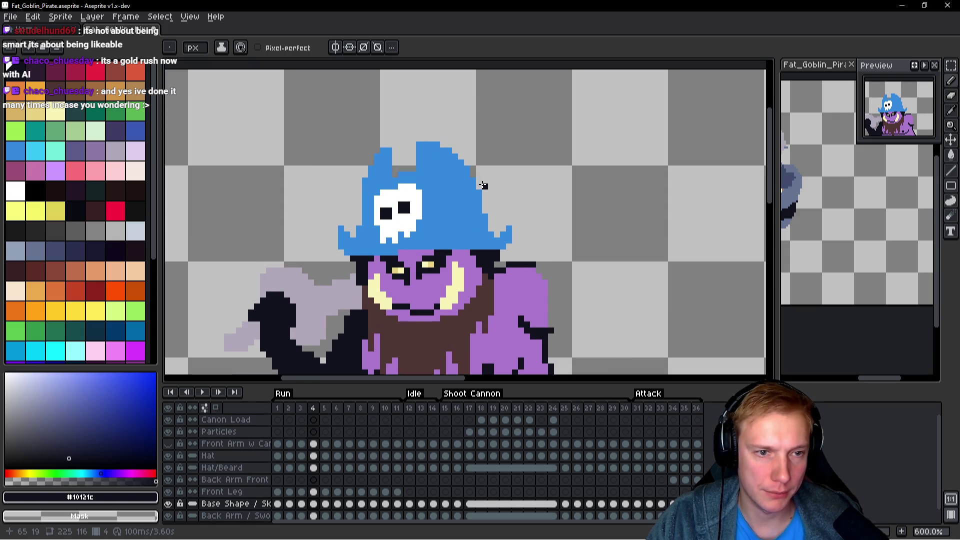
key(ctrl+y)
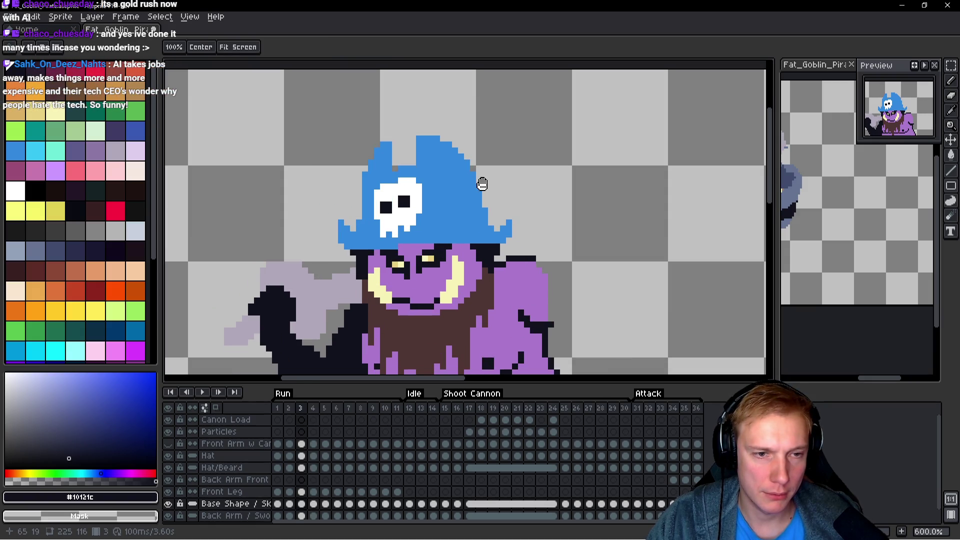
key(ctrl+z)
key(Left)
key(Left)
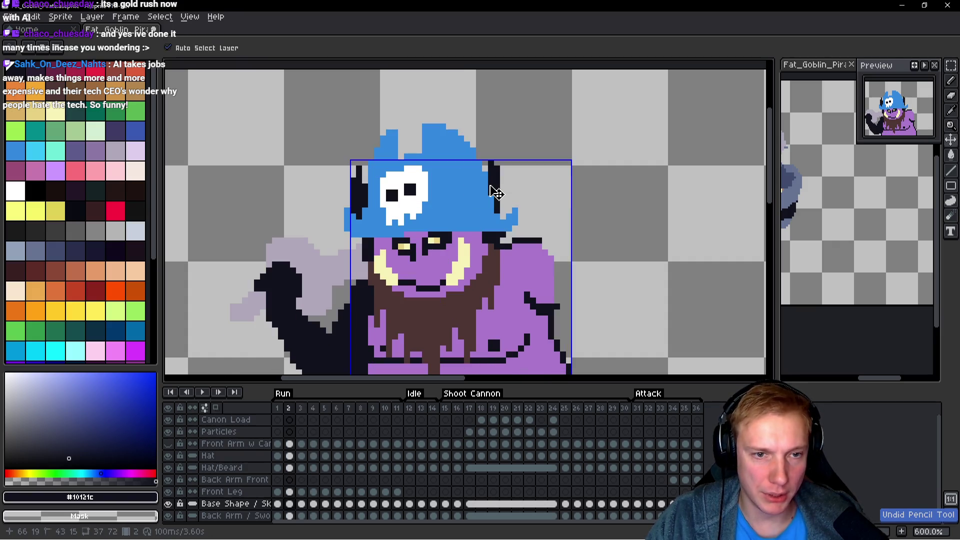
Undo the last stroke and add dark horn pixels at the hat's left edge on frame 2.
key(ctrl+z)
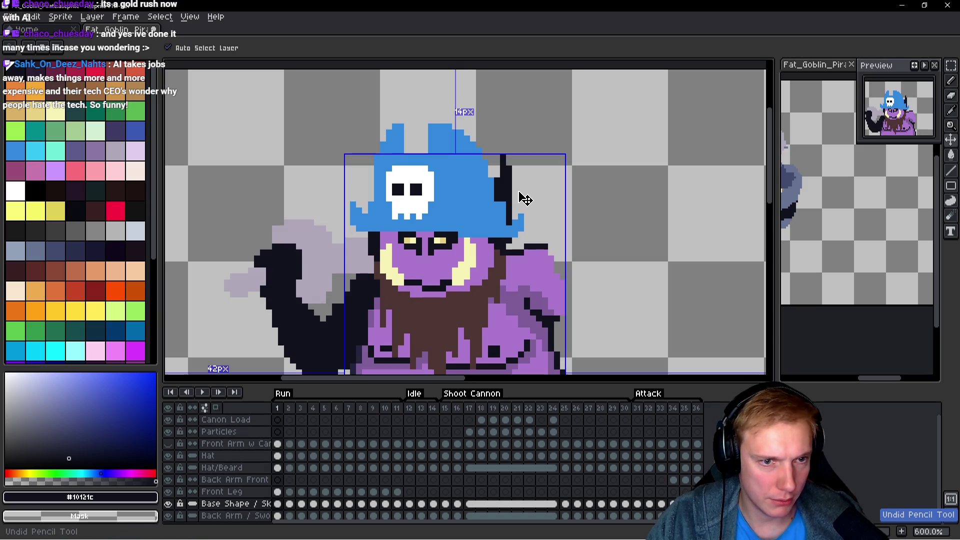
key(b)
key(Right)
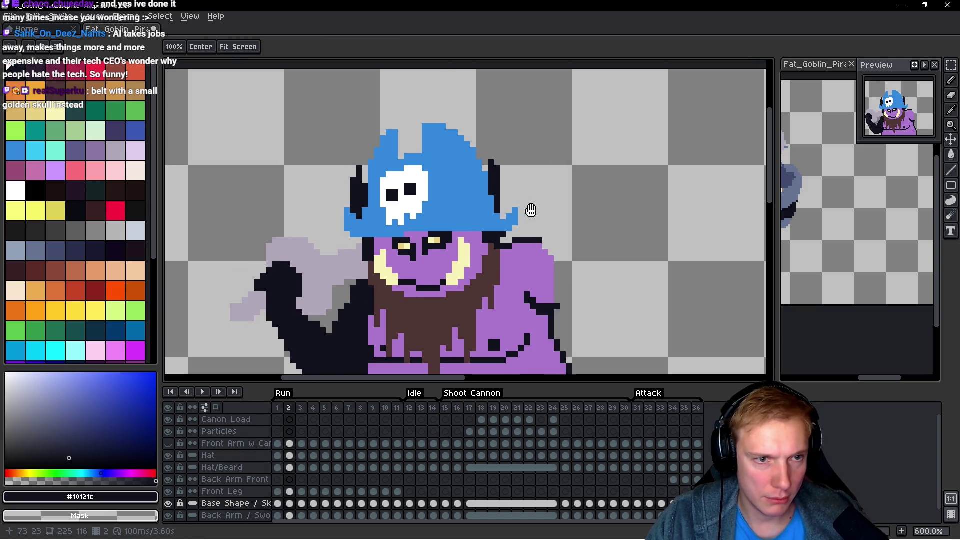
scroll(345, 170, up, 4)
drag(404, 172, 405, 132)
click(356, 169)
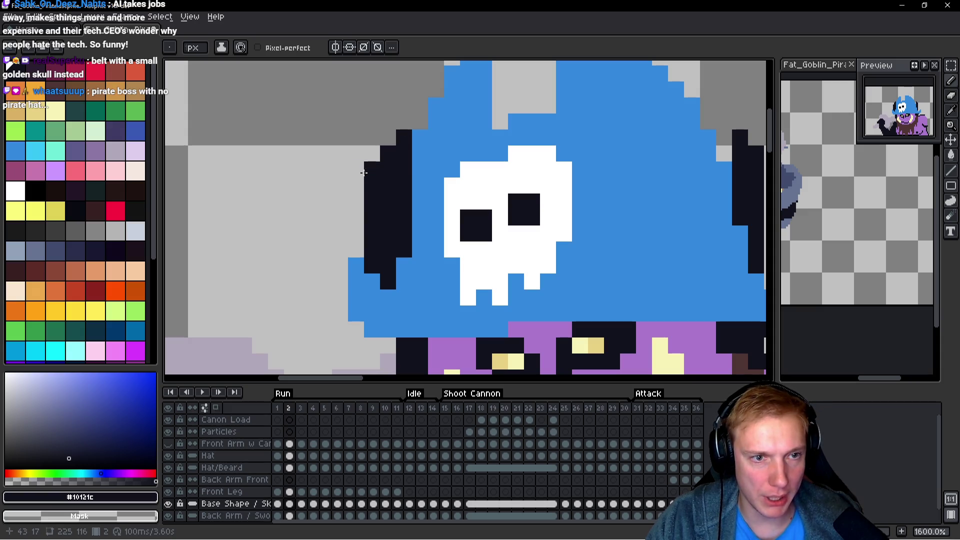
Flip between frames 1 and 2 to compare the left horns, ending on frame 1.
scroll(432, 203, down, 3)
key(h)
key(Left)
key(Right)
key(Left)
key(Right)
scroll(421, 179, up, 3)
key(b)
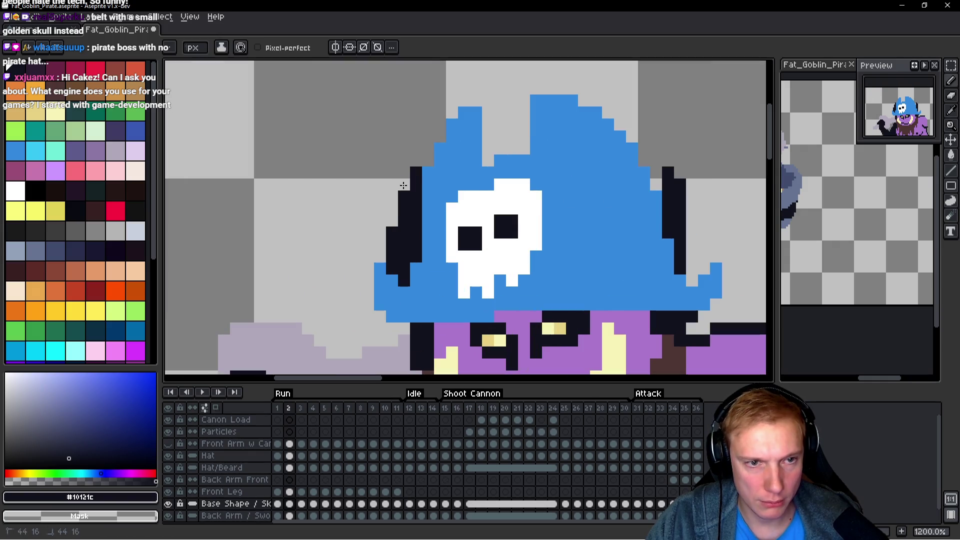
scroll(421, 179, down, 4)
key(h)
key(Left)
key(Right)
key(Right)
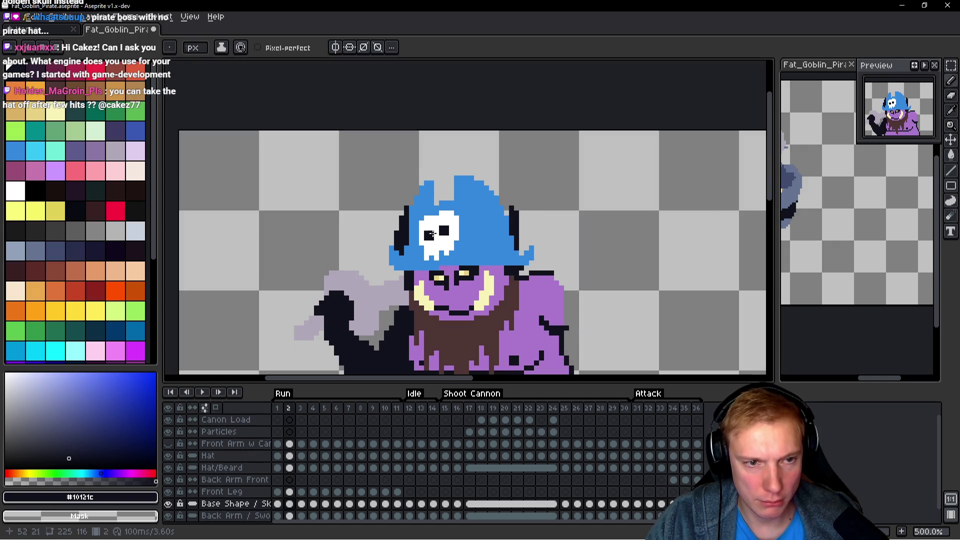
key(comma)
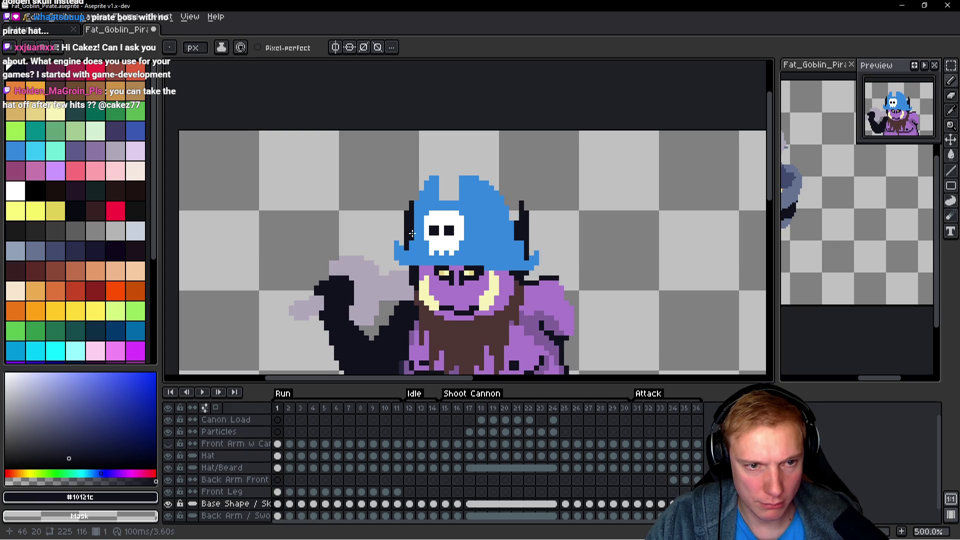
scroll(488, 270, up, 2)
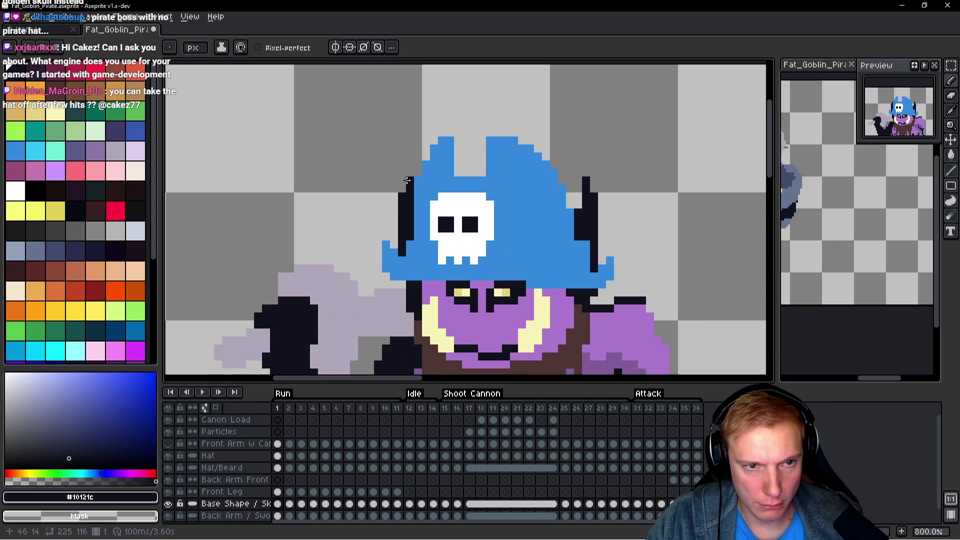
Touch up the dark left-horn outline beside the hat on frame 1.
drag(400, 195, 398, 202)
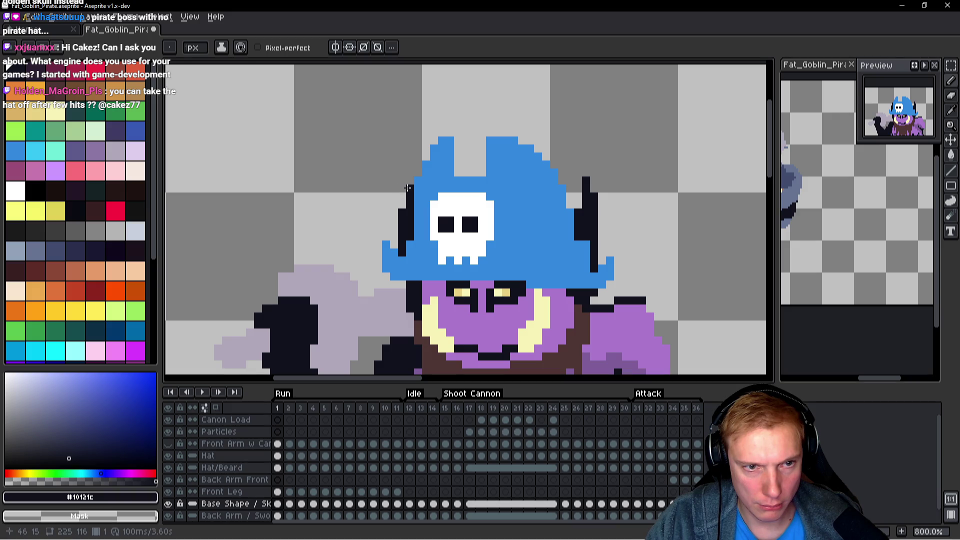
scroll(435, 245, down, 3)
scroll(400, 239, up, 3)
click(381, 236)
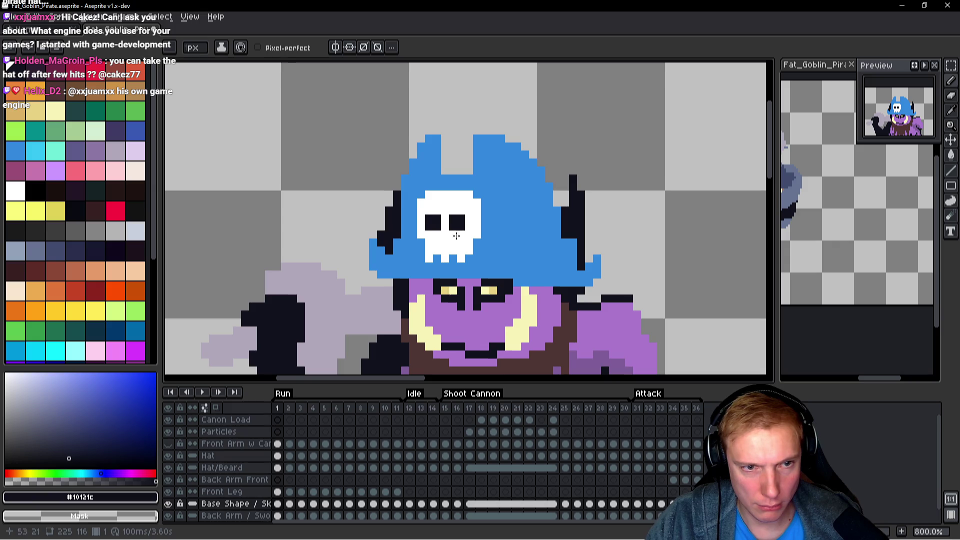
scroll(456, 236, down, 3)
scroll(400, 238, up, 3)
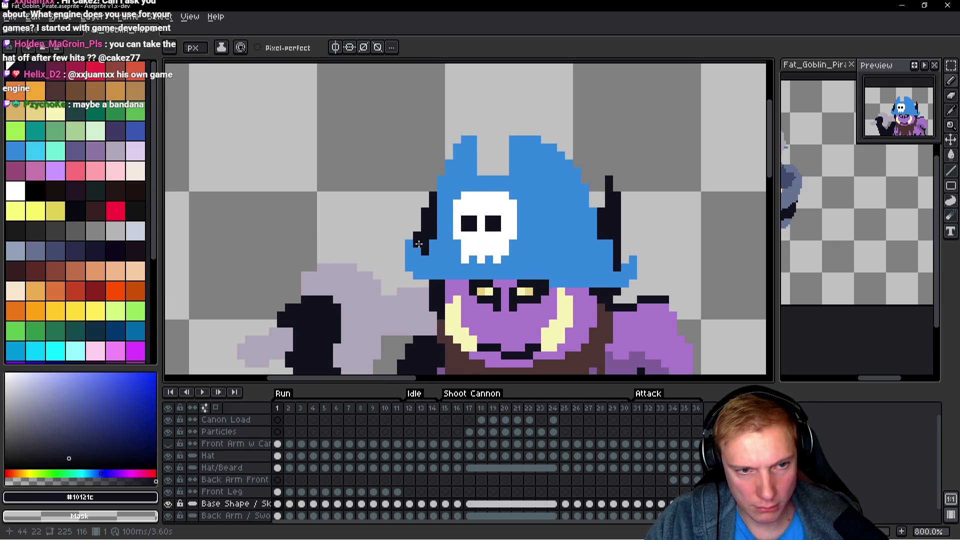
On frame 2, erase dark outline pixels along the hat's left edge and add one back.
key(Right)
scroll(422, 241, up, 2)
mouse_move(418, 169)
mouse_down()
mouse_move(426, 161)
mouse_move(400, 243)
mouse_up()
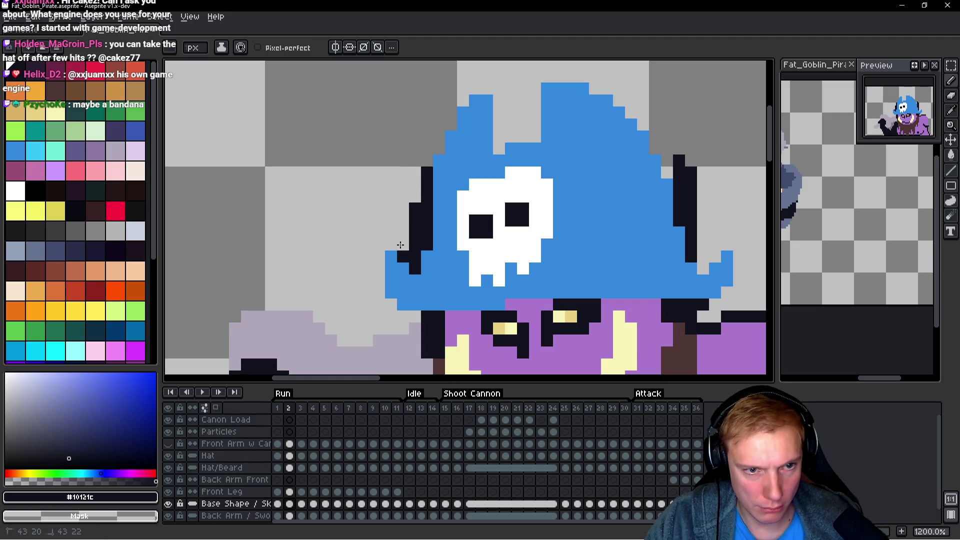
key(Left)
key(Right)
click(414, 197)
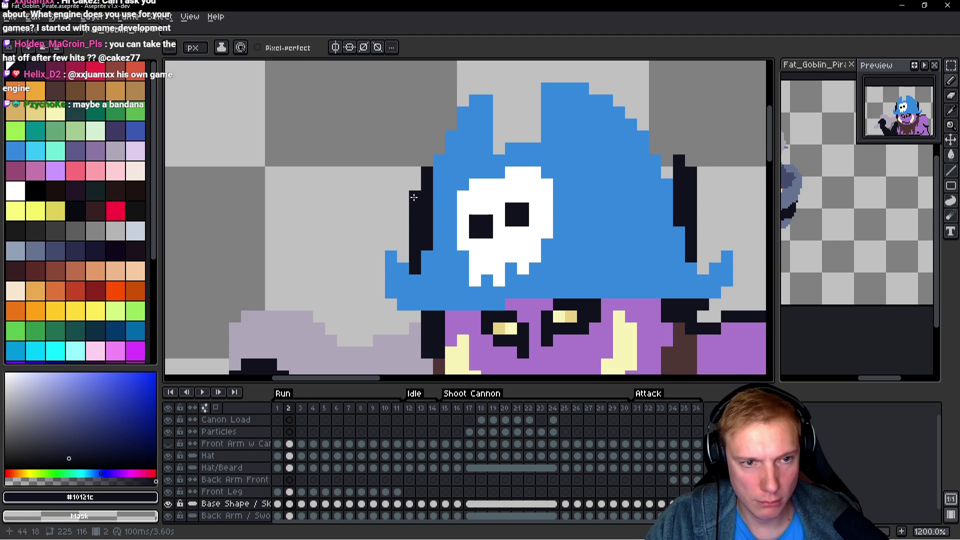
Compare the horns across neighbouring frames and pan the view across the hat.
key(space)
key(Left)
key(Right)
key(Left)
key(Right)
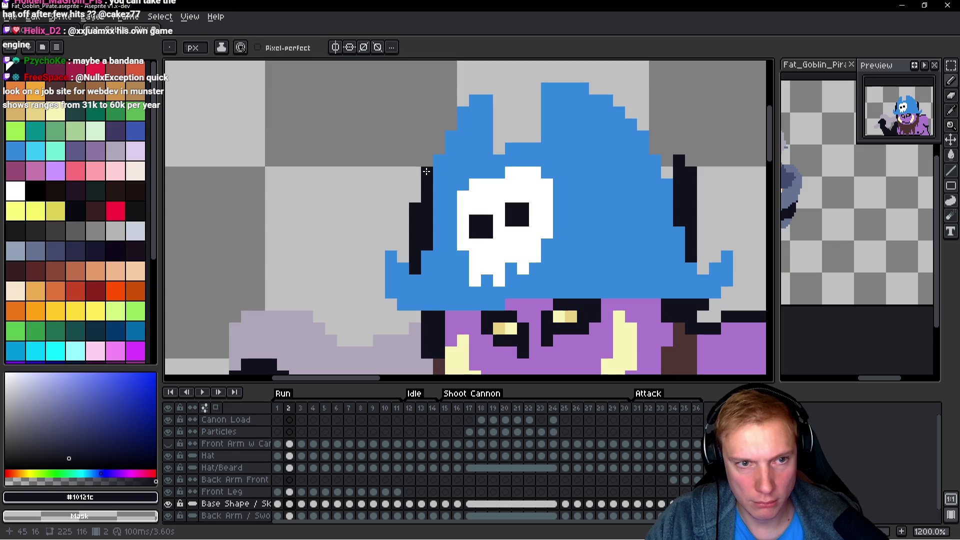
key(space)
key(Left)
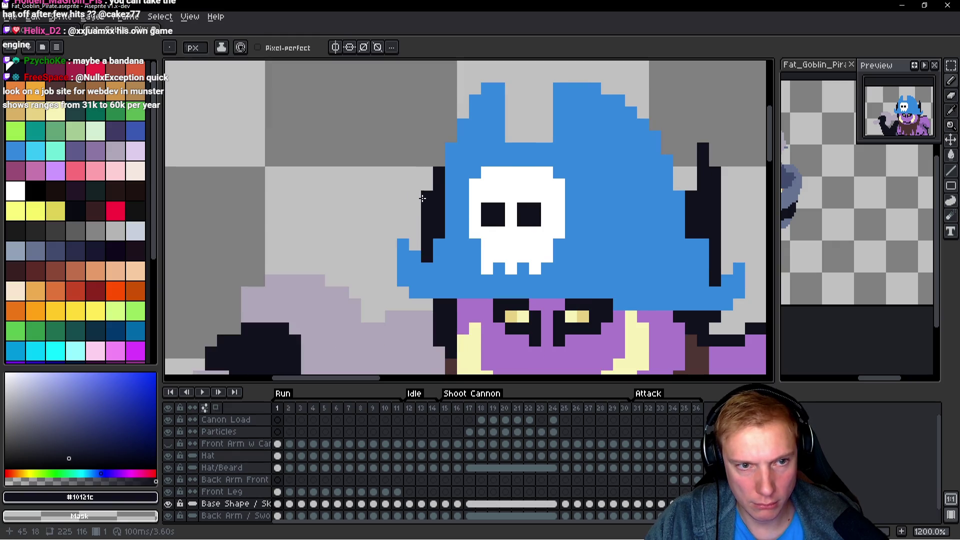
key(space)
key(Left)
key(Right)
key(Right)
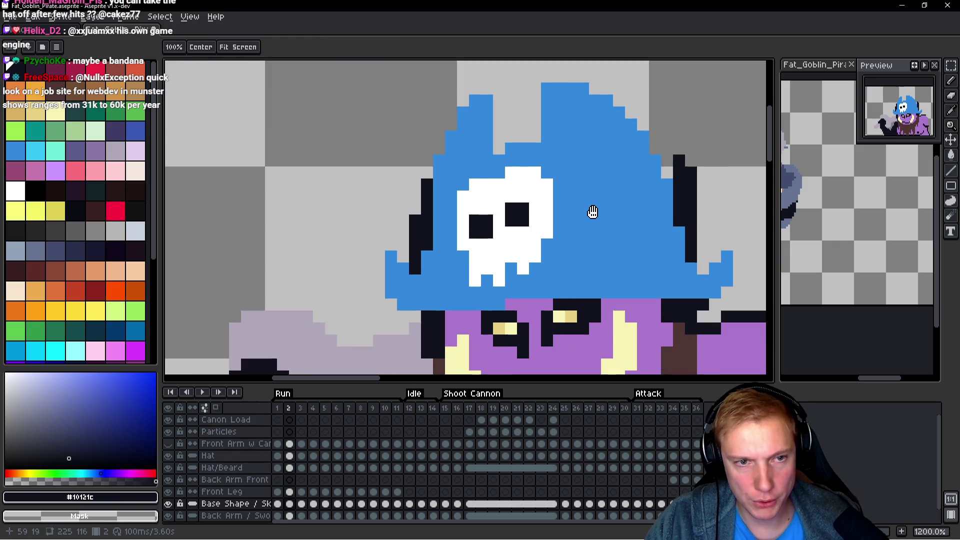
key(Left)
drag(722, 220, 586, 219)
key(Right)
key(Right)
Redraw the left horn's dark column beside the hat on frame 3.
mouse_move(349, 205)
mouse_down()
mouse_move(352, 173)
mouse_move(325, 226)
mouse_up()
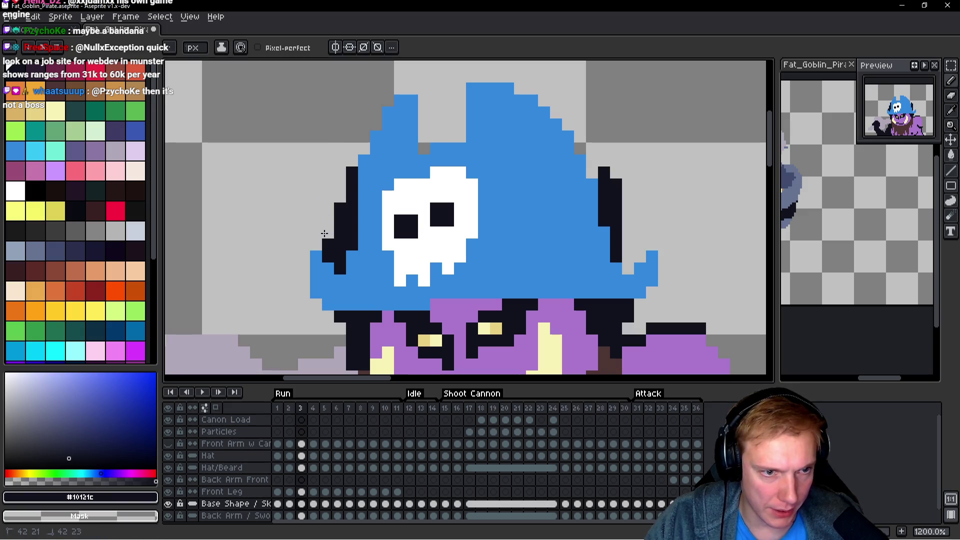
key(Left)
key(Right)
key(Left)
key(Right)
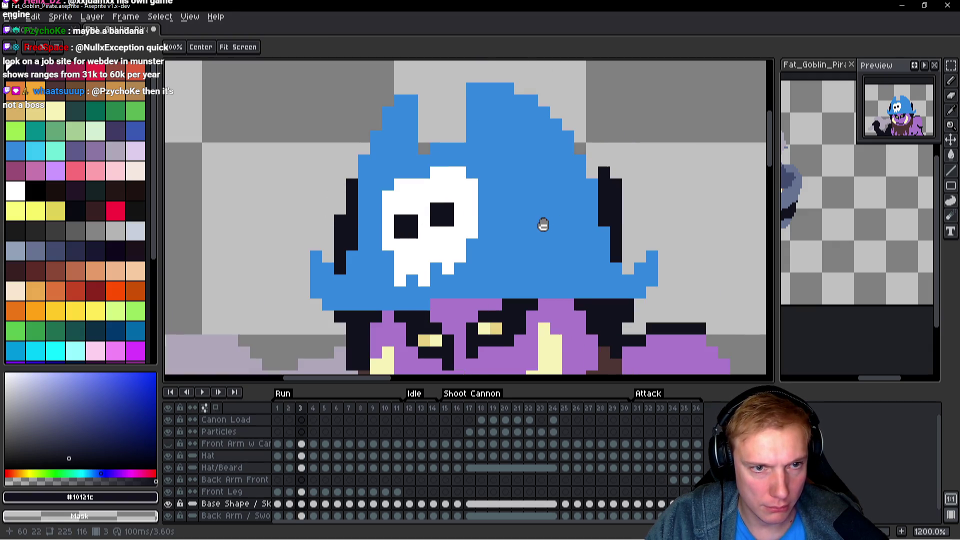
On frame 4, erase stray dark horn pixels left of the hat.
key(Right)
key(Left)
key(Right)
drag(340, 196, 336, 214)
click(328, 222)
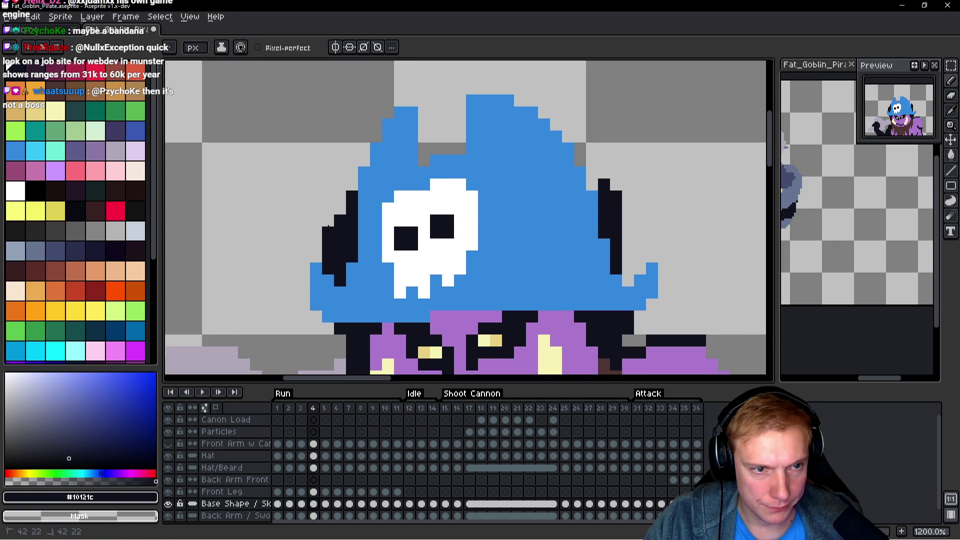
On frame 4, erase the lower left-horn pixels beside the hat.
key(Left)
key(Right)
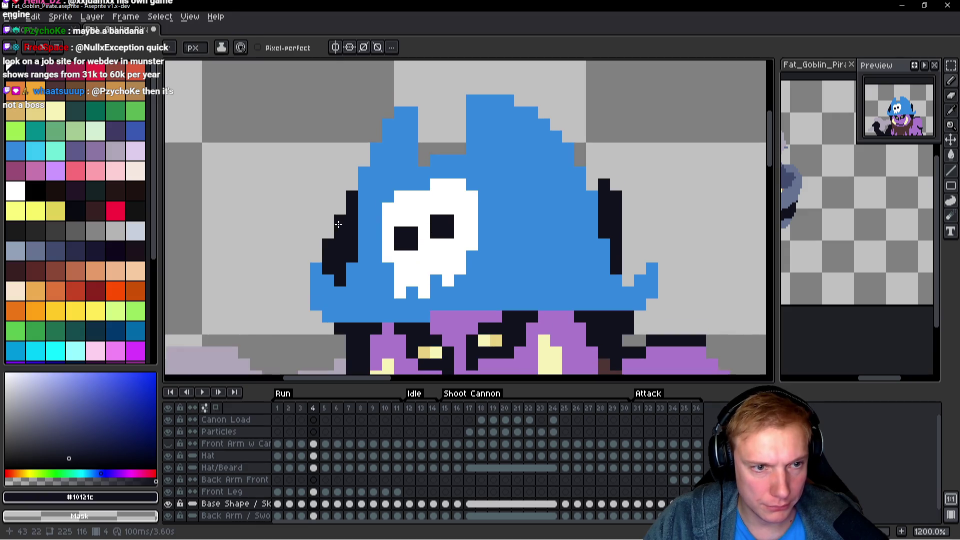
drag(333, 233, 326, 258)
On frame 5, shift the left horn column one pixel right and add a dark outline pixel.
key(Right)
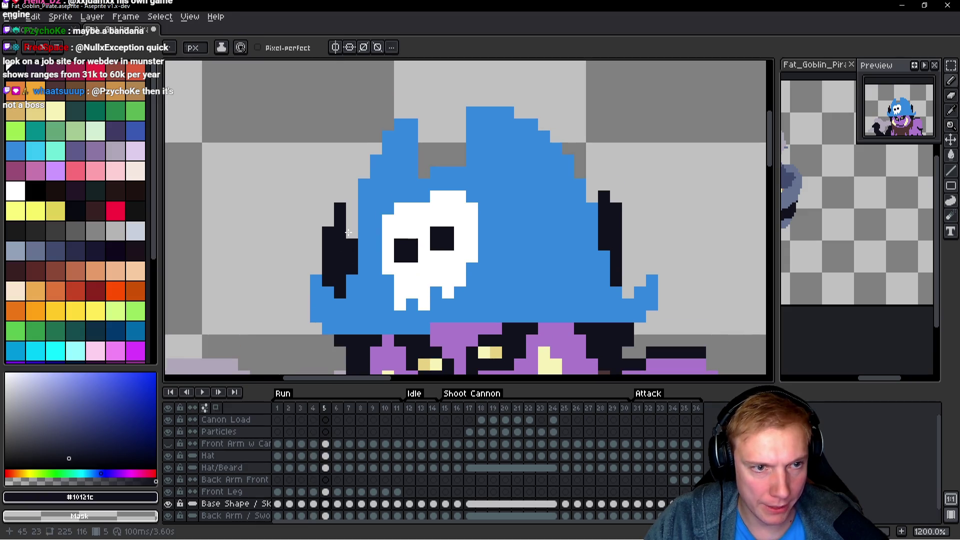
drag(352, 218, 340, 246)
key(Left)
key(Right)
click(340, 244)
On frame 6, shift the left horn column and its tip one pixel right.
key(Left)
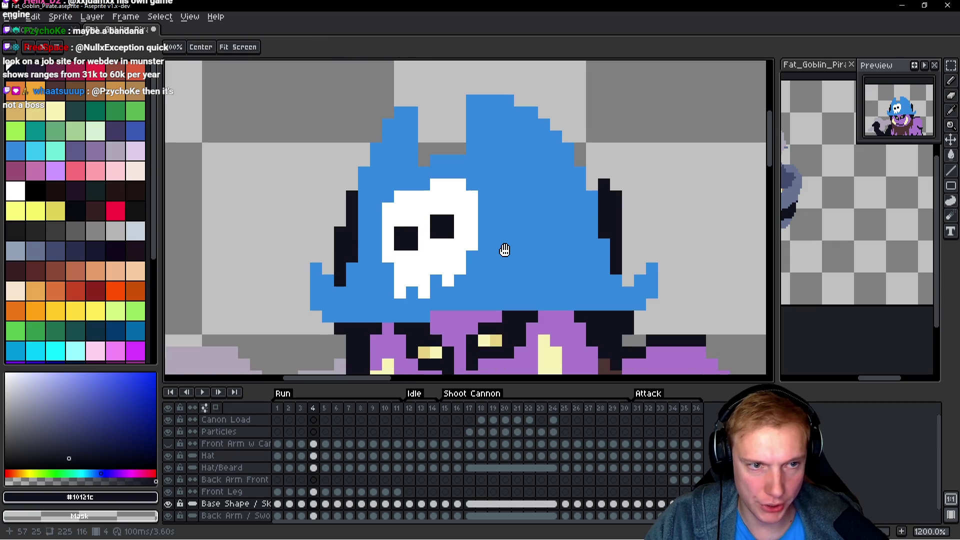
key(Right)
key(Right)
mouse_move(351, 208)
mouse_down()
mouse_move(352, 235)
mouse_move(336, 230)
mouse_up()
key(Left)
key(space)
key(Right)
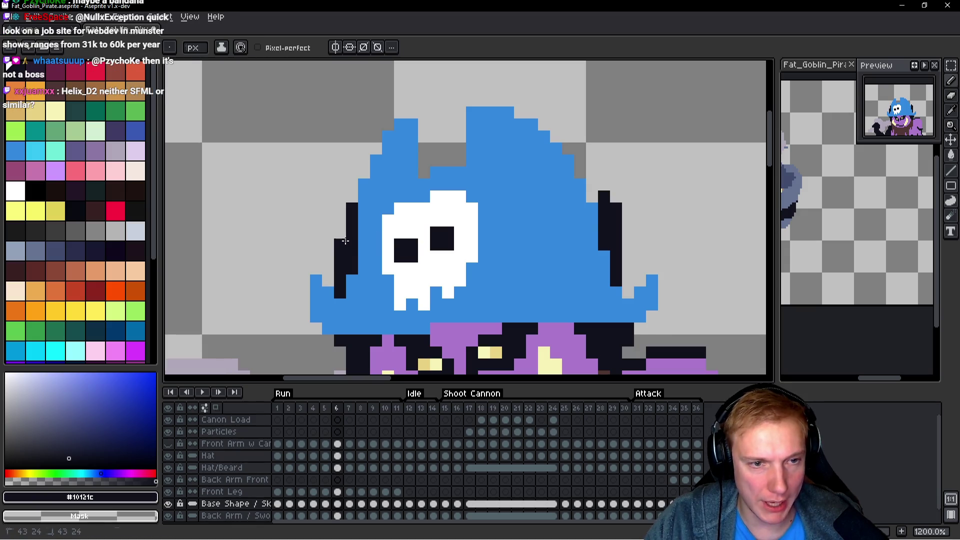
key(Right)
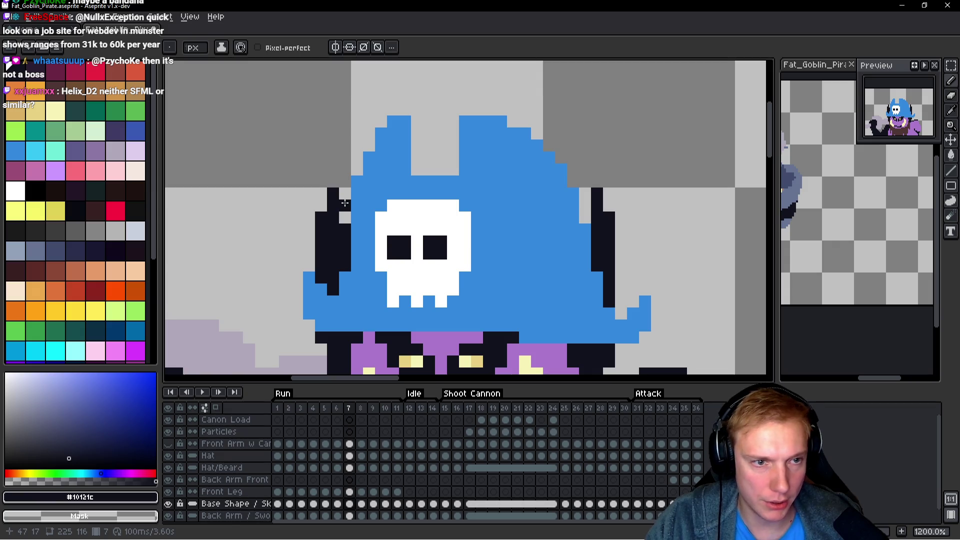
click(345, 205)
drag(333, 194, 320, 256)
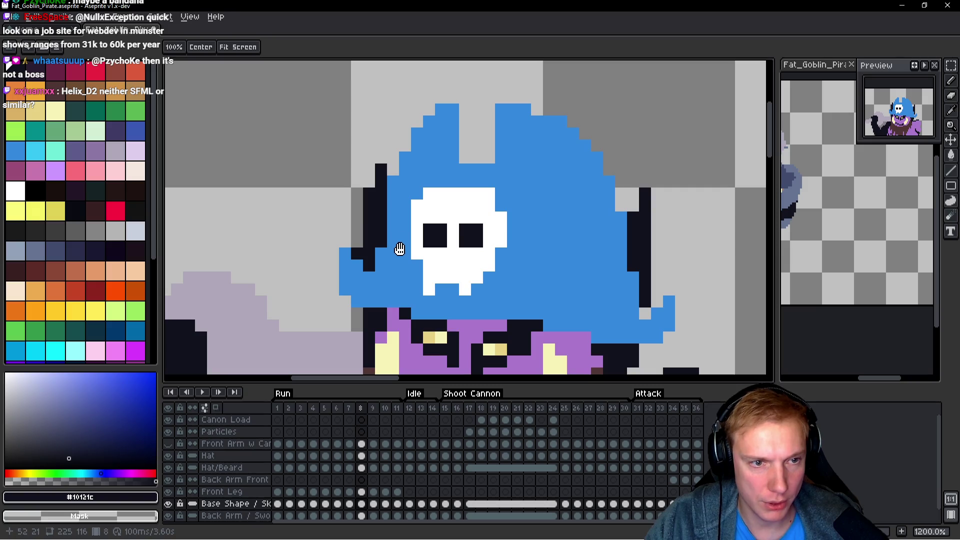
On frame 8, erase two stray pixels beside the left horn.
key(Right)
scroll(343, 227, down, 4)
key(Left)
key(Right)
key(Left)
key(Right)
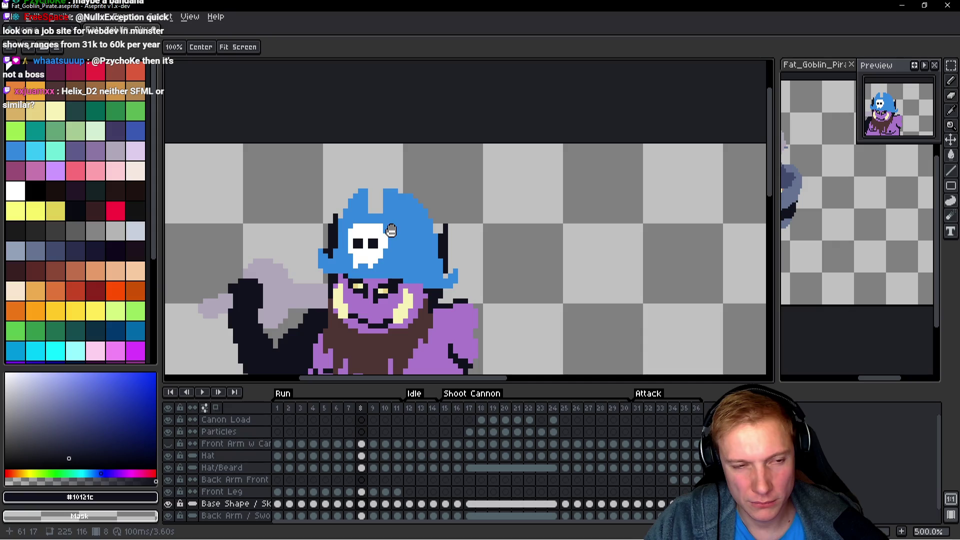
scroll(333, 228, up, 4)
drag(315, 216, 315, 228)
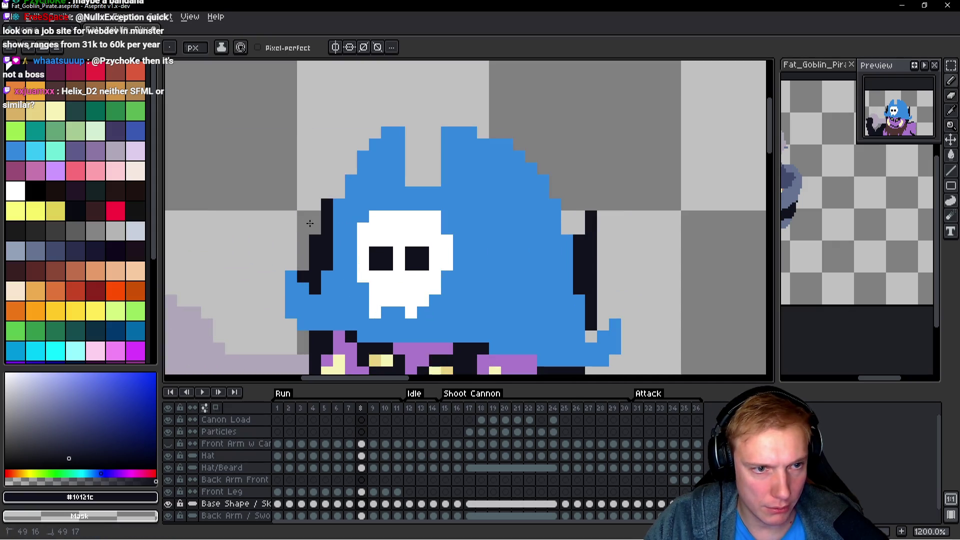
scroll(342, 230, down, 2)
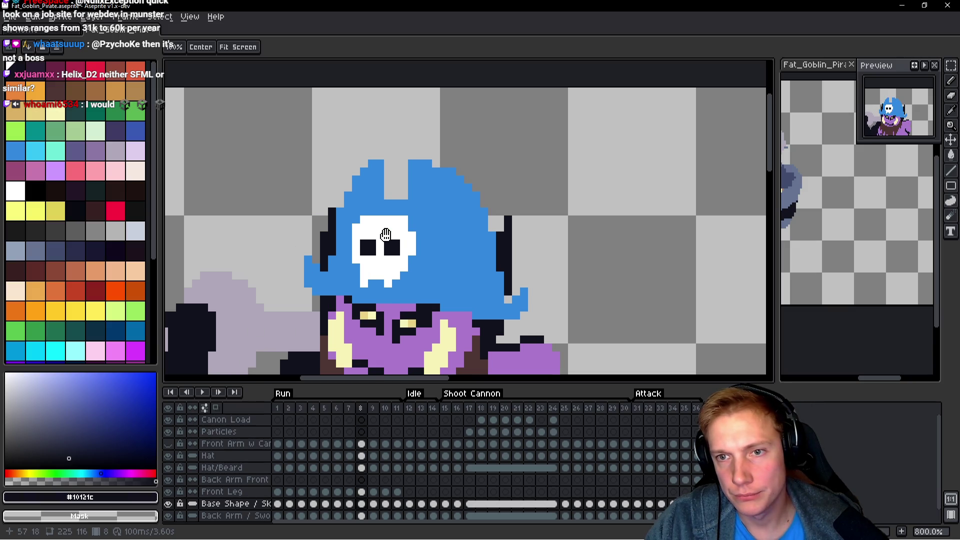
Check the left horn on frames 9 and 10, panning to show the whole hat.
key(Right)
scroll(354, 228, up, 3)
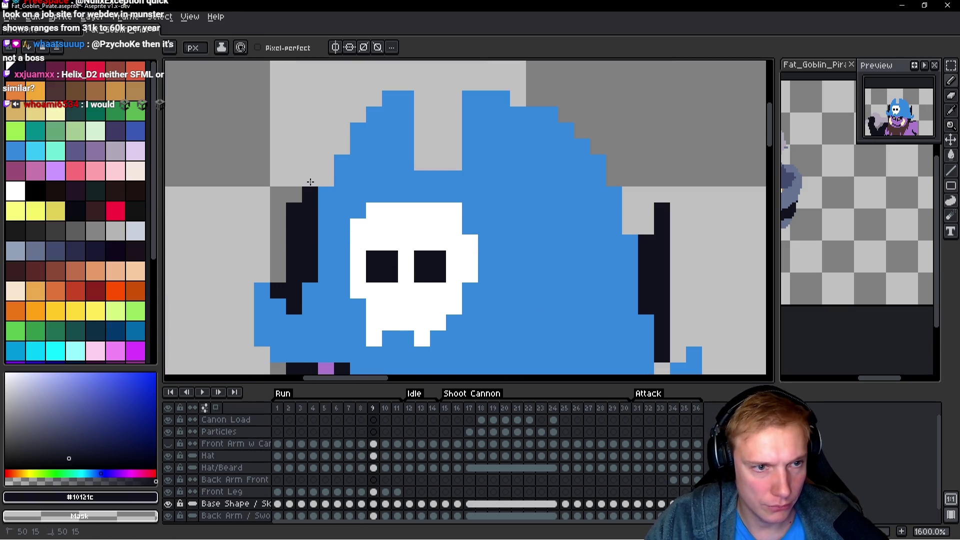
scroll(355, 245, down, 4)
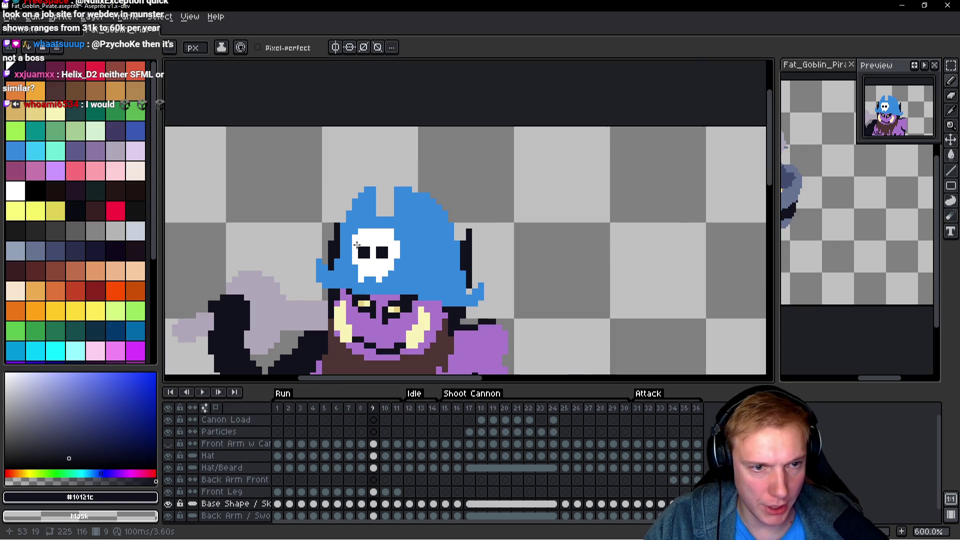
scroll(359, 244, up, 1)
key(Right)
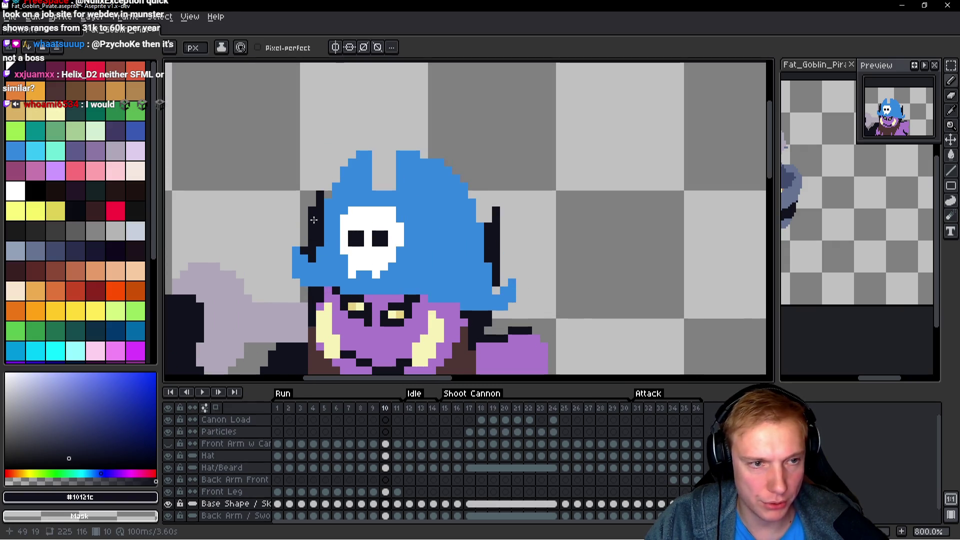
scroll(318, 193, up, 5)
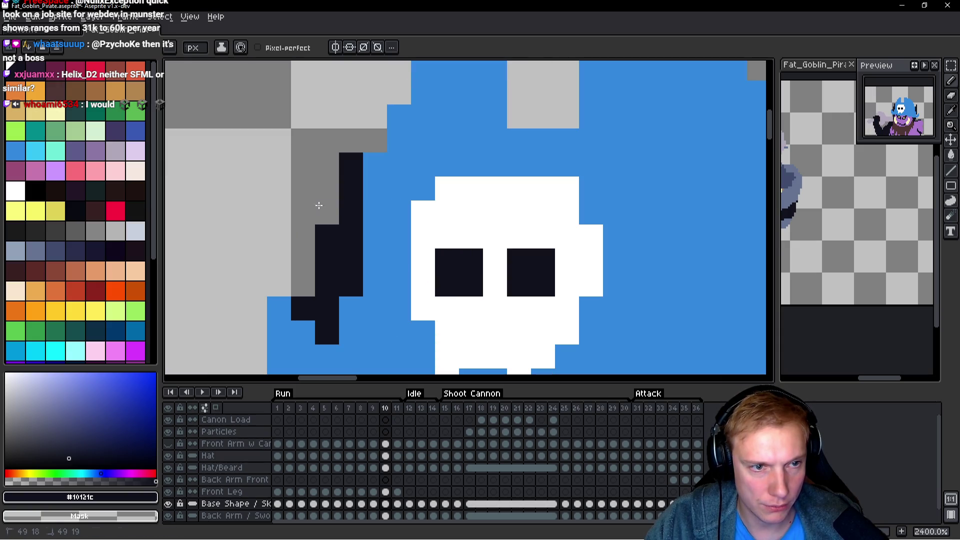
scroll(305, 260, down, 3)
drag(415, 255, 335, 255)
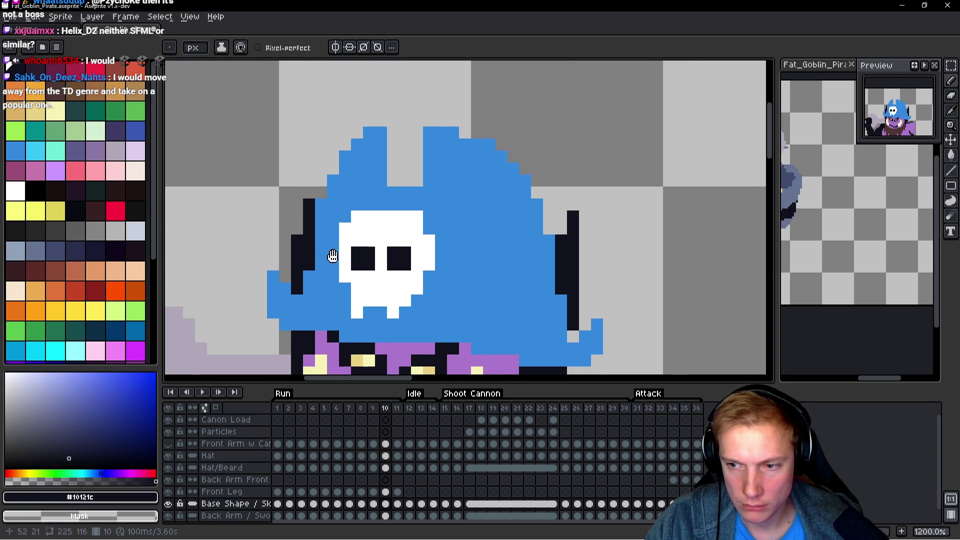
On frame 11, redraw the left horn's dark column, trimming its lower and top pixels.
key(Right)
scroll(404, 249, up, 1)
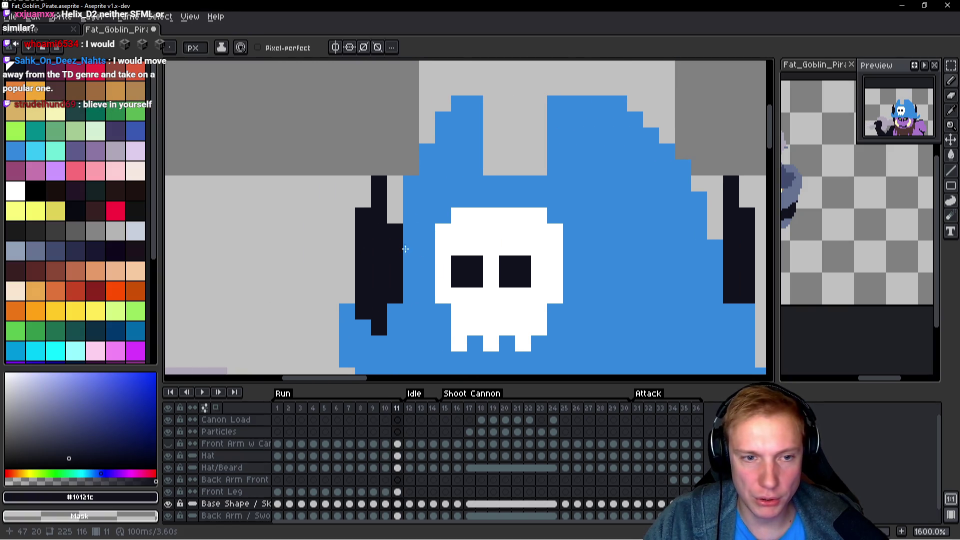
drag(394, 187, 395, 215)
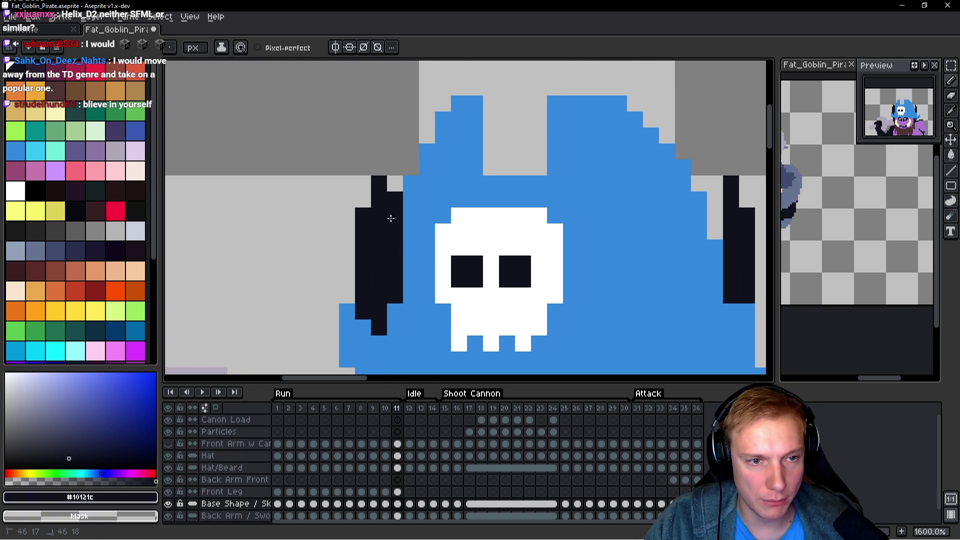
mouse_move(379, 180)
mouse_down()
mouse_move(379, 216)
mouse_move(360, 219)
mouse_move(362, 300)
mouse_up()
click(363, 231)
click(394, 186)
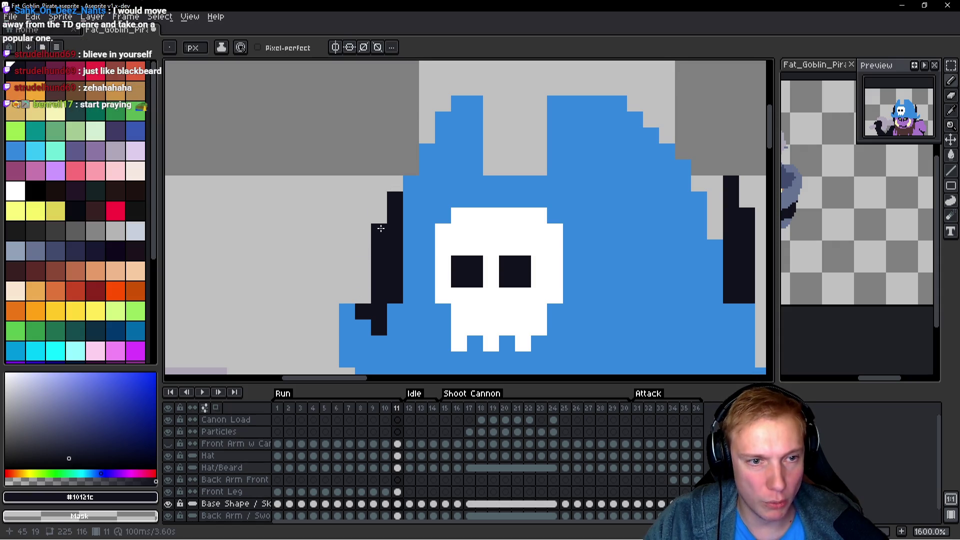
Center the hat and face in view and play the animation.
scroll(478, 273, down, 2)
drag(572, 247, 503, 233)
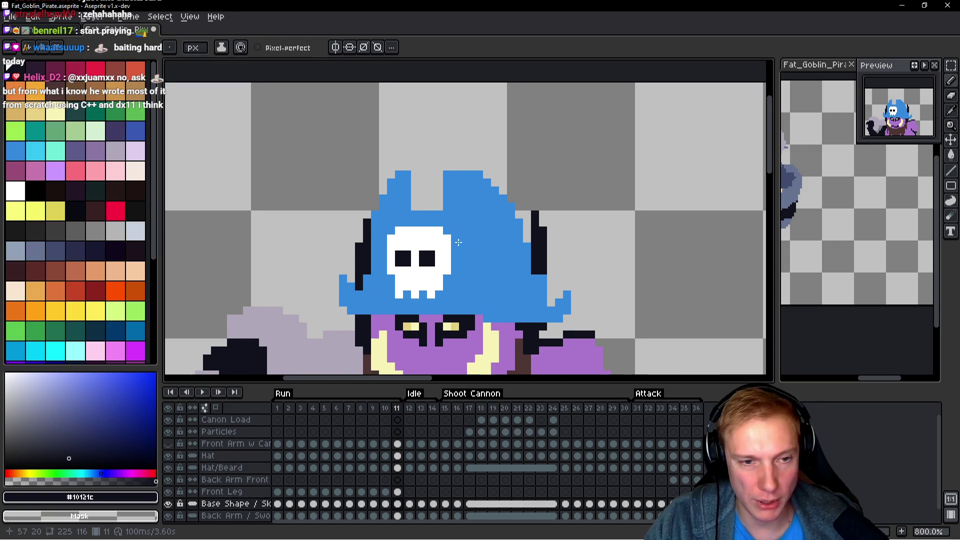
key(Return)
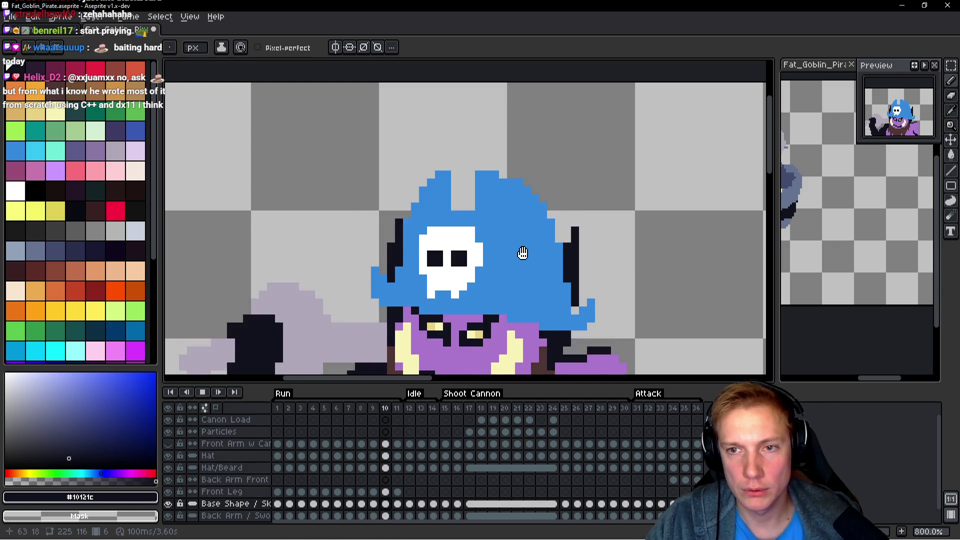
Stop the animation playback.
scroll(560, 246, down, 2)
scroll(560, 246, down, 2)
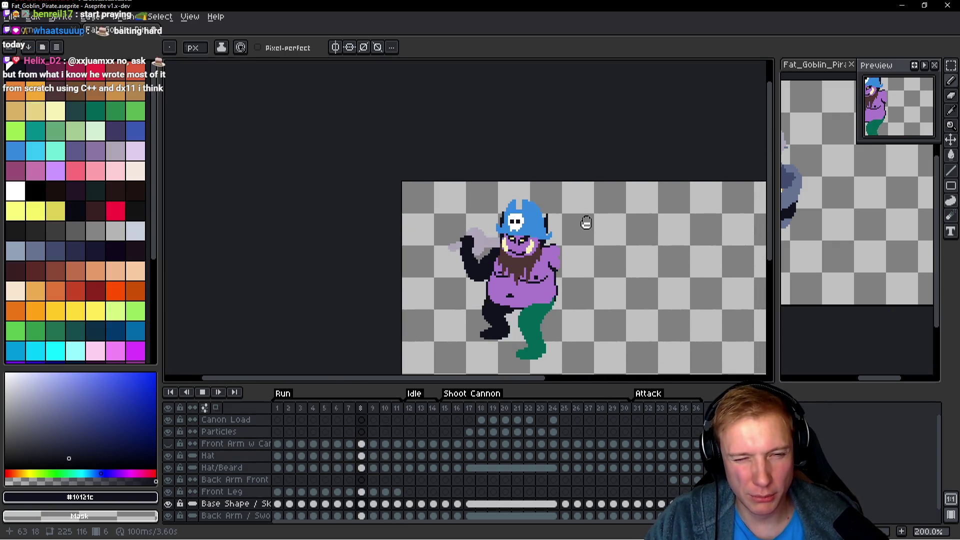
scroll(583, 221, up, 2)
key(Return)
Flip between frames 2 and 3 to compare the horns.
key(Left)
key(Left)
key(Left)
key(Left)
key(Right)
key(Right)
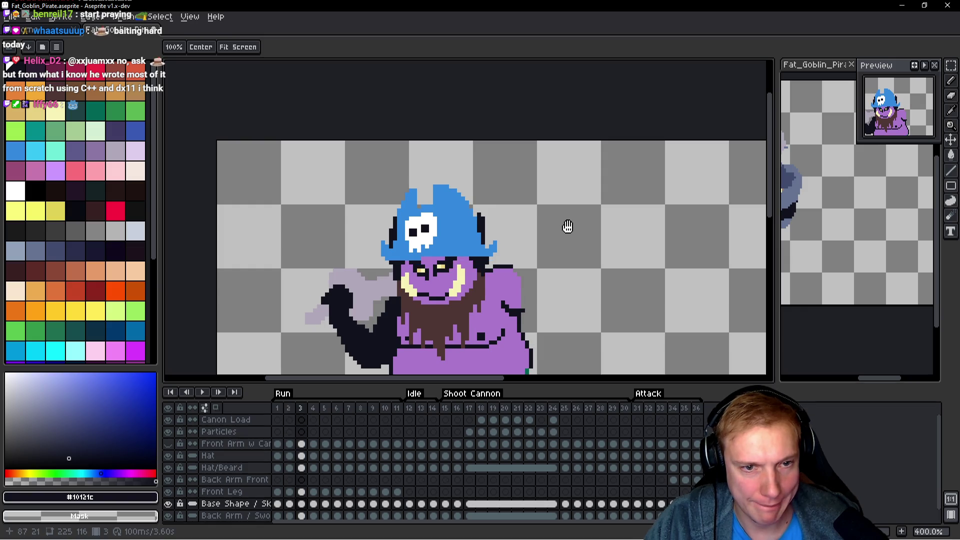
scroll(480, 222, up, 5)
key(Left)
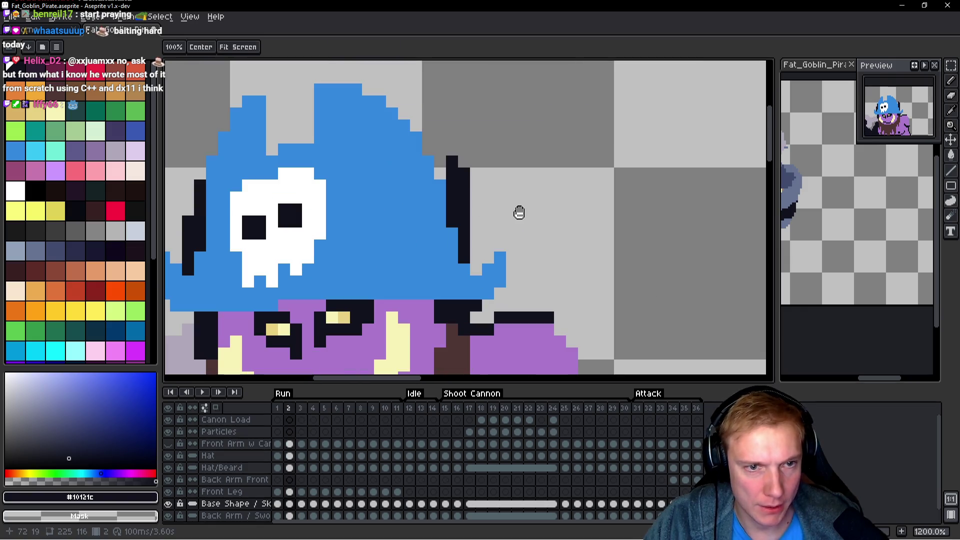
key(Right)
key(Left)
key(Right)
key(Left)
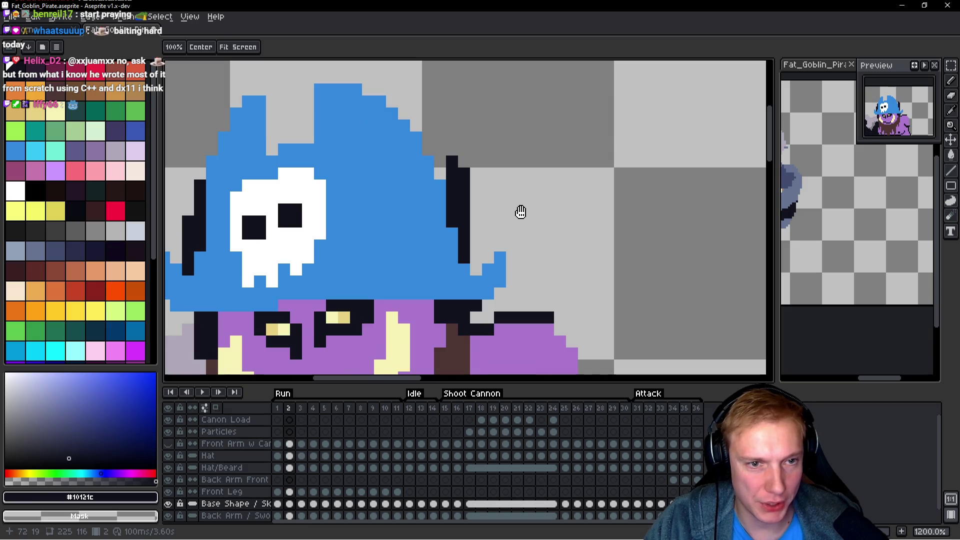
key(Right)
Add a dark pixel atop the horn, then undo a trial pixel on the right horn.
key(b)
click(443, 188)
key(Left)
key(Right)
key(Right)
click(453, 197)
key(ctrl+z)
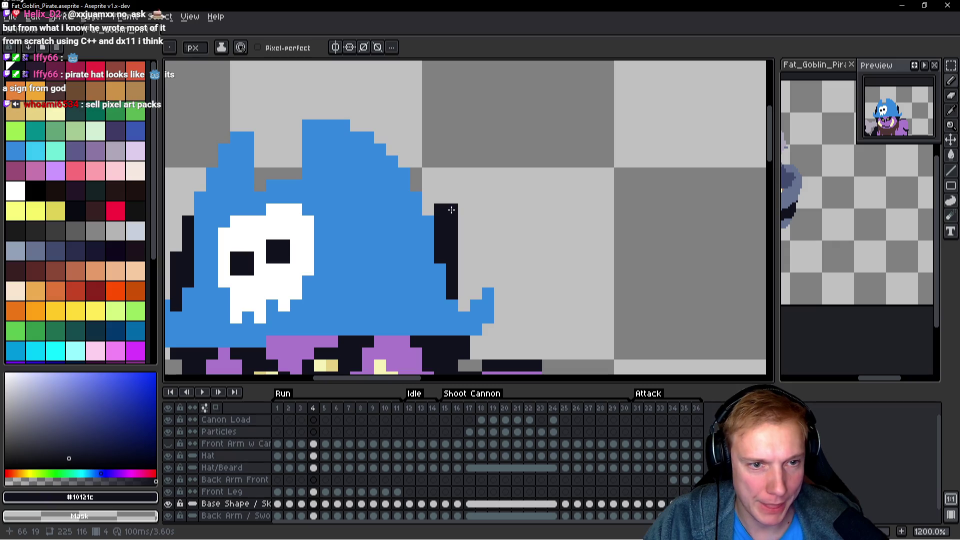
Return to frame 1 and compare its horns with the last and next frames.
key(h)
key(Left)
key(Left)
key(Left)
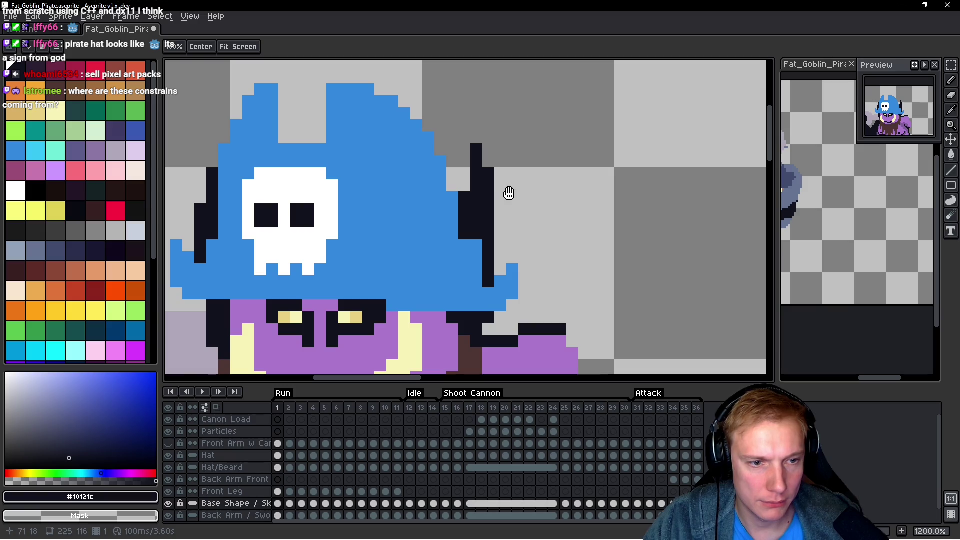
key(Right)
key(Left)
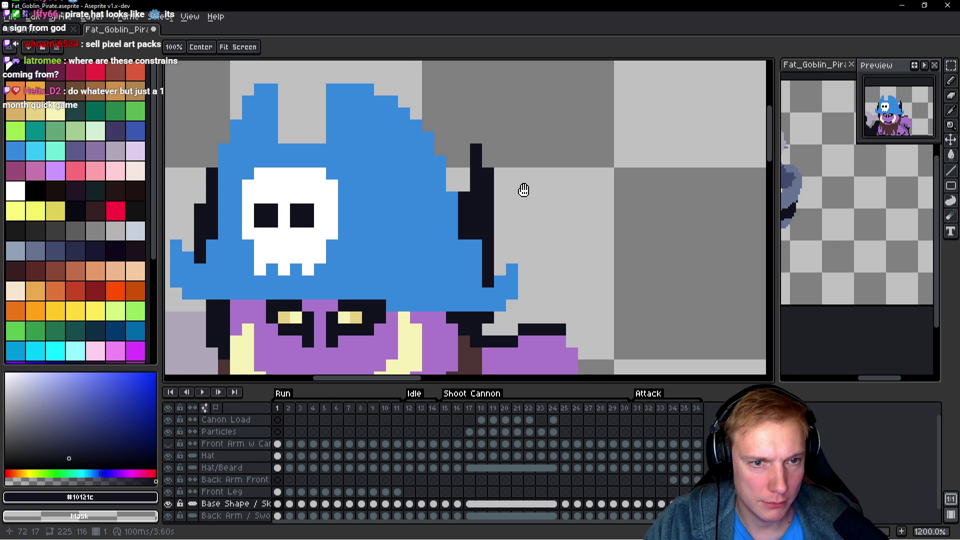
key(b)
scroll(500, 196, down, 2)
scroll(498, 198, up, 2)
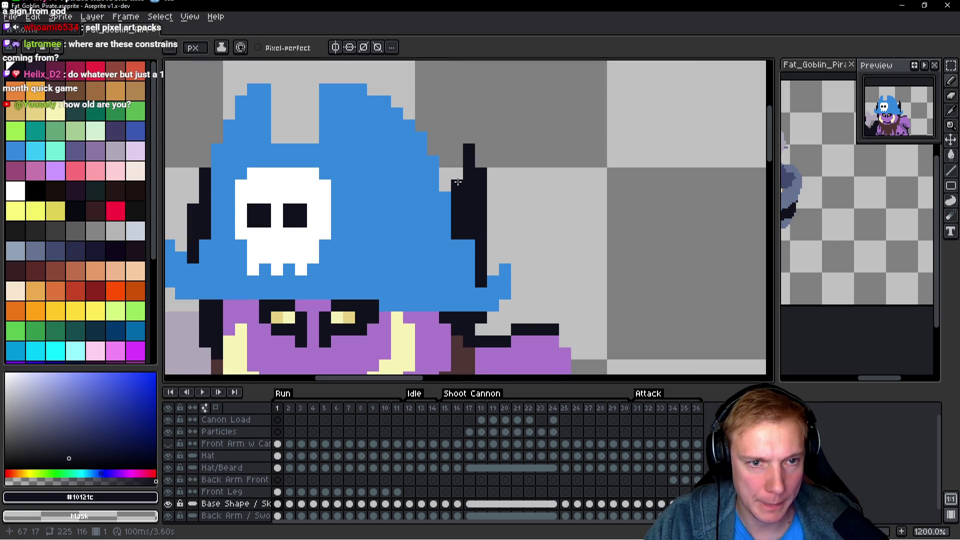
key(h)
key(Left)
key(Right)
key(Right)
key(Left)
Toggle repeatedly between frames 1 and 2 comparing the horns, ending on frame 2.
key(Right)
key(Left)
key(Right)
key(Left)
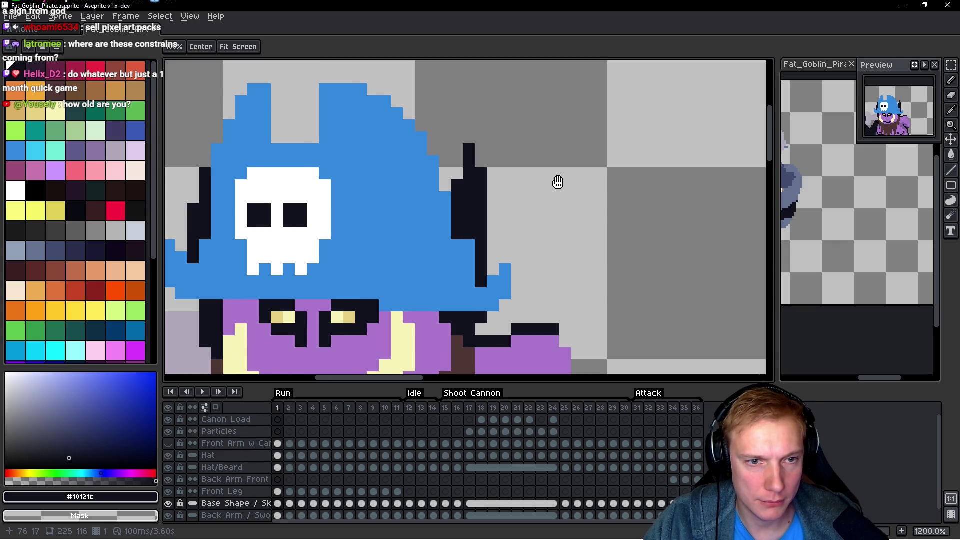
key(Right)
key(Left)
key(Right)
key(Left)
key(Right)
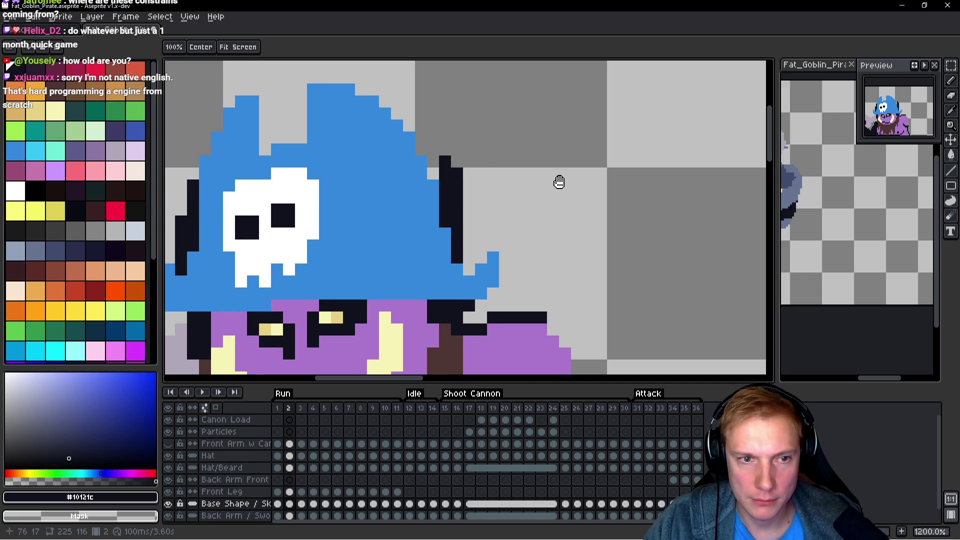
key(Left)
key(Right)
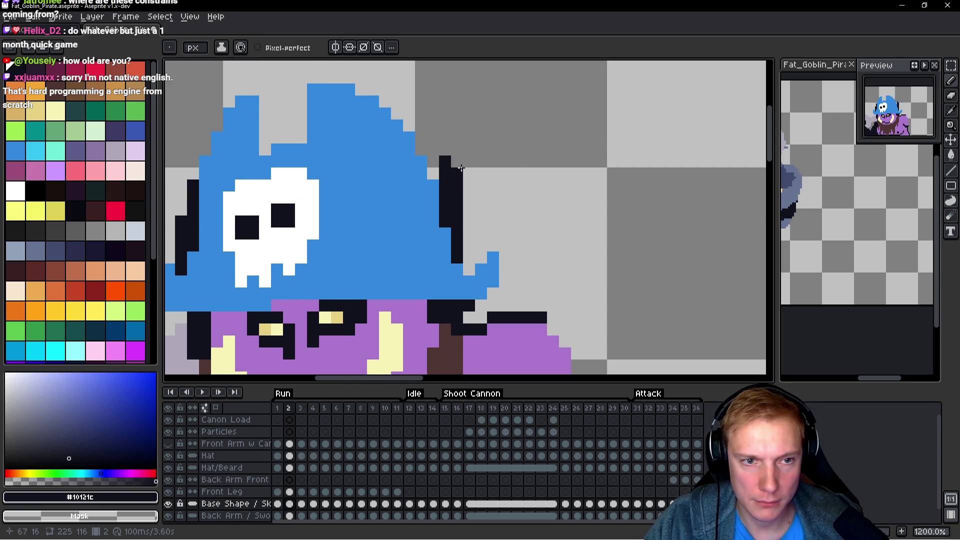
key(Left)
key(Right)
key(Left)
key(Right)
key(Left)
key(Right)
key(Left)
key(Right)
key(Left)
key(Right)
key(Left)
key(Right)
key(Left)
key(Right)
key(Left)
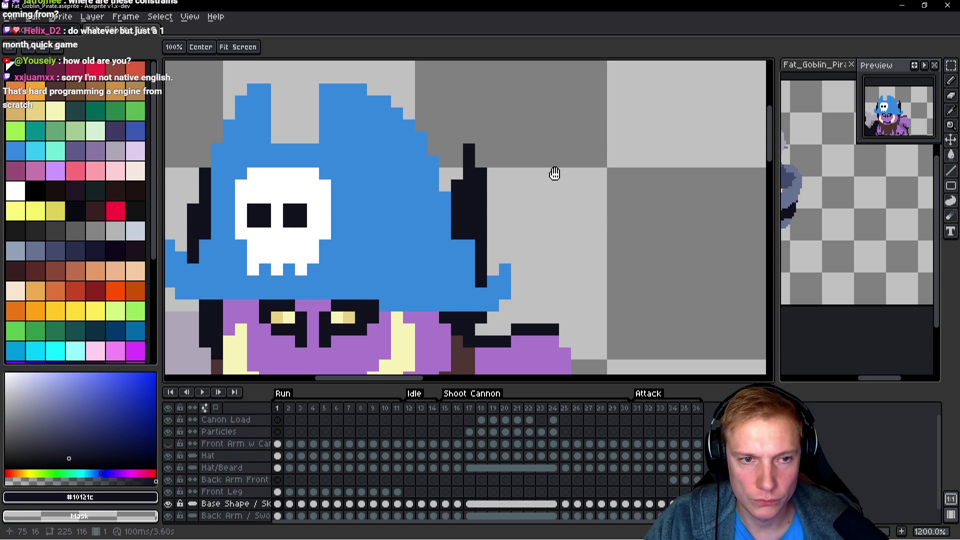
key(Right)
key(Left)
key(Right)
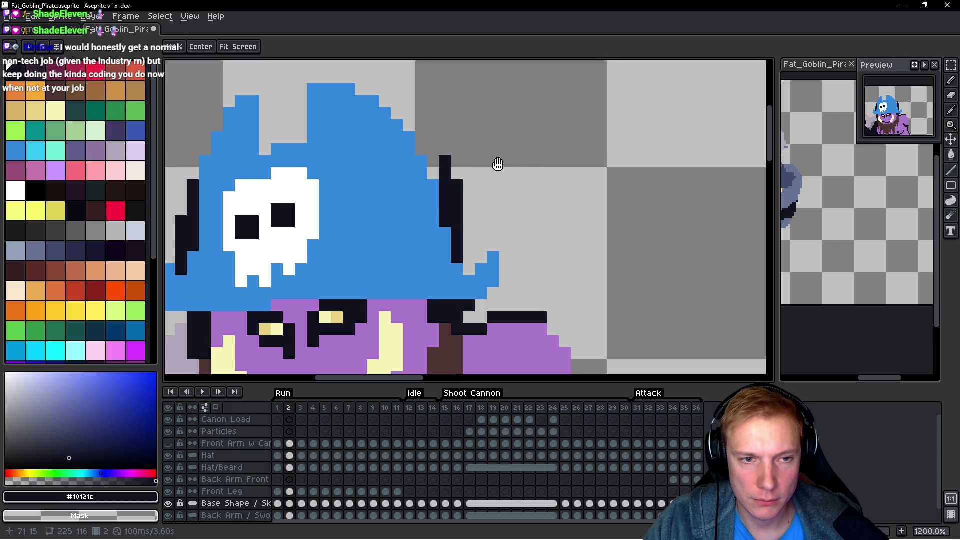
key(Left)
key(Right)
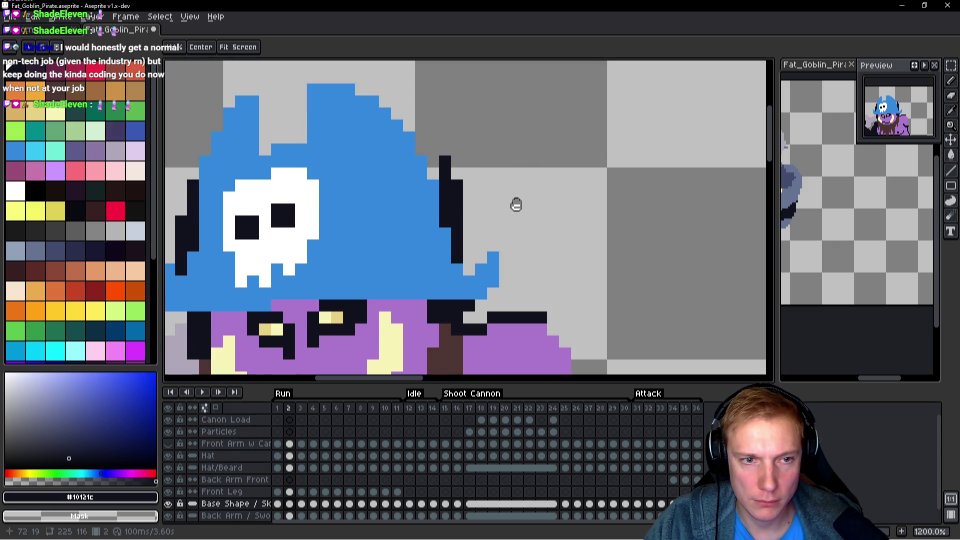
Advance through the Run frames to frame 7, bringing the hat's horns into view.
key(Right)
key(Right)
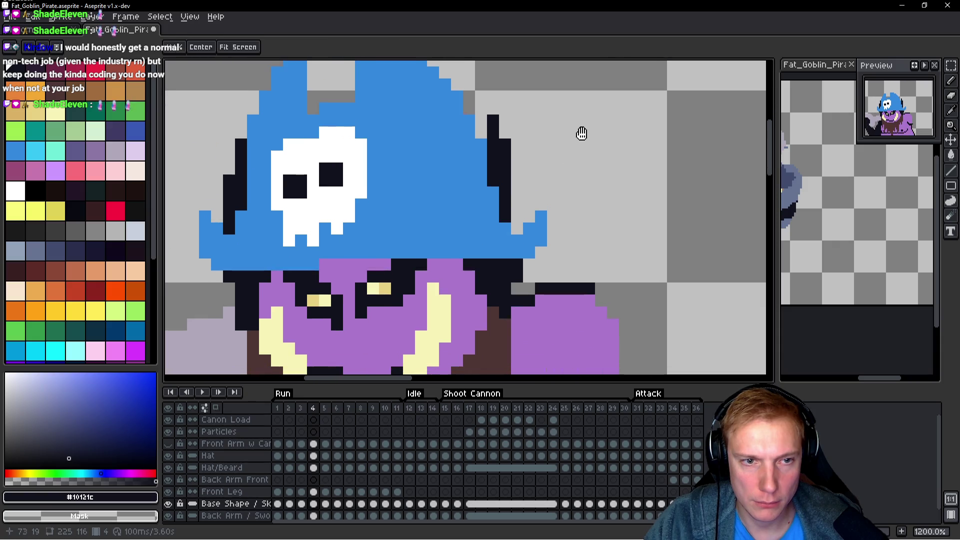
key(Right)
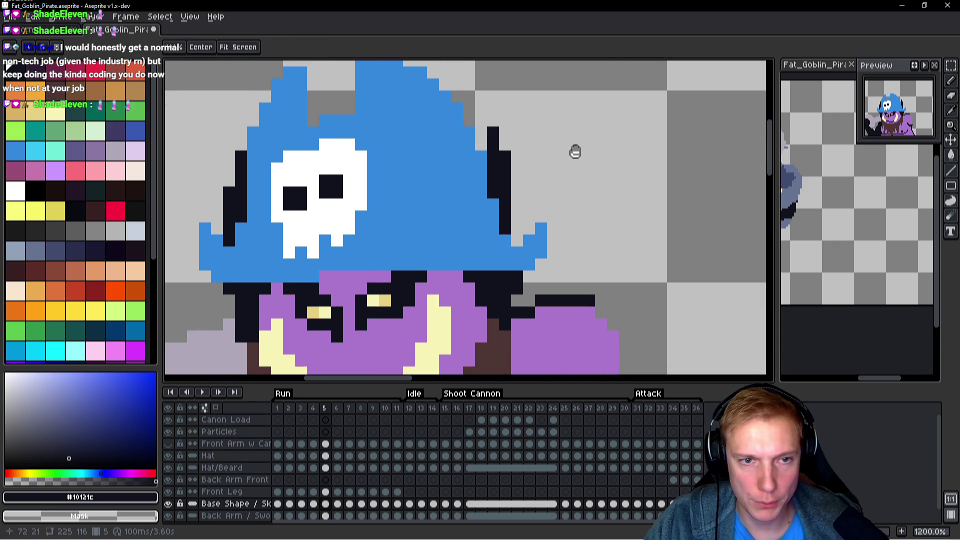
key(Right)
key(Right)
key(Left)
mouse_move(596, 150)
mouse_down()
mouse_move(568, 193)
mouse_move(570, 185)
mouse_up()
key(Right)
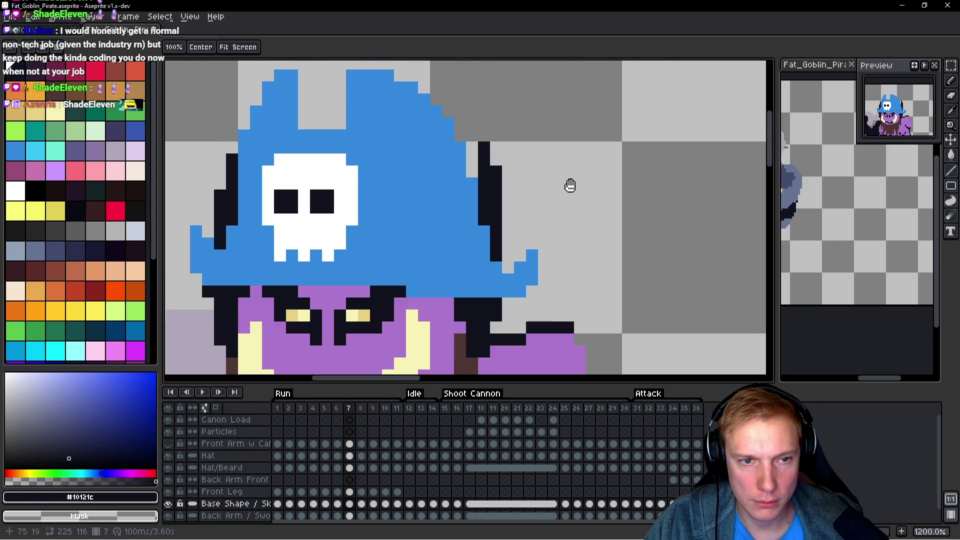
key(Return)
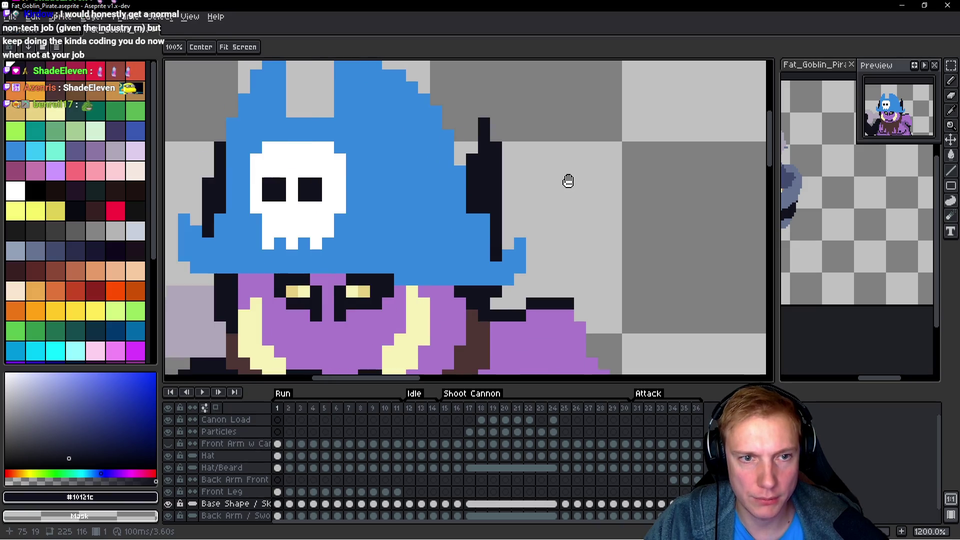
Undo a stray dark pixel and step ahead to frame 3 to compare.
key(b)
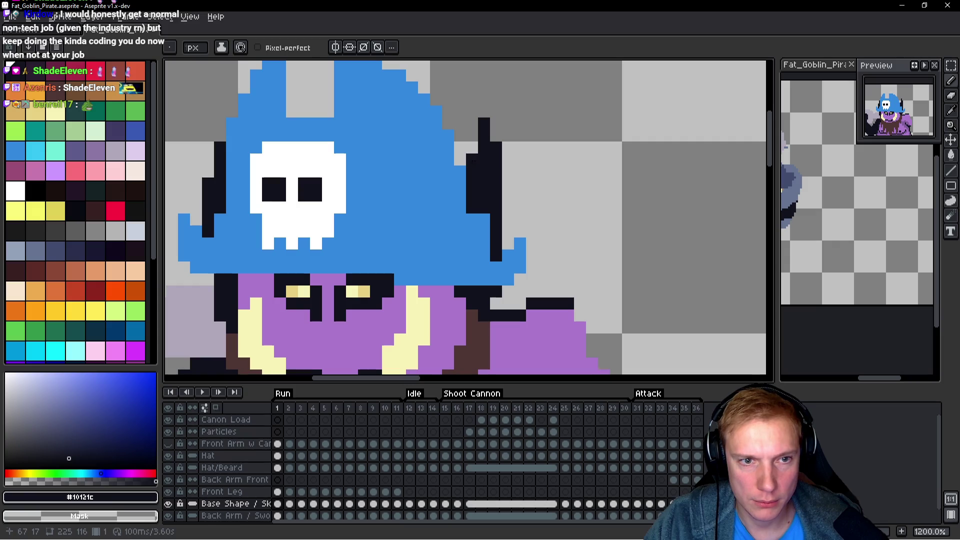
key(ctrl+z)
key(h)
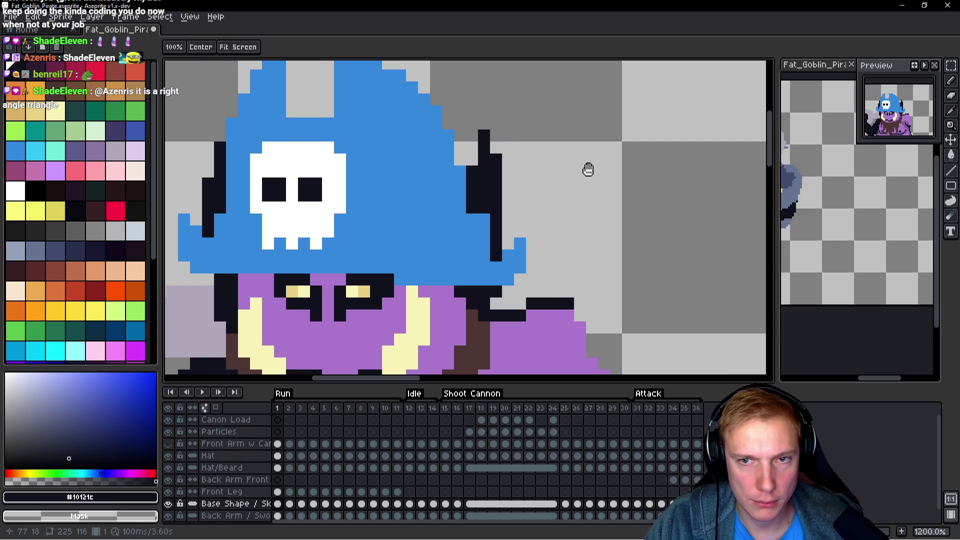
key(Right)
key(Left)
key(Right)
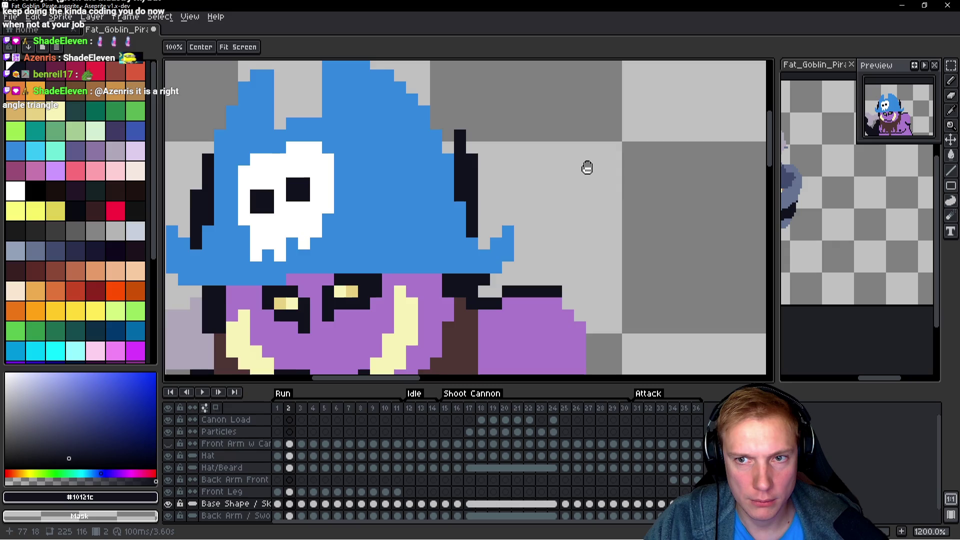
key(Right)
key(Right)
key(Right)
key(Right)
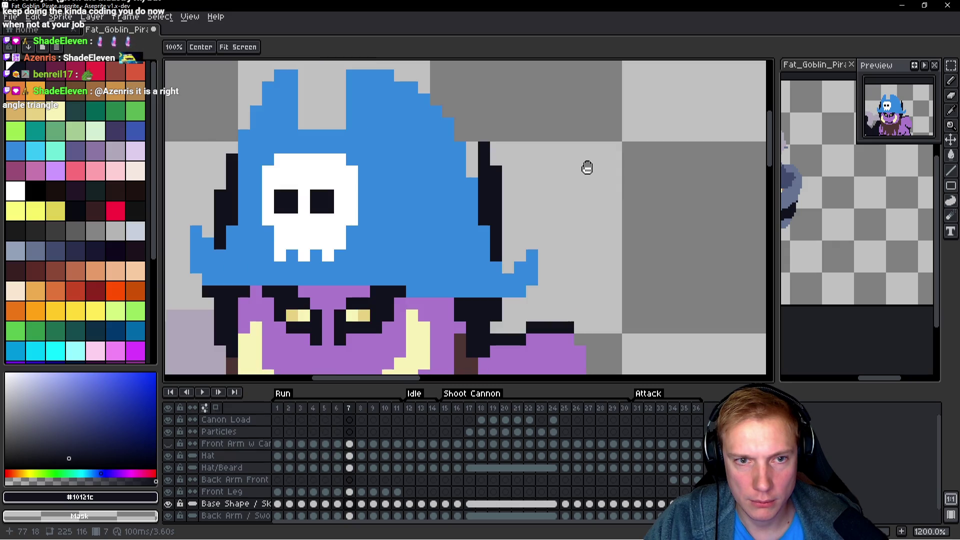
Compare the horns on frame 8, zoom out to 400%, and play the animation.
key(Left)
key(Right)
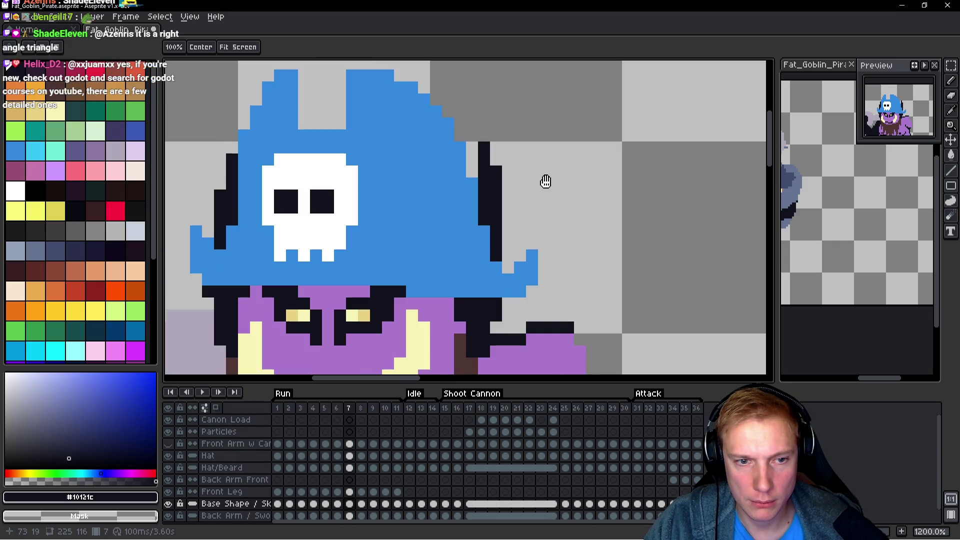
key(Right)
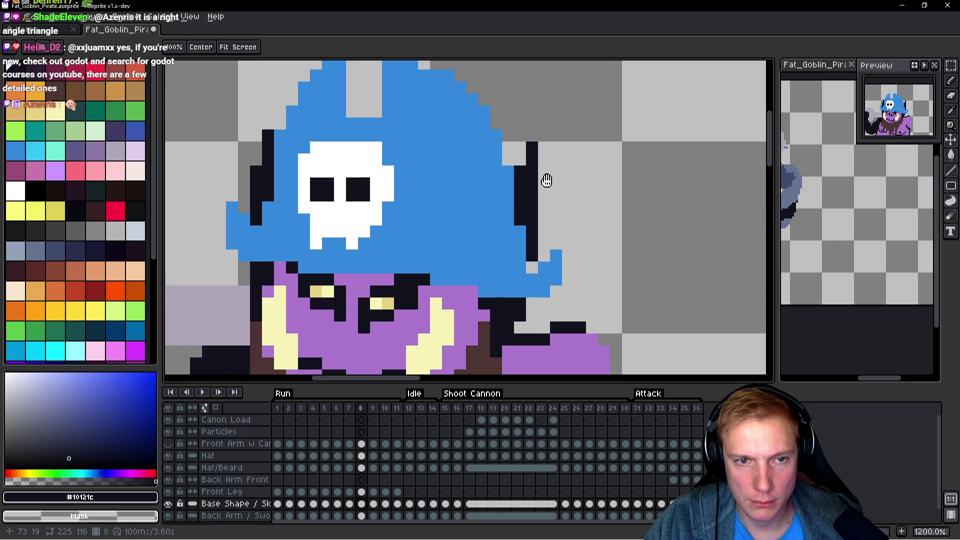
key(Left)
key(Right)
key(Right)
key(Right)
key(Right)
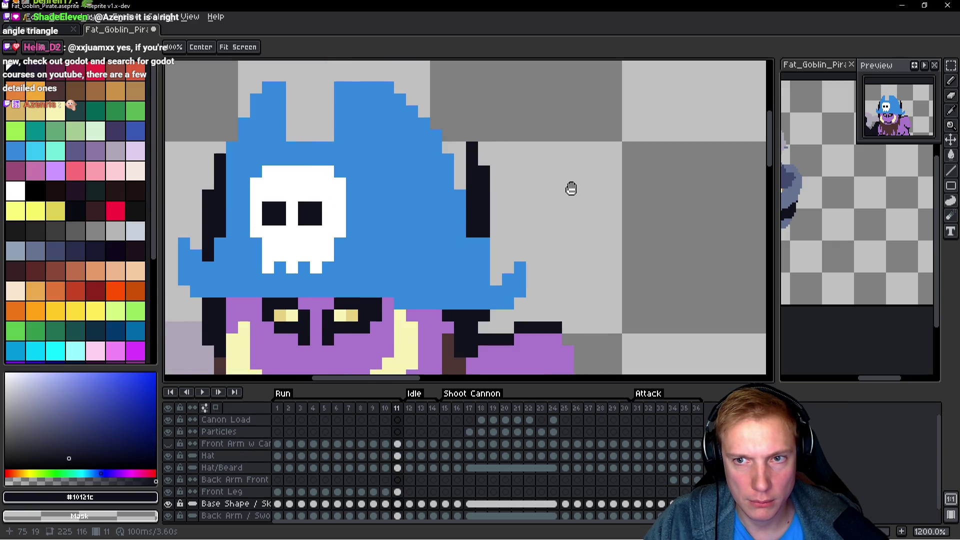
scroll(571, 188, down, 5)
key(Return)
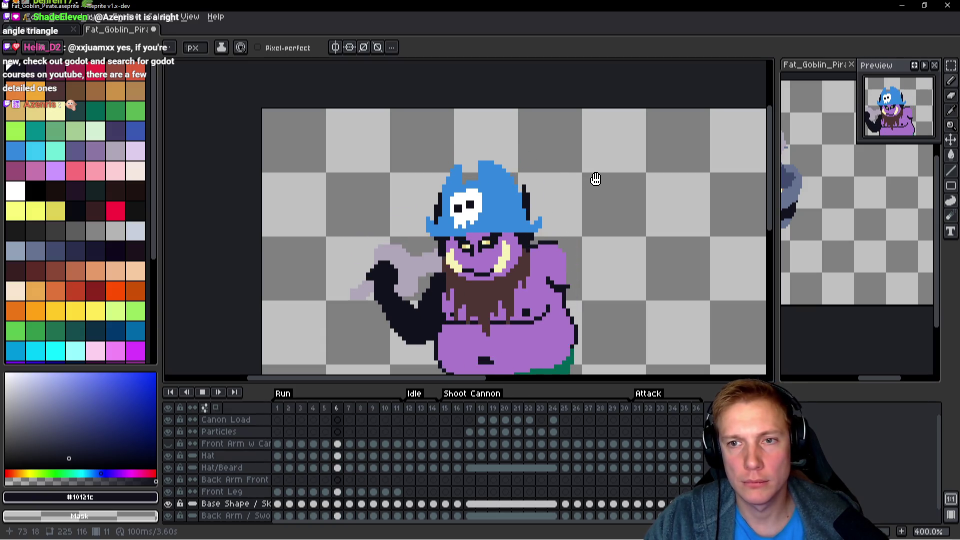
Stop the animation playback and return to Run frame 1.
key(h)
key(Return)
key(Right)
key(Right)
key(Right)
key(Left)
key(Left)
key(Left)
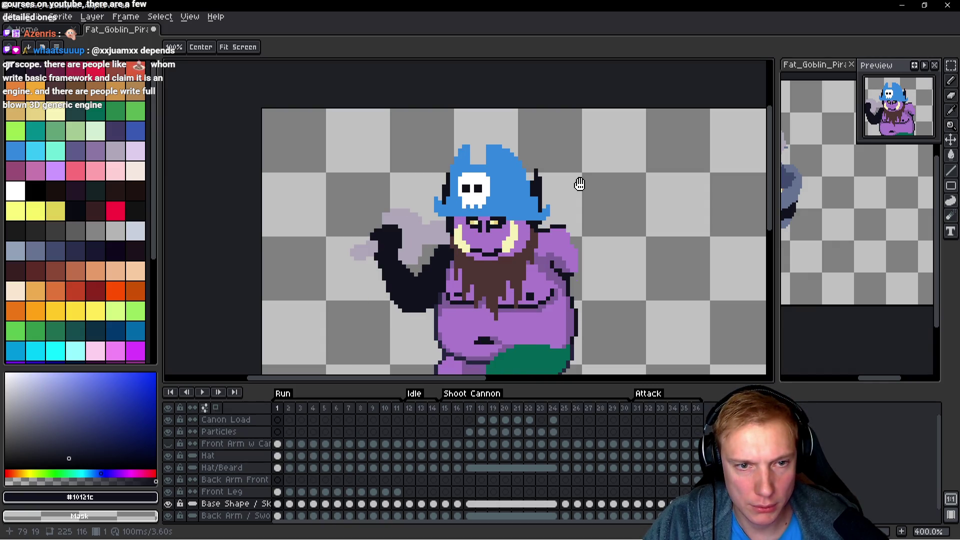
Zoom in and edit the lower pixels of the right horn on frame 1 with the pencil.
key(b)
scroll(553, 174, up, 6)
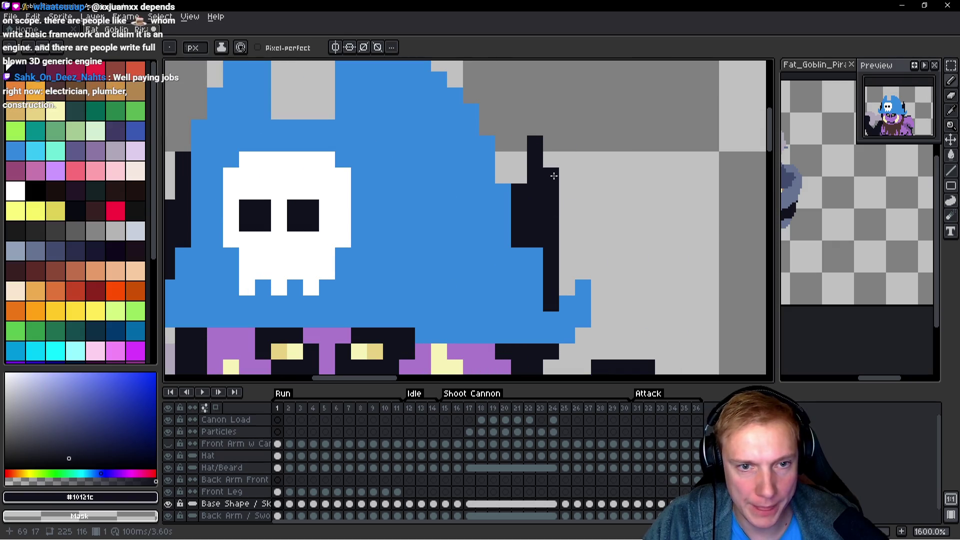
drag(552, 175, 548, 232)
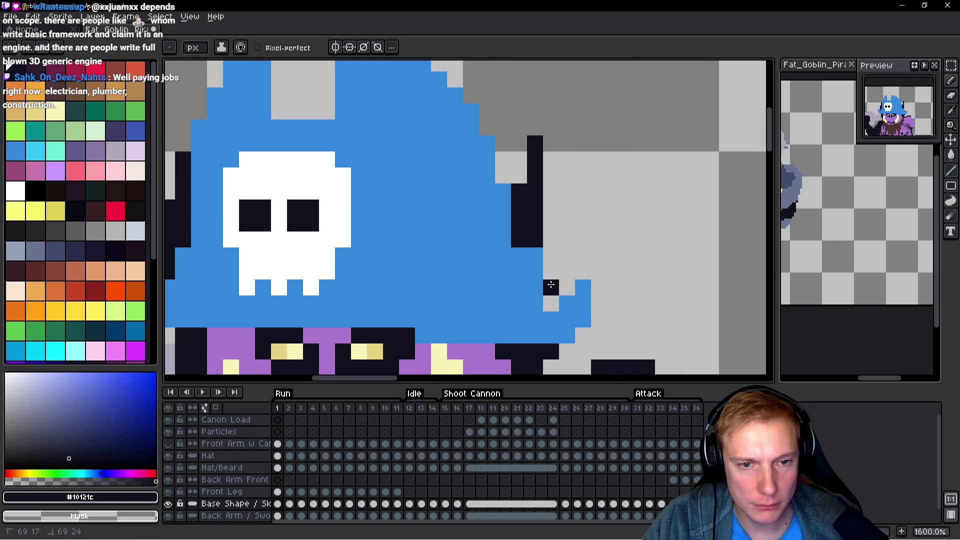
Compare with frame 2, then trim two more pixels off frame 1's right horn.
key(h)
key(Right)
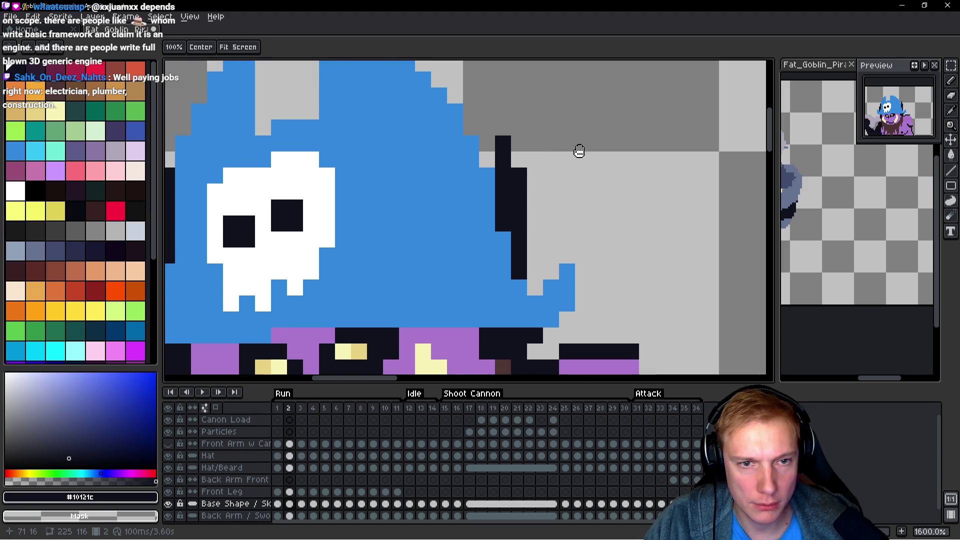
key(Left)
key(b)
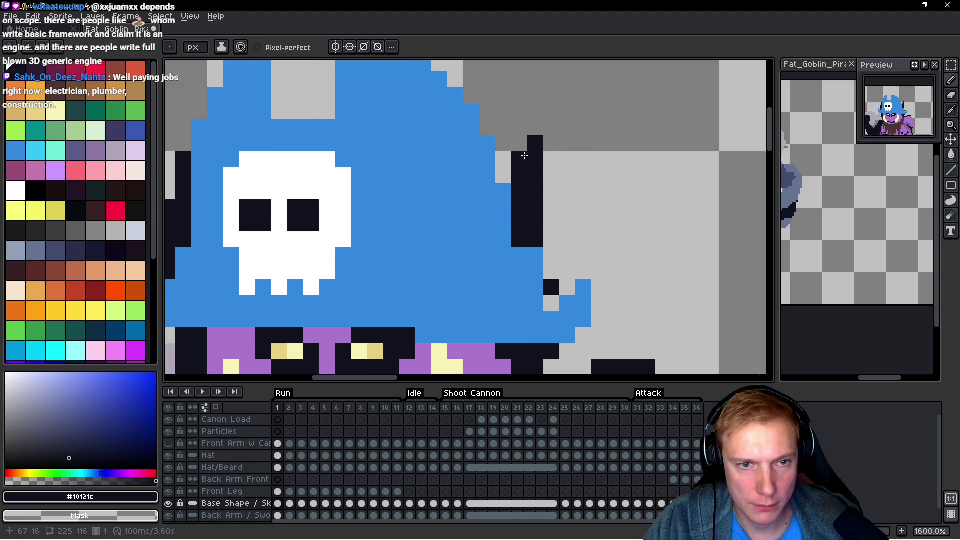
drag(533, 145, 532, 159)
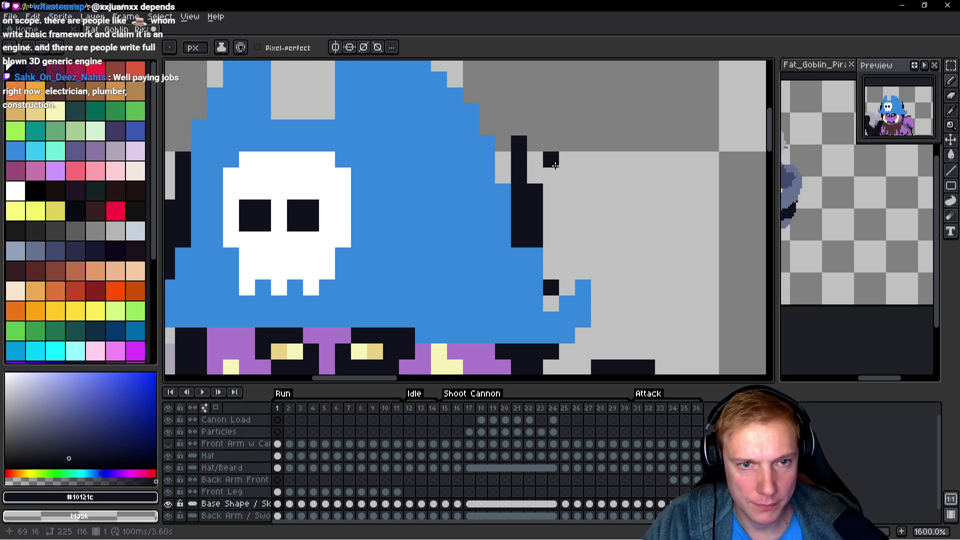
Flip between frames 1, 2 and 3 to compare the right horn across frames.
key(period)
key(comma)
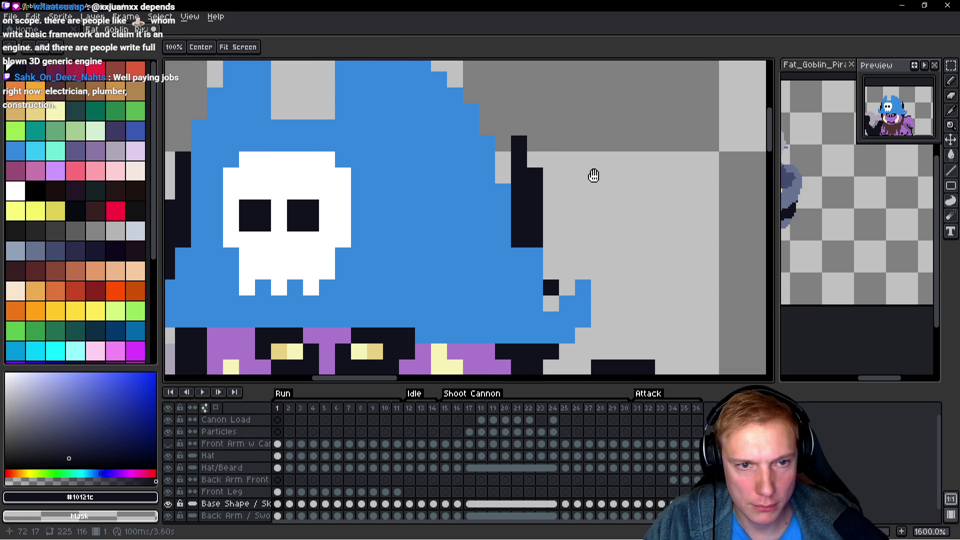
key(period)
key(comma)
key(period)
key(comma)
key(period)
key(period)
key(period)
key(period)
key(period)
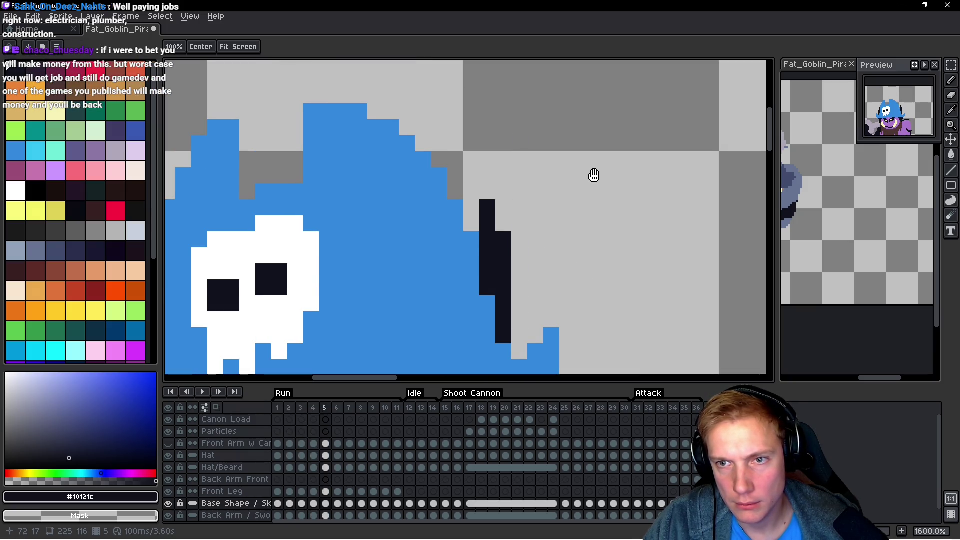
key(space)
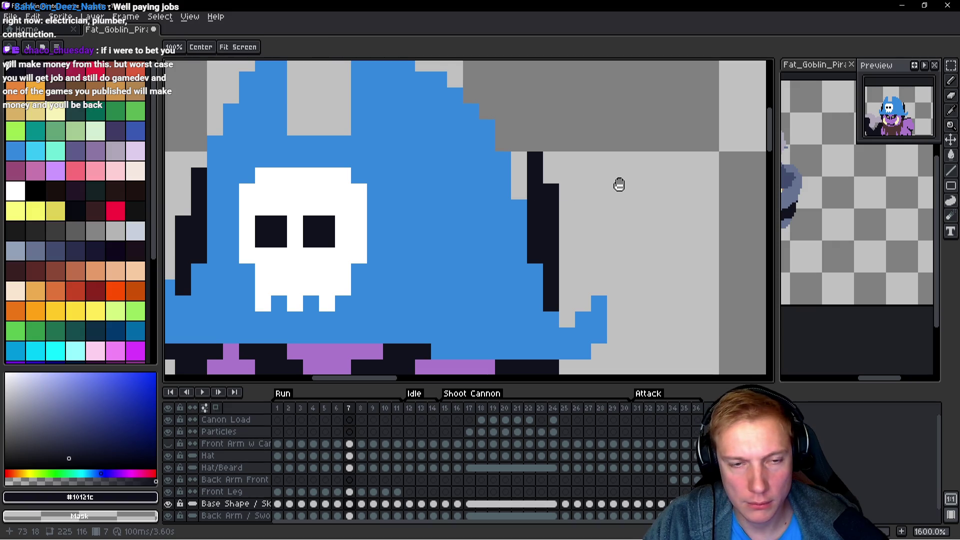
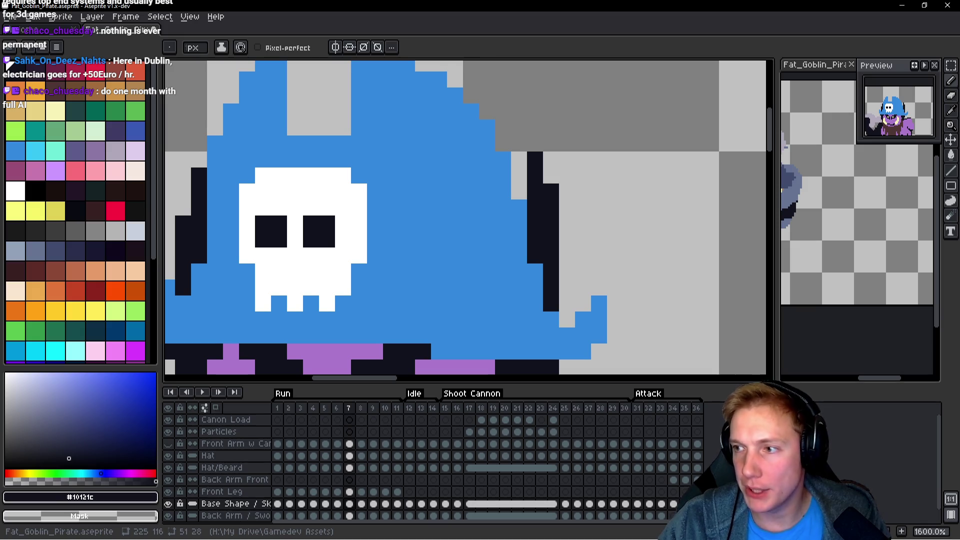
Bring the hat's right side into view and move to frame 8 of the animation.
drag(639, 225, 587, 235)
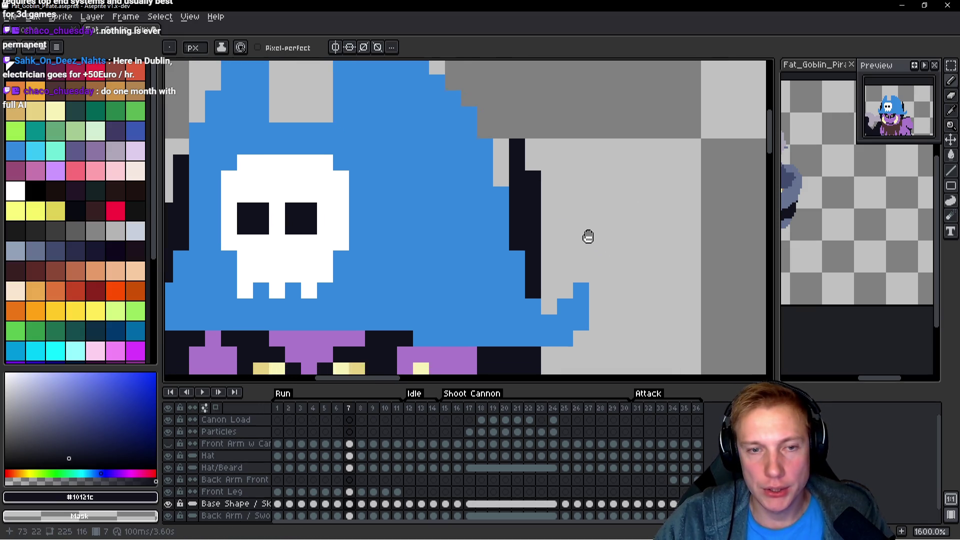
key(Left)
key(Right)
key(Right)
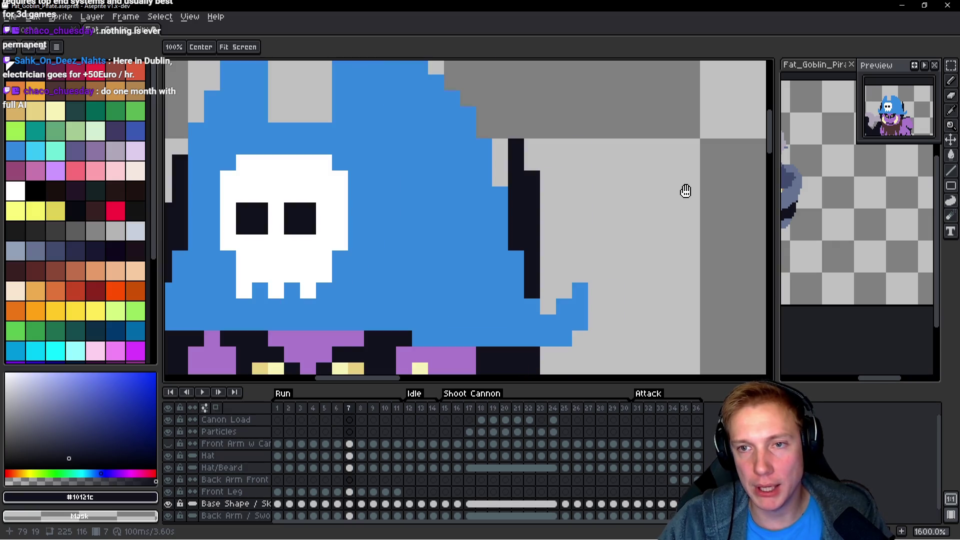
key(b)
On frame 8, add dark outline pixels along the hat's right edge and erase the stray pixels beside it.
click(560, 151)
click(564, 162)
right_click(548, 146)
right_click(580, 147)
click(592, 159)
scroll(592, 159, down, 2)
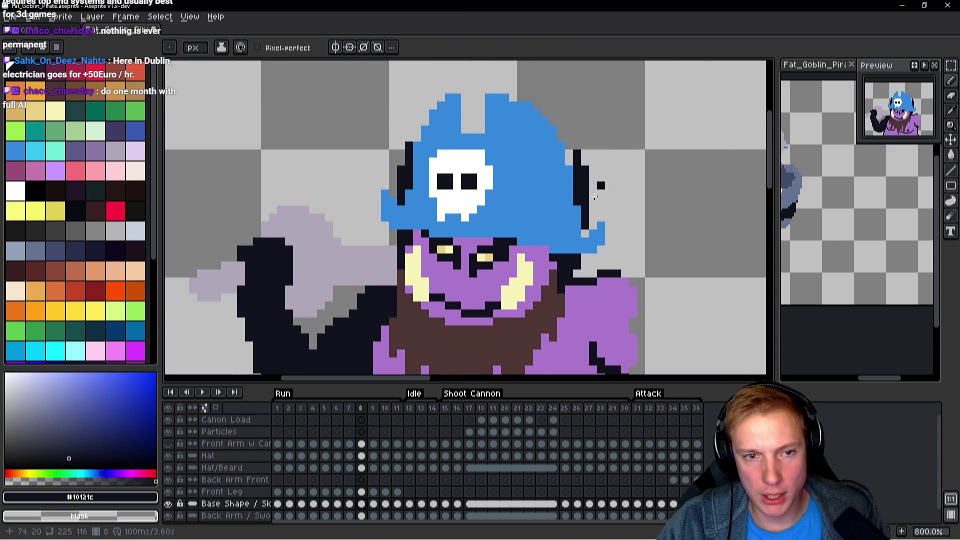